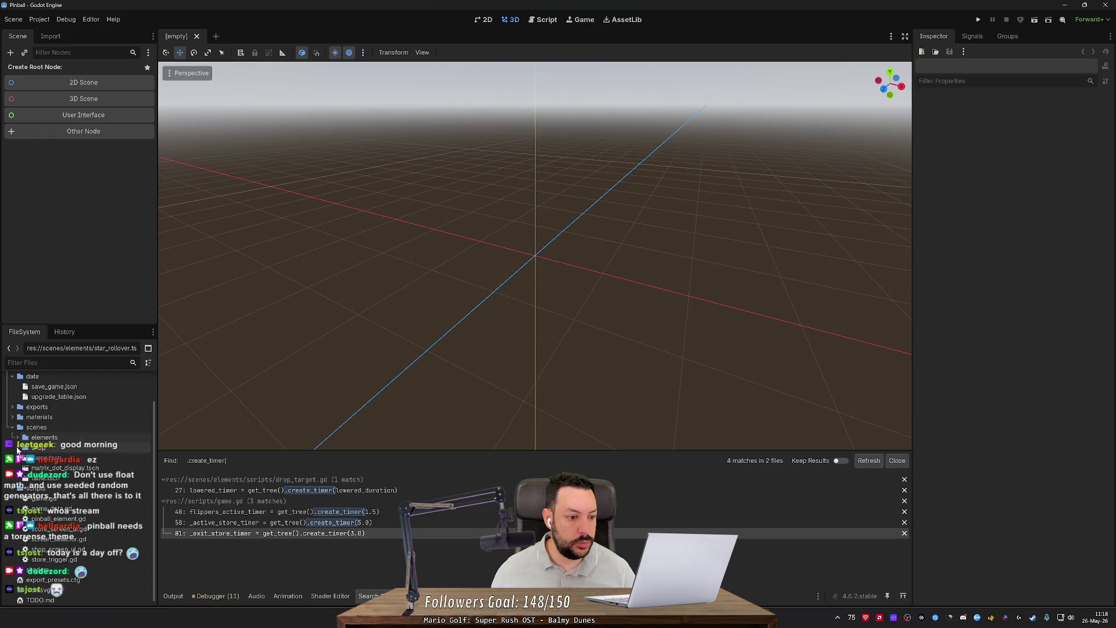
Step: Add an instance of elements/star_rollover.tscn to game.tscn and raise it onto the playfield
{"action": "scroll", "coordinate": [179, 340], "scroll_direction": "down", "scroll_amount": 1}
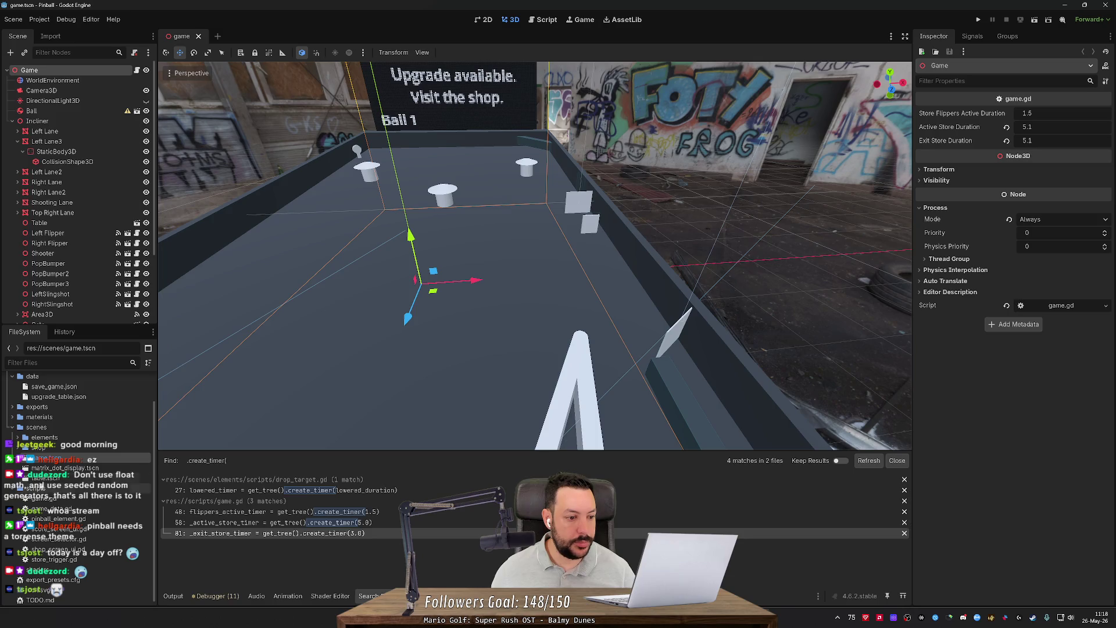
{"action": "left_click", "coordinate": [18, 437]}
{"action": "mouse_move", "coordinate": [58, 549]}
{"action": "left_mouse_down"}
{"action": "mouse_move", "coordinate": [192, 465]}
{"action": "mouse_move", "coordinate": [235, 371]}
{"action": "mouse_move", "coordinate": [81, 284]}
{"action": "left_mouse_up"}
{"action": "left_click_drag", "start_coordinate": [409, 239], "coordinate": [405, 227]}
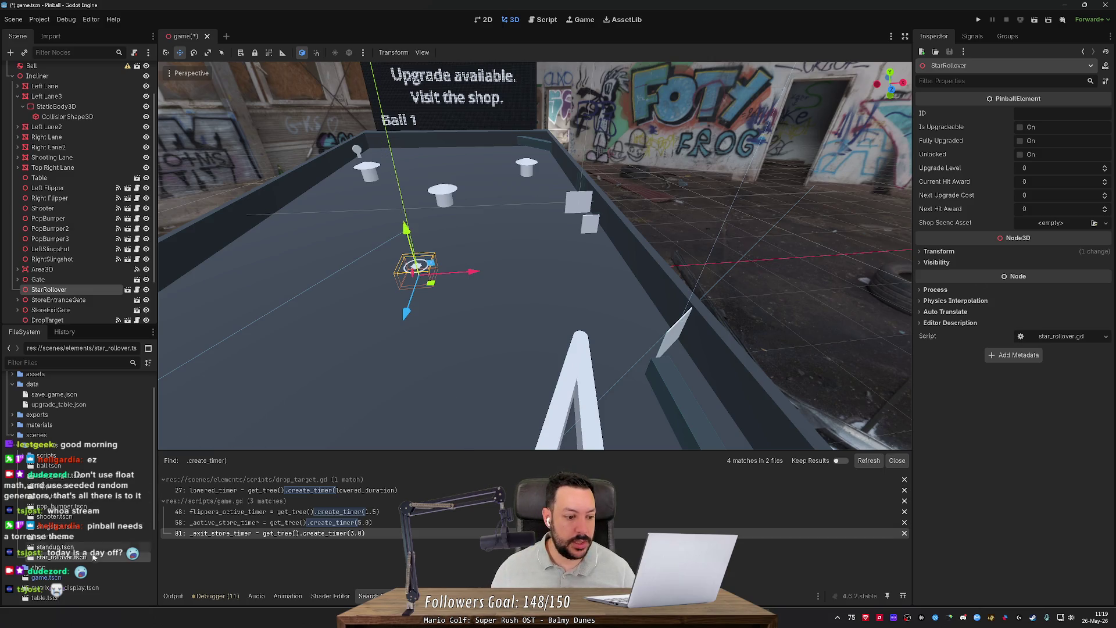
Step: Set shop/star_rollover.tscn as the Shop Scene Asset and the ID to star_rollover_1, then save
{"action": "left_click", "coordinate": [26, 568]}
{"action": "scroll", "coordinate": [66, 528], "scroll_direction": "down", "scroll_amount": 5}
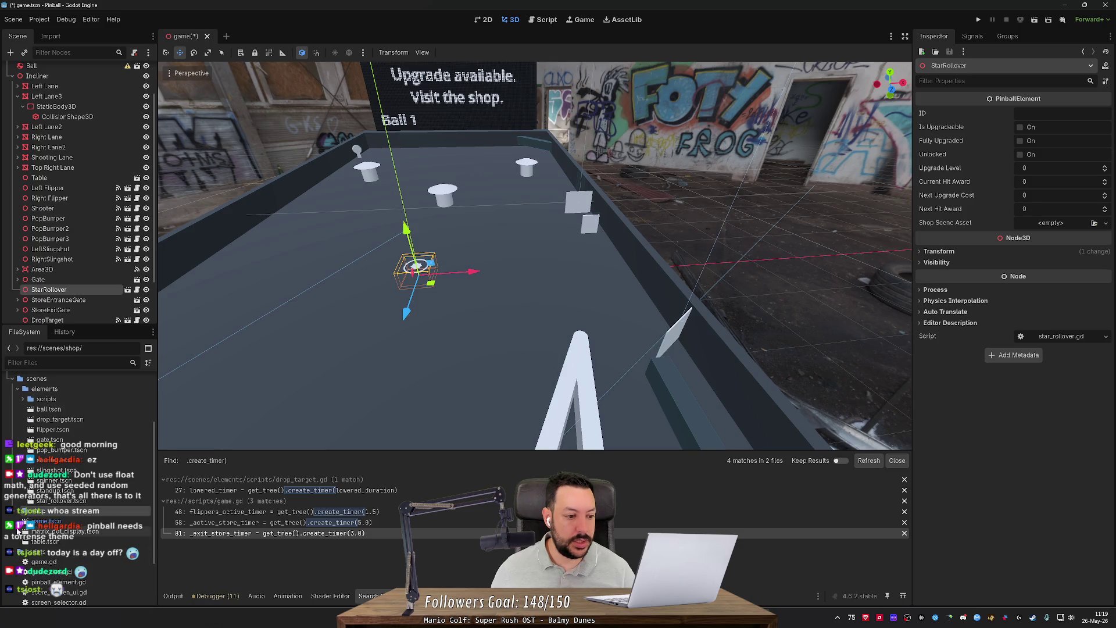
{"action": "mouse_move", "coordinate": [59, 489]}
{"action": "left_mouse_down"}
{"action": "mouse_move", "coordinate": [154, 488]}
{"action": "mouse_move", "coordinate": [1077, 226]}
{"action": "mouse_move", "coordinate": [1066, 227]}
{"action": "left_mouse_up"}
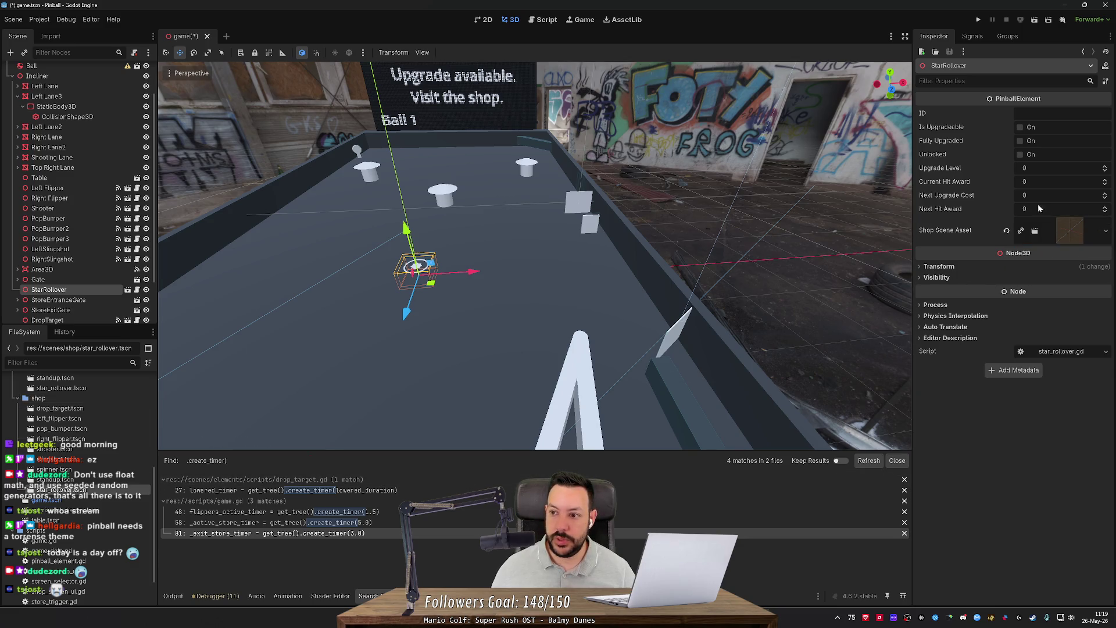
{"action": "left_click", "coordinate": [1041, 114]}
{"action": "type", "text": "star_rollover_1"}
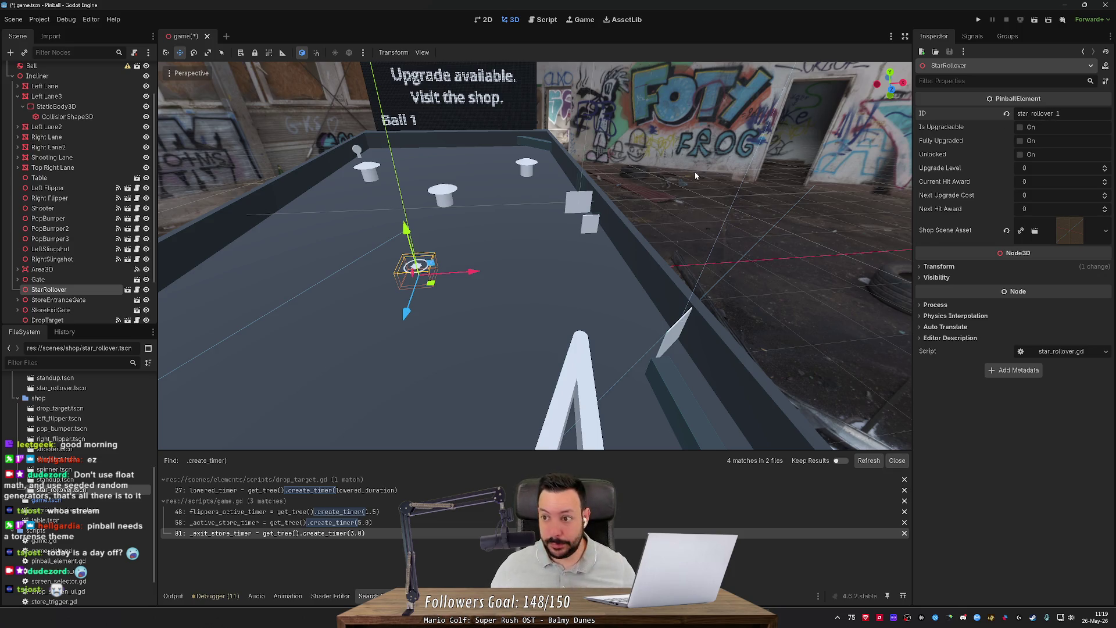
{"action": "key", "text": "ctrl+s"}
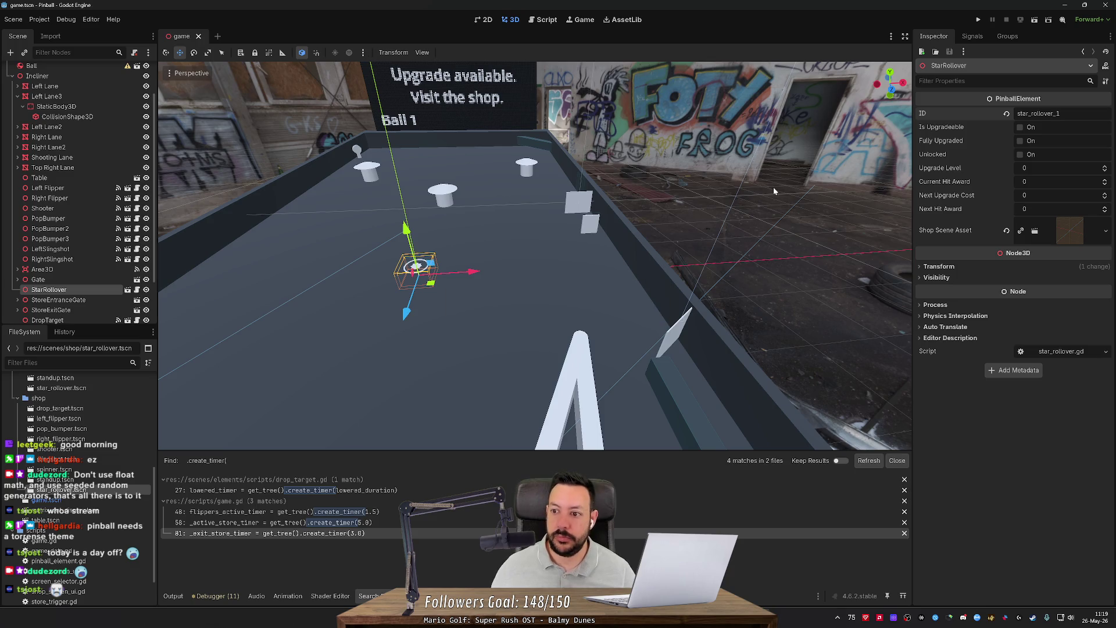
Step: Tick Unlocked, set Current Hit Award to 500, and save the scene
{"action": "left_click", "coordinate": [1019, 155]}
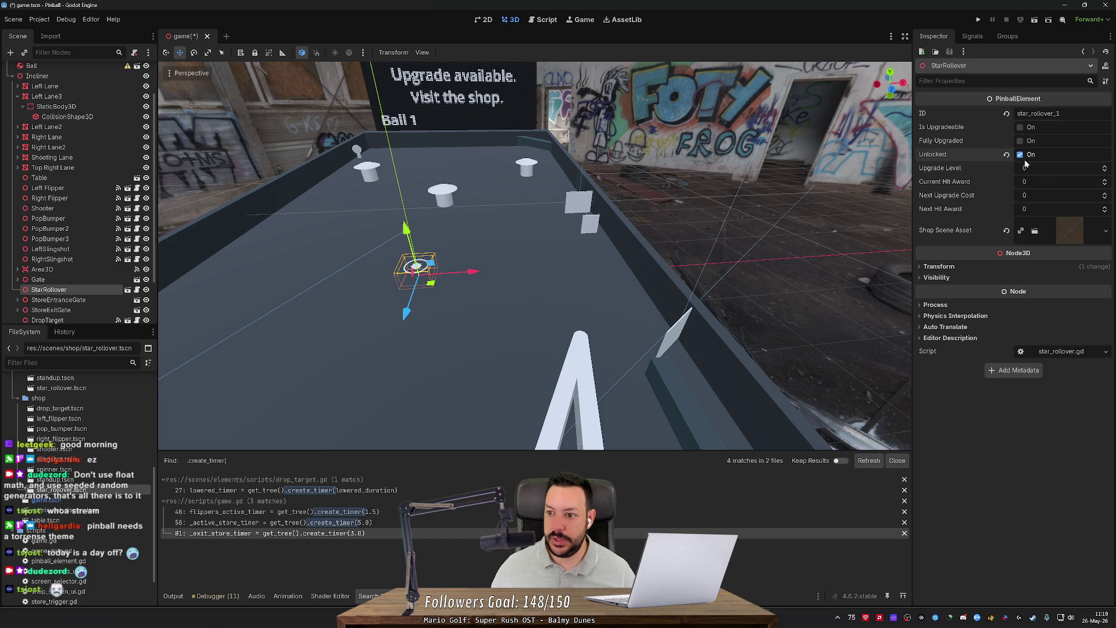
{"action": "left_click", "coordinate": [1042, 183]}
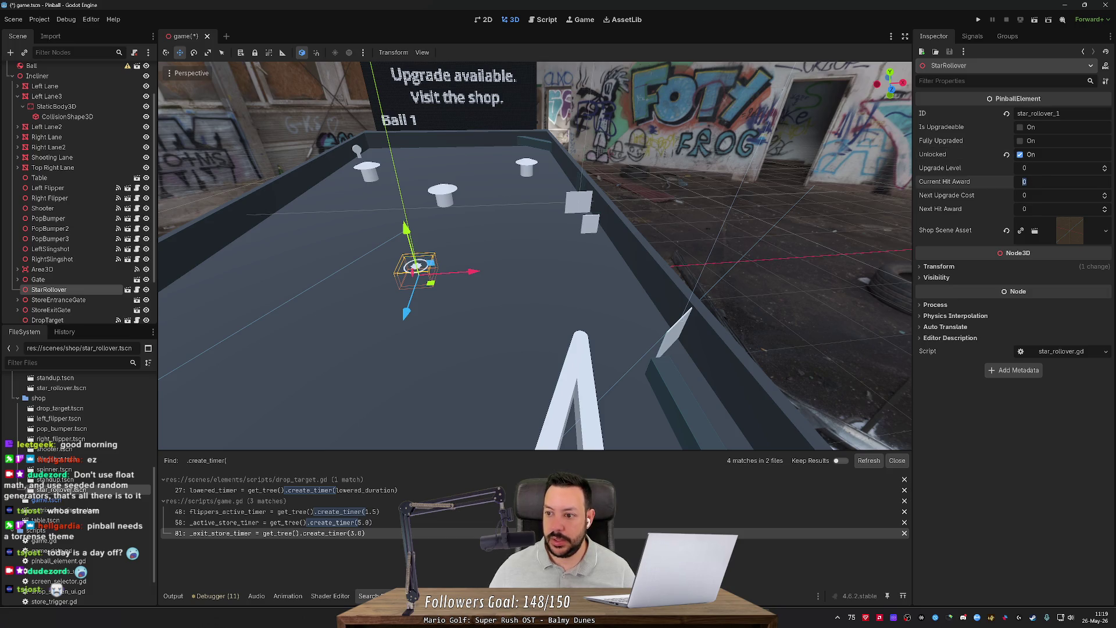
{"action": "type", "text": "500"}
{"action": "key", "text": "ctrl+s"}
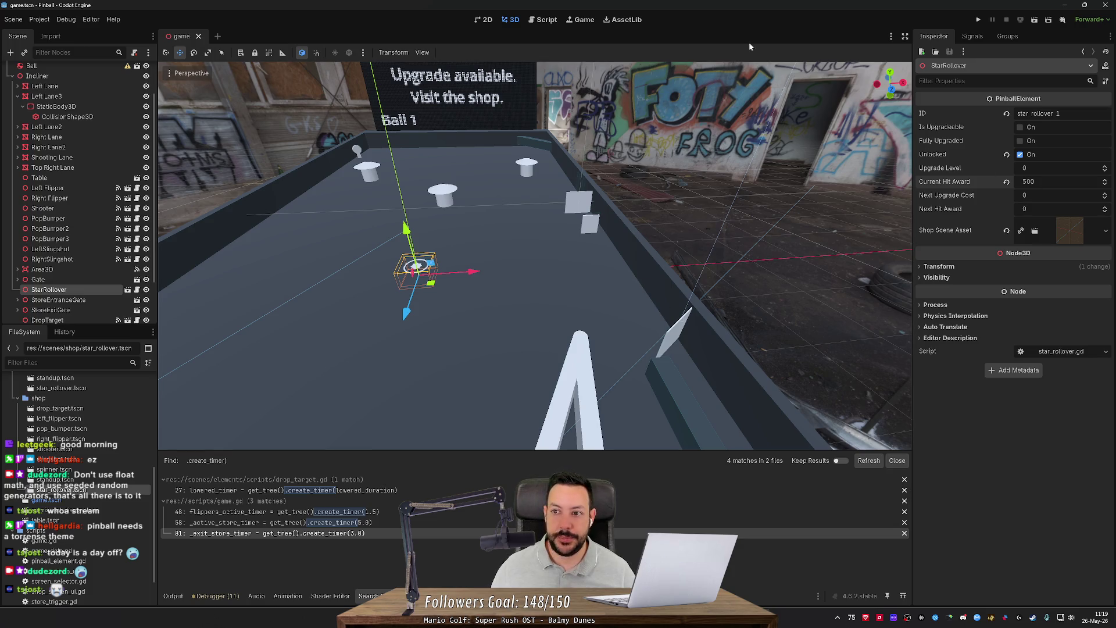
Step: Start connecting the StarRollover's ball_hit signal from the Node Signals list
{"action": "left_click", "coordinate": [982, 38]}
{"action": "double_click", "coordinate": [1028, 81]}
{"action": "type", "text": "_on_ball_hit"}
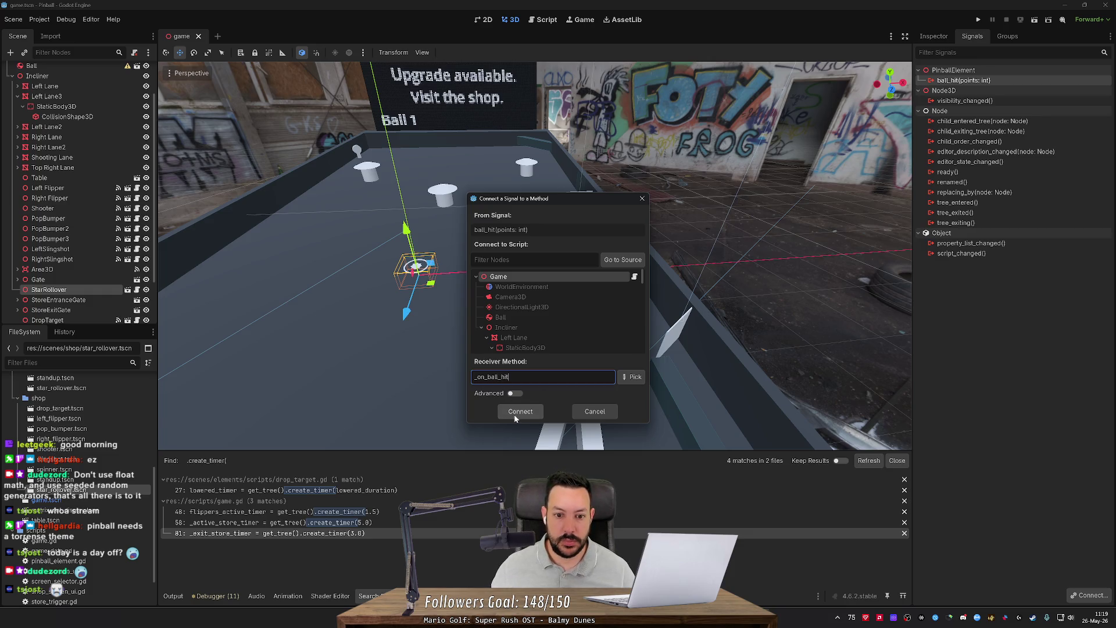
Step: Connect ball_hit to the _on_ball_hit receiver method and run the project
{"action": "left_click", "coordinate": [521, 412]}
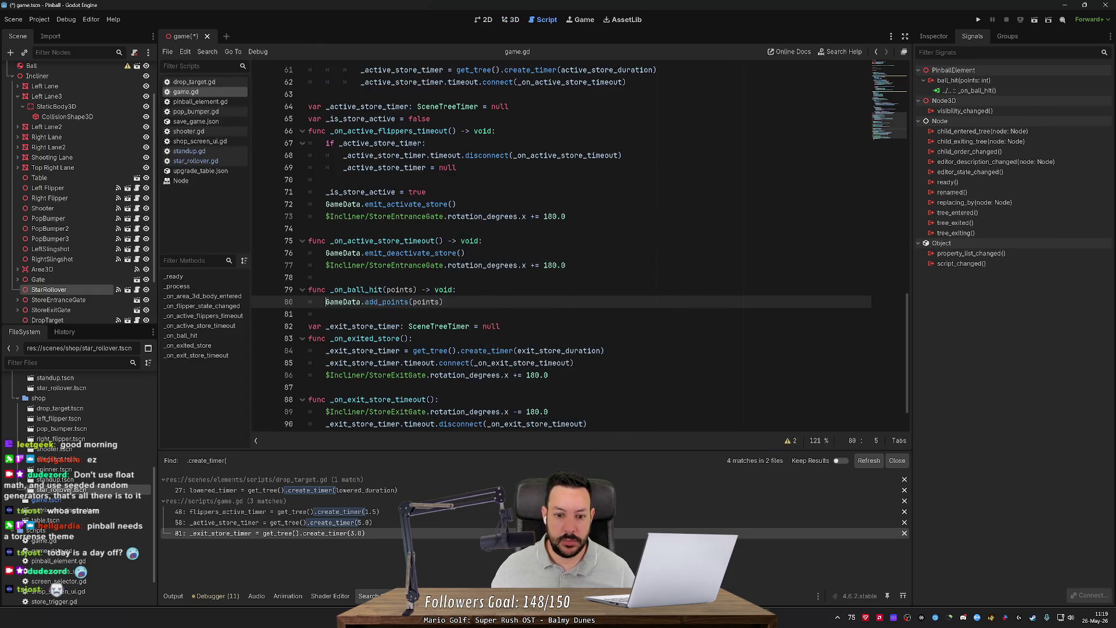
{"action": "left_click", "coordinate": [979, 19]}
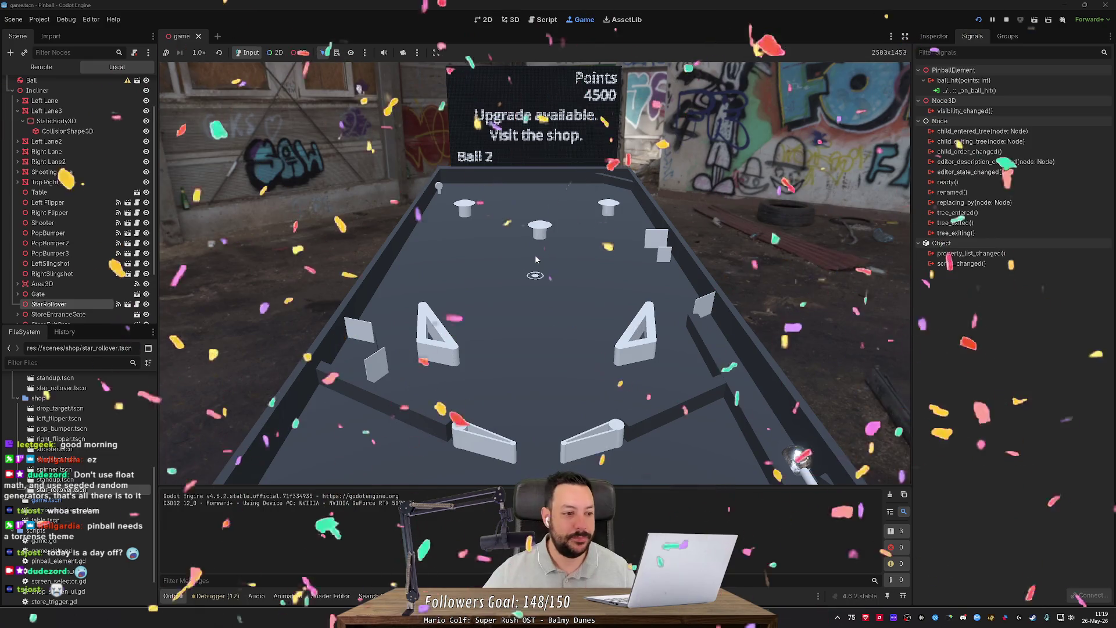
Step: Launch the ball, flip the right flipper to test the rollover, then stop the game
{"action": "key", "text": "space"}
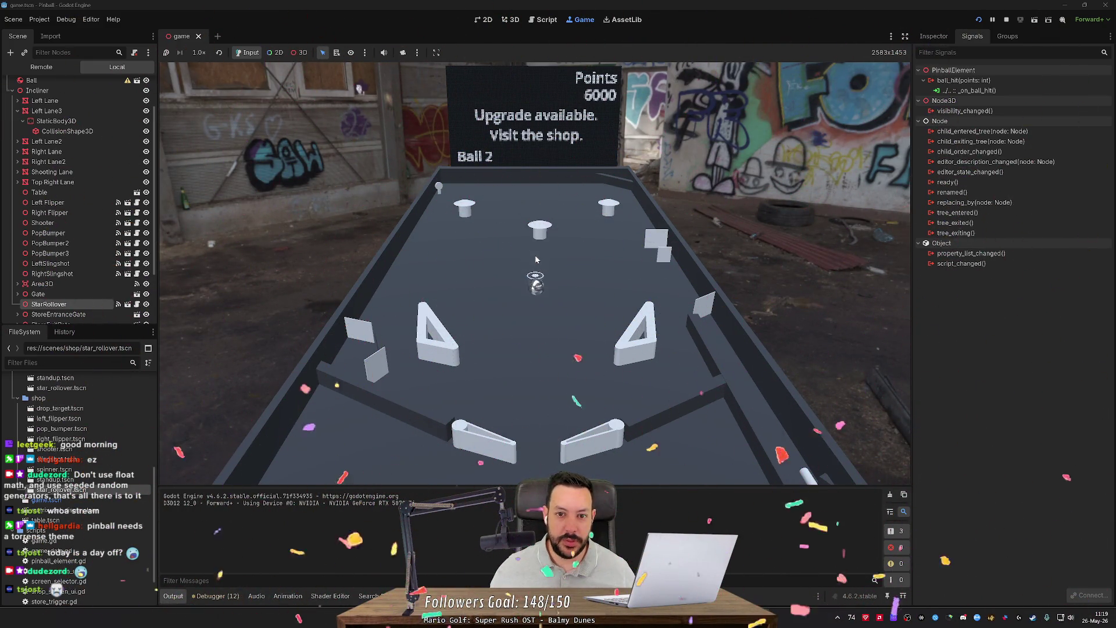
{"action": "key", "text": "Right"}
{"action": "left_click", "coordinate": [1006, 21]}
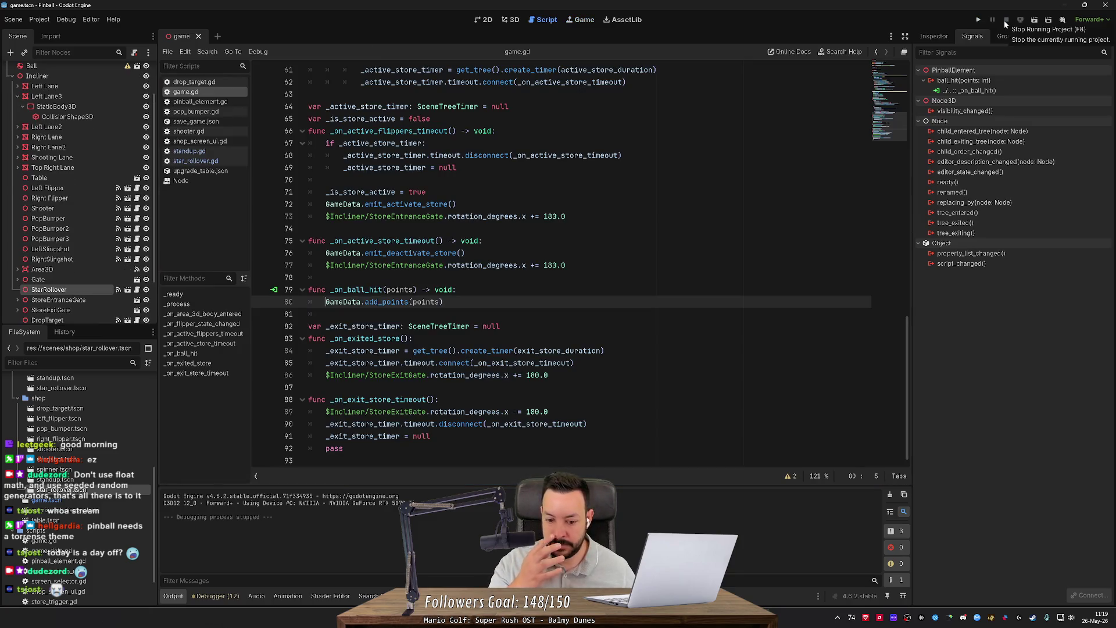
Step: Stage shop/star_rollover.tscn in Fork and return to Godot
{"action": "key", "text": "alt+Tab"}
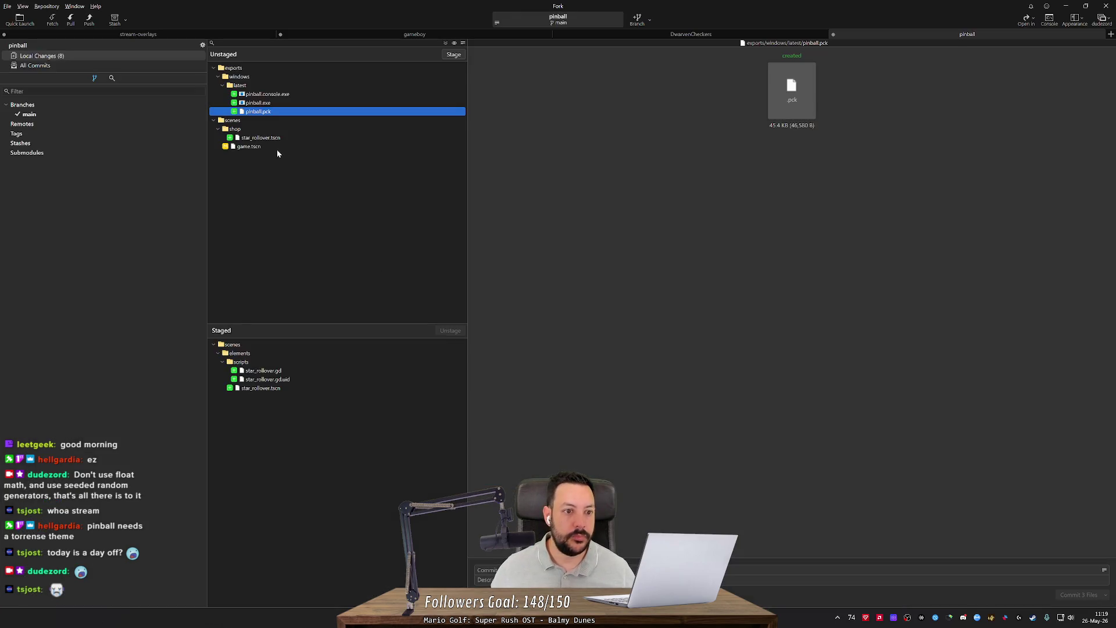
{"action": "double_click", "coordinate": [275, 138]}
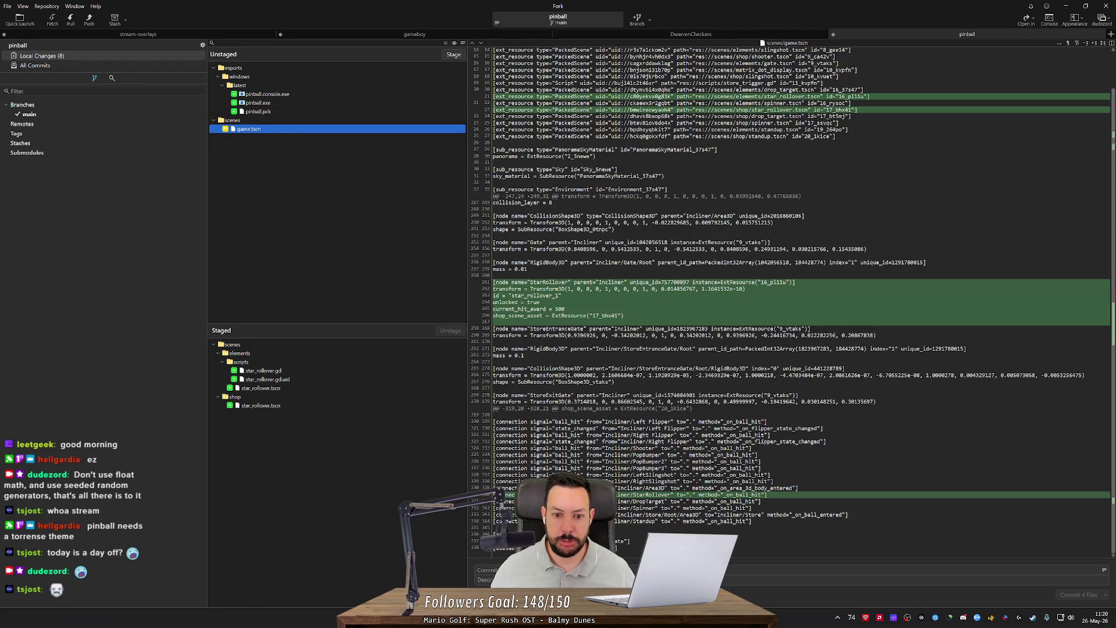
{"action": "scroll", "coordinate": [793, 300], "scroll_direction": "up", "scroll_amount": 2}
{"action": "key", "text": "alt+Tab"}
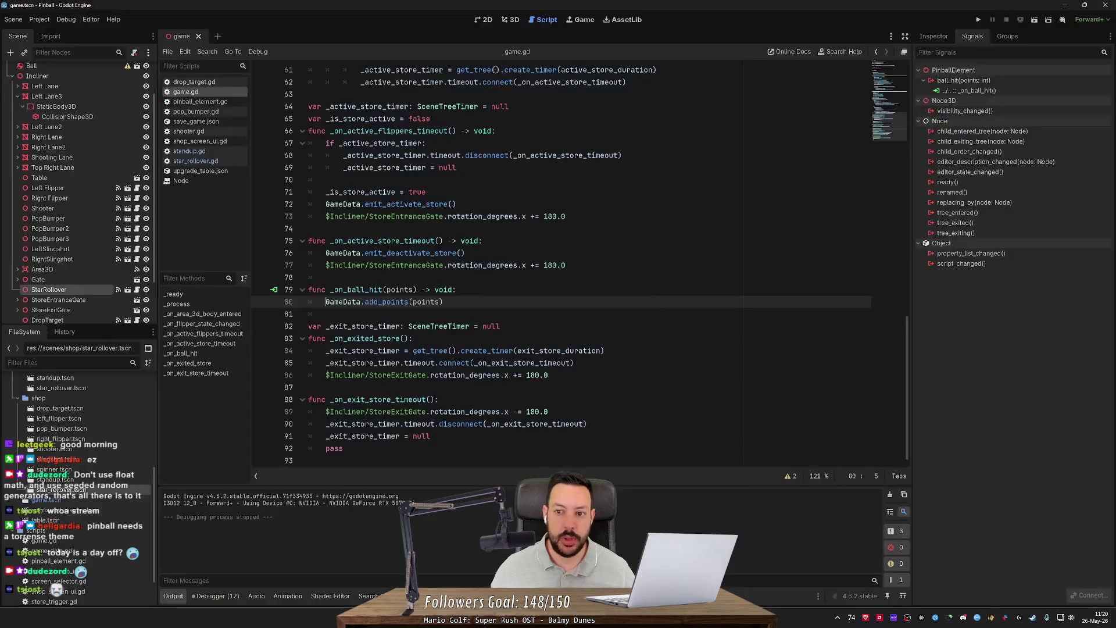
Step: Open upgrade_table.json and duplicate the drop_target_1 entry block below itself
{"action": "scroll", "coordinate": [87, 413], "scroll_direction": "up", "scroll_amount": 10}
{"action": "left_click", "coordinate": [65, 431]}
{"action": "double_click", "coordinate": [66, 432]}
{"action": "key", "text": "shift+Up"}
{"action": "key", "text": "shift+Up"}
{"action": "key", "text": "shift+Up"}
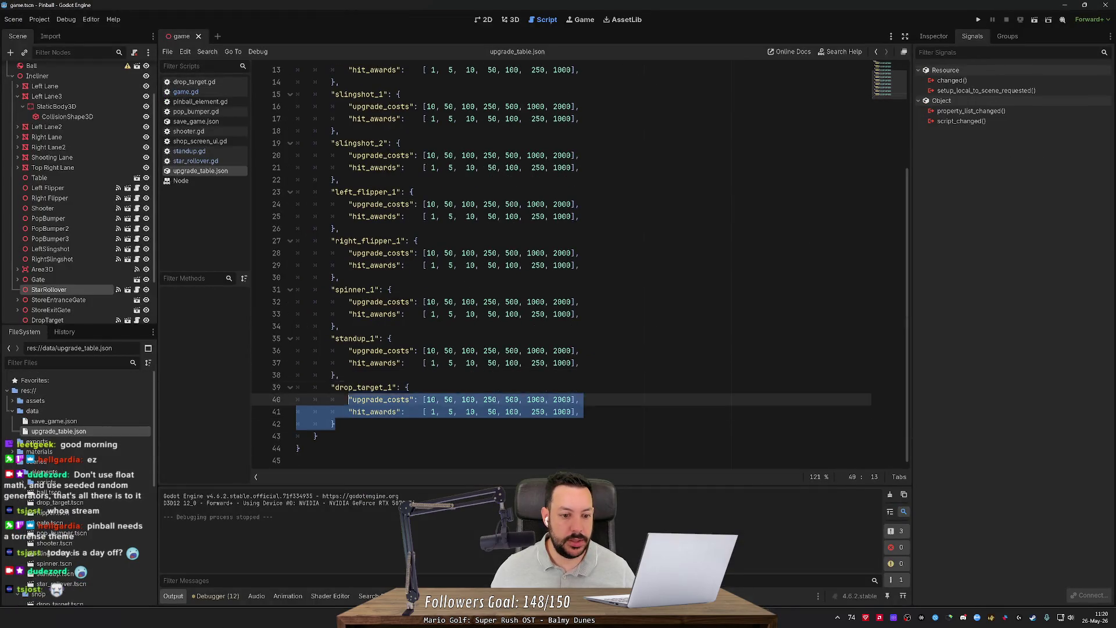
{"action": "key", "text": "ctrl+c"}
{"action": "key", "text": "Right"}
{"action": "key", "text": "ctrl+v"}
Step: Rename the copied key to star_rollover_1, save upgrade_table.json, and open save_game.json
{"action": "double_click", "coordinate": [363, 423]}
{"action": "type", "text": "star_rollov"}
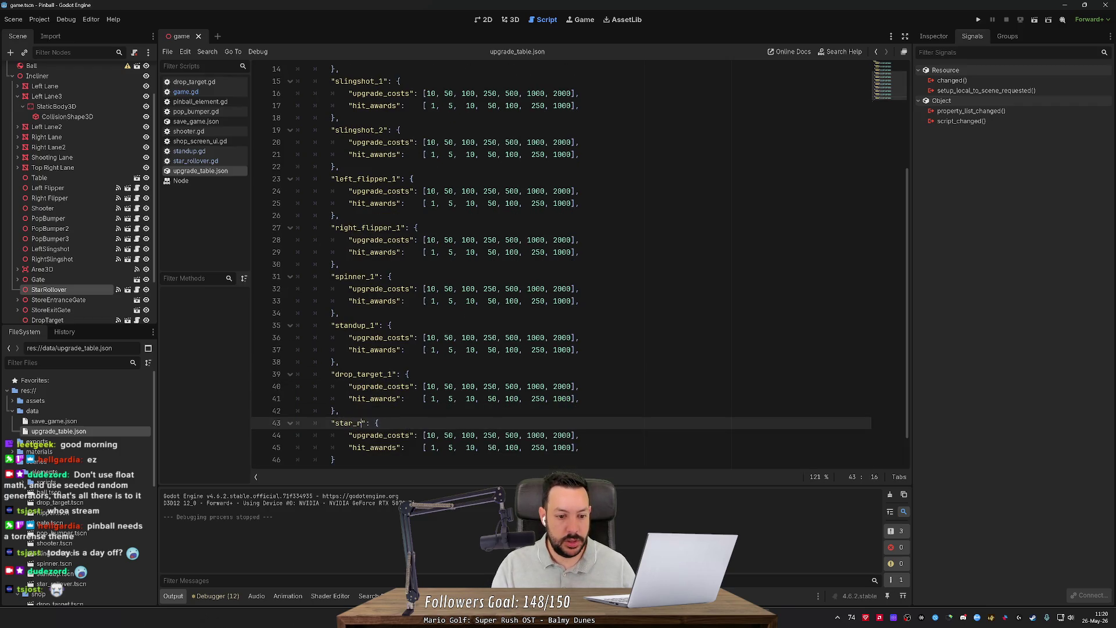
{"action": "type", "text": "er_1"}
{"action": "key", "text": "ctrl+shift+s"}
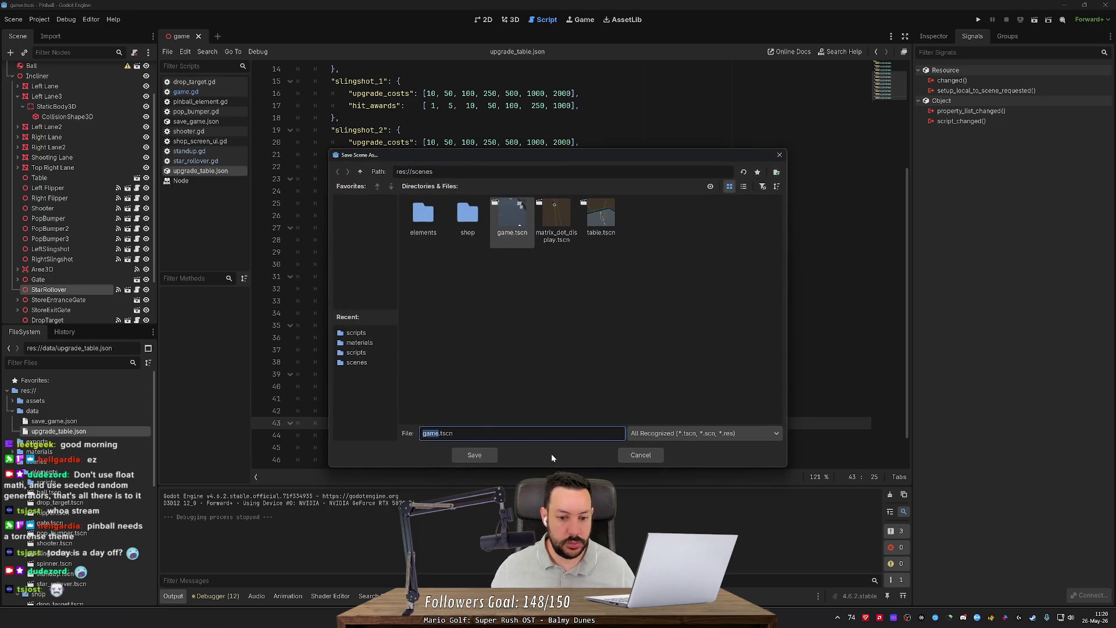
{"action": "key", "text": "Escape"}
{"action": "key", "text": "ctrl+s"}
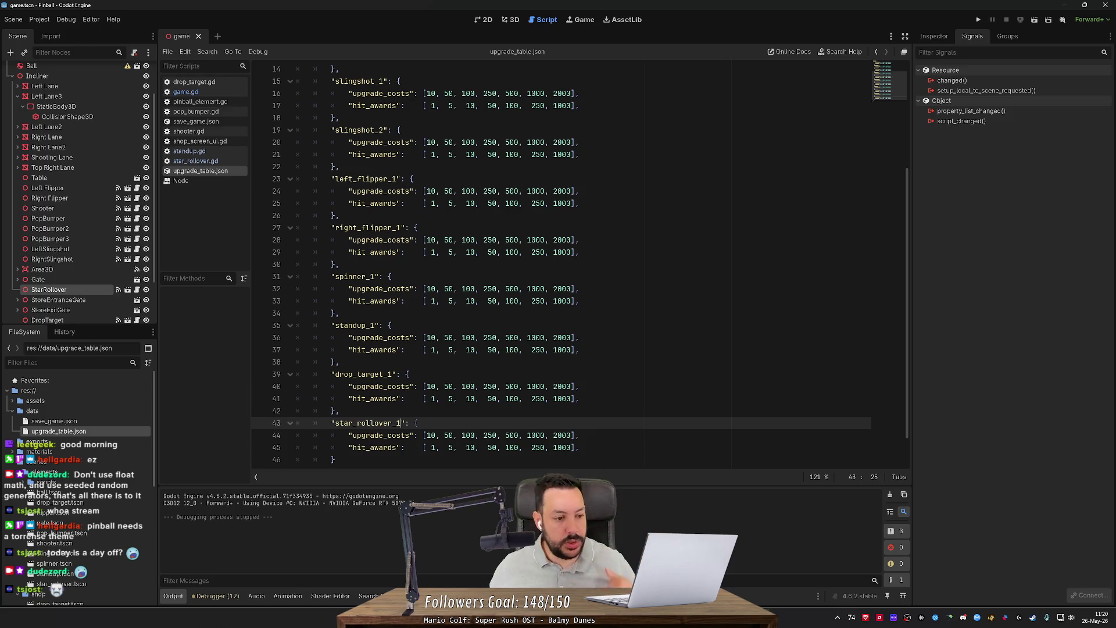
{"action": "double_click", "coordinate": [87, 420]}
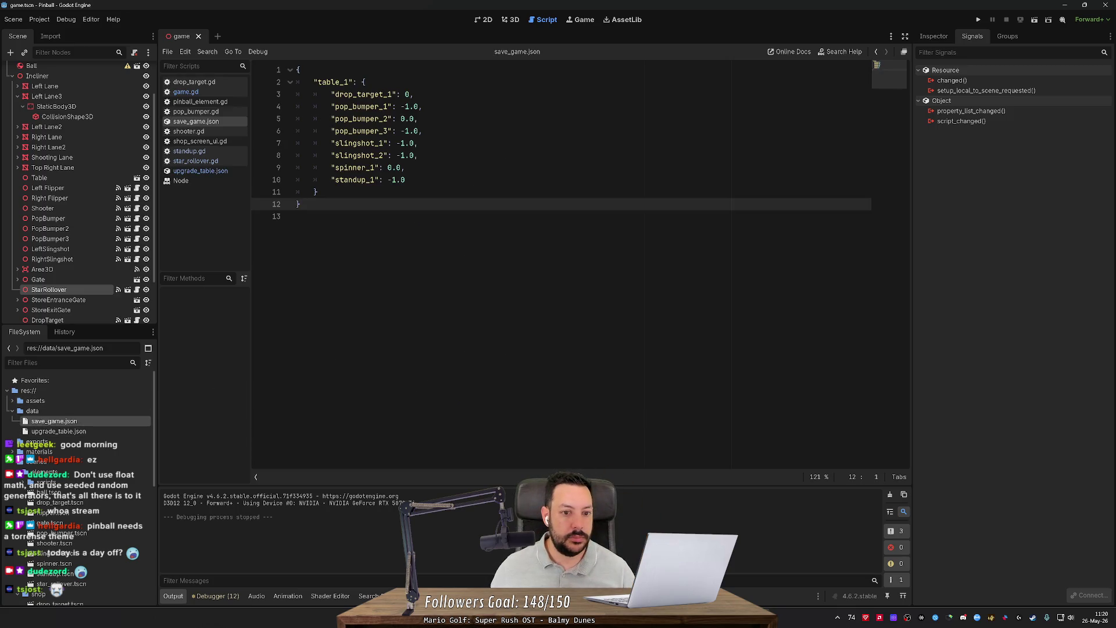
Step: Add "star_rollover_1": -1 after the standup_1 line and save save_game.json
{"action": "left_click", "coordinate": [405, 180]}
{"action": "type", "text": ","}
{"action": "key", "text": "Return"}
{"action": "type", "text": "\""}
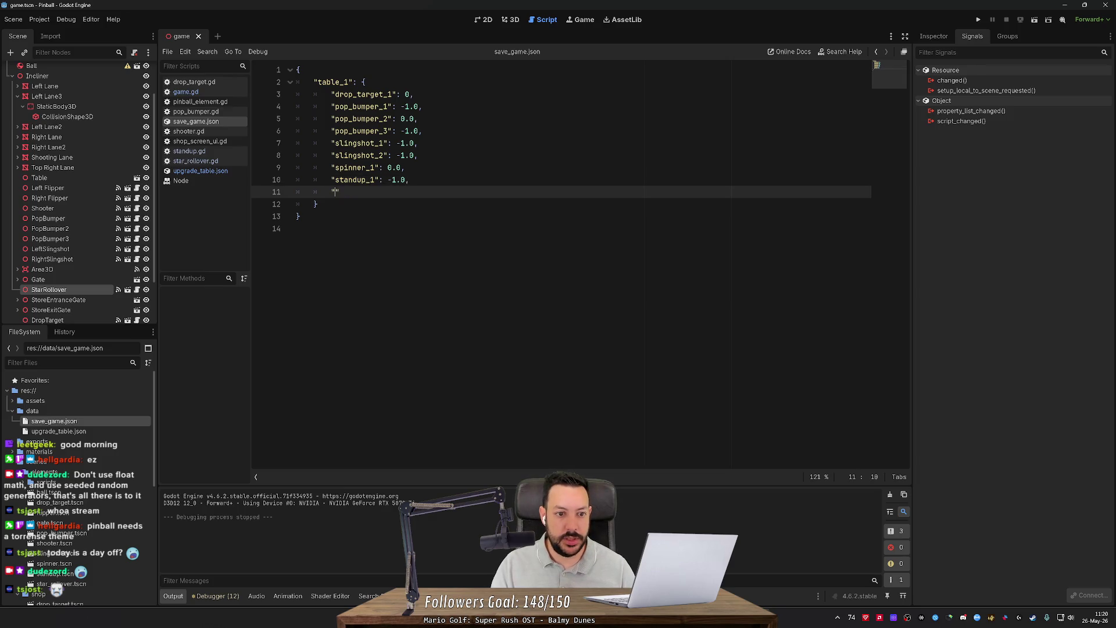
{"action": "type", "text": "star_rollover"}
{"action": "key", "text": "BackSpace"}
{"action": "key", "text": "BackSpace"}
{"action": "key", "text": "BackSpace"}
{"action": "type", "text": "over_1\":"}
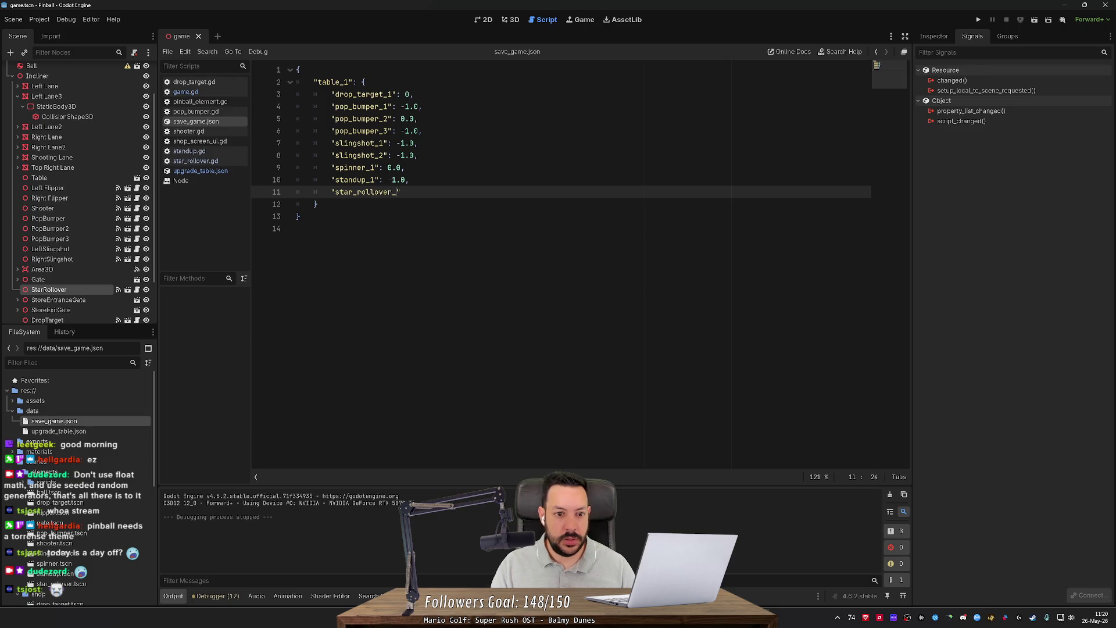
{"action": "type", "text": " -1"}
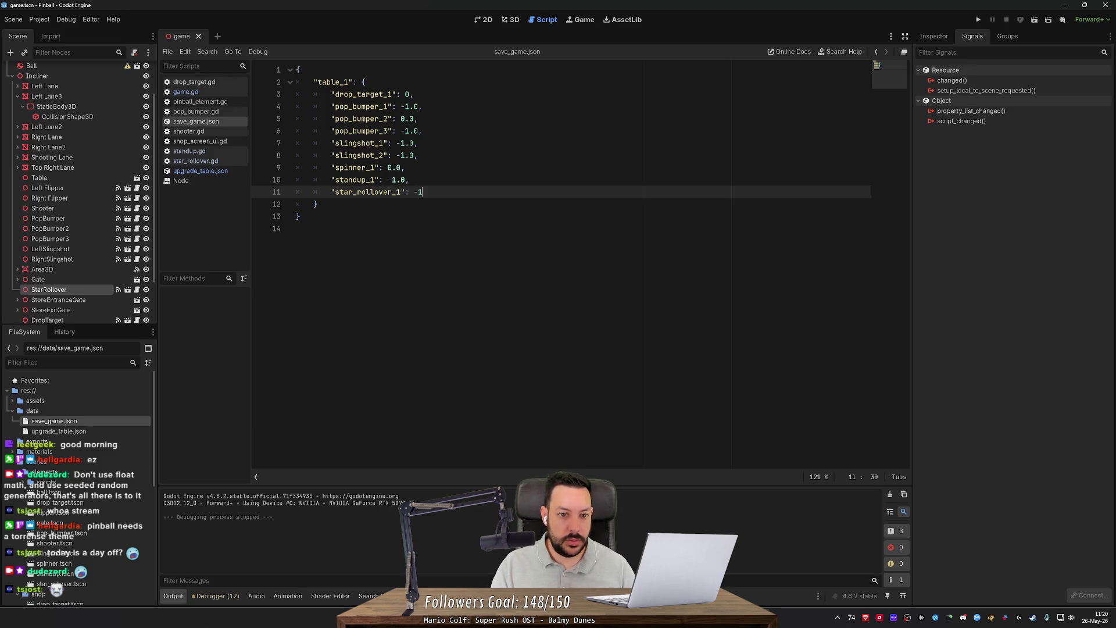
{"action": "key", "text": "ctrl+s"}
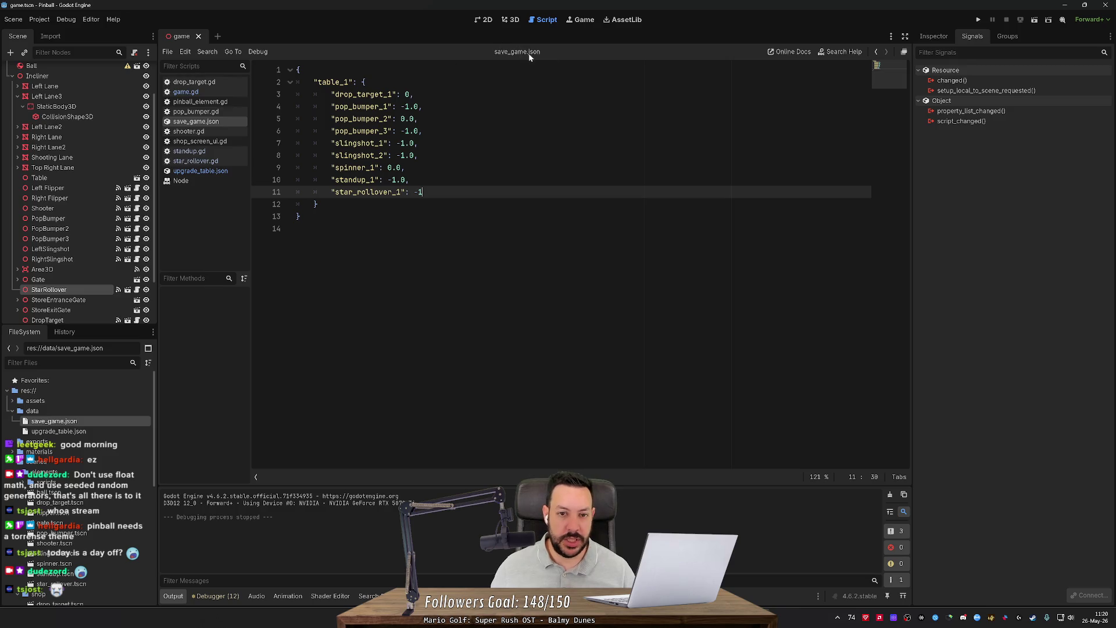
Step: Select and compare the drop_target_1 and new star_rollover_1 lines, then switch to Fork
{"action": "mouse_move", "coordinate": [423, 192]}
{"action": "left_mouse_down"}
{"action": "mouse_move", "coordinate": [332, 143]}
{"action": "mouse_move", "coordinate": [332, 106]}
{"action": "left_mouse_up"}
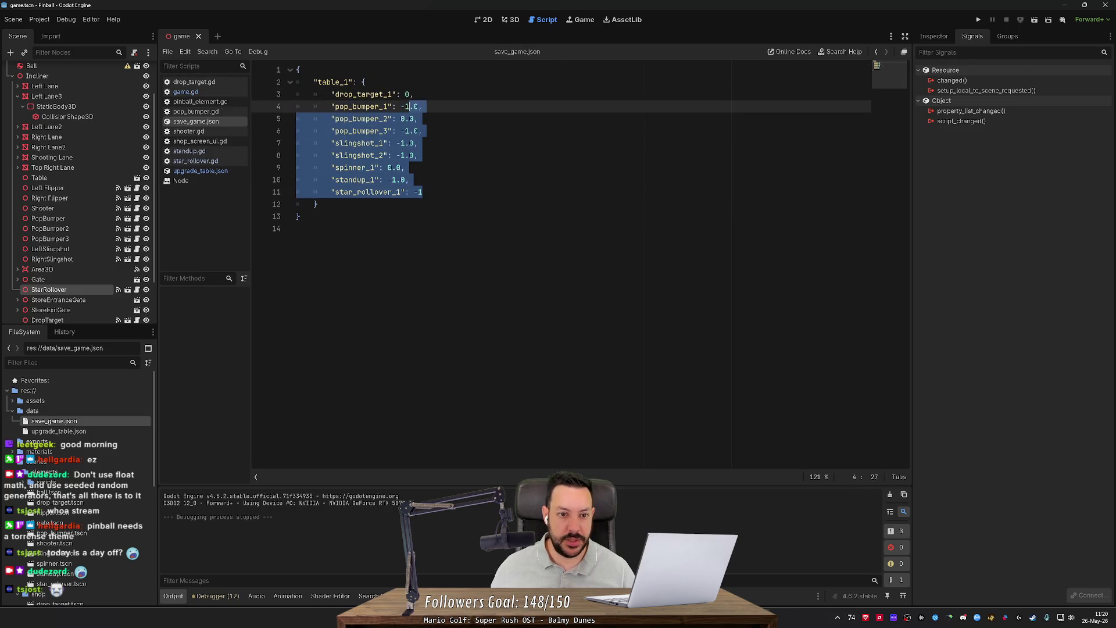
{"action": "double_click", "coordinate": [408, 94]}
{"action": "left_click_drag", "start_coordinate": [407, 95], "coordinate": [423, 192]}
{"action": "left_click", "coordinate": [422, 192]}
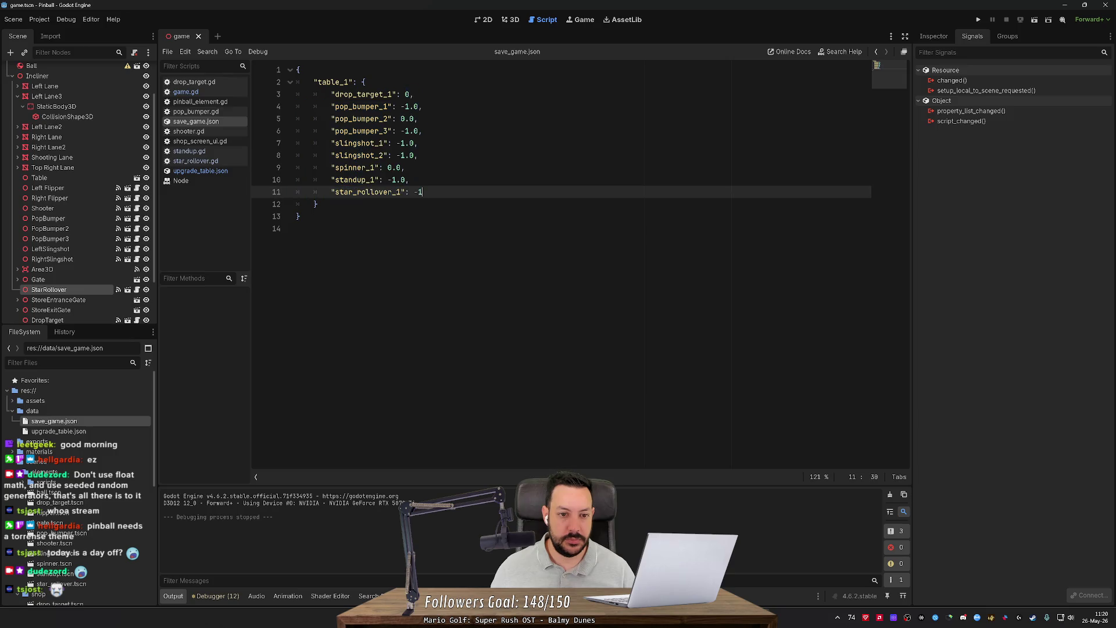
{"action": "mouse_move", "coordinate": [297, 94]}
{"action": "left_mouse_down"}
{"action": "mouse_move", "coordinate": [418, 155]}
{"action": "mouse_move", "coordinate": [409, 180]}
{"action": "left_mouse_up"}
{"action": "left_click", "coordinate": [409, 180]}
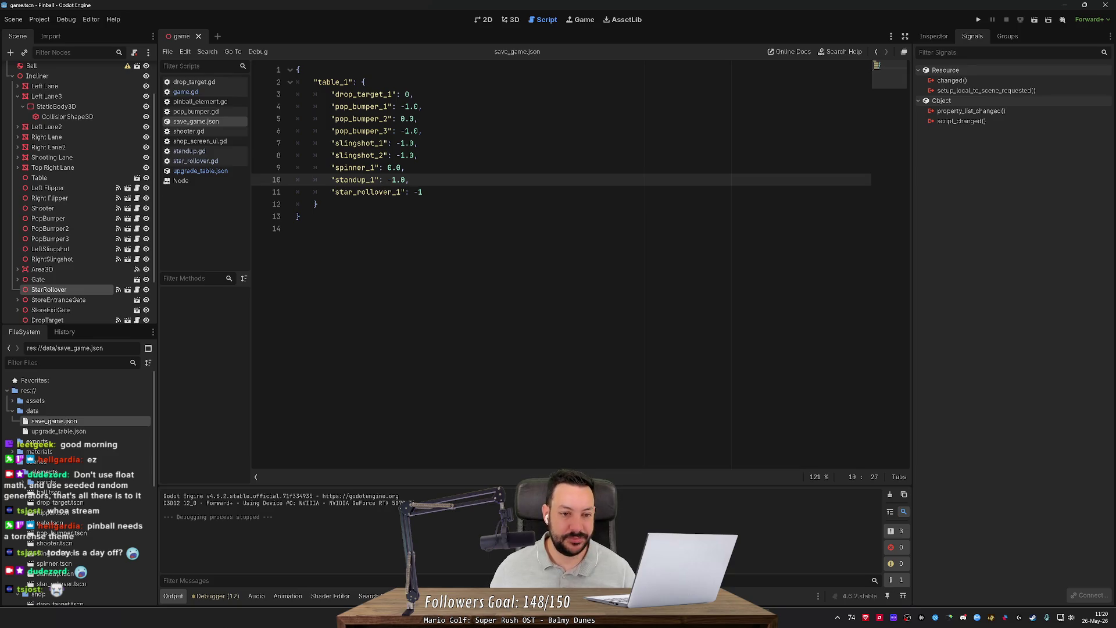
{"action": "key", "text": "alt+Tab"}
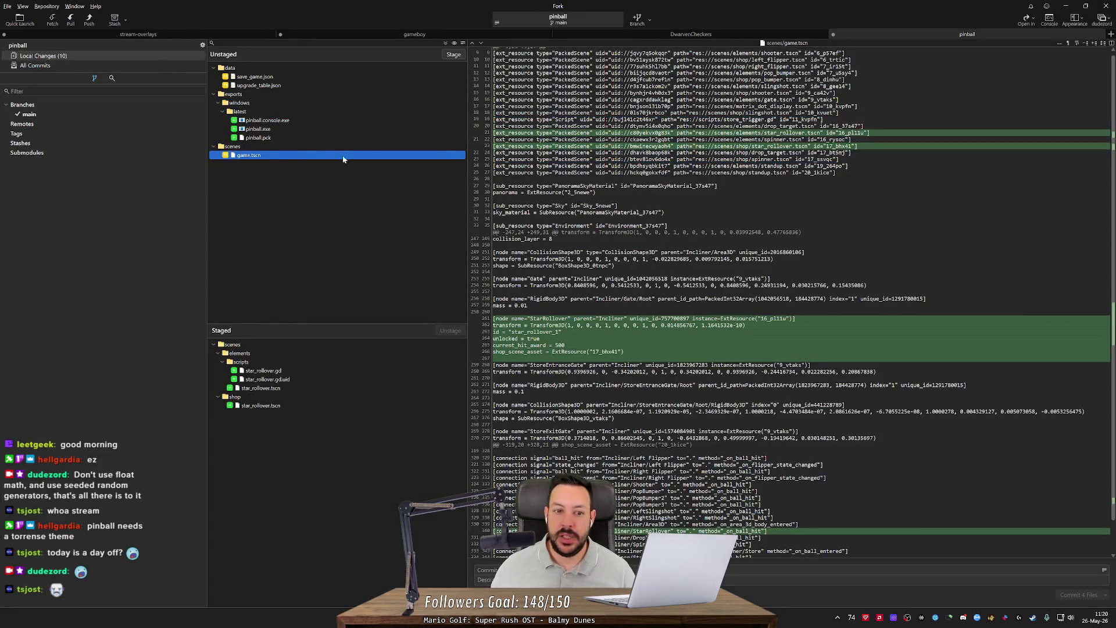
Step: Reopen upgrade_table.json and save_game.json in Godot before returning to Fork
{"action": "scroll", "coordinate": [794, 302], "scroll_direction": "down", "scroll_amount": 2}
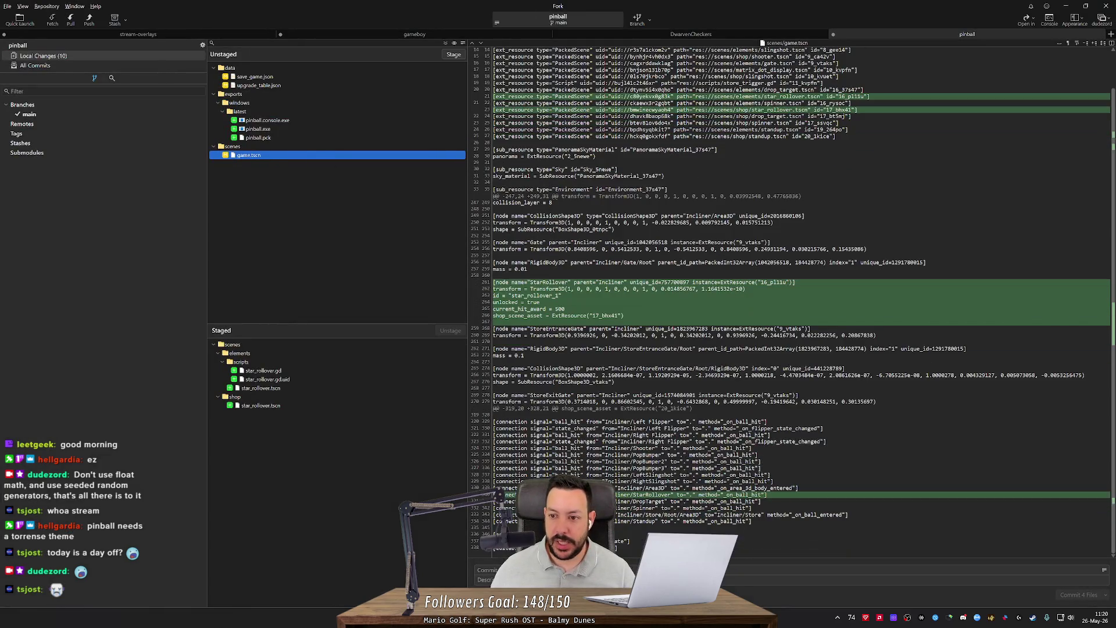
{"action": "key", "text": "alt+Tab"}
{"action": "double_click", "coordinate": [69, 430]}
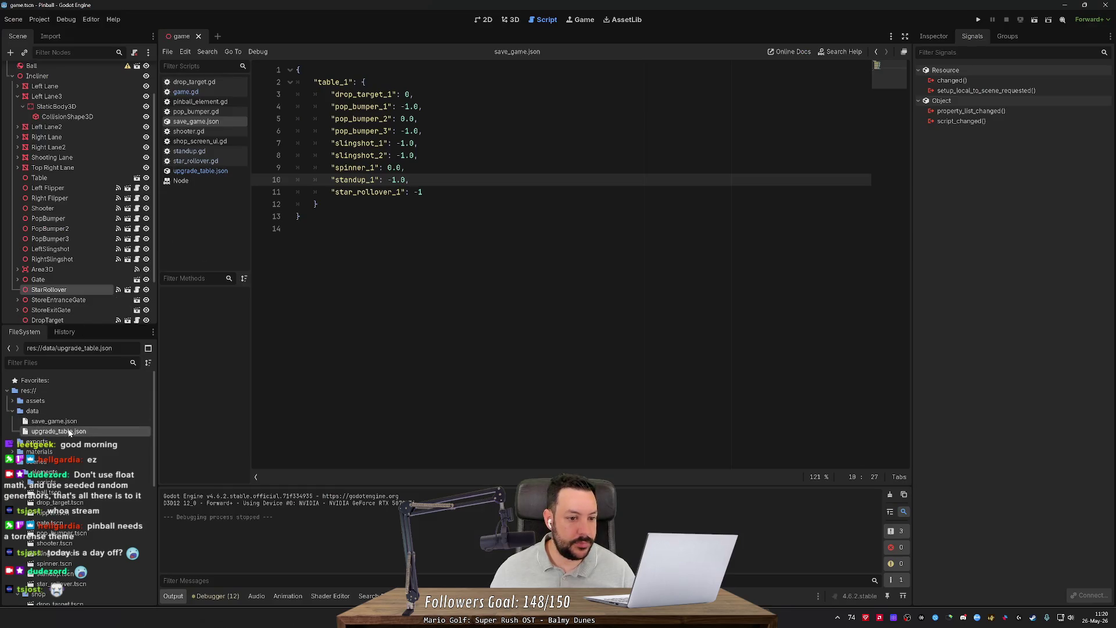
{"action": "double_click", "coordinate": [55, 421]}
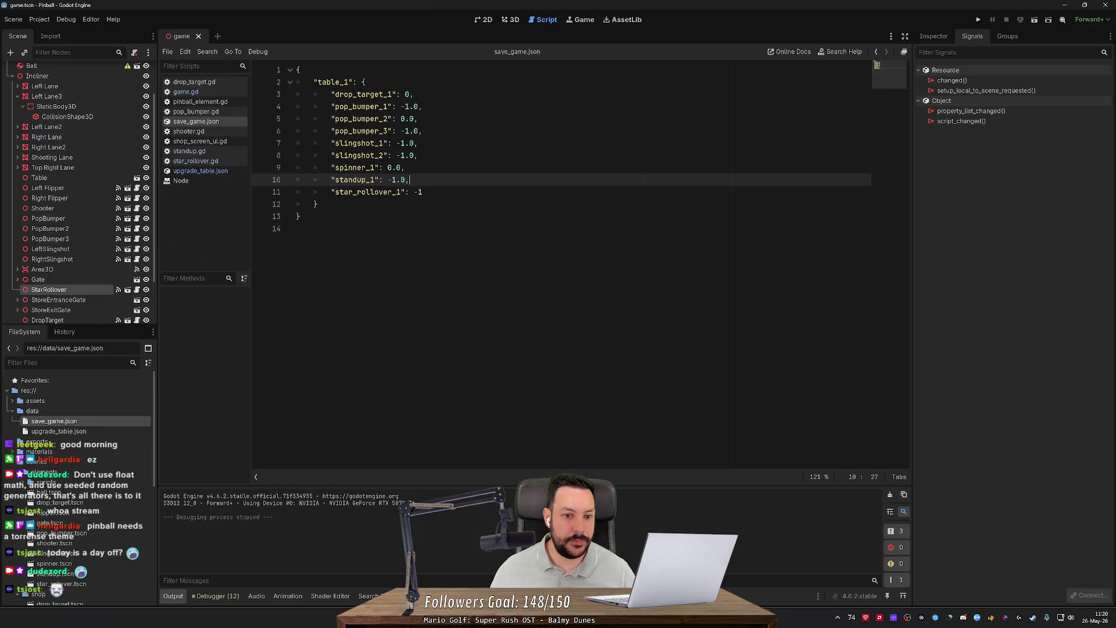
{"action": "key", "text": "alt+Tab"}
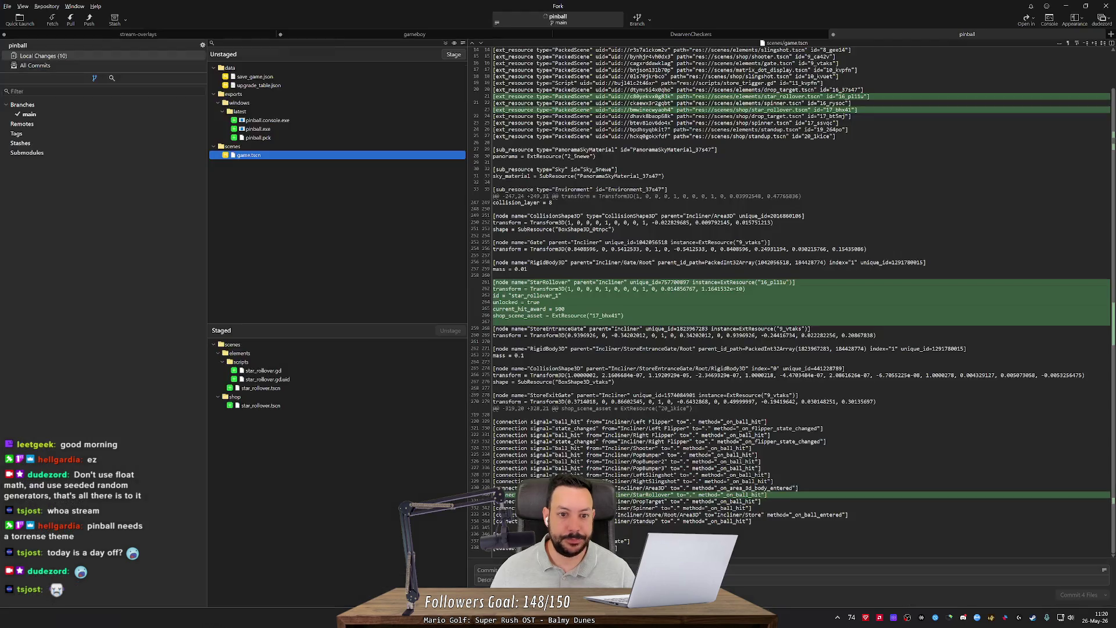
Step: Stage the save_game.json, upgrade_table.json and game.tscn changes in Fork
{"action": "left_click", "coordinate": [298, 79]}
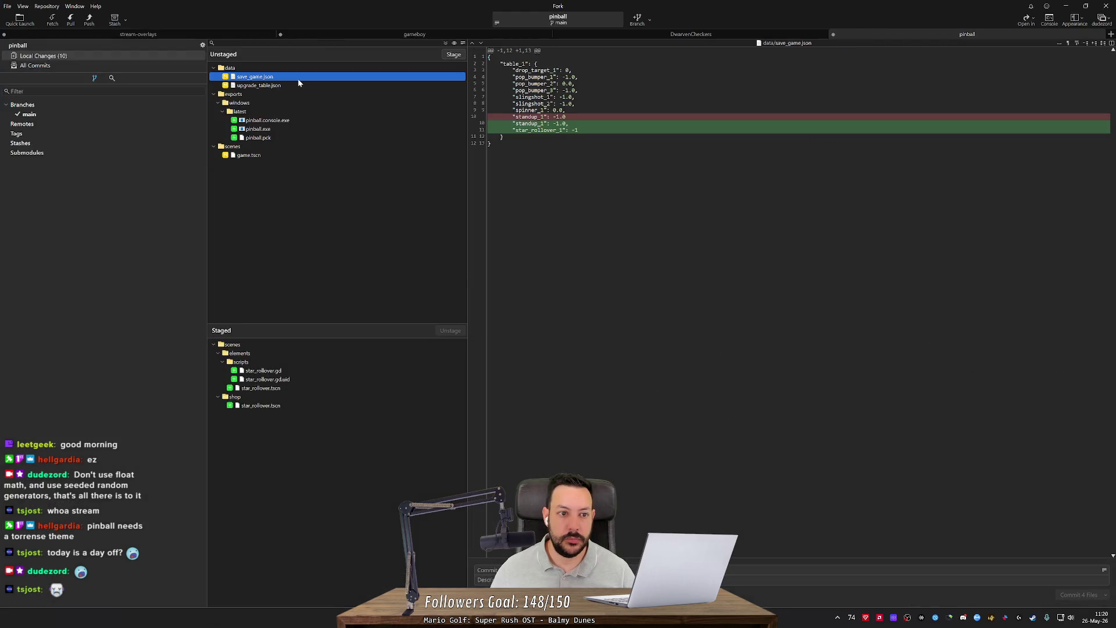
{"action": "double_click", "coordinate": [298, 78]}
{"action": "double_click", "coordinate": [297, 78]}
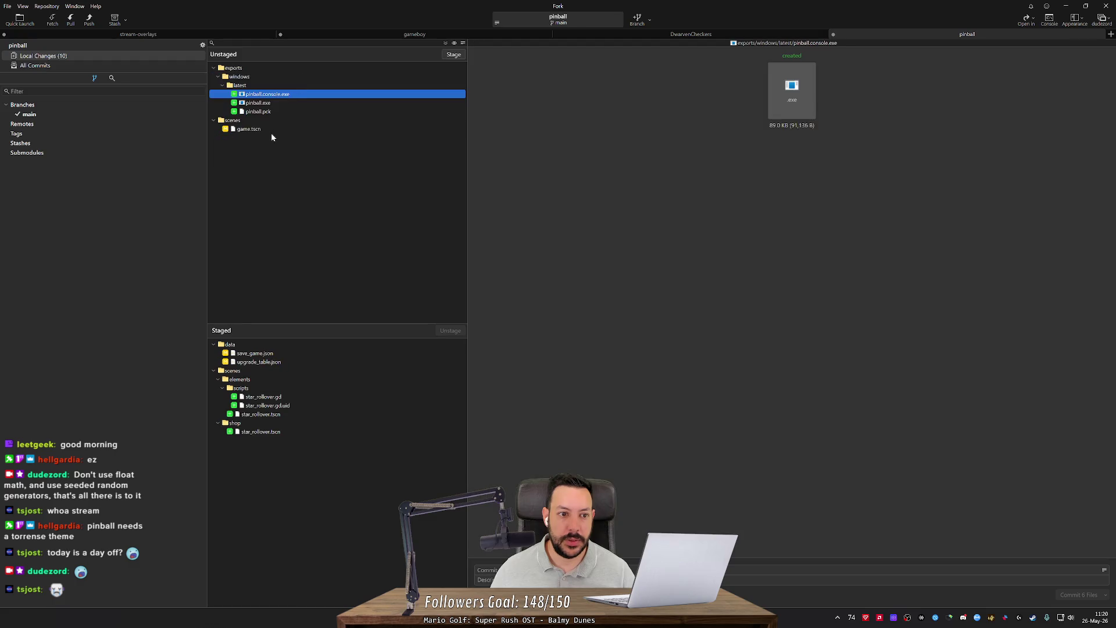
{"action": "left_click", "coordinate": [275, 130]}
{"action": "double_click", "coordinate": [274, 130]}
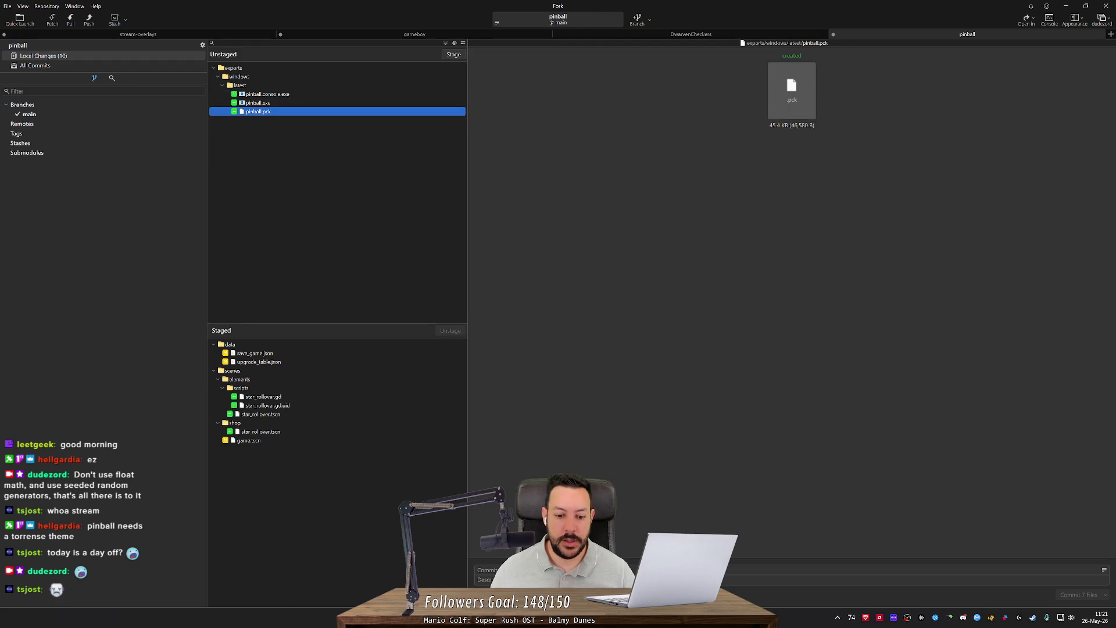
{"action": "left_click", "coordinate": [792, 569]}
{"action": "type", "text": "S"}
Step: Commit the staged files with summary 'Star Rollover'
{"action": "left_click", "coordinate": [506, 570]}
{"action": "type", "text": "Star Rollover"}
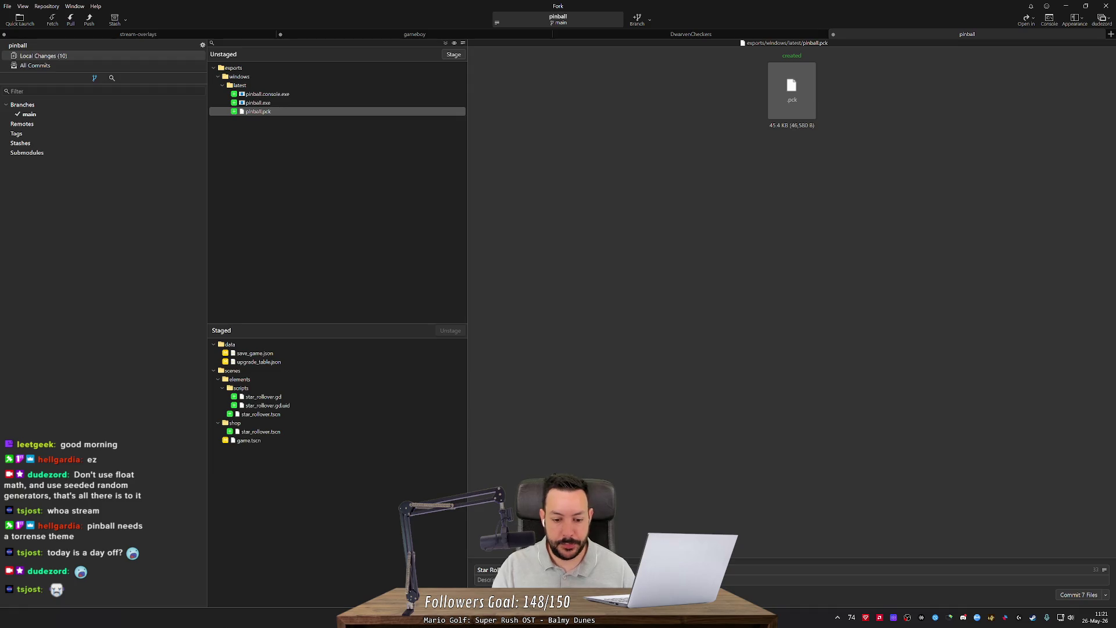
{"action": "left_click", "coordinate": [1082, 596]}
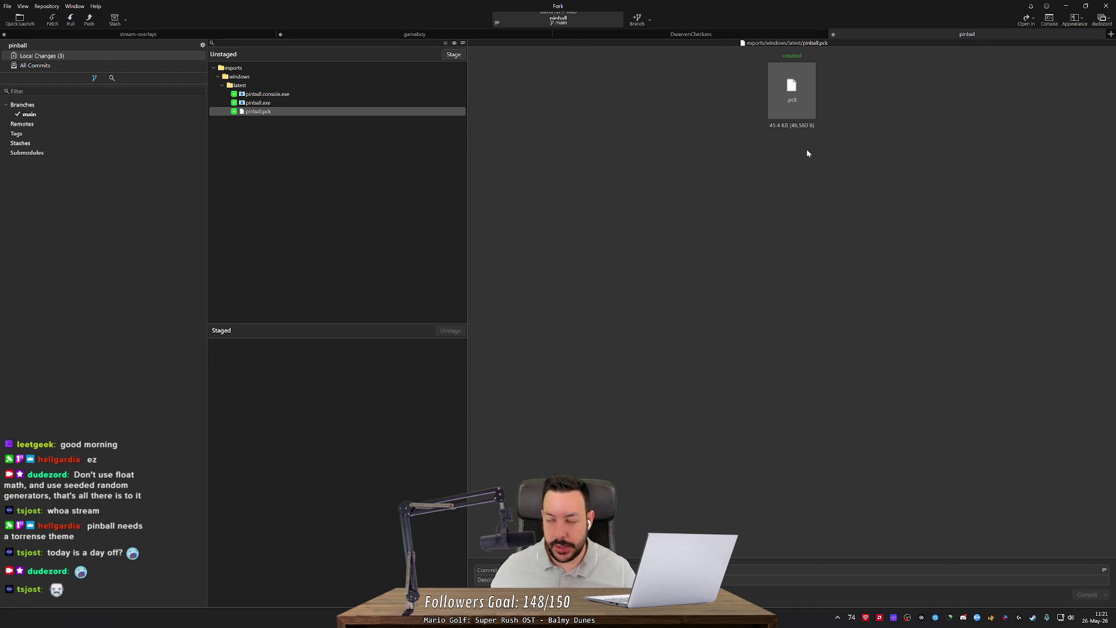
{"action": "left_click", "coordinate": [1067, 6]}
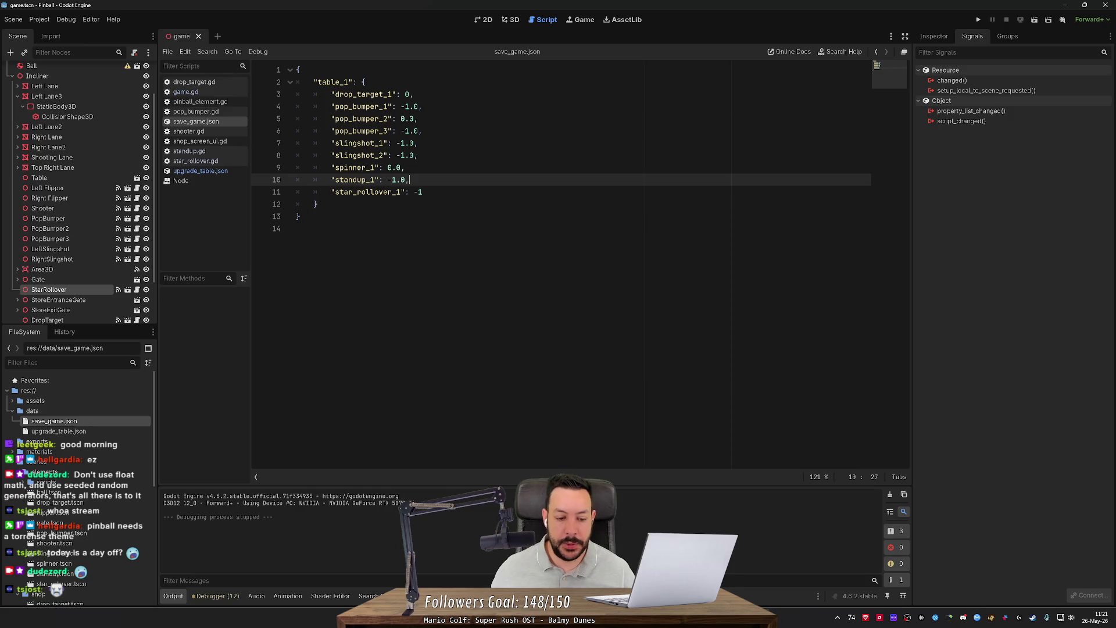
{"action": "key", "text": "alt+Tab"}
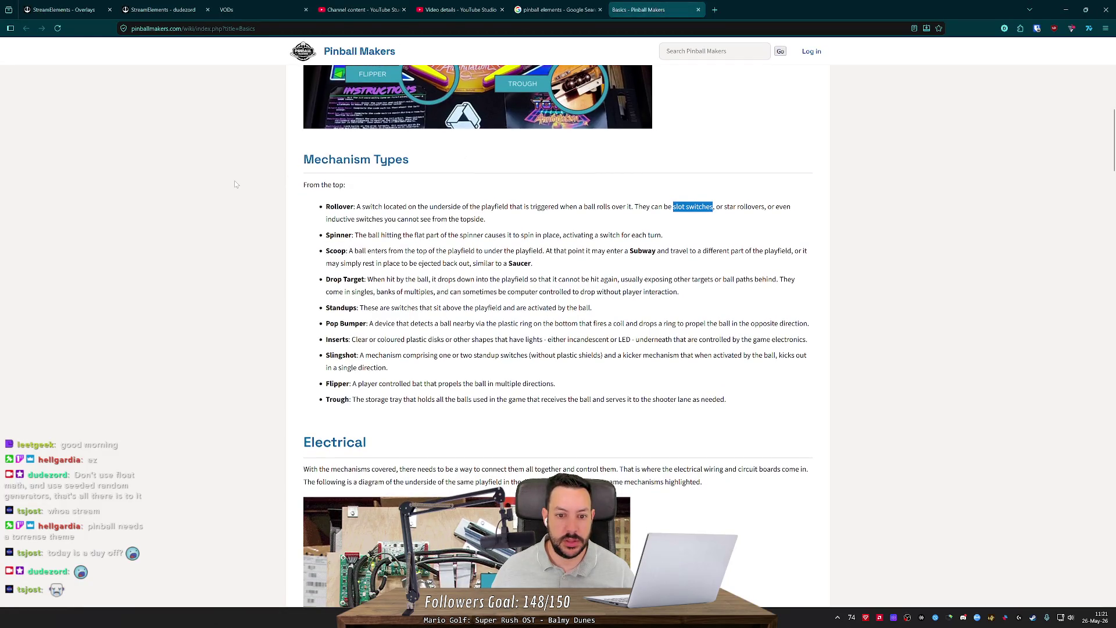
Step: Scroll the Basics wiki page up to the labelled playfield diagram, then return to Godot
{"action": "scroll", "coordinate": [238, 189], "scroll_direction": "up", "scroll_amount": 1}
{"action": "scroll", "coordinate": [238, 189], "scroll_direction": "up", "scroll_amount": 5}
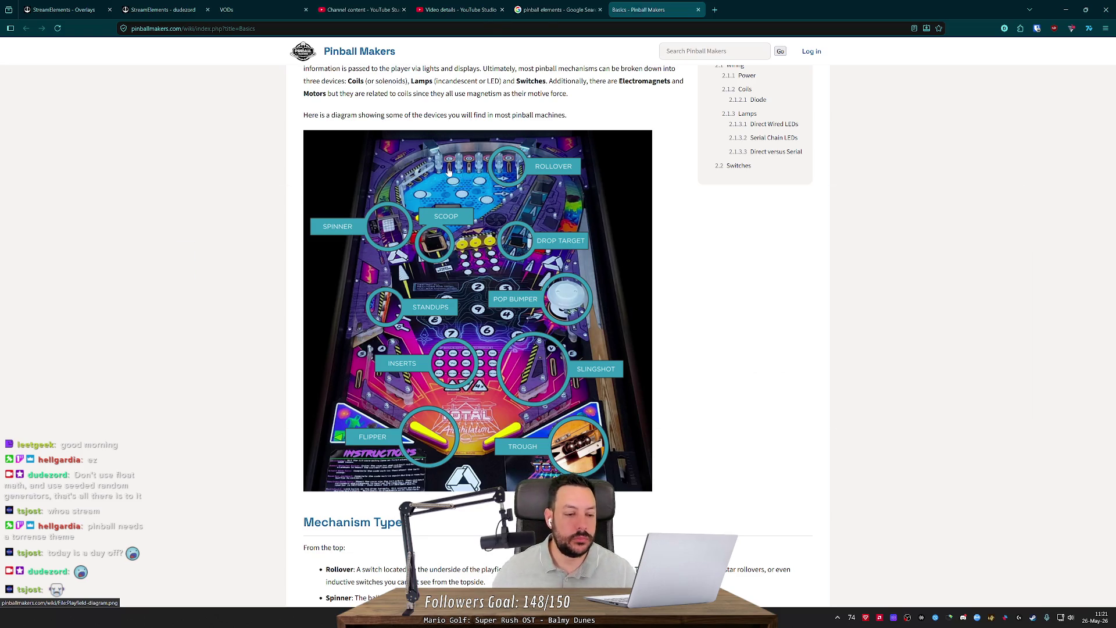
{"action": "key", "text": "alt+Tab"}
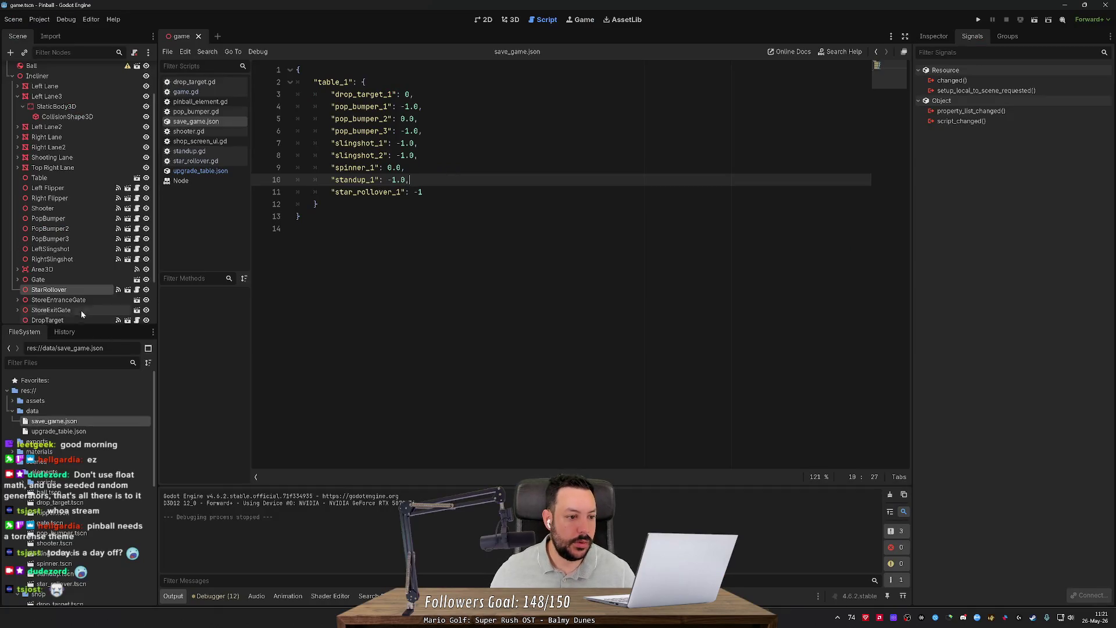
Step: In the 3D view, fly to the back-left corner and select the Standup target
{"action": "left_click", "coordinate": [512, 19]}
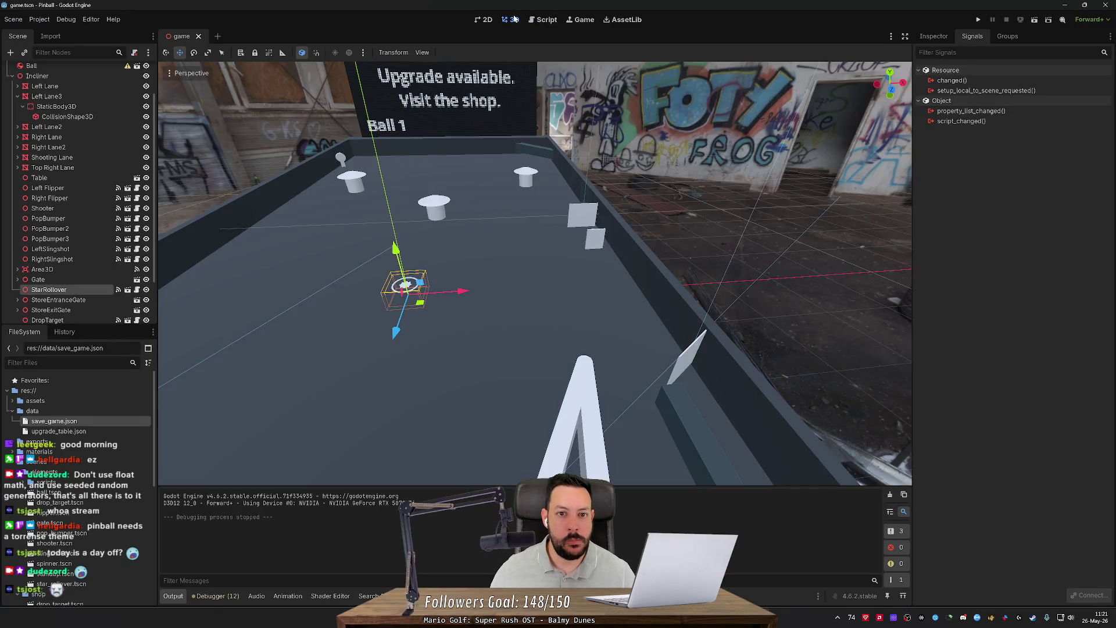
{"action": "key", "text": "w"}
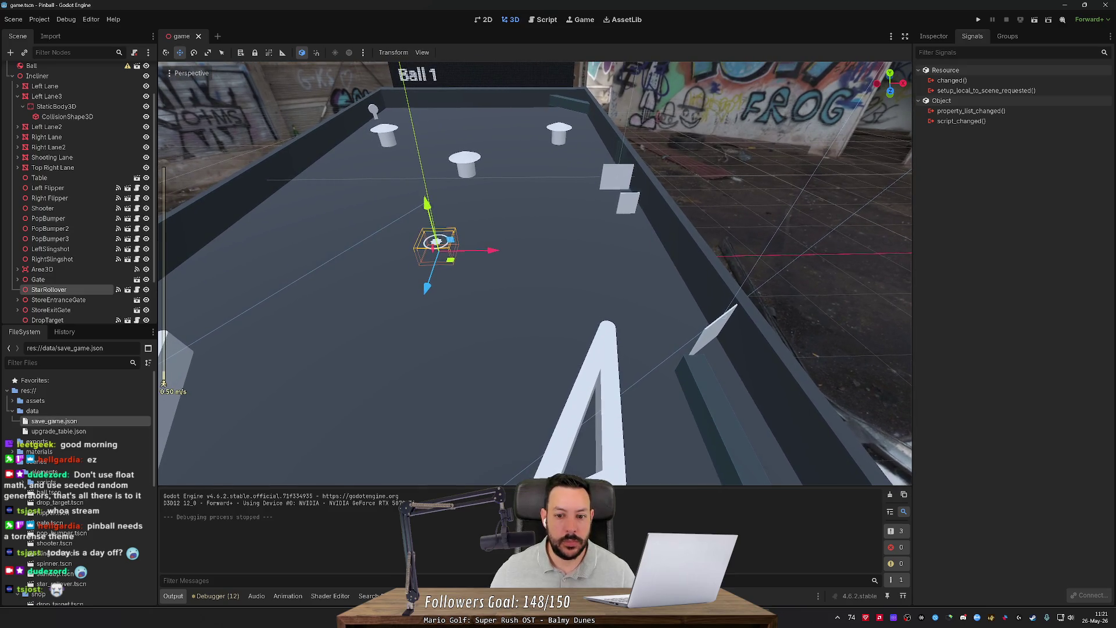
{"action": "scroll", "coordinate": [535, 273], "scroll_direction": "up", "scroll_amount": 10}
{"action": "key", "text": "a"}
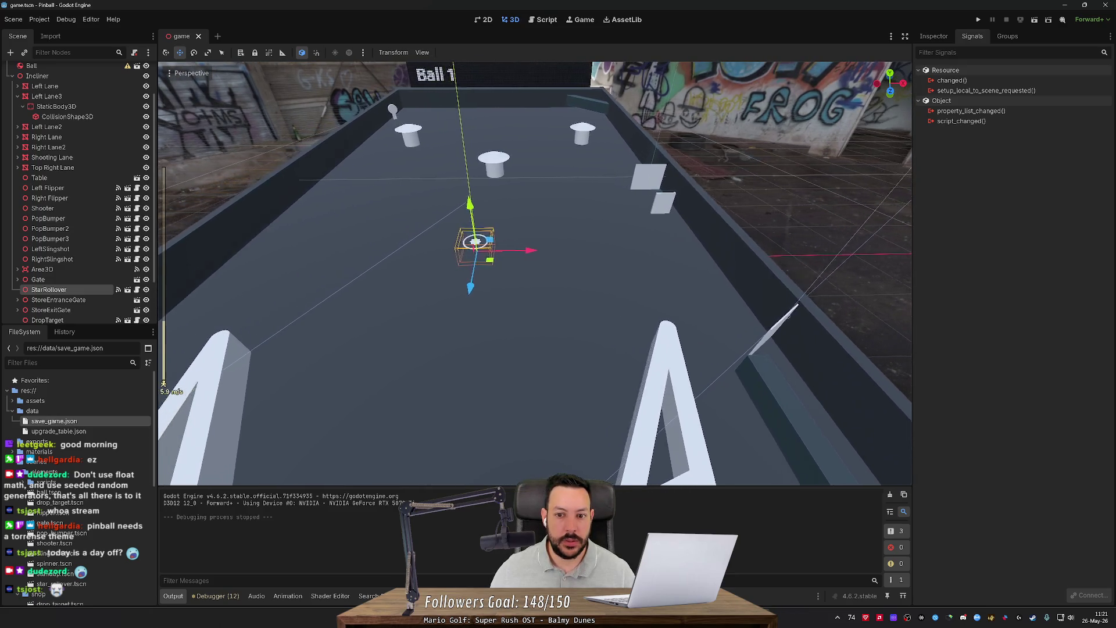
{"action": "key", "text": "w"}
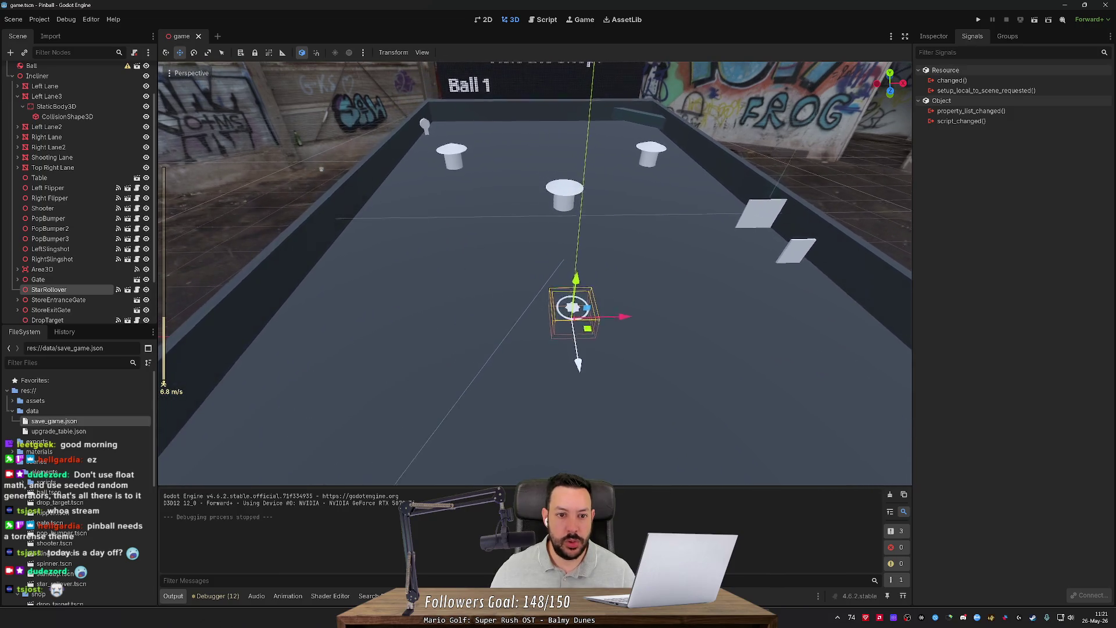
{"action": "left_click", "coordinate": [409, 150]}
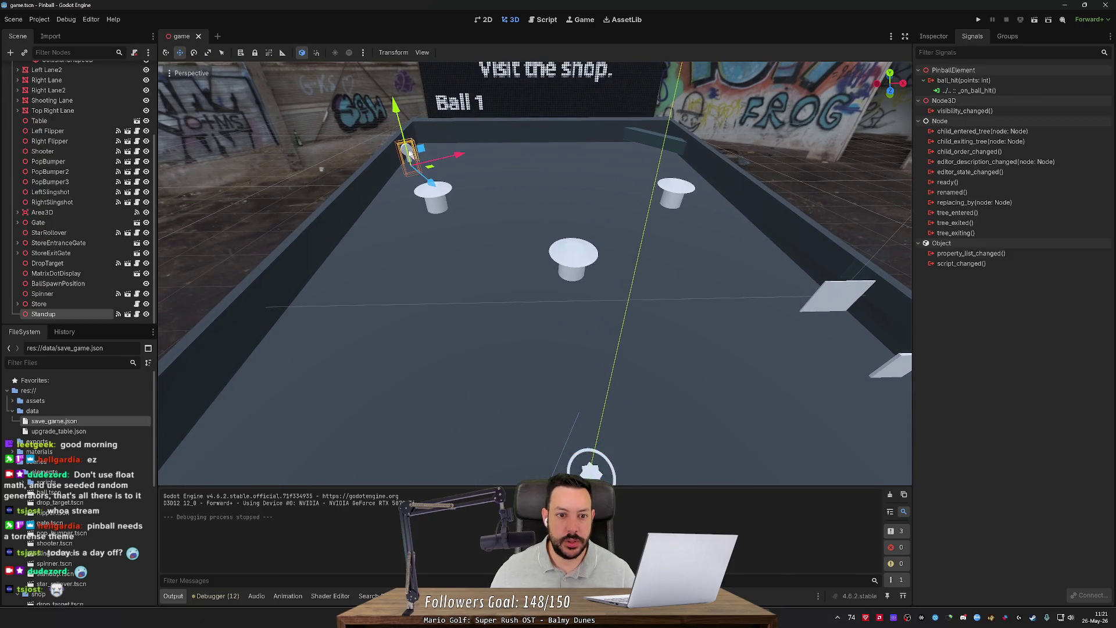
Step: Switch the Standup's gizmo to the Move tool in local space
{"action": "key", "text": "r"}
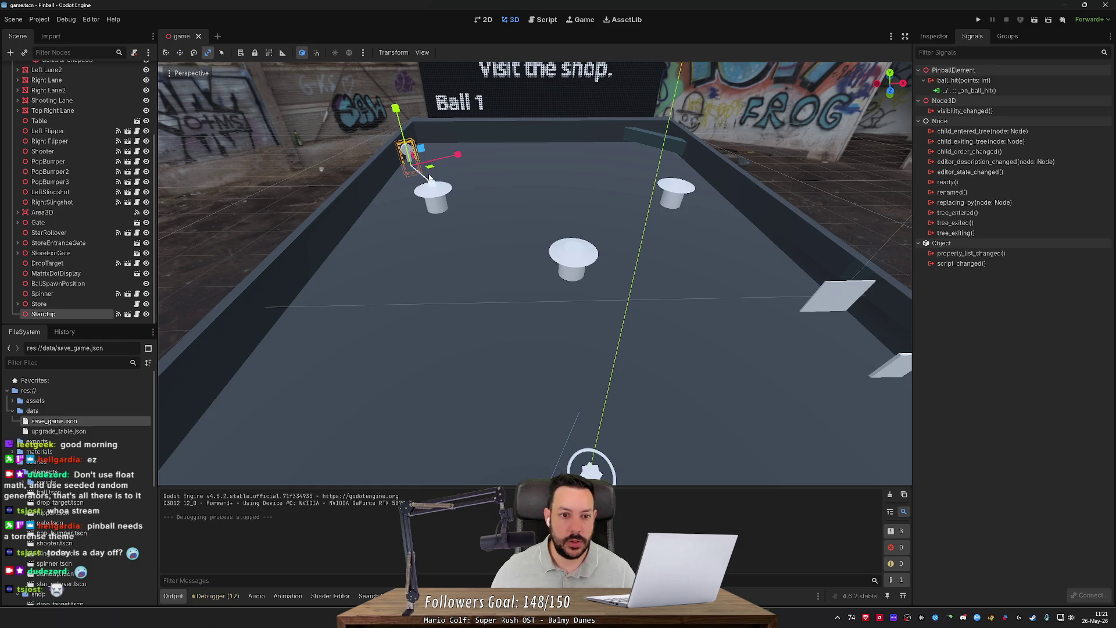
{"action": "key", "text": "e"}
{"action": "key", "text": "t"}
{"action": "key", "text": "r"}
{"action": "key", "text": "e"}
{"action": "key", "text": "w"}
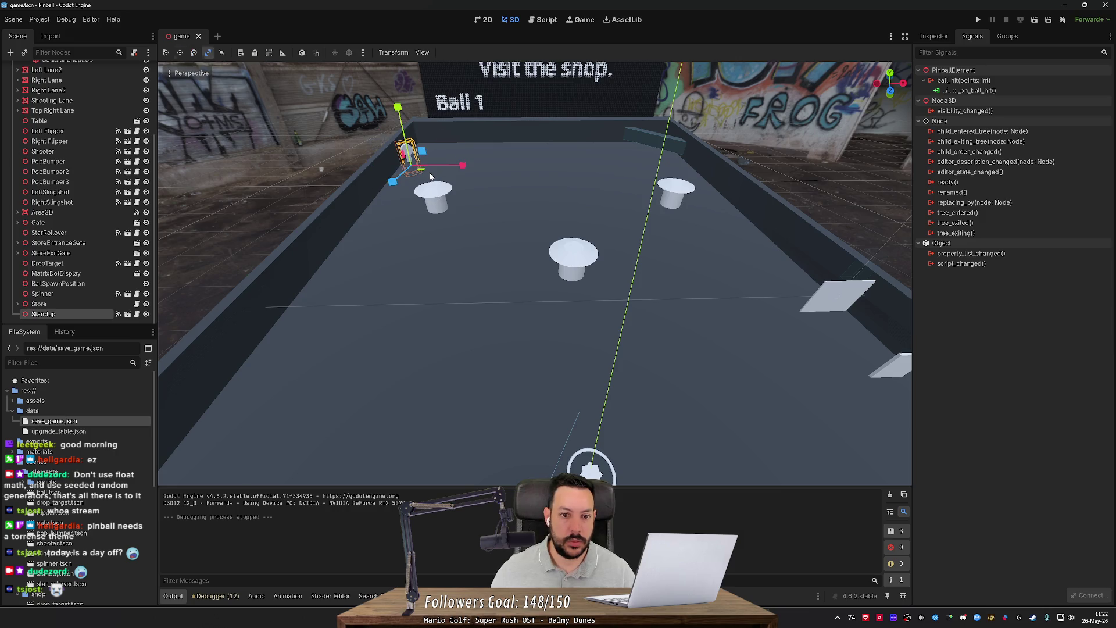
{"action": "scroll", "coordinate": [431, 176], "scroll_direction": "up", "scroll_amount": 3}
{"action": "key", "text": "w"}
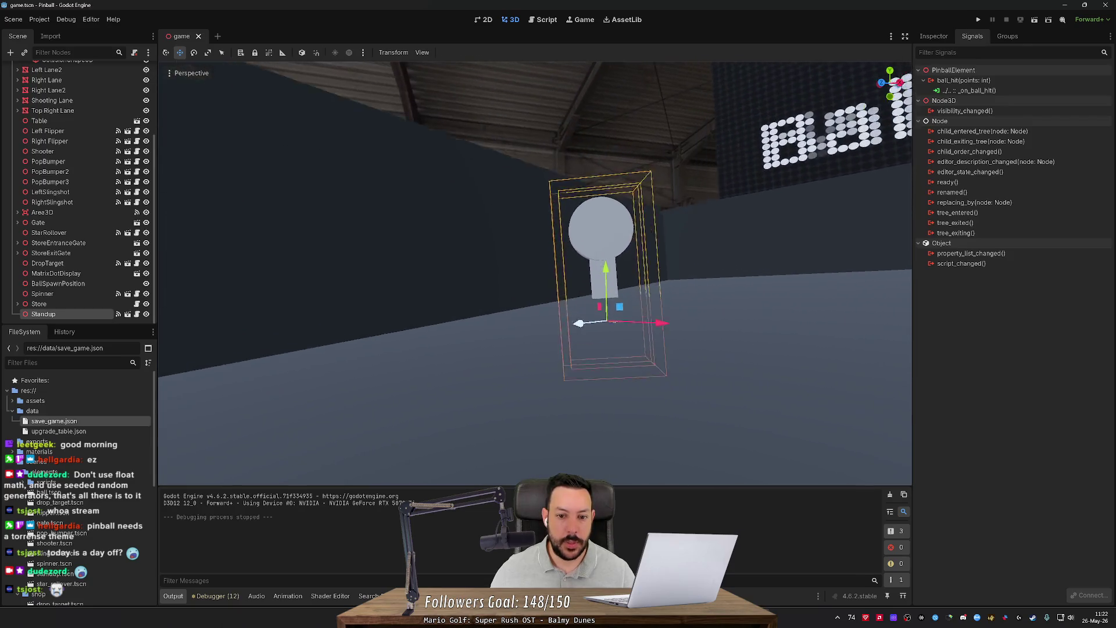
{"action": "key", "text": "r"}
{"action": "key", "text": "t"}
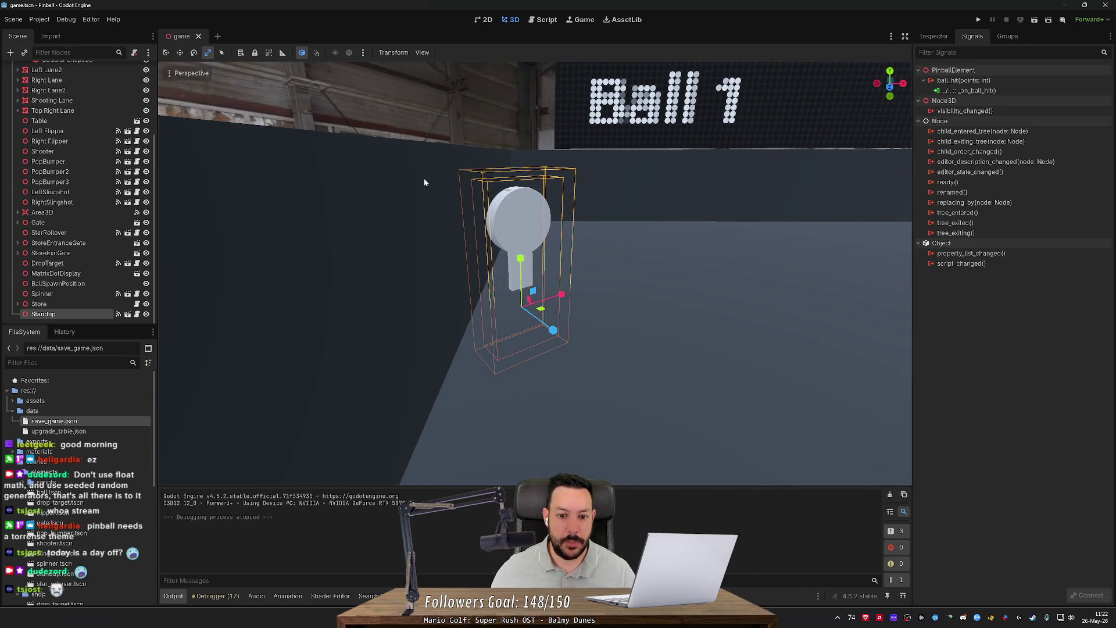
{"action": "key", "text": "w"}
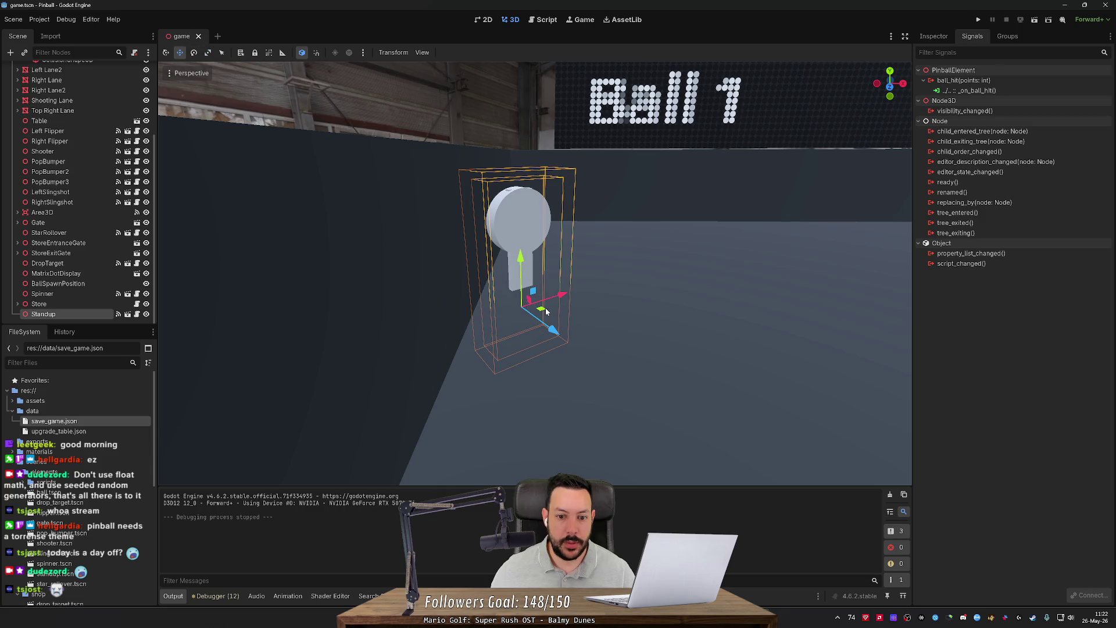
Step: Drag the Standup into the back corner of the playfield and save the scene
{"action": "mouse_move", "coordinate": [545, 311]}
{"action": "left_mouse_down"}
{"action": "mouse_move", "coordinate": [560, 232]}
{"action": "mouse_move", "coordinate": [544, 242]}
{"action": "mouse_move", "coordinate": [535, 231]}
{"action": "mouse_move", "coordinate": [531, 245]}
{"action": "mouse_move", "coordinate": [596, 243]}
{"action": "left_mouse_up"}
{"action": "scroll", "coordinate": [596, 243], "scroll_direction": "down", "scroll_amount": 6}
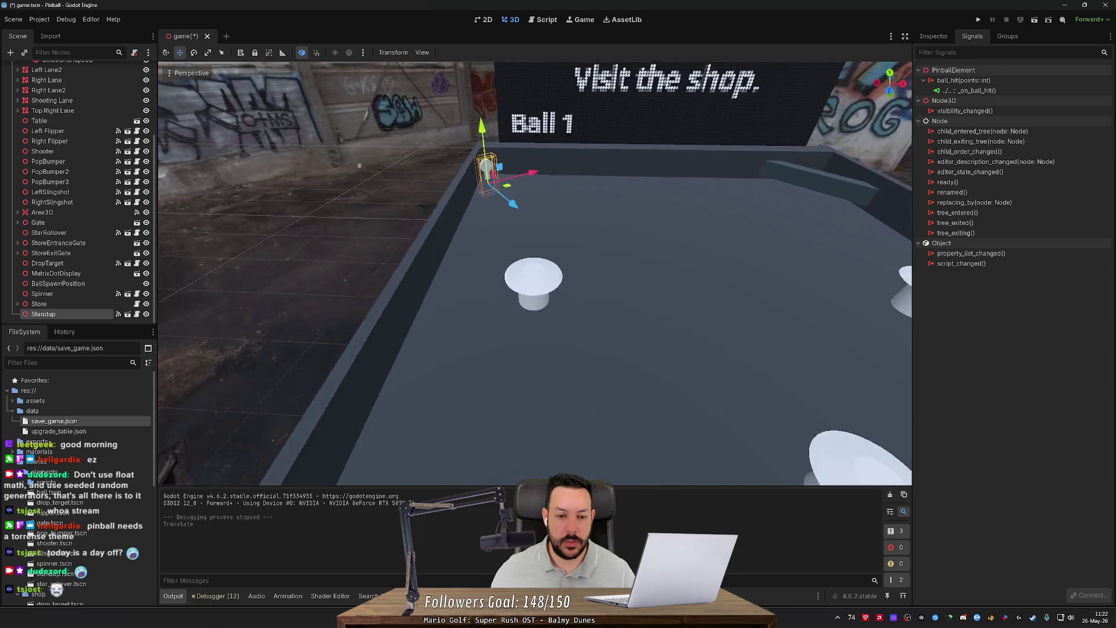
{"action": "scroll", "coordinate": [690, 444], "scroll_direction": "down", "scroll_amount": 4}
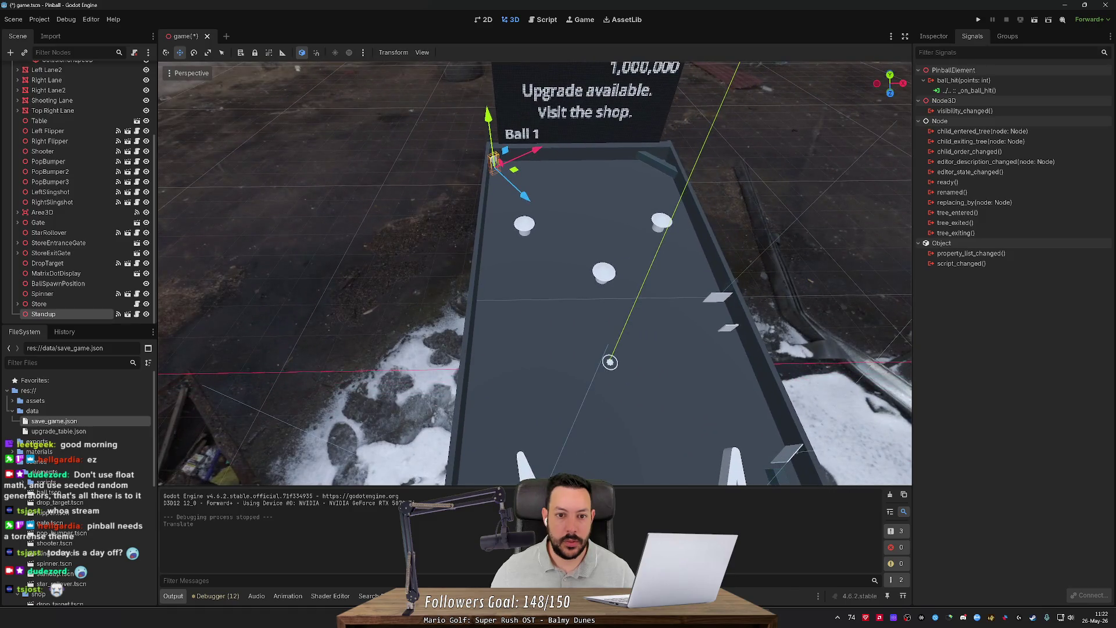
{"action": "key", "text": "ctrl+s"}
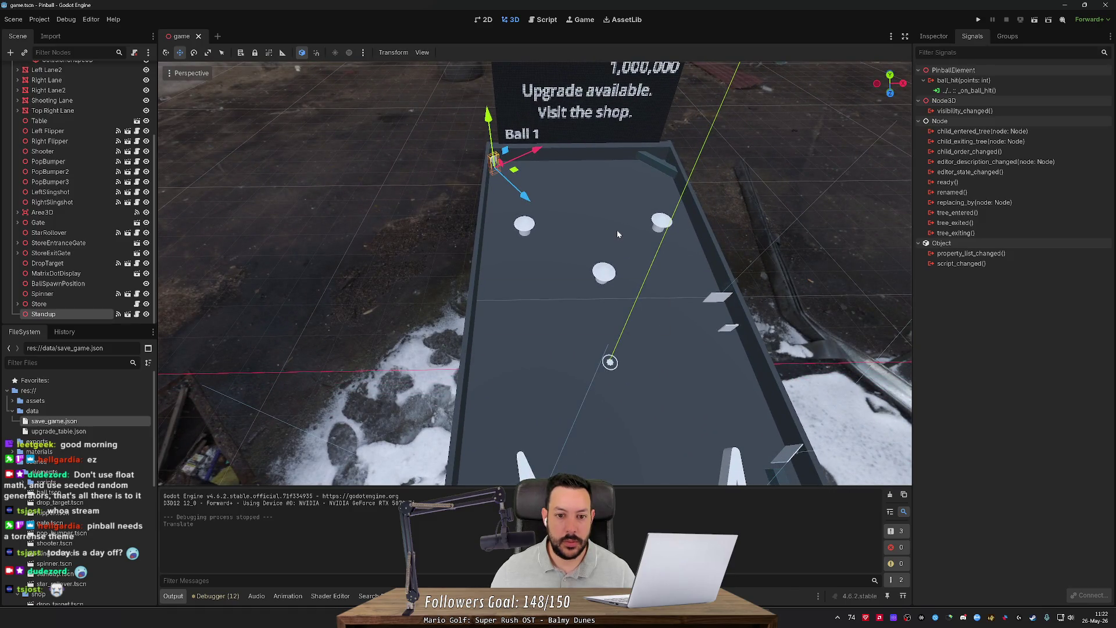
Step: Make the star rollover start locked with Current Hit Award 0, and save
{"action": "left_click", "coordinate": [611, 363]}
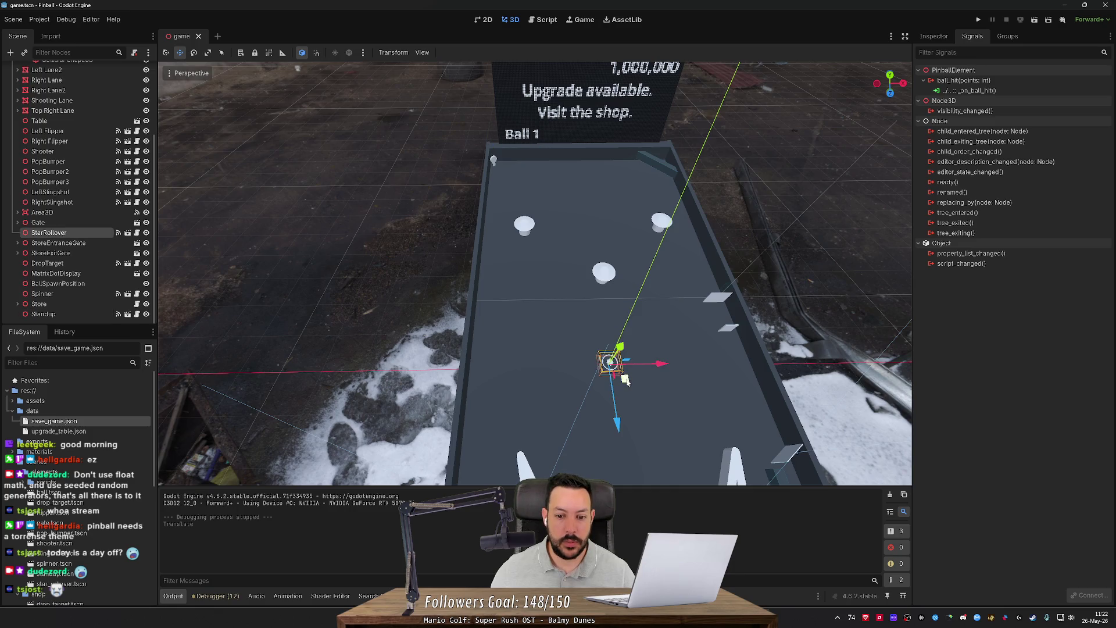
{"action": "left_click", "coordinate": [934, 36]}
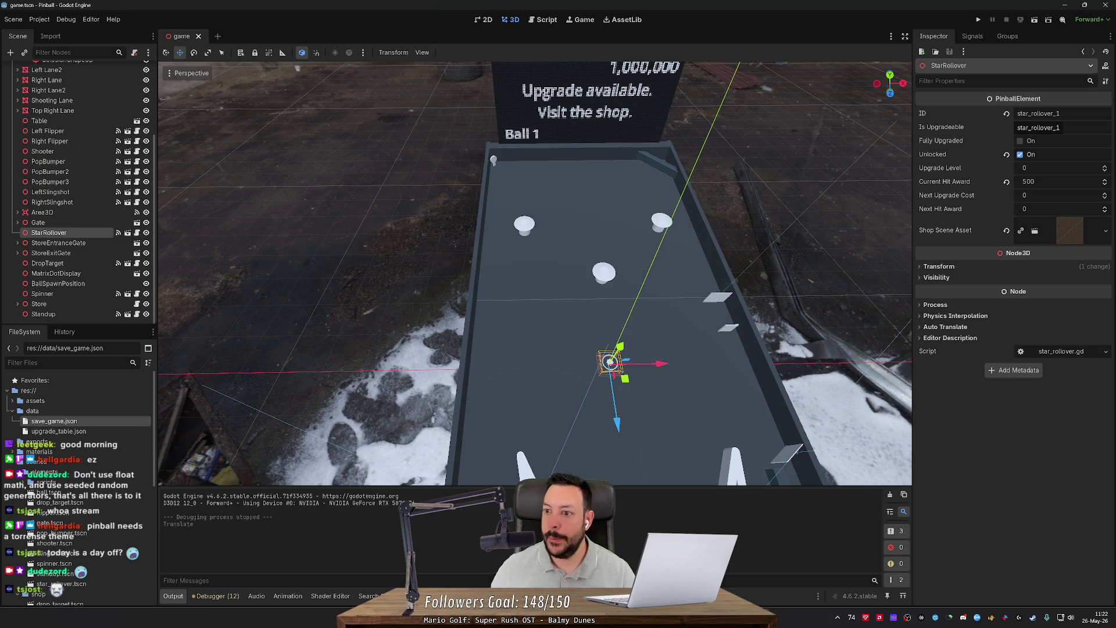
{"action": "left_click", "coordinate": [1034, 157]}
{"action": "left_click", "coordinate": [1032, 181]}
{"action": "type", "text": "0"}
{"action": "key", "text": "Return"}
{"action": "key", "text": "ctrl+s"}
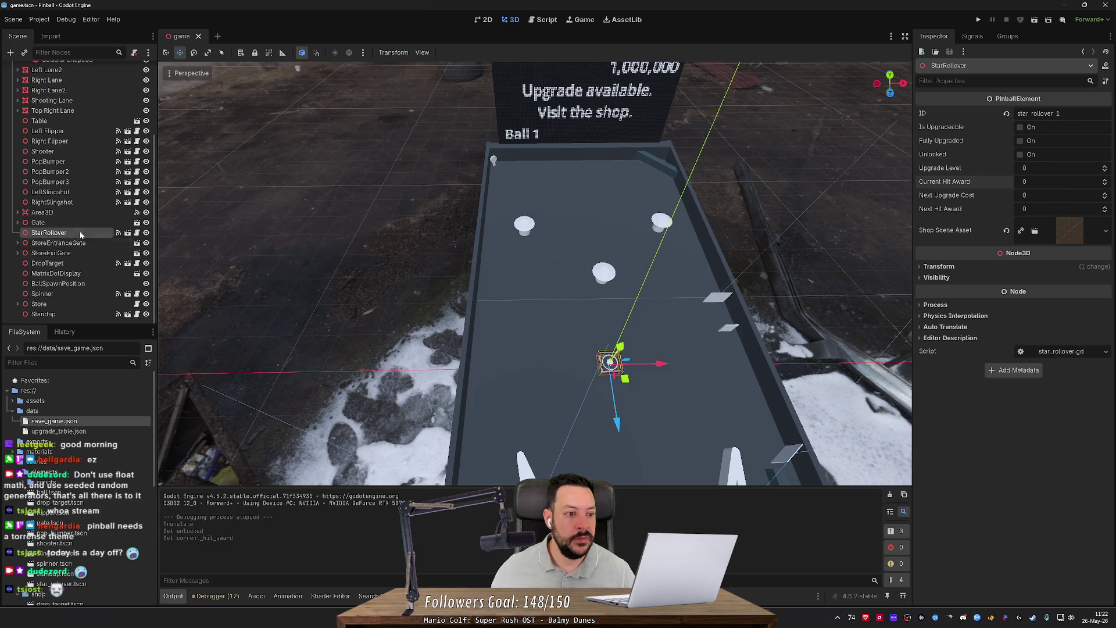
Step: Make the DropTarget start locked with Current and Next Hit Award 0, and save
{"action": "left_click", "coordinate": [731, 333]}
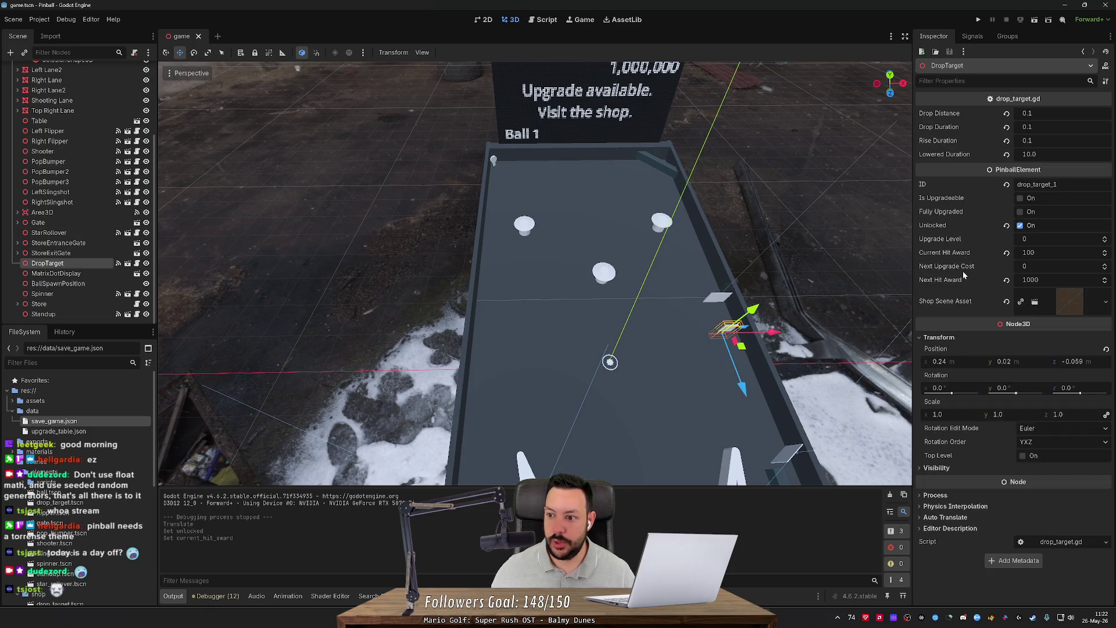
{"action": "left_click", "coordinate": [1028, 225]}
{"action": "left_click", "coordinate": [1046, 253]}
{"action": "left_click", "coordinate": [1046, 280]}
{"action": "type", "text": "0"}
{"action": "key", "text": "Return"}
{"action": "left_click", "coordinate": [1006, 227]}
{"action": "left_click", "coordinate": [1007, 253]}
{"action": "left_click", "coordinate": [1007, 279]}
{"action": "key", "text": "ctrl+s"}
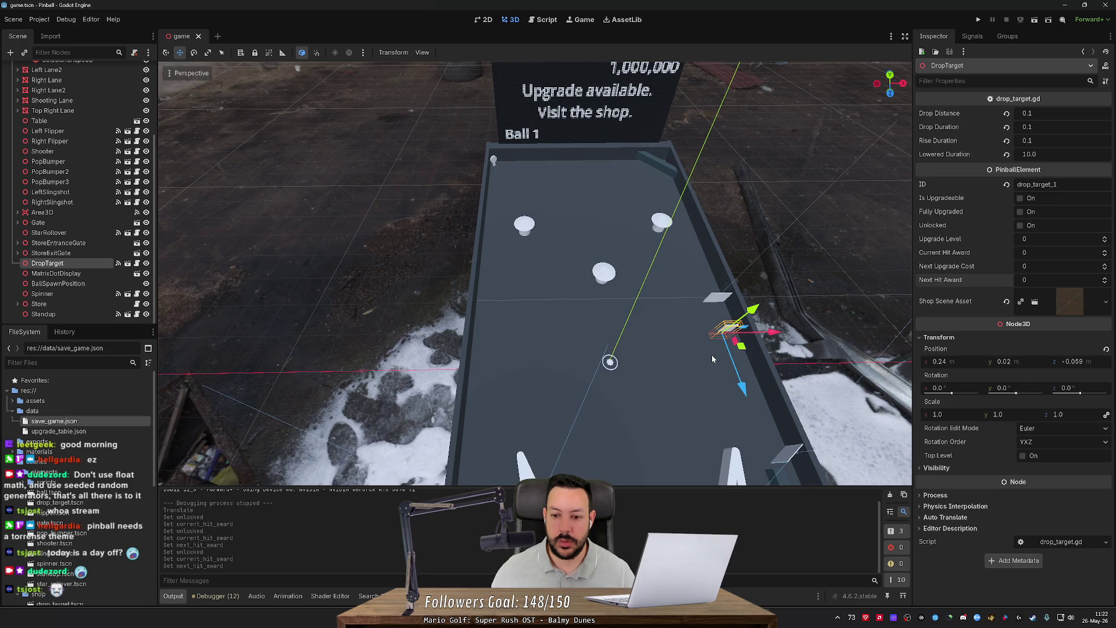
Step: Move the drop target up the table toward the far end beside the right wall
{"action": "mouse_move", "coordinate": [742, 347]}
{"action": "left_mouse_down"}
{"action": "mouse_move", "coordinate": [618, 247]}
{"action": "mouse_move", "coordinate": [583, 172]}
{"action": "mouse_move", "coordinate": [686, 201]}
{"action": "mouse_move", "coordinate": [692, 226]}
{"action": "mouse_move", "coordinate": [685, 202]}
{"action": "left_mouse_up"}
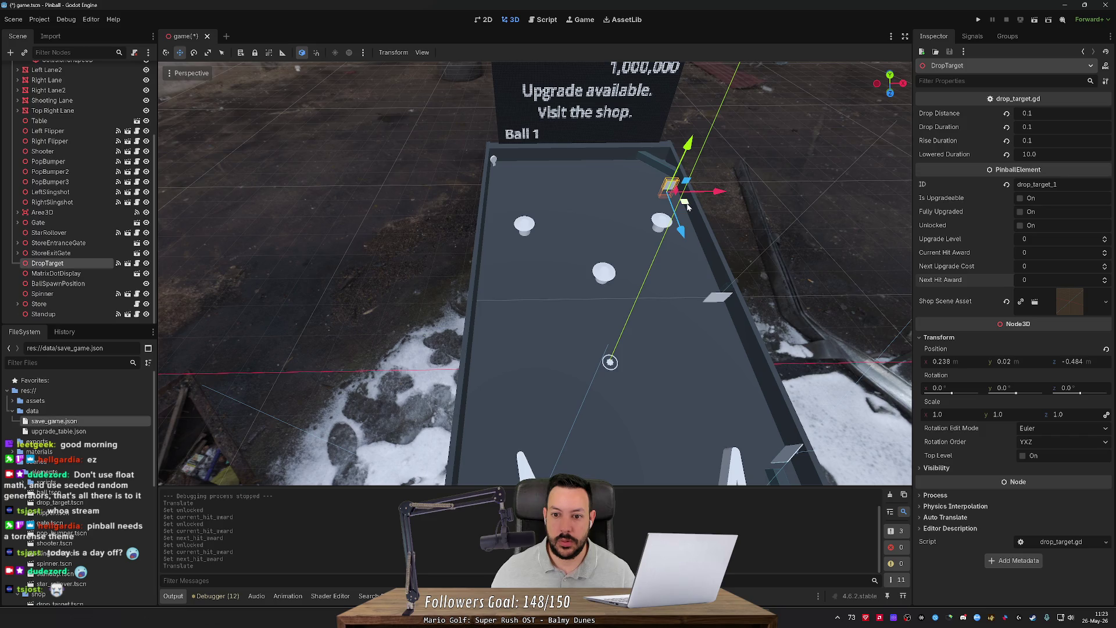
{"action": "left_click_drag", "start_coordinate": [727, 224], "coordinate": [704, 186]}
{"action": "scroll", "coordinate": [556, 296], "scroll_direction": "up", "scroll_amount": 5}
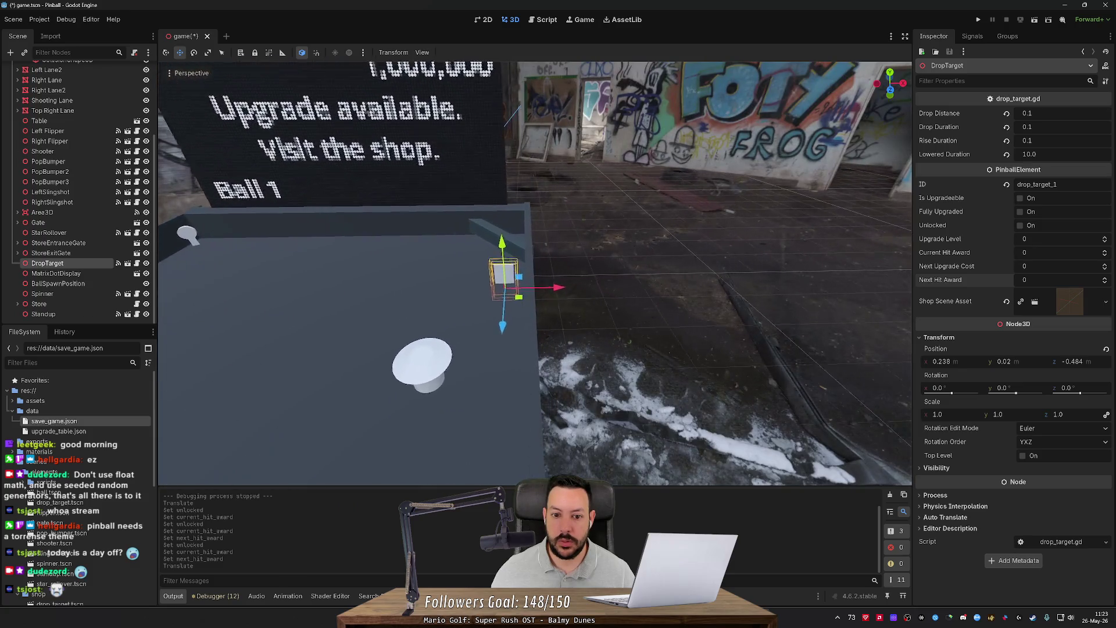
{"action": "left_click_drag", "start_coordinate": [555, 295], "coordinate": [558, 294]}
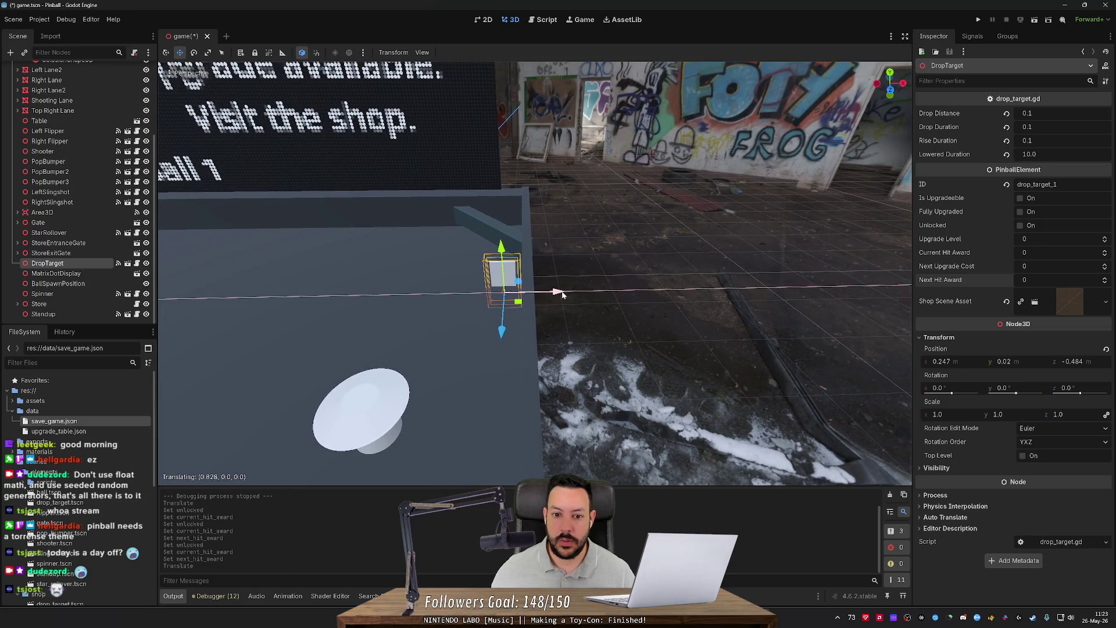
{"action": "mouse_move", "coordinate": [664, 295]}
{"action": "left_mouse_down"}
{"action": "mouse_move", "coordinate": [582, 232]}
{"action": "mouse_move", "coordinate": [380, 212]}
{"action": "left_mouse_up"}
{"action": "scroll", "coordinate": [379, 211], "scroll_direction": "up", "scroll_amount": 3}
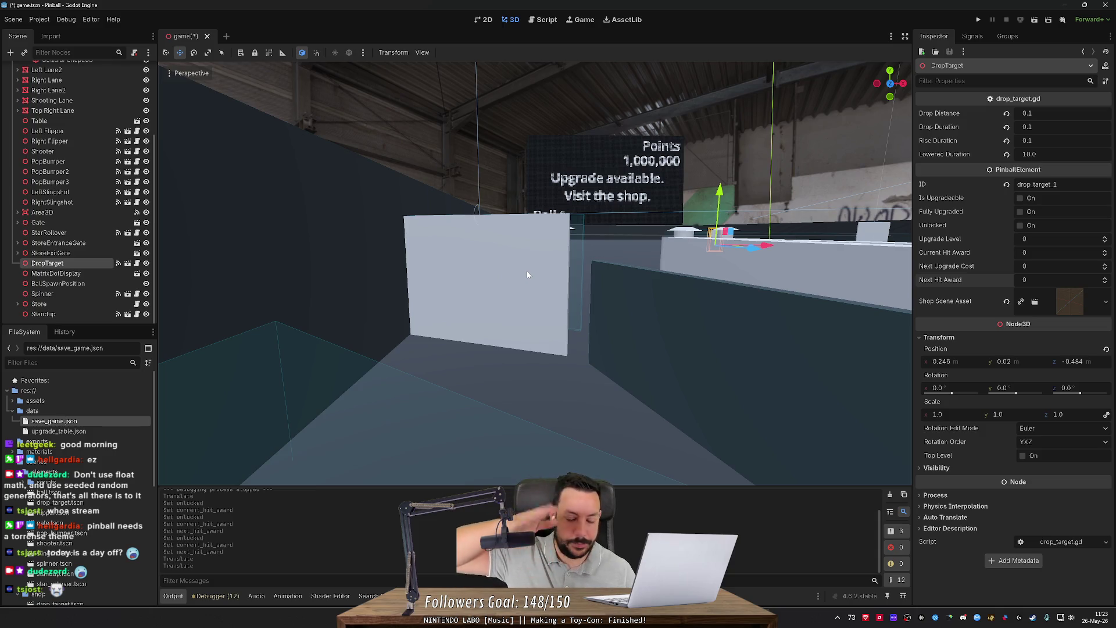
{"action": "mouse_move", "coordinate": [527, 271]}
{"action": "left_mouse_down"}
{"action": "mouse_move", "coordinate": [465, 262]}
{"action": "mouse_move", "coordinate": [537, 270]}
{"action": "left_mouse_up"}
Step: Inspect the gate's panel mesh and flipper area from several angles, then save the scene
{"action": "left_click", "coordinate": [429, 351]}
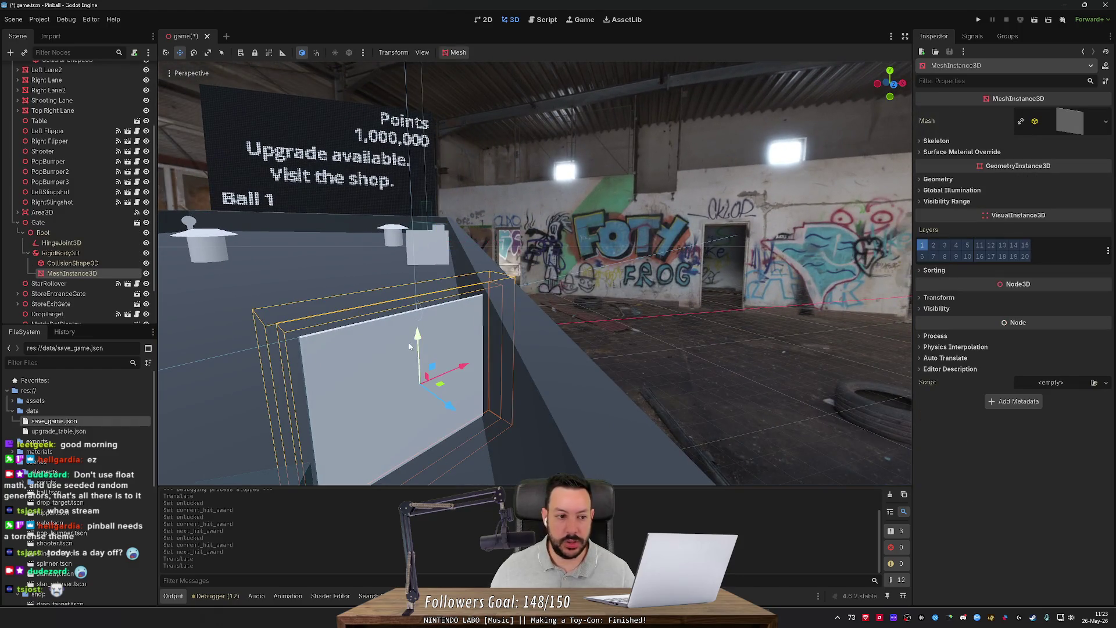
{"action": "mouse_move", "coordinate": [327, 291]}
{"action": "left_mouse_down"}
{"action": "mouse_move", "coordinate": [373, 273]}
{"action": "mouse_move", "coordinate": [341, 156]}
{"action": "mouse_move", "coordinate": [361, 348]}
{"action": "left_mouse_up"}
{"action": "mouse_move", "coordinate": [547, 362]}
{"action": "left_mouse_down"}
{"action": "mouse_move", "coordinate": [431, 164]}
{"action": "mouse_move", "coordinate": [313, 203]}
{"action": "left_mouse_up"}
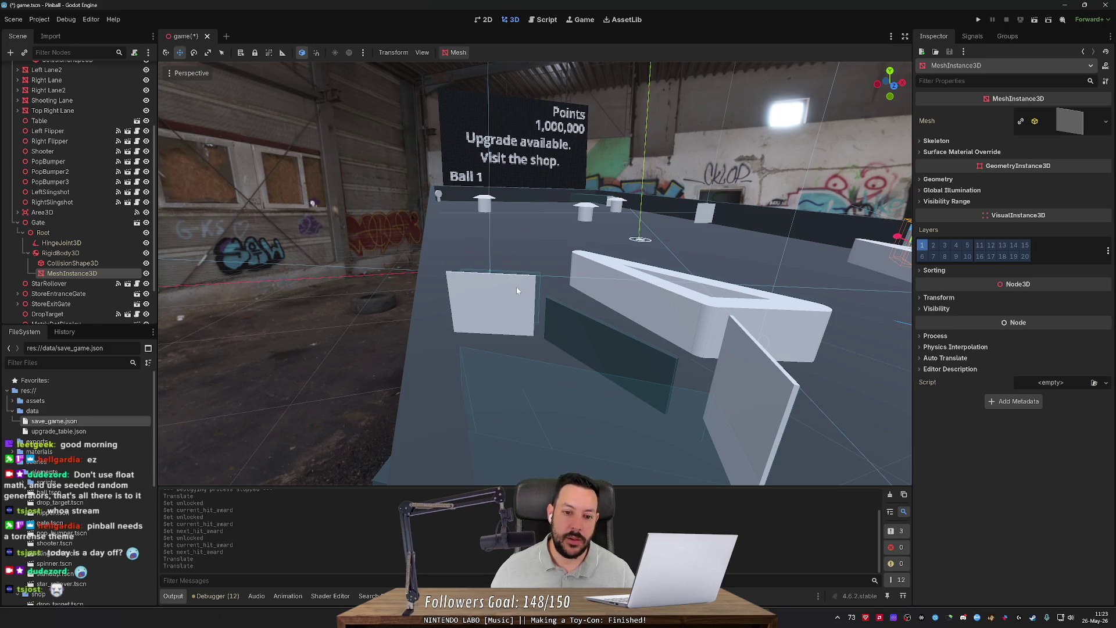
{"action": "mouse_move", "coordinate": [516, 291]}
{"action": "left_mouse_down"}
{"action": "mouse_move", "coordinate": [576, 291]}
{"action": "mouse_move", "coordinate": [503, 288]}
{"action": "mouse_move", "coordinate": [523, 290]}
{"action": "mouse_move", "coordinate": [473, 191]}
{"action": "left_mouse_up"}
{"action": "key", "text": "ctrl+s"}
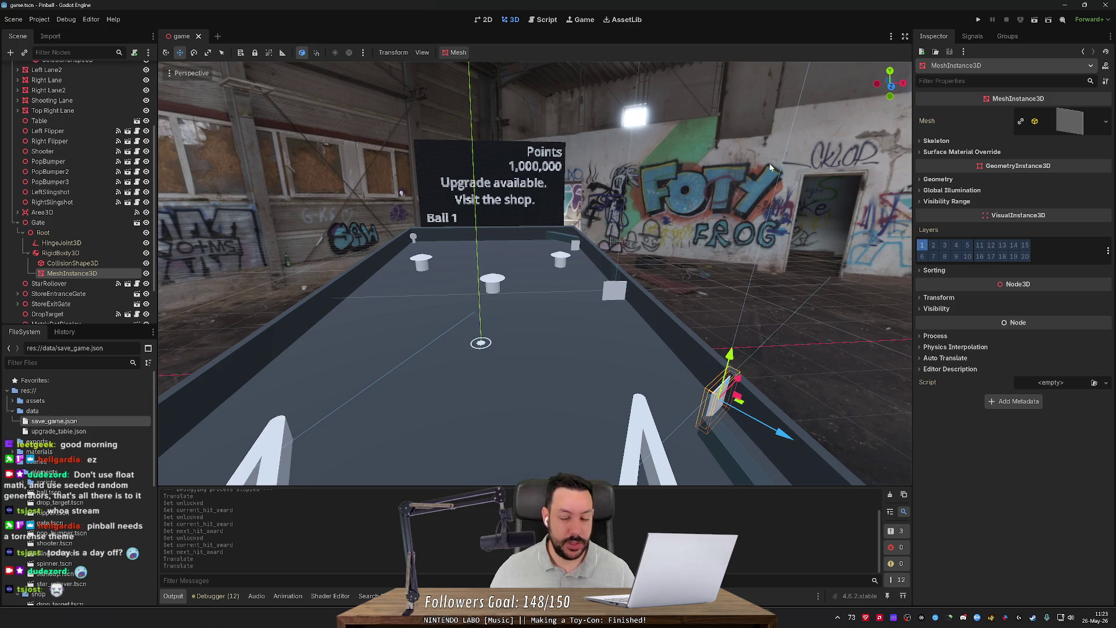
Step: Move the drop target to mid-table and test its placement with a quick run
{"action": "left_click", "coordinate": [977, 20]}
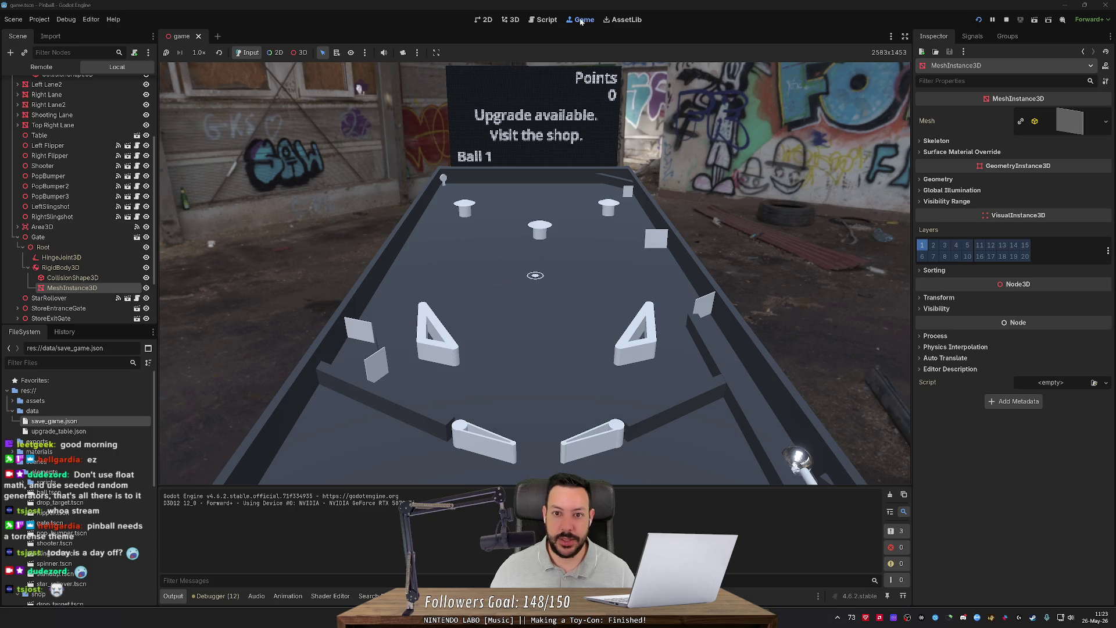
{"action": "left_click", "coordinate": [1006, 20]}
{"action": "left_click", "coordinate": [575, 244]}
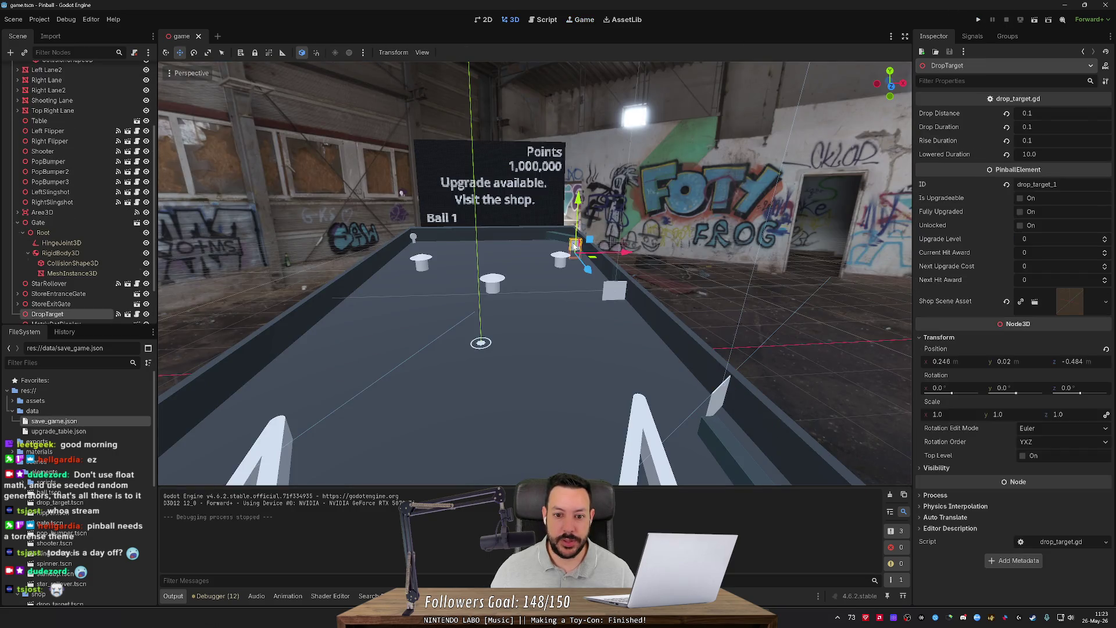
{"action": "left_click_drag", "start_coordinate": [591, 262], "coordinate": [424, 349]}
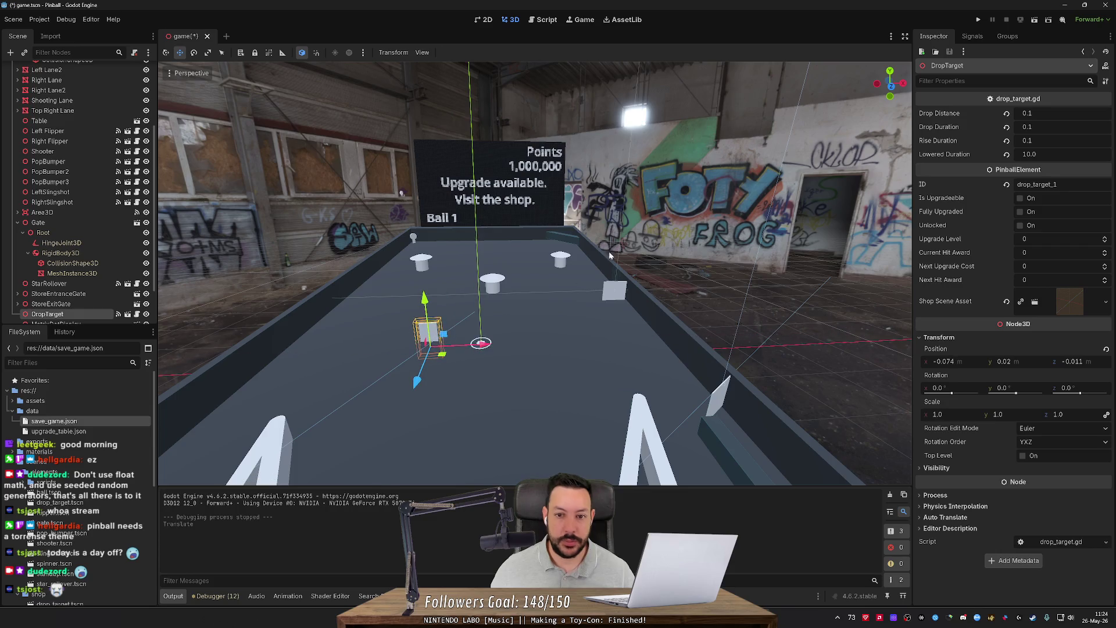
{"action": "left_click", "coordinate": [978, 19]}
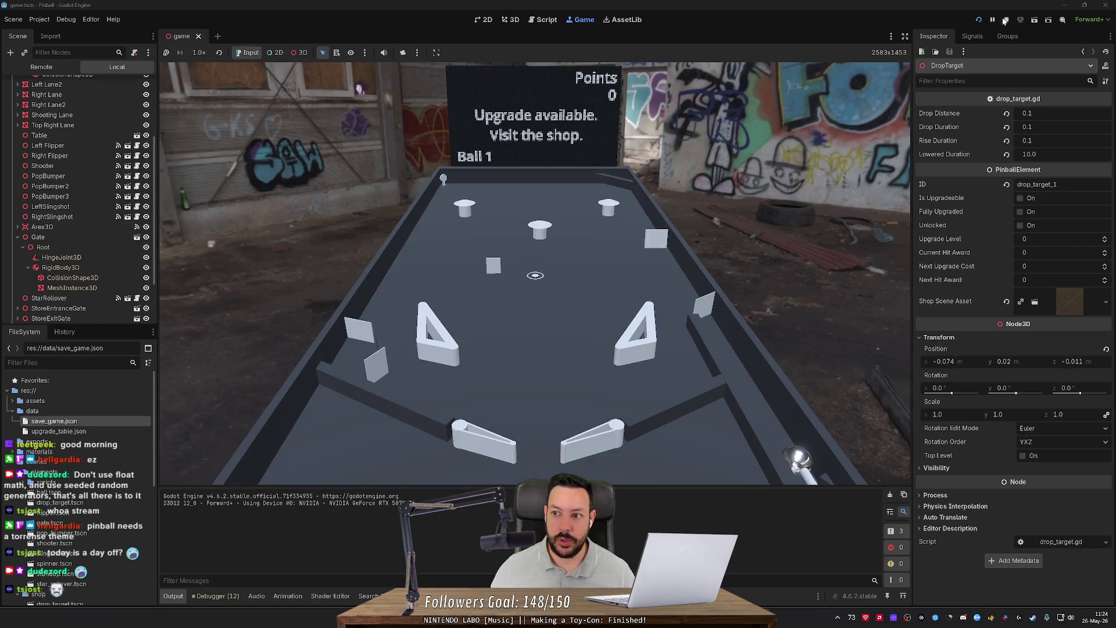
{"action": "left_click", "coordinate": [1006, 21]}
Step: In save_game.json change star_rollover_1 to 0, then run the game
{"action": "double_click", "coordinate": [81, 431]}
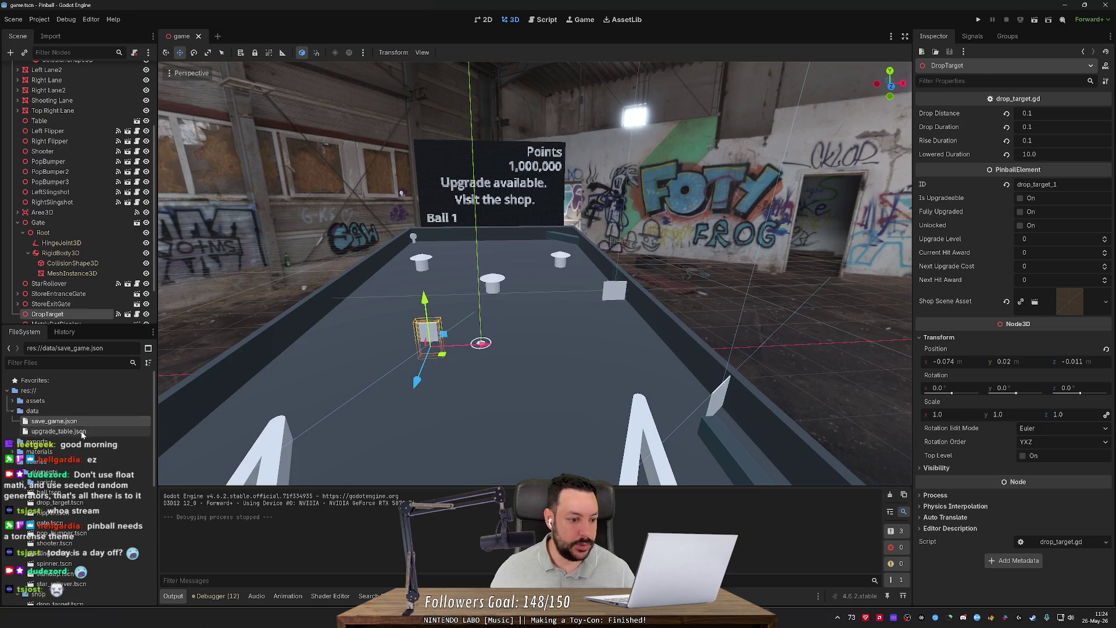
{"action": "double_click", "coordinate": [52, 422]}
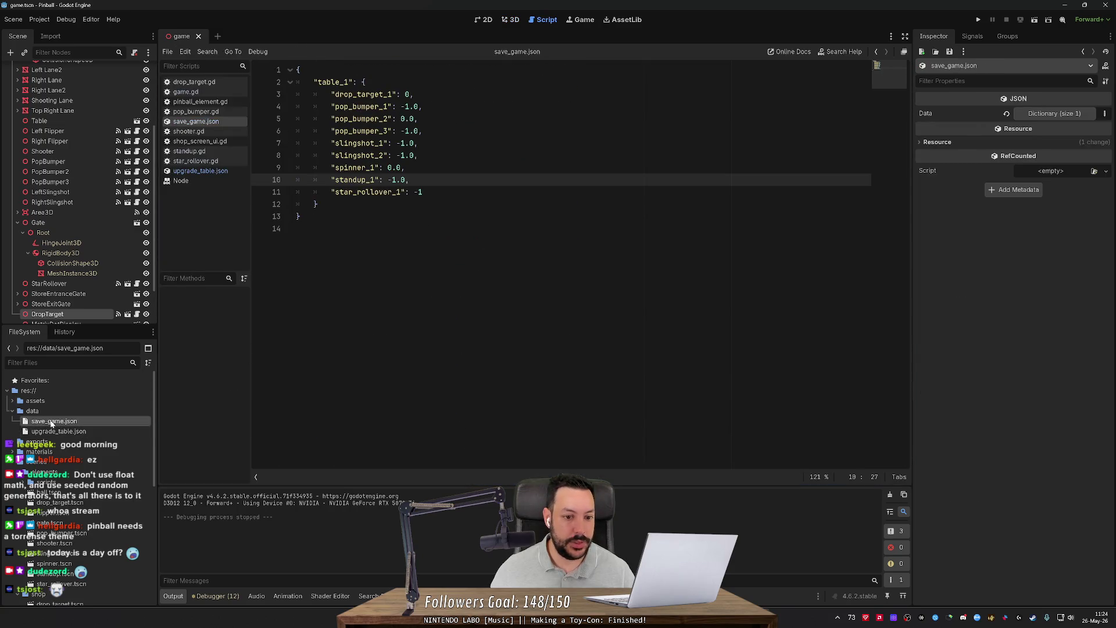
{"action": "key", "text": "shift+End"}
{"action": "key", "text": "shift+Left"}
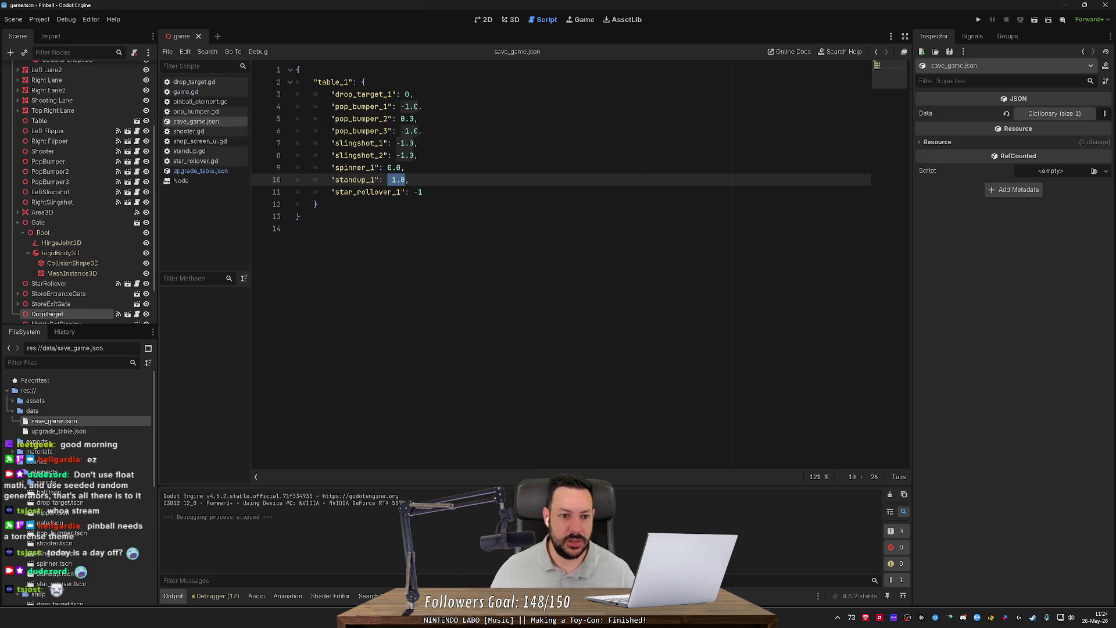
{"action": "left_click", "coordinate": [423, 192]}
{"action": "key", "text": "shift+Left"}
{"action": "key", "text": "shift+Left"}
{"action": "type", "text": "0"}
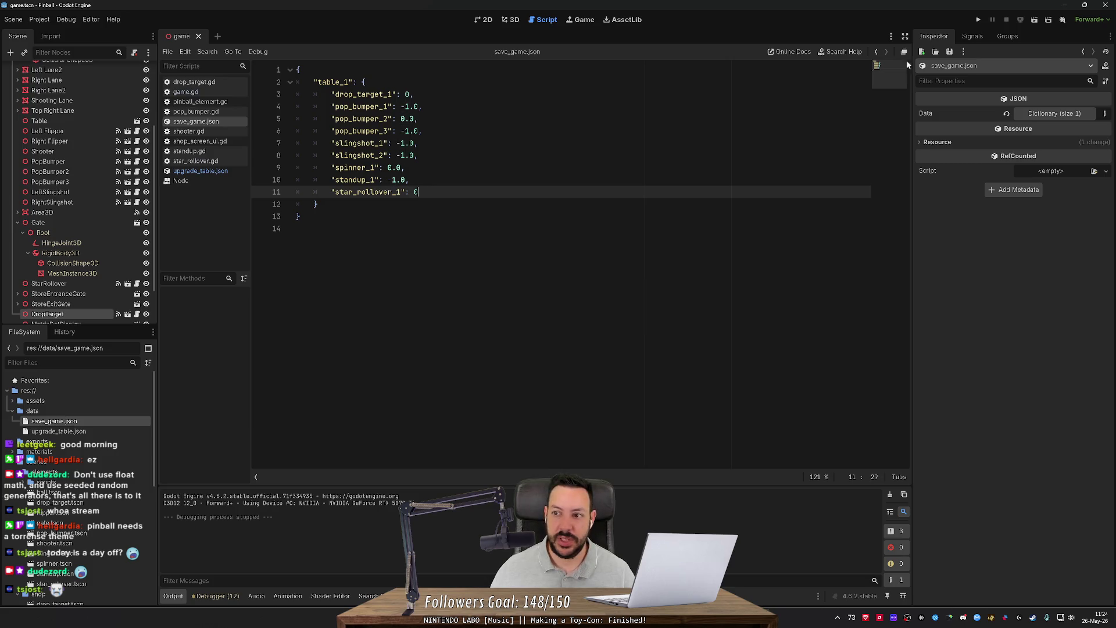
{"action": "left_click", "coordinate": [978, 19]}
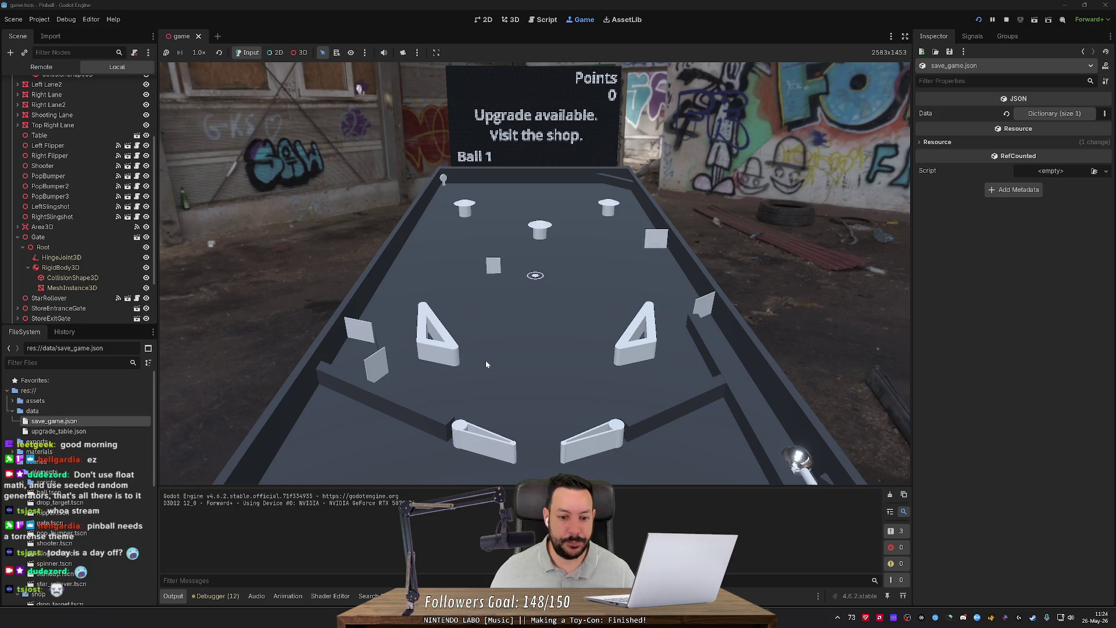
Step: Play a test round with the left flipper, reaching 31 points, then stop the game
{"action": "key", "text": "Left"}
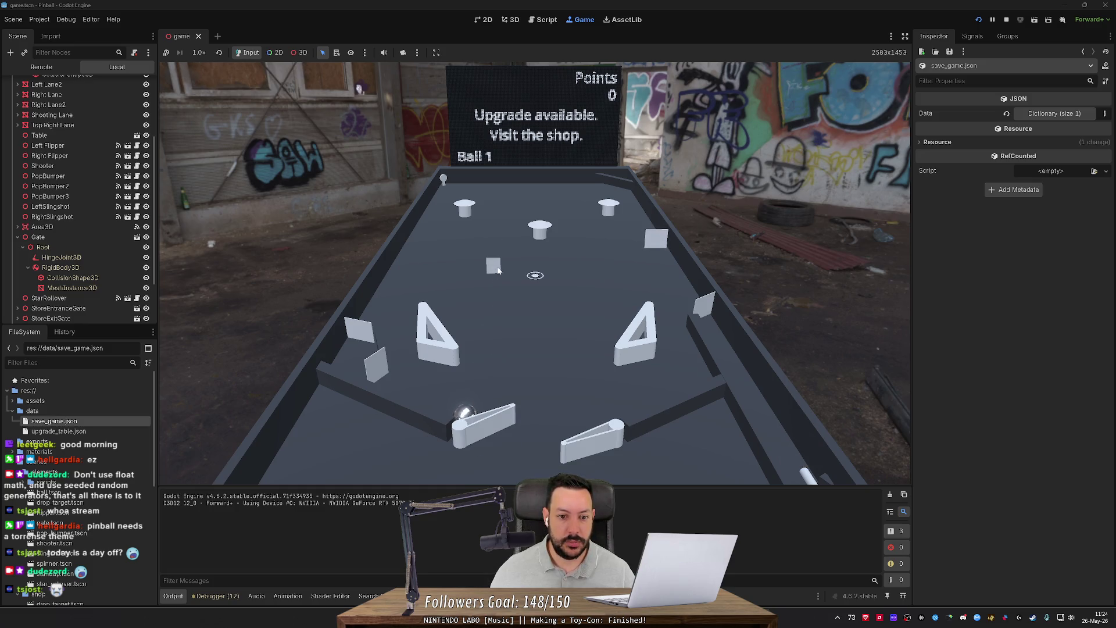
{"action": "key", "text": "Left"}
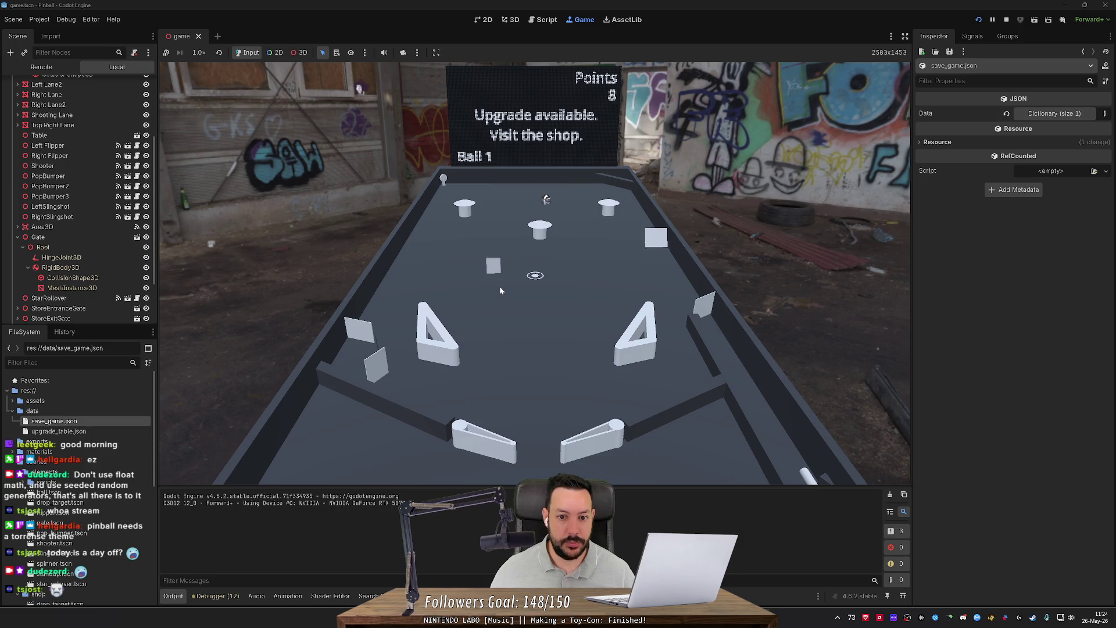
{"action": "key", "text": "Left"}
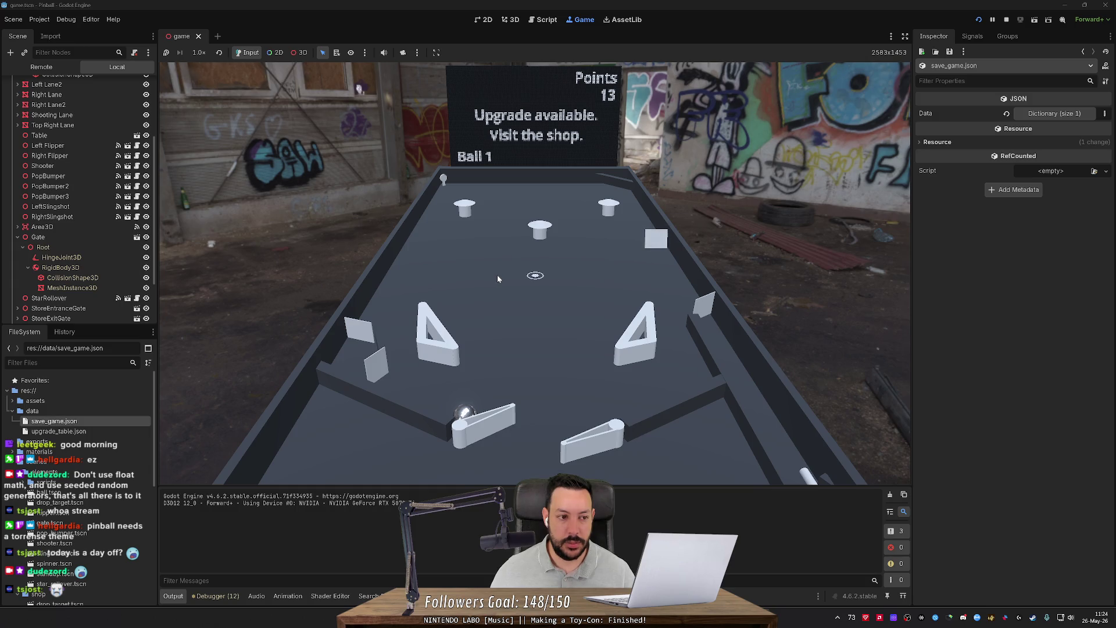
{"action": "left_click", "coordinate": [498, 279]}
{"action": "key", "text": "Left"}
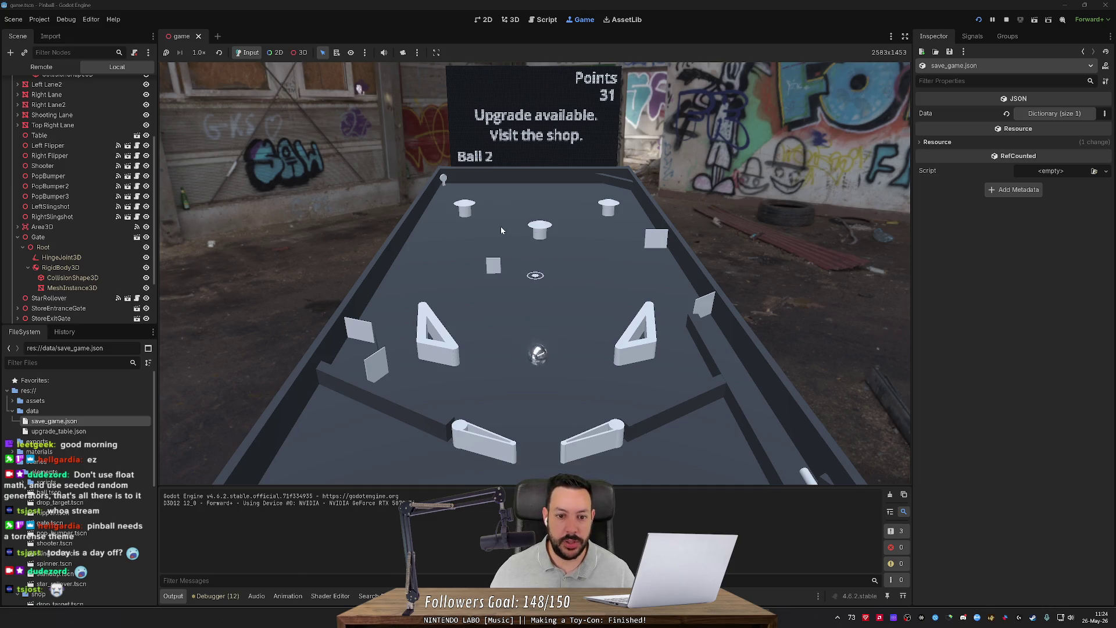
{"action": "left_click", "coordinate": [1004, 20]}
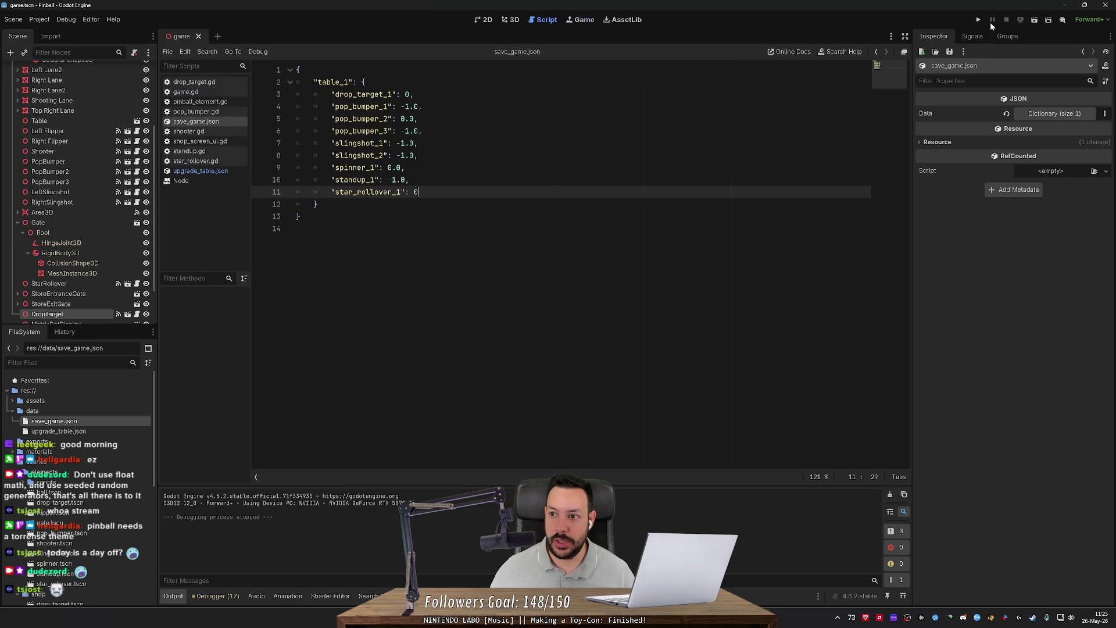
Step: Shift the drop target toward the right side of the table and run the game
{"action": "left_click", "coordinate": [513, 19]}
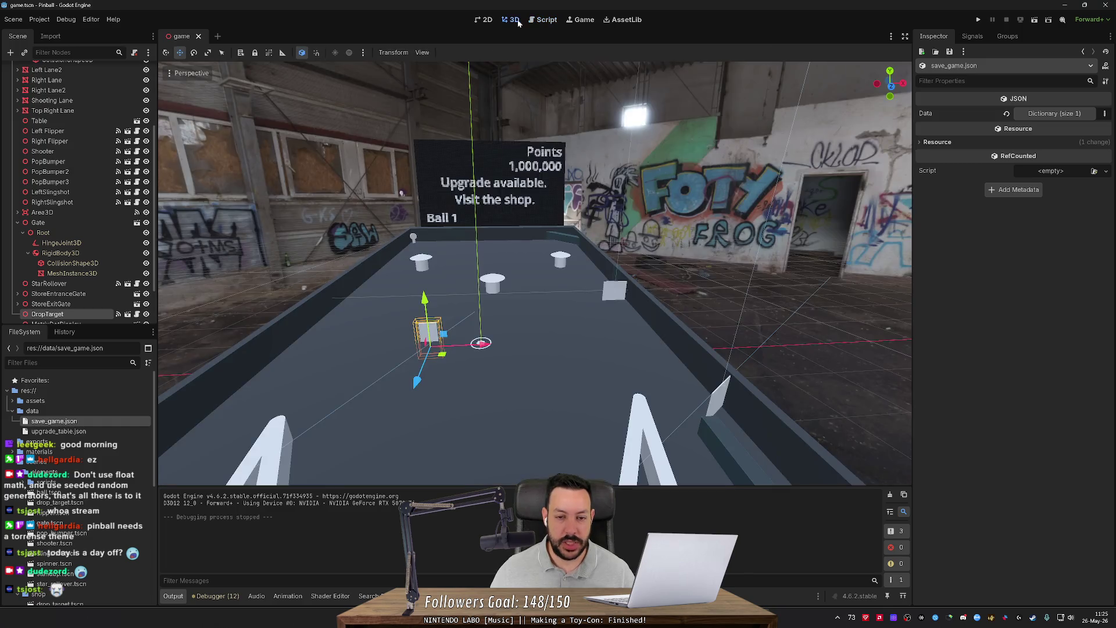
{"action": "left_click_drag", "start_coordinate": [480, 343], "coordinate": [679, 338]}
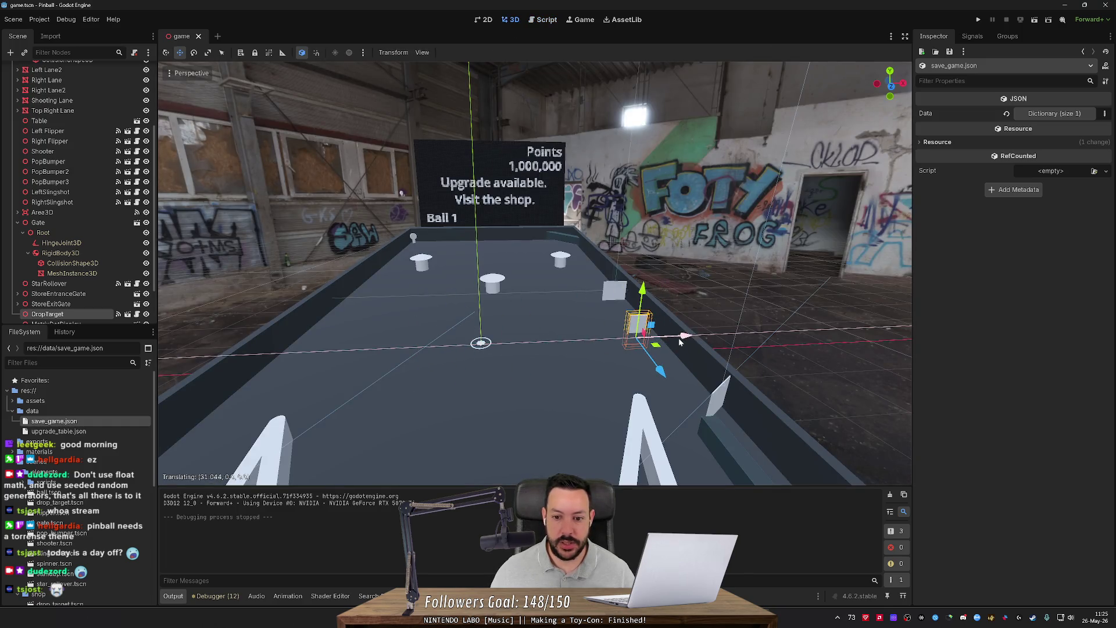
{"action": "left_click", "coordinate": [983, 18]}
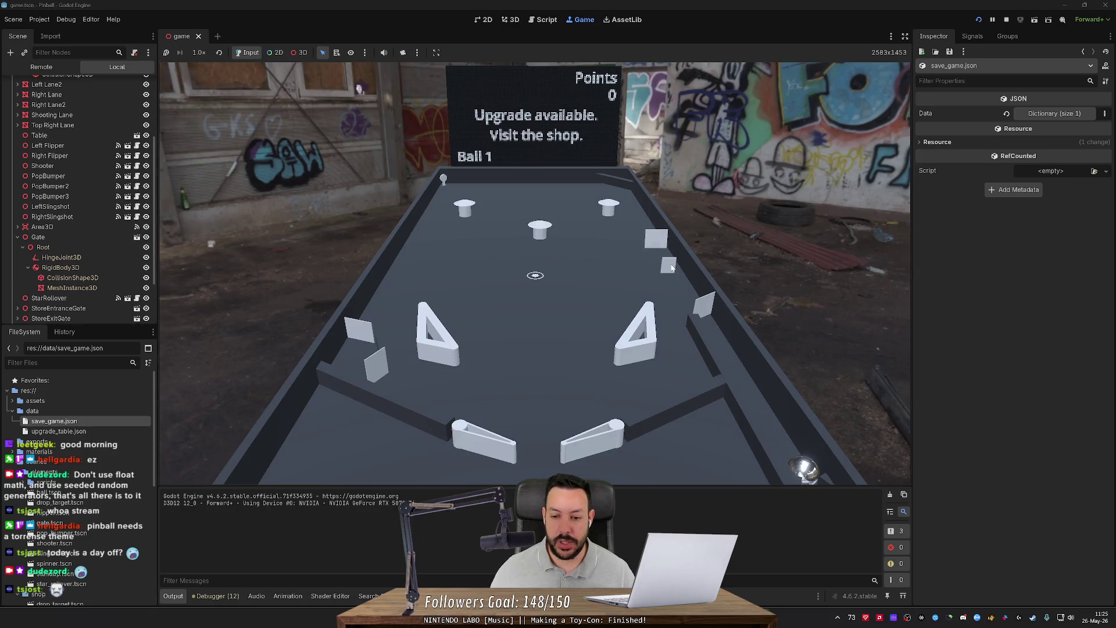
Step: Launch the ball and play with both flippers to 23 points, then stop the game
{"action": "key", "text": "space"}
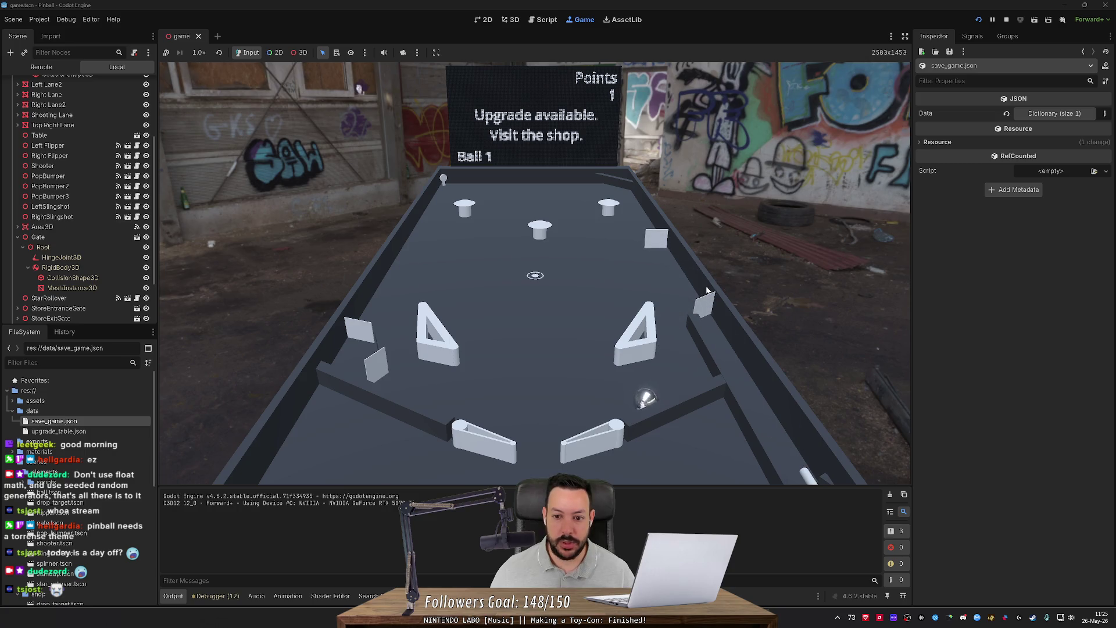
{"action": "key", "text": "Right"}
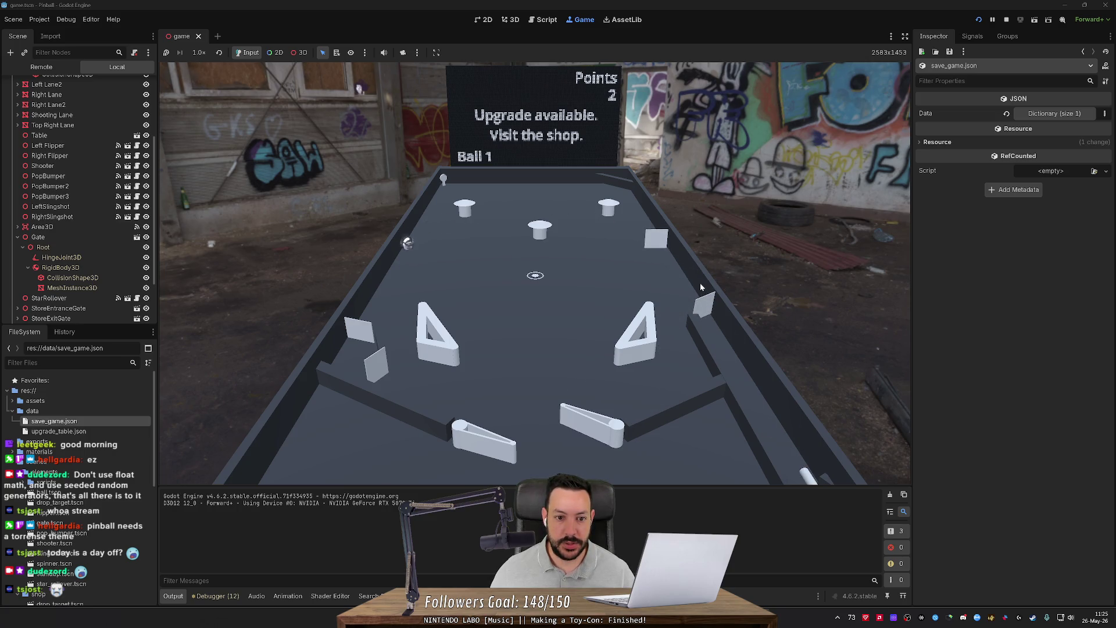
{"action": "key", "text": "Left"}
{"action": "key", "text": "Left"}
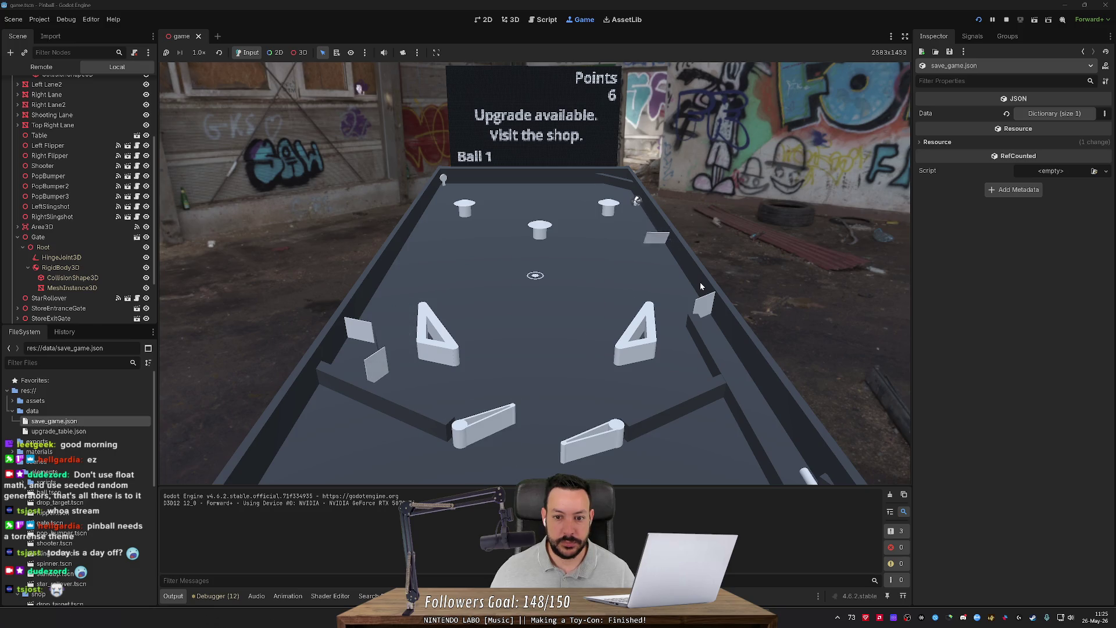
{"action": "key", "text": "Right"}
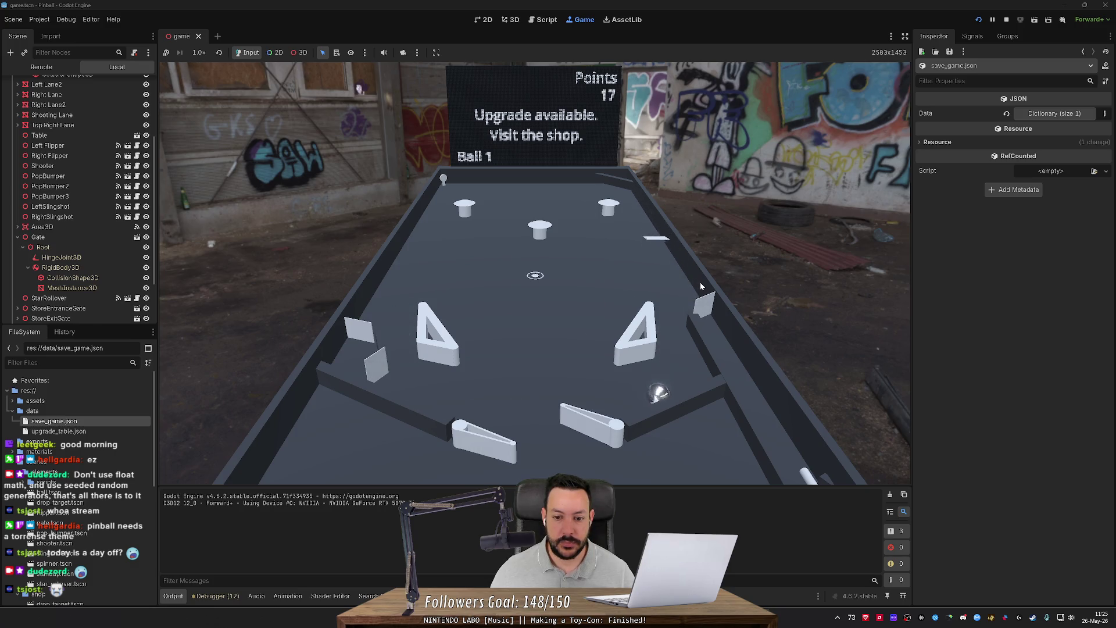
{"action": "key", "text": "Right"}
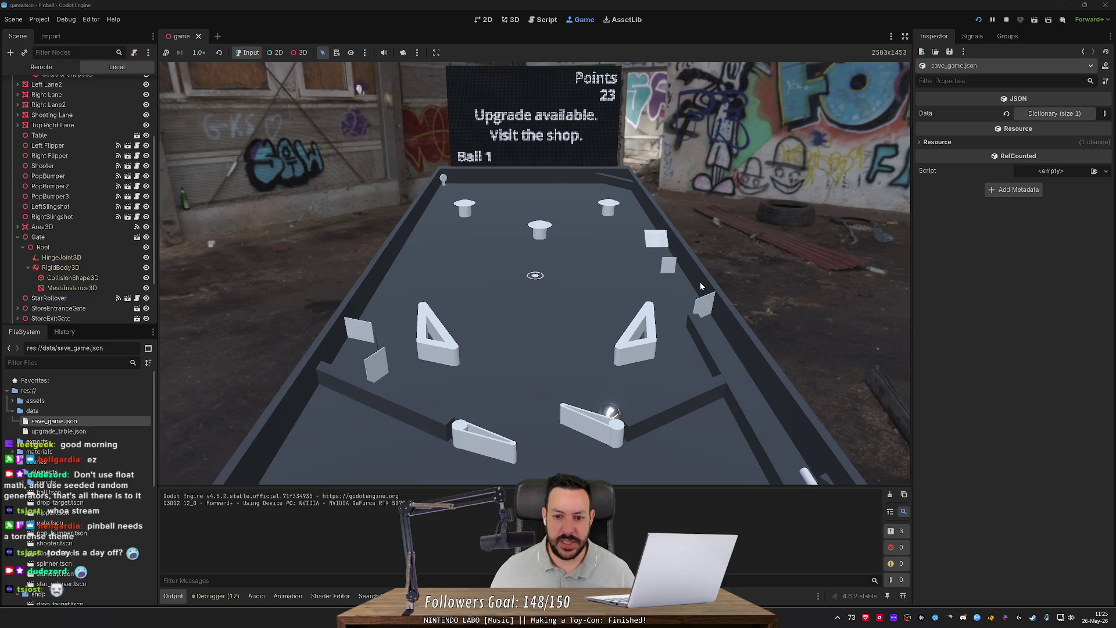
{"action": "left_click", "coordinate": [1008, 19]}
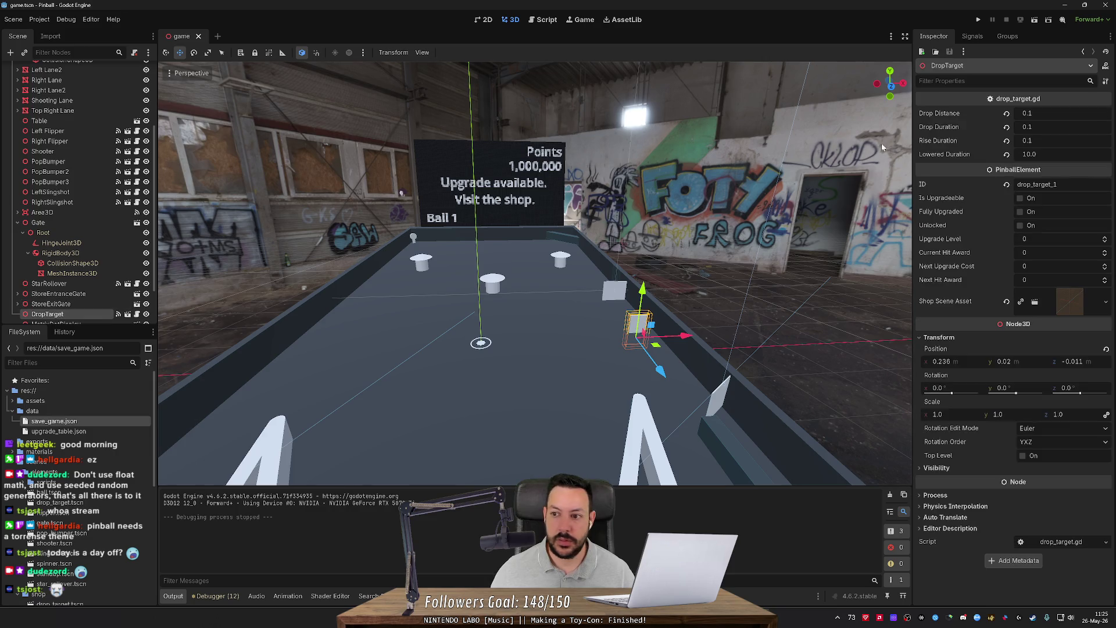
Step: Nudge the drop target along X to 0.245, save the scene, and bring up the wiki diagram
{"action": "left_click", "coordinate": [1051, 156]}
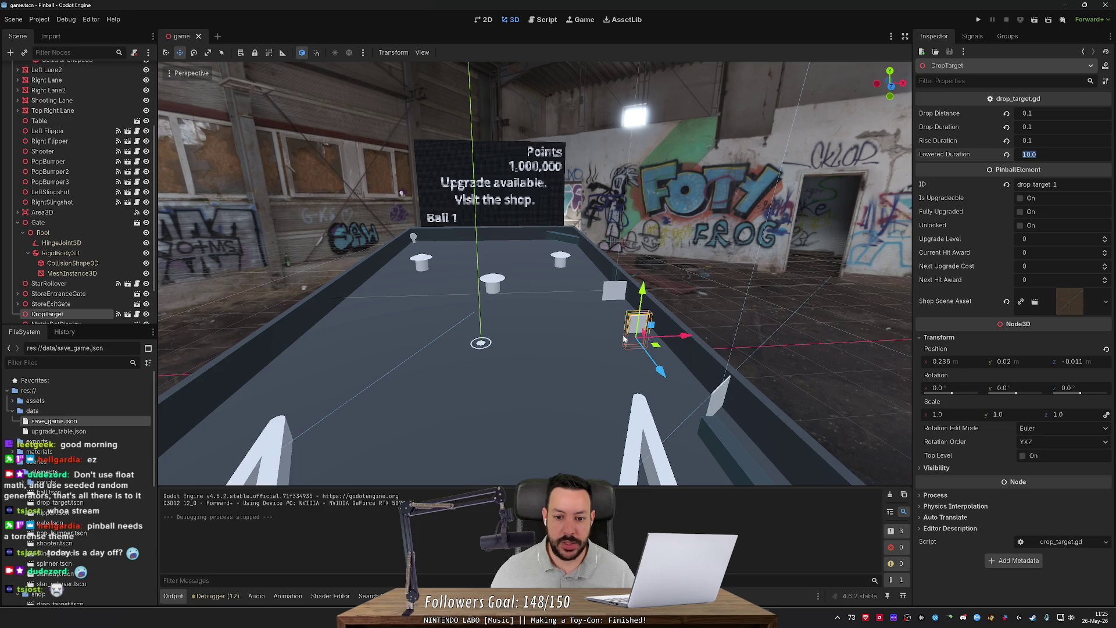
{"action": "left_click_drag", "start_coordinate": [684, 338], "coordinate": [690, 337]}
{"action": "key", "text": "ctrl+s"}
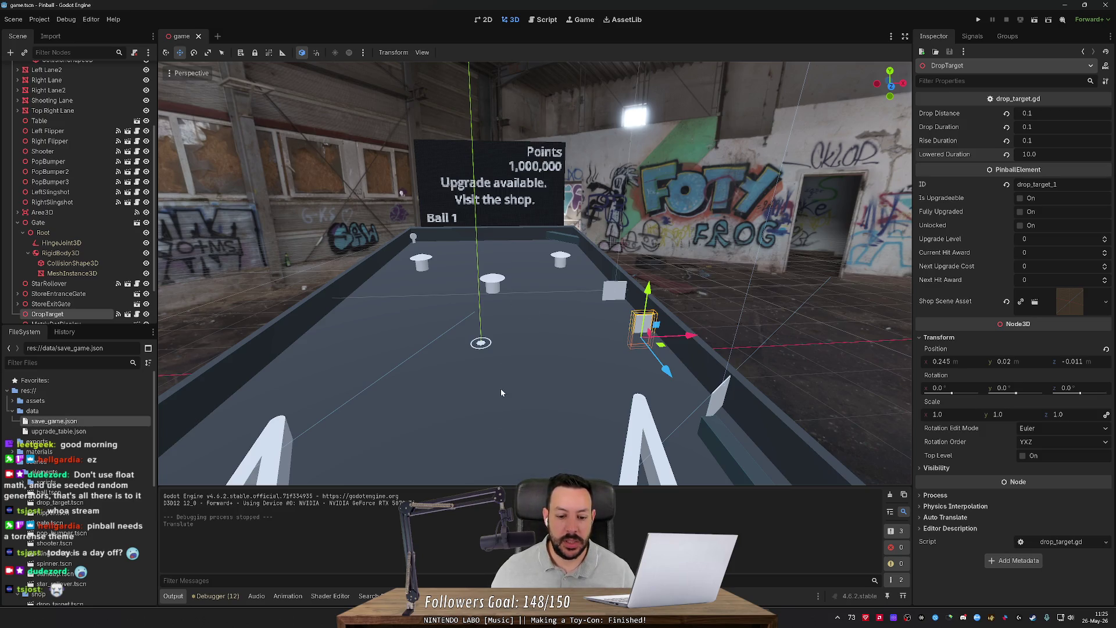
{"action": "key", "text": "alt+Tab"}
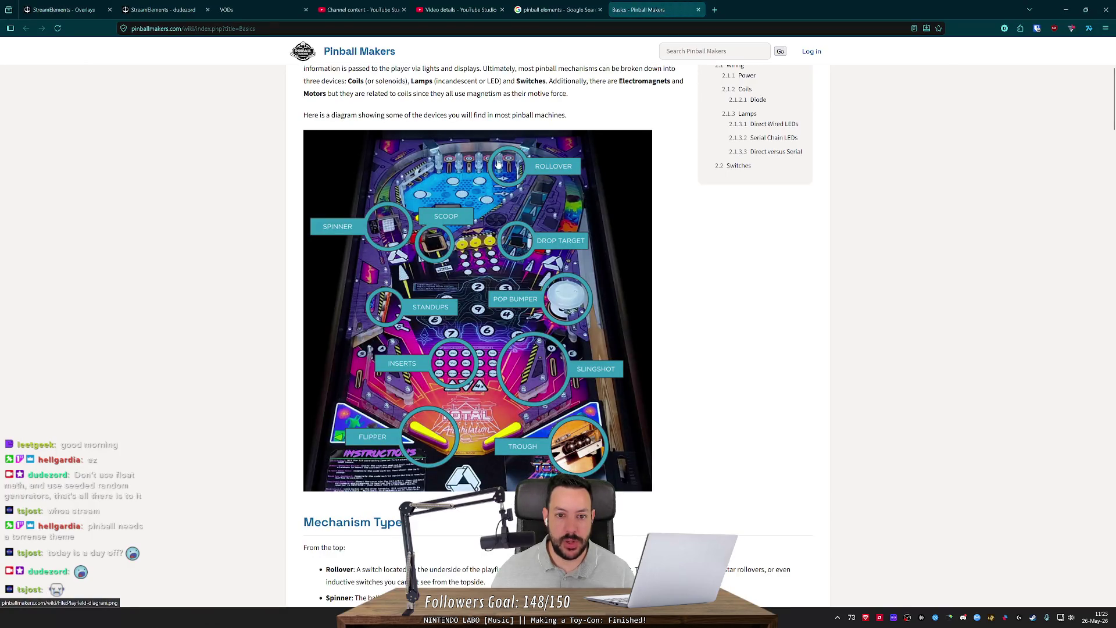
Step: Orbit the 3D table between low and top-down views, then check the wiki diagram again
{"action": "key", "text": "alt+Tab"}
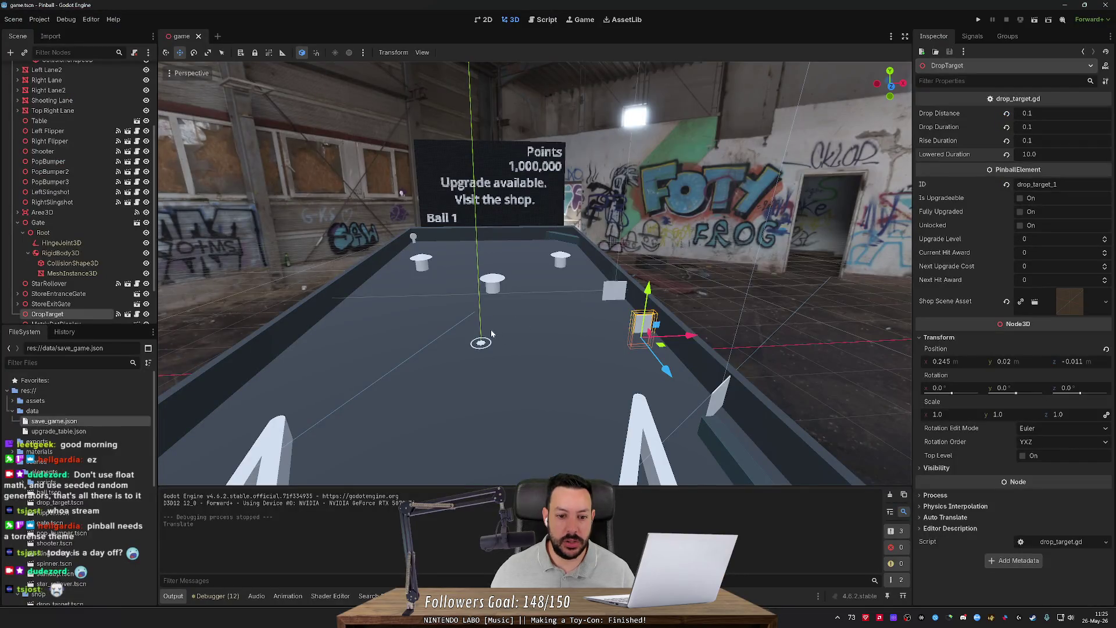
{"action": "scroll", "coordinate": [492, 334], "scroll_direction": "up", "scroll_amount": 10}
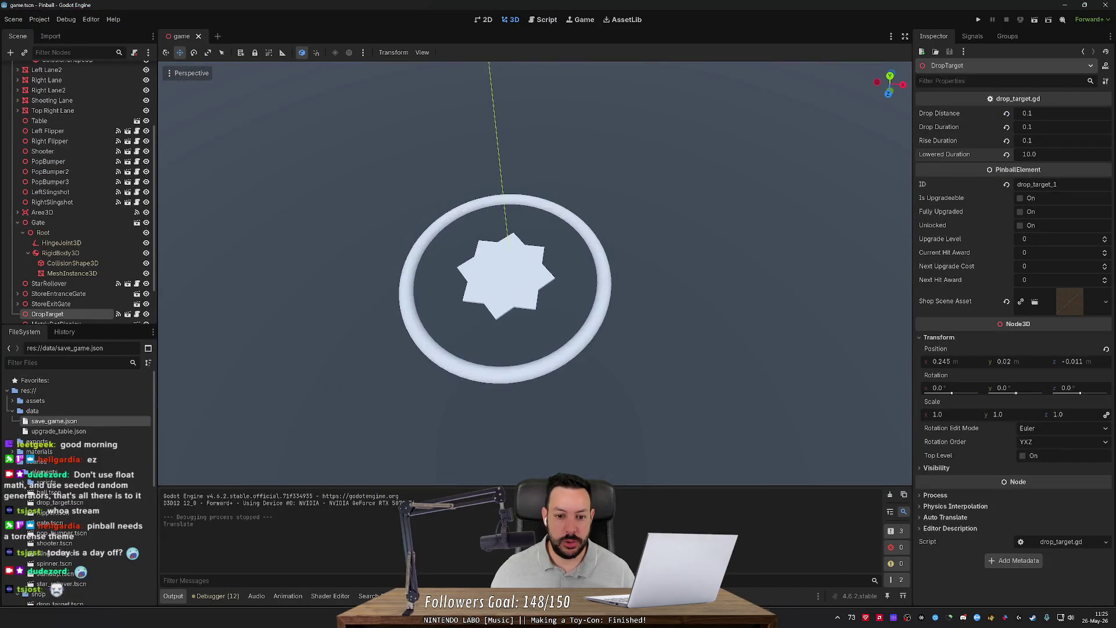
{"action": "scroll", "coordinate": [493, 330], "scroll_direction": "down", "scroll_amount": 4}
{"action": "left_click_drag", "start_coordinate": [493, 329], "coordinate": [493, 250]}
{"action": "left_click_drag", "start_coordinate": [680, 421], "coordinate": [518, 400]}
{"action": "key", "text": "alt+Tab"}
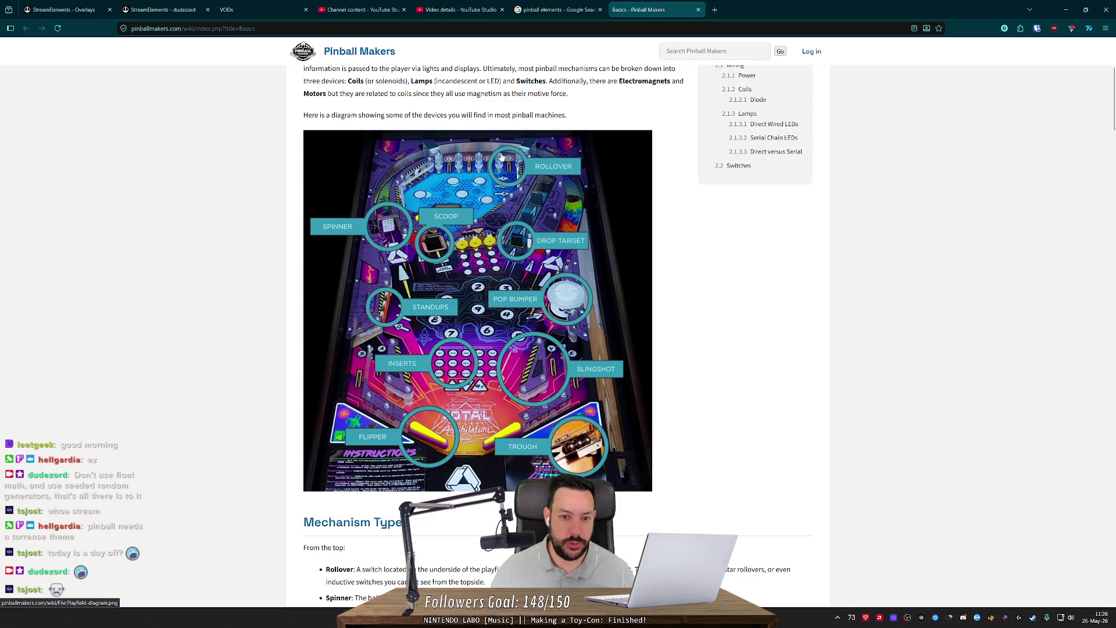
Step: Fly closer to the bumpers and star rollover, comparing with the wiki, then select star_rollover.tscn
{"action": "key", "text": "alt+Tab"}
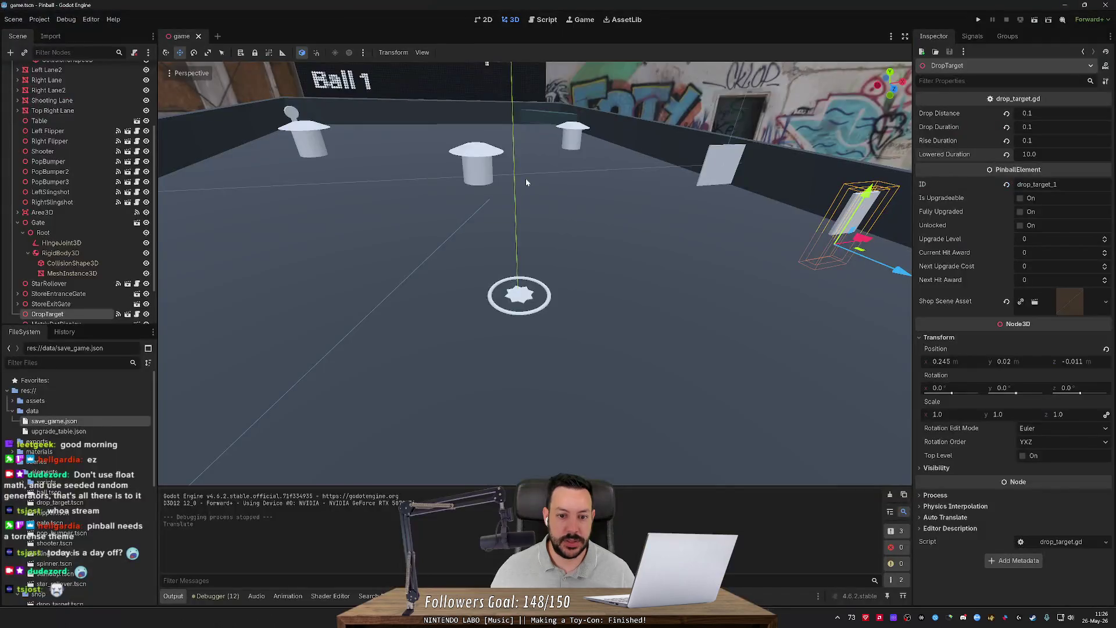
{"action": "key", "text": "w"}
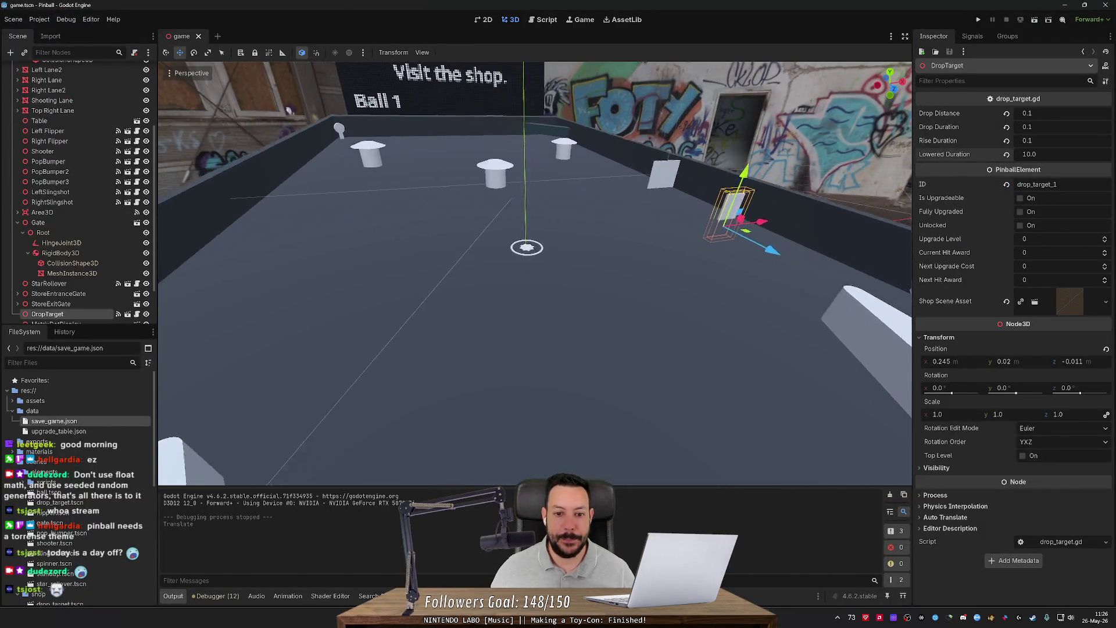
{"action": "key", "text": "alt+Tab"}
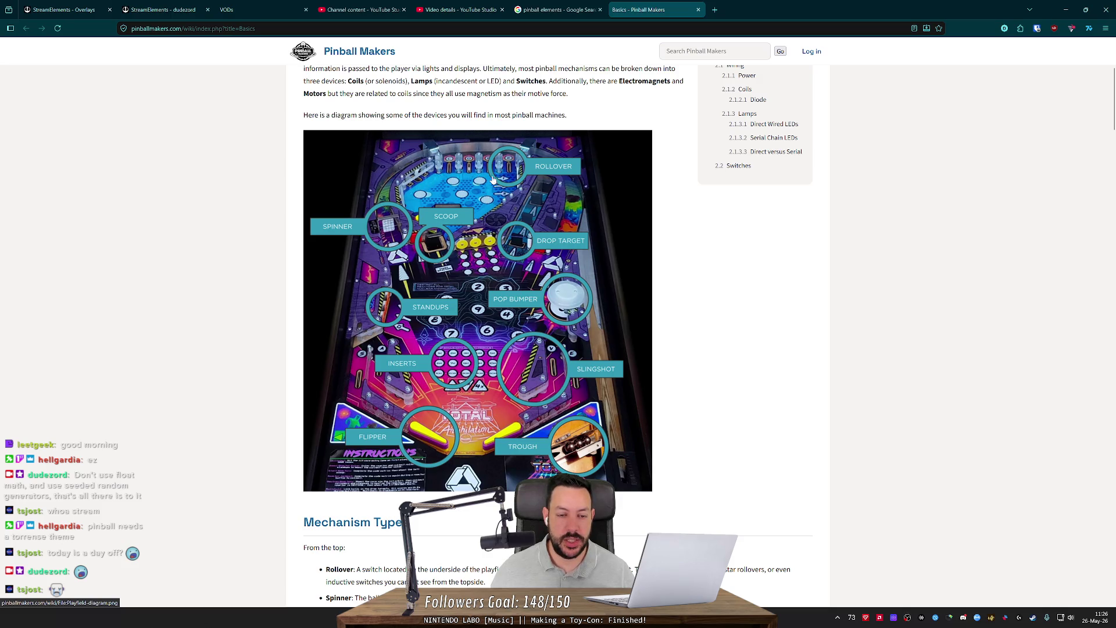
{"action": "key", "text": "alt+Tab"}
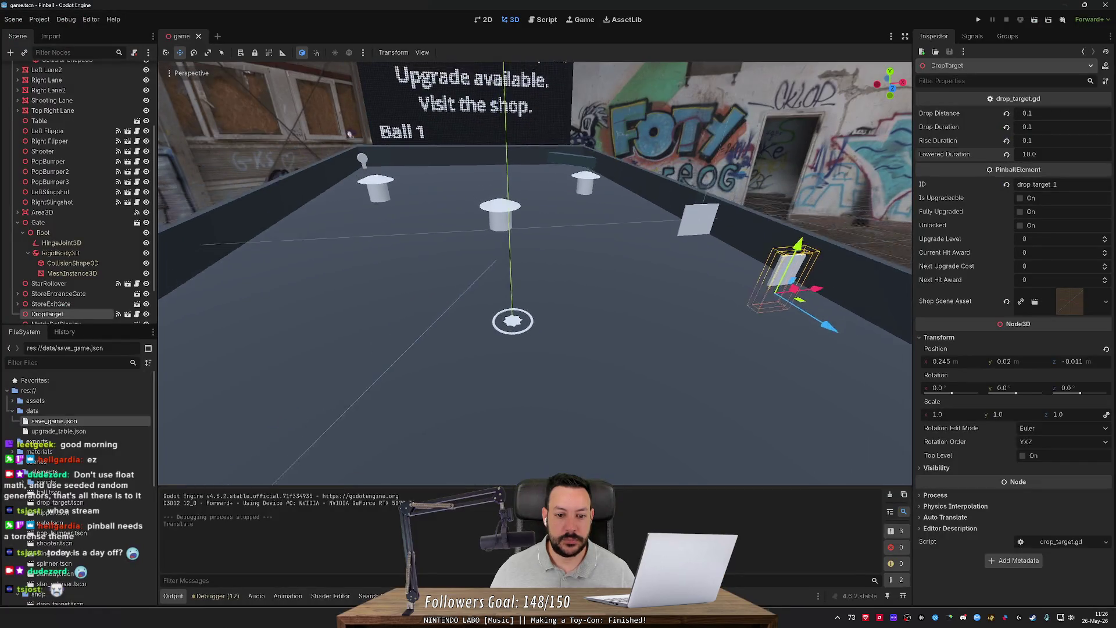
{"action": "scroll", "coordinate": [477, 161], "scroll_direction": "down", "scroll_amount": 3}
{"action": "scroll", "coordinate": [82, 533], "scroll_direction": "down", "scroll_amount": 3}
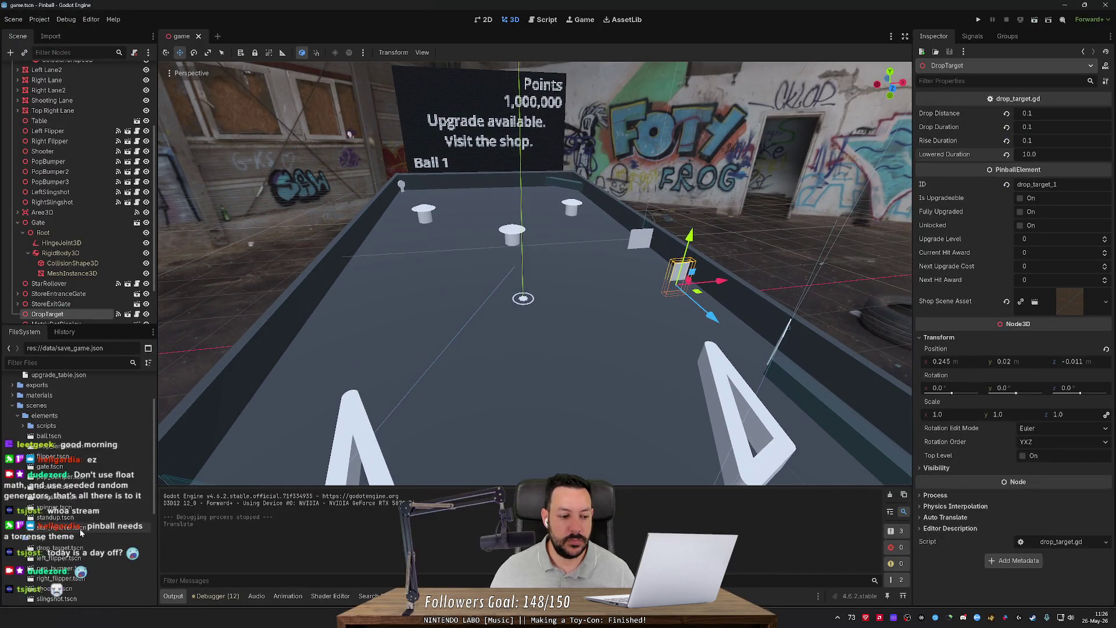
{"action": "key", "text": "alt+Tab"}
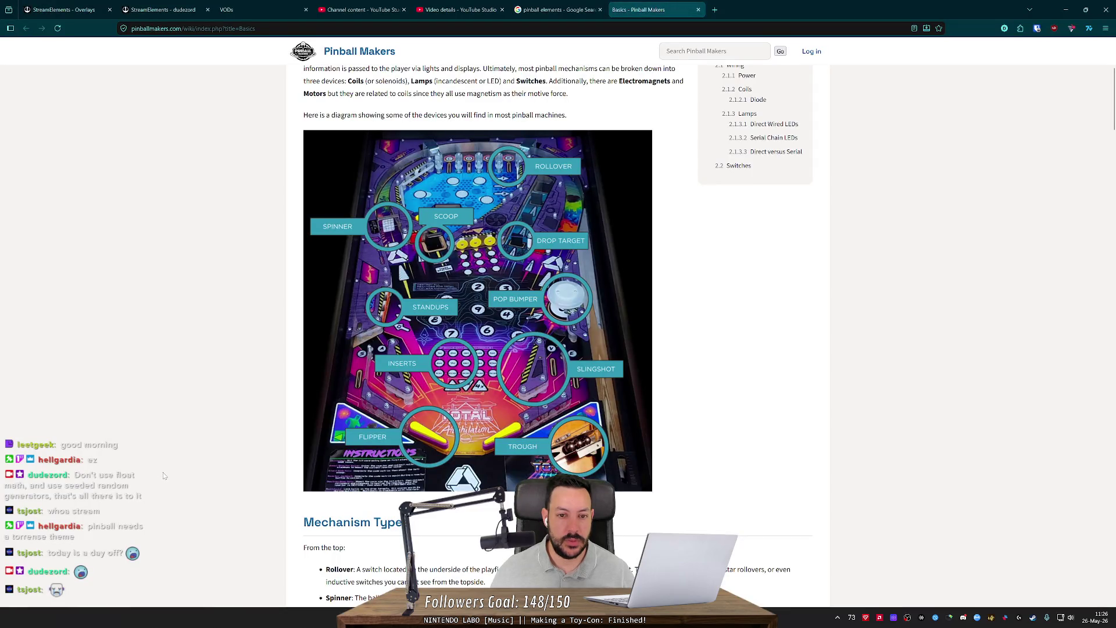
{"action": "key", "text": "alt+Tab"}
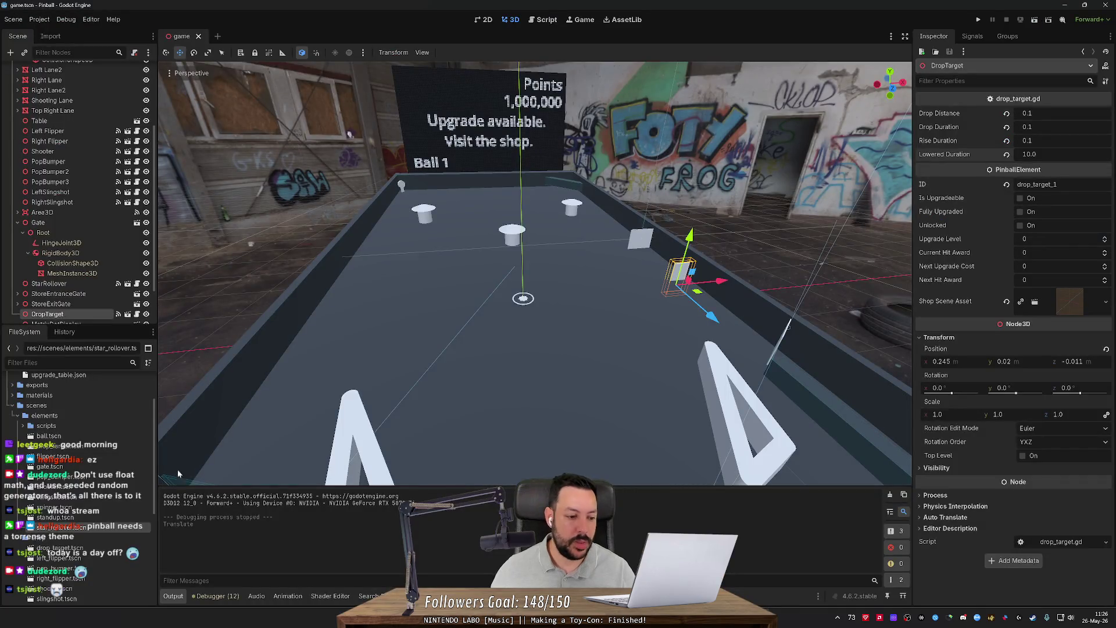
{"action": "left_click", "coordinate": [91, 527]}
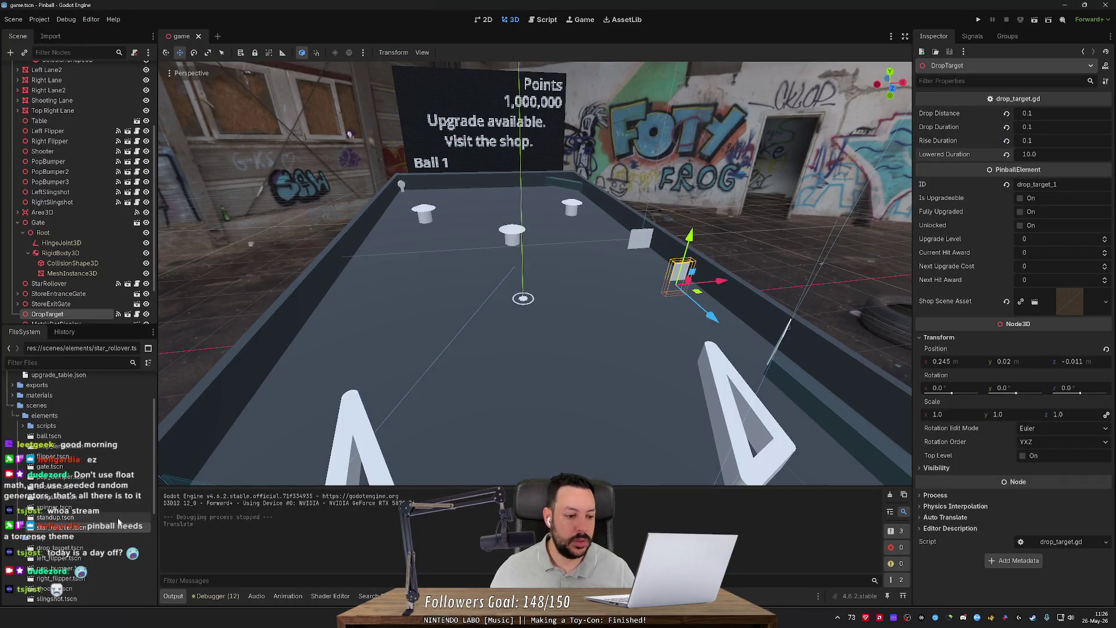
Step: Duplicate star_rollover.tscn as slot_rollover.tscn and open star_rollover.tscn
{"action": "key", "text": "ctrl+d"}
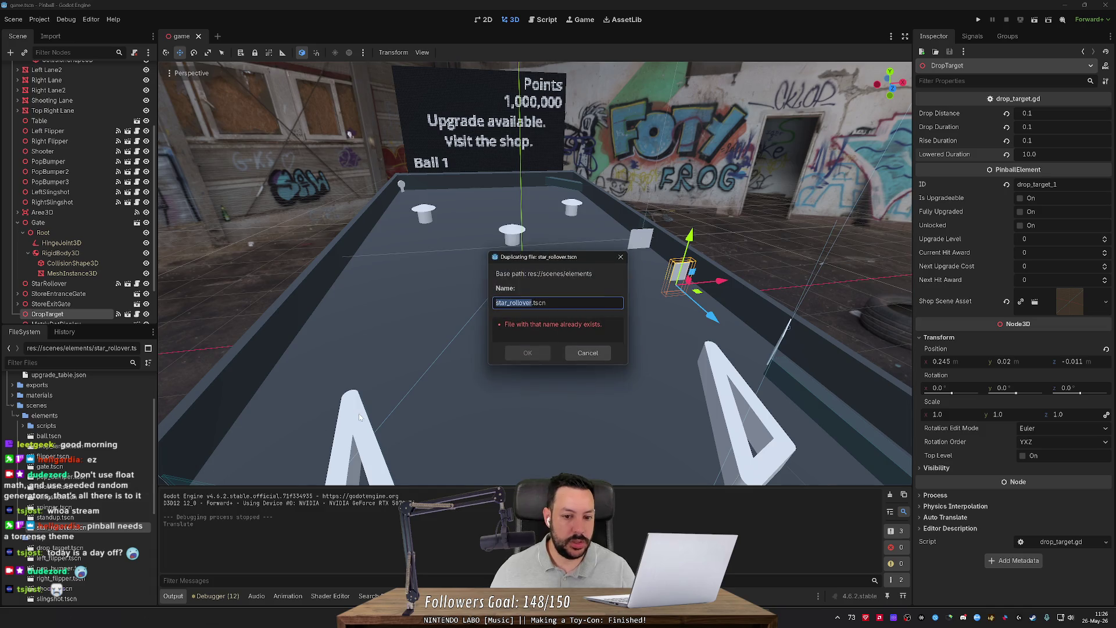
{"action": "key", "text": "Home"}
{"action": "type", "text": "slot"}
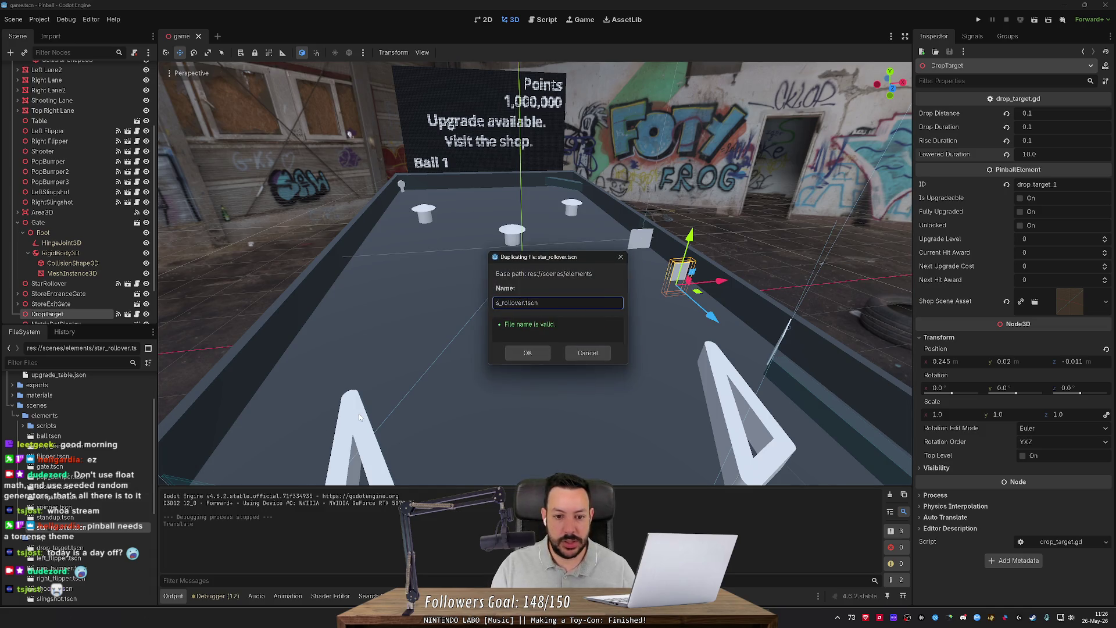
{"action": "key", "text": "Return"}
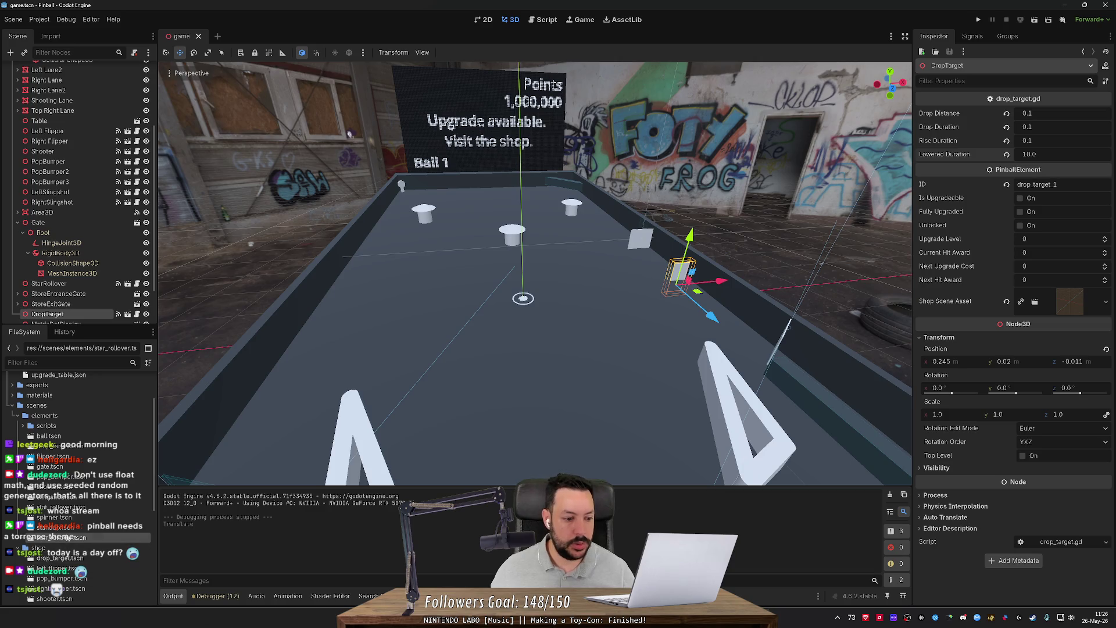
{"action": "double_click", "coordinate": [58, 538]}
Step: Bring the camera in close to the rollover, checking it against the wiki diagram
{"action": "scroll", "coordinate": [535, 273], "scroll_direction": "up", "scroll_amount": 5}
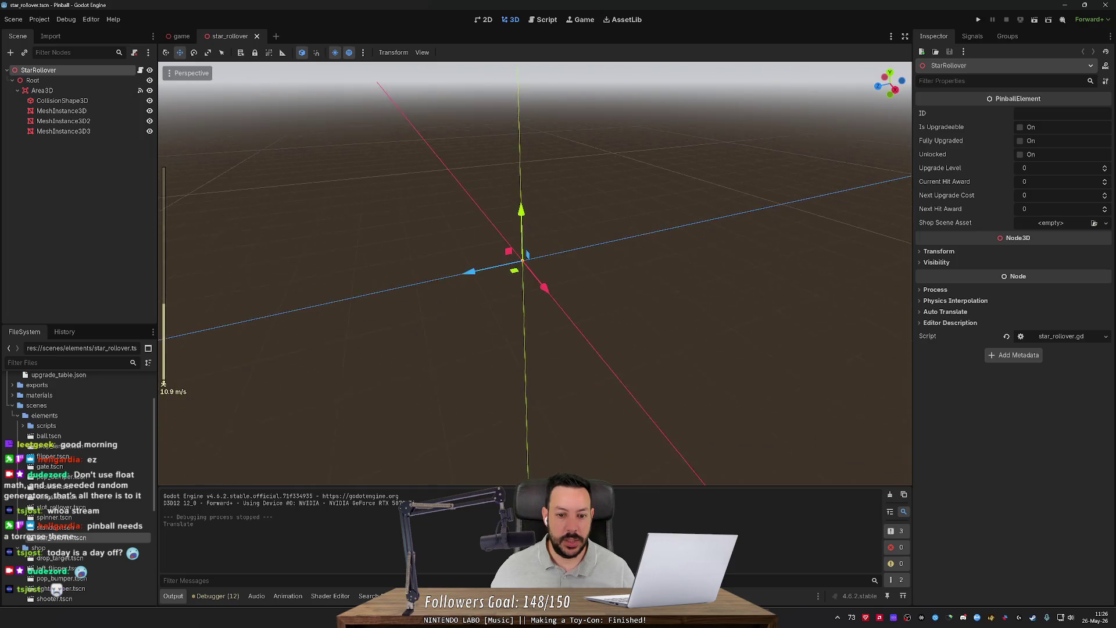
{"action": "key", "text": "s"}
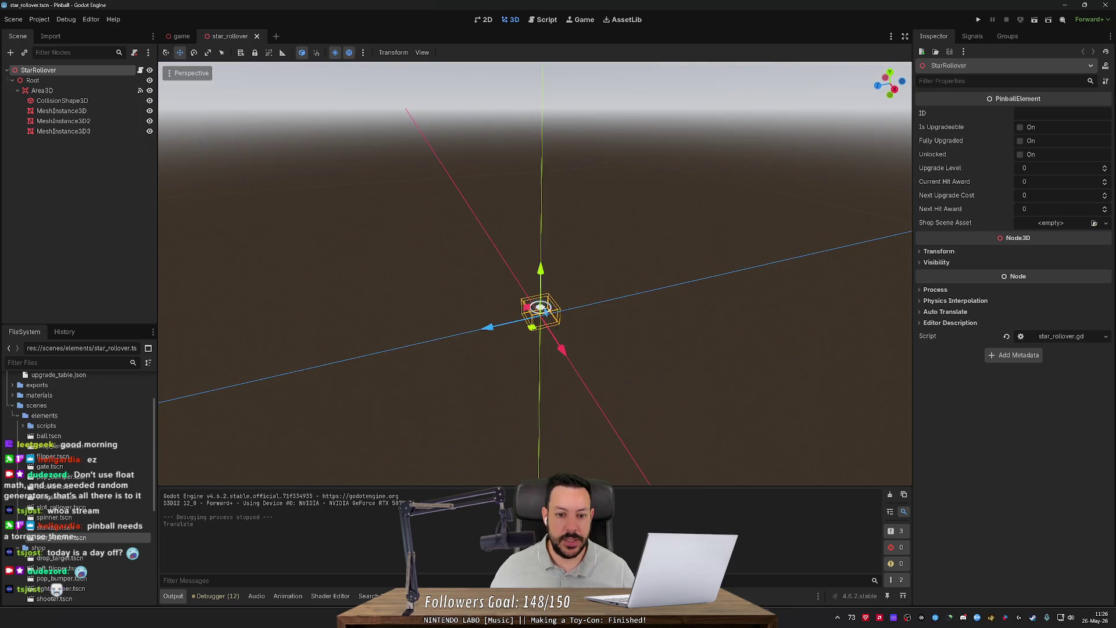
{"action": "key", "text": "alt+Tab"}
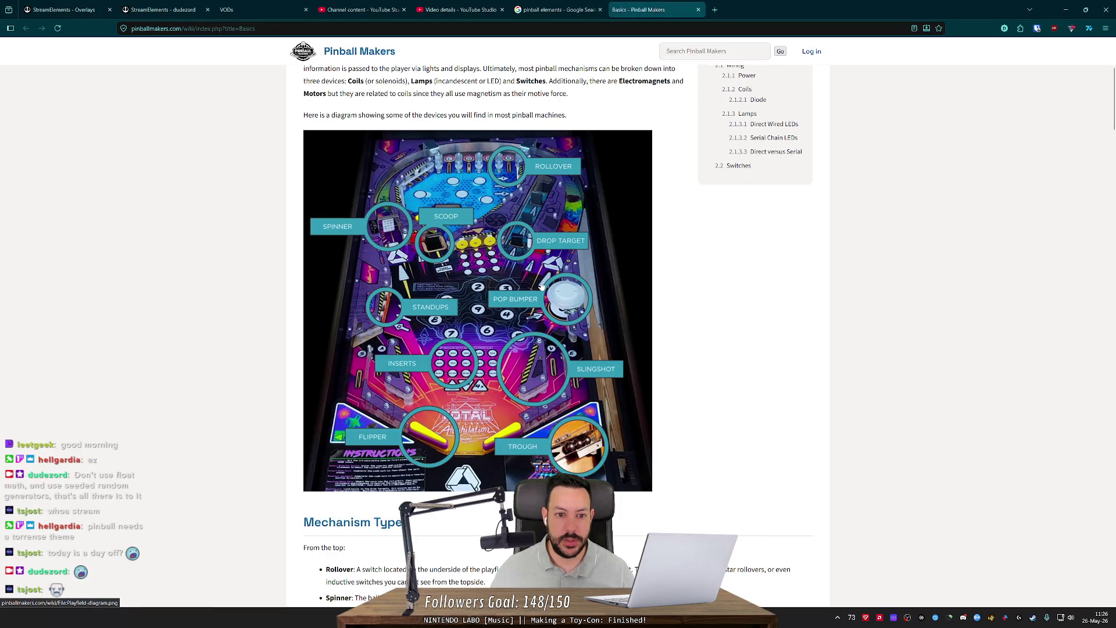
{"action": "key", "text": "alt+Tab"}
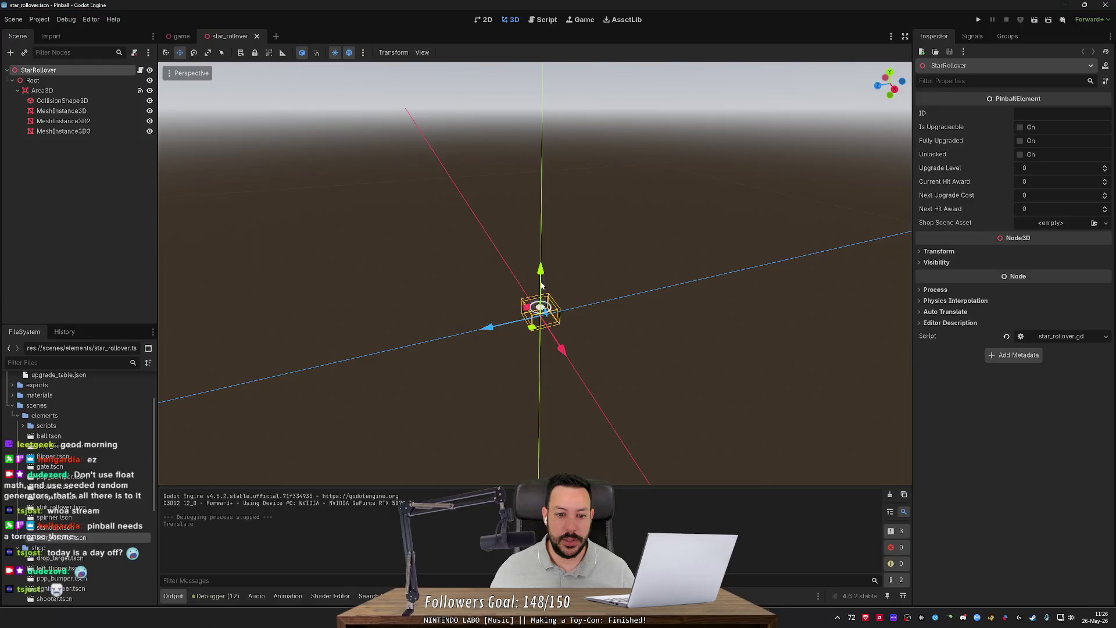
{"action": "key", "text": "w"}
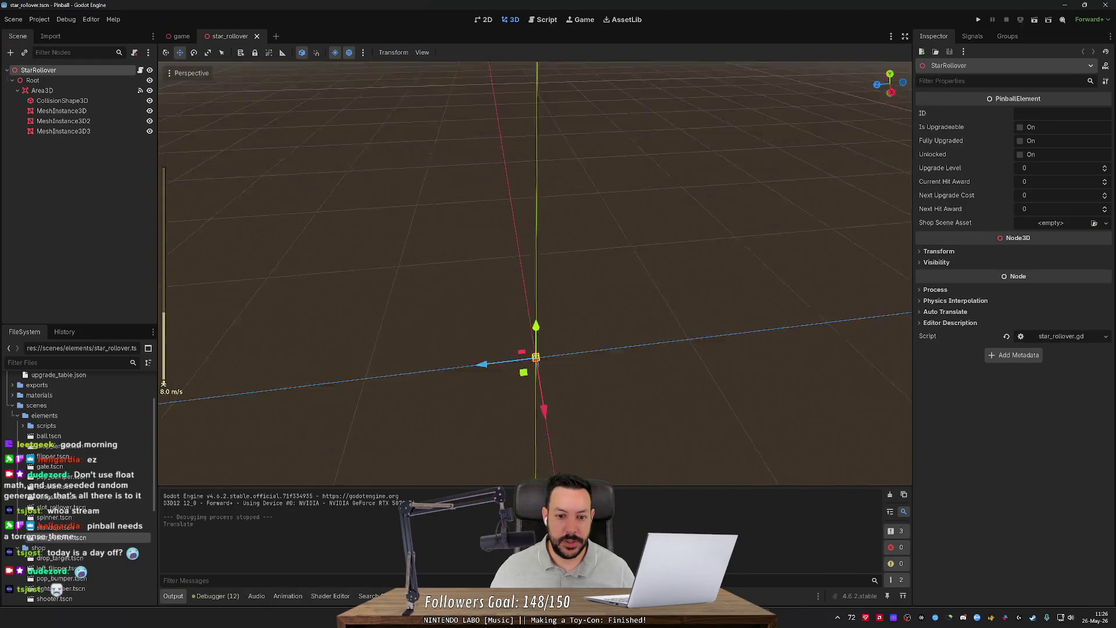
{"action": "key", "text": "w"}
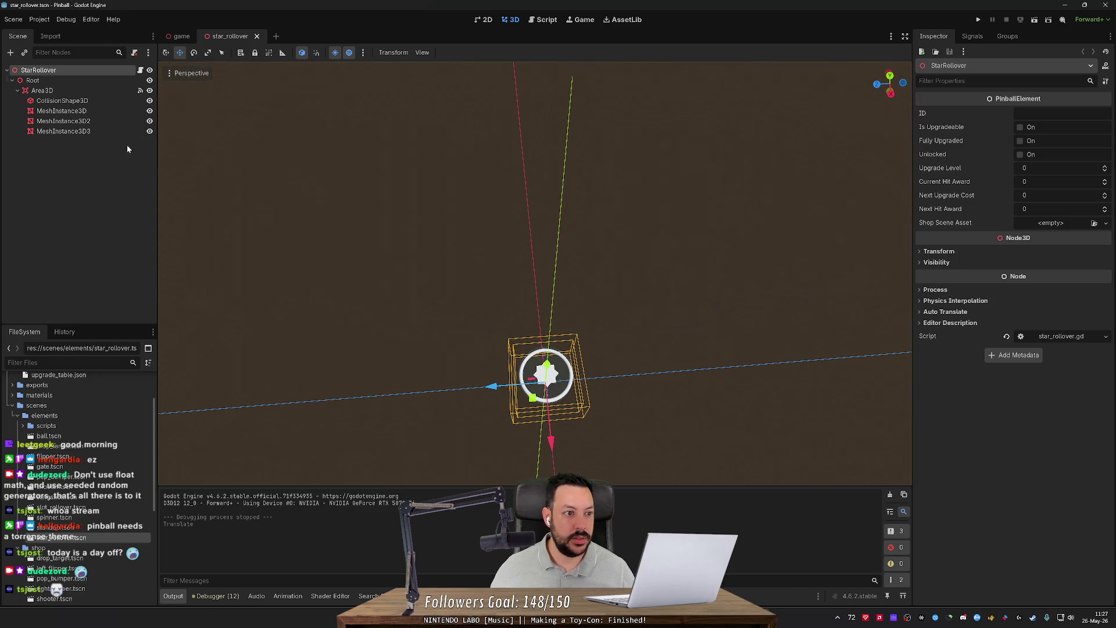
{"action": "right_click", "coordinate": [86, 83]}
Step: Add a RigidBody3D child node under Root
{"action": "left_click", "coordinate": [124, 91]}
{"action": "type", "text": "rigid"}
{"action": "key", "text": "Return"}
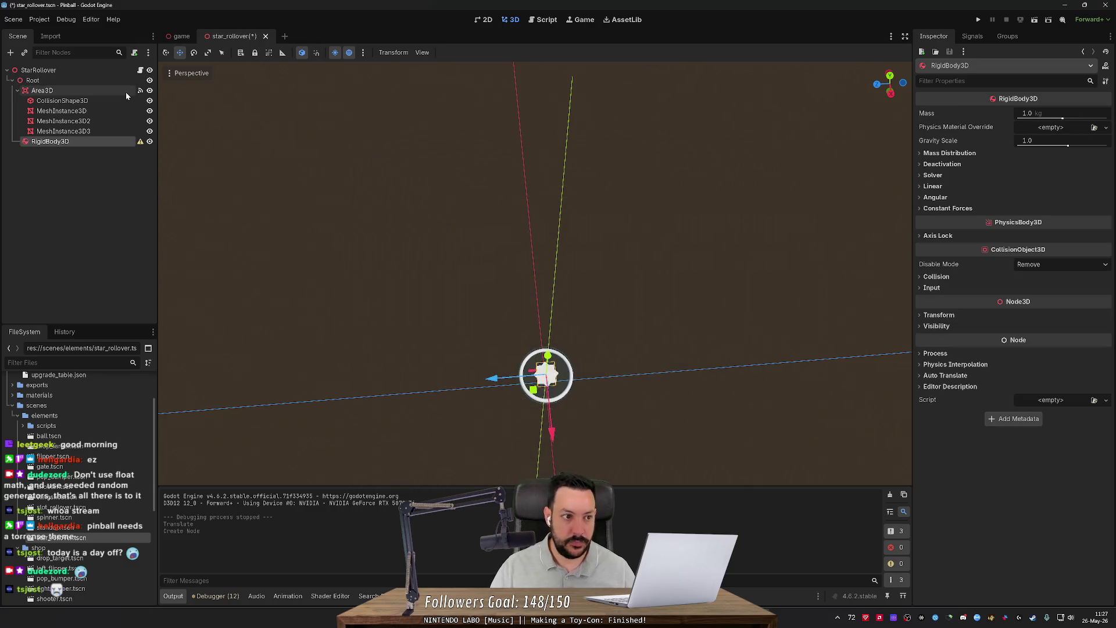
Step: Freeze the RigidBody3D in Static mode, turn off Can Sleep, and save the scene
{"action": "left_click", "coordinate": [939, 165]}
{"action": "left_click", "coordinate": [1023, 217]}
{"action": "left_click", "coordinate": [1038, 231]}
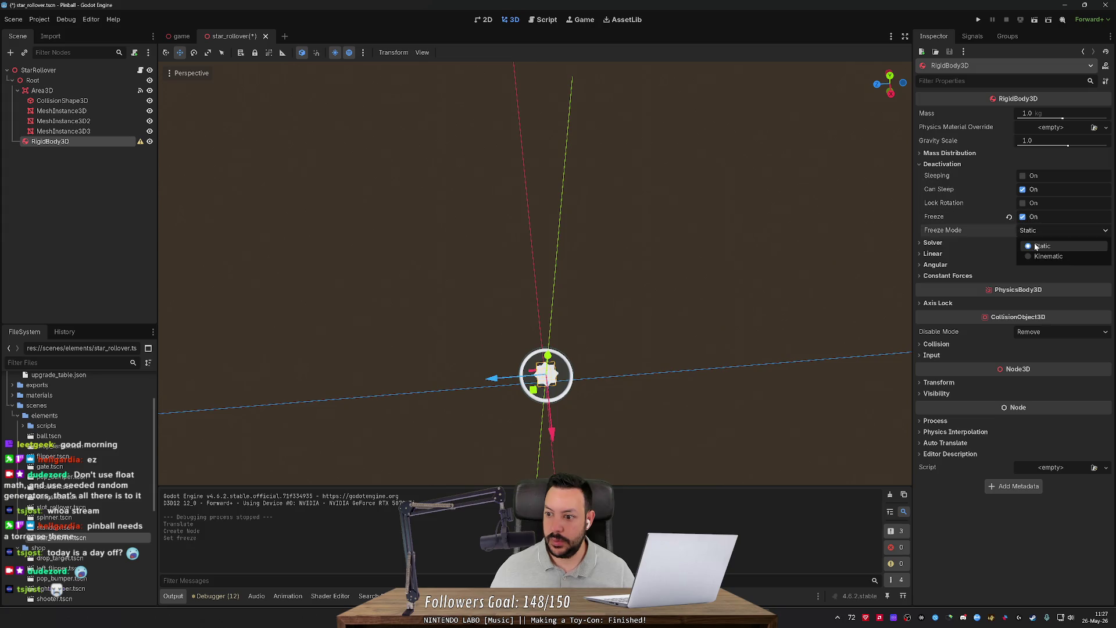
{"action": "left_click", "coordinate": [1023, 192]}
{"action": "left_click", "coordinate": [1023, 190]}
{"action": "key", "text": "ctrl+s"}
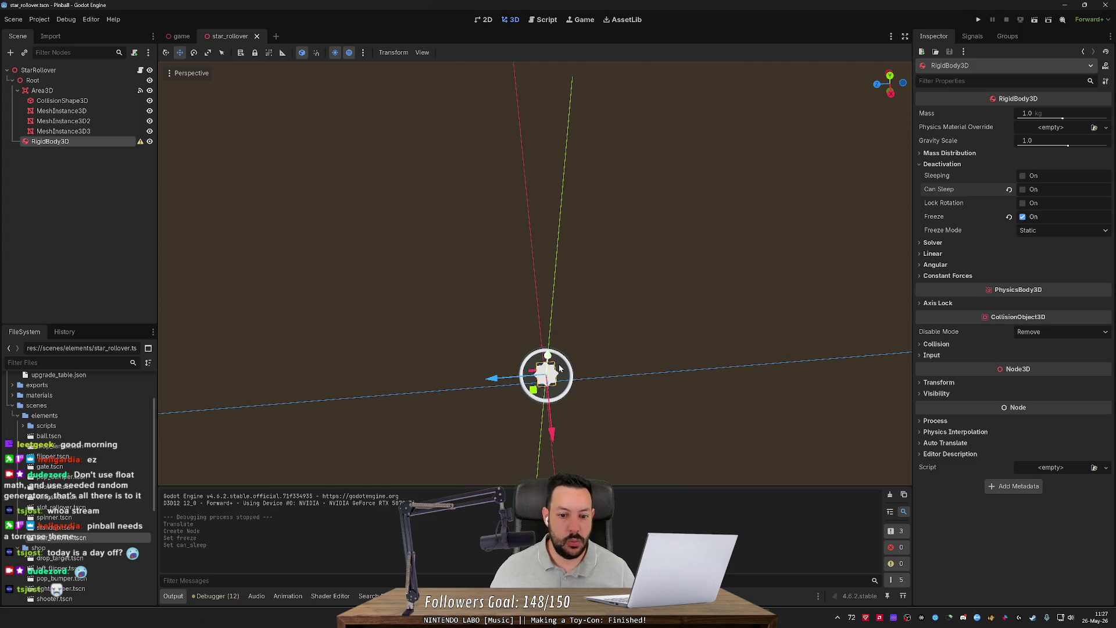
{"action": "right_click", "coordinate": [107, 145]}
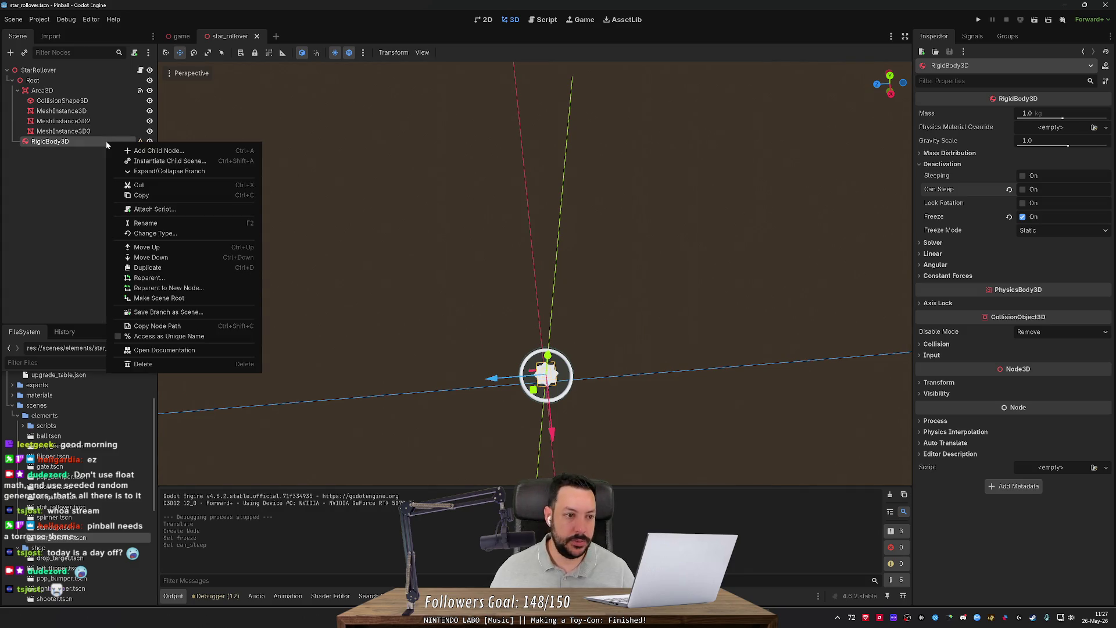
Step: Add a CollisionShape3D under the RigidBody3D with a new BoxShape3D shape
{"action": "left_click", "coordinate": [150, 152]}
{"action": "type", "text": "coll"}
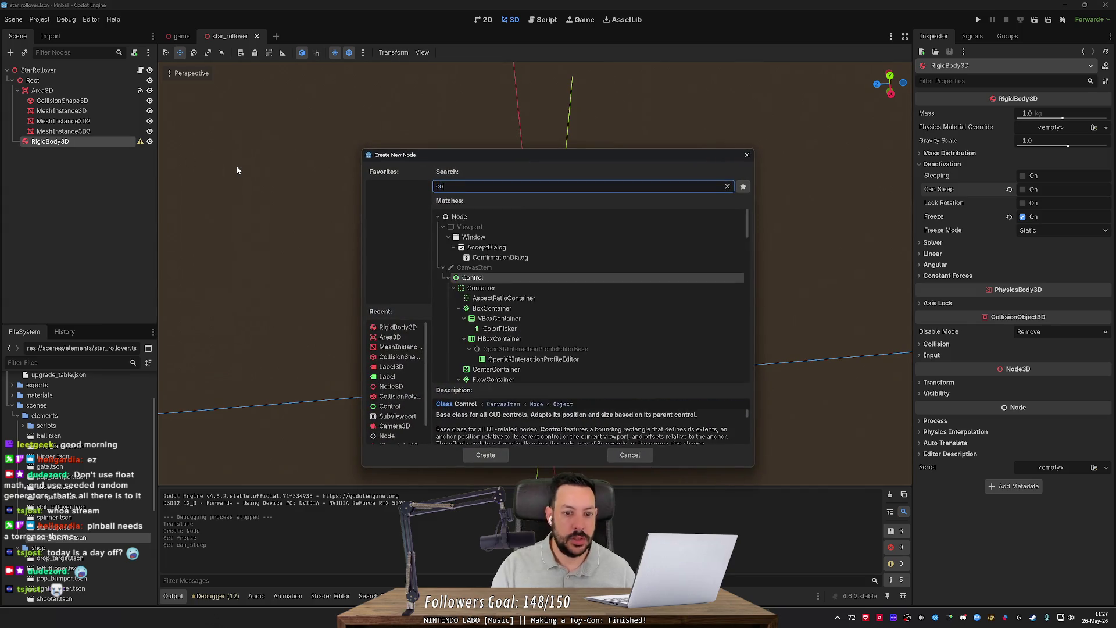
{"action": "key", "text": "Return"}
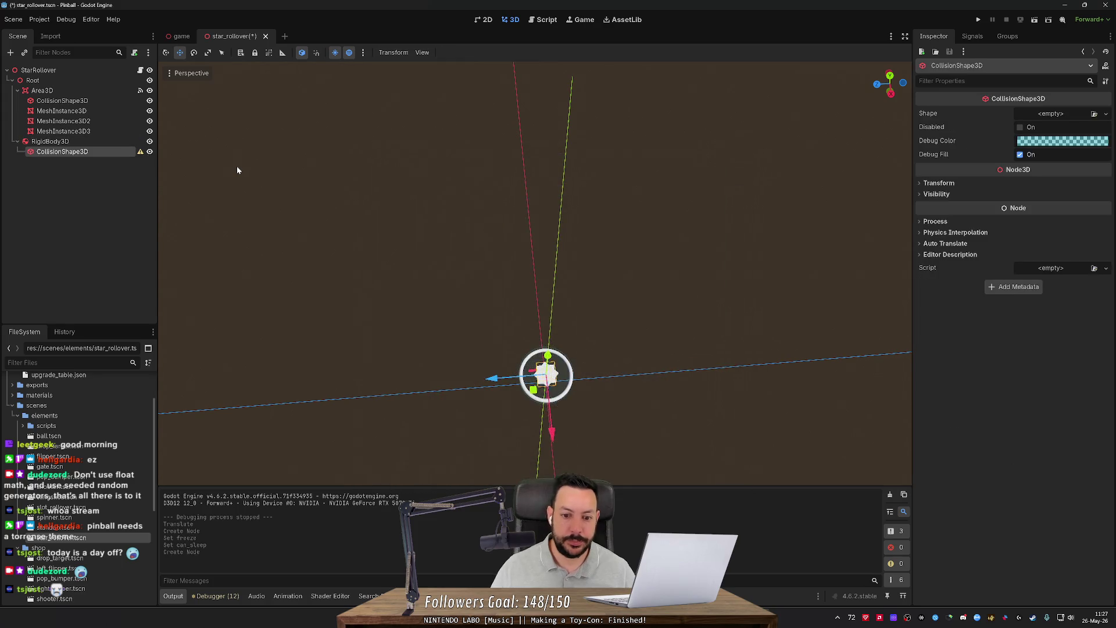
{"action": "left_click", "coordinate": [1106, 113]}
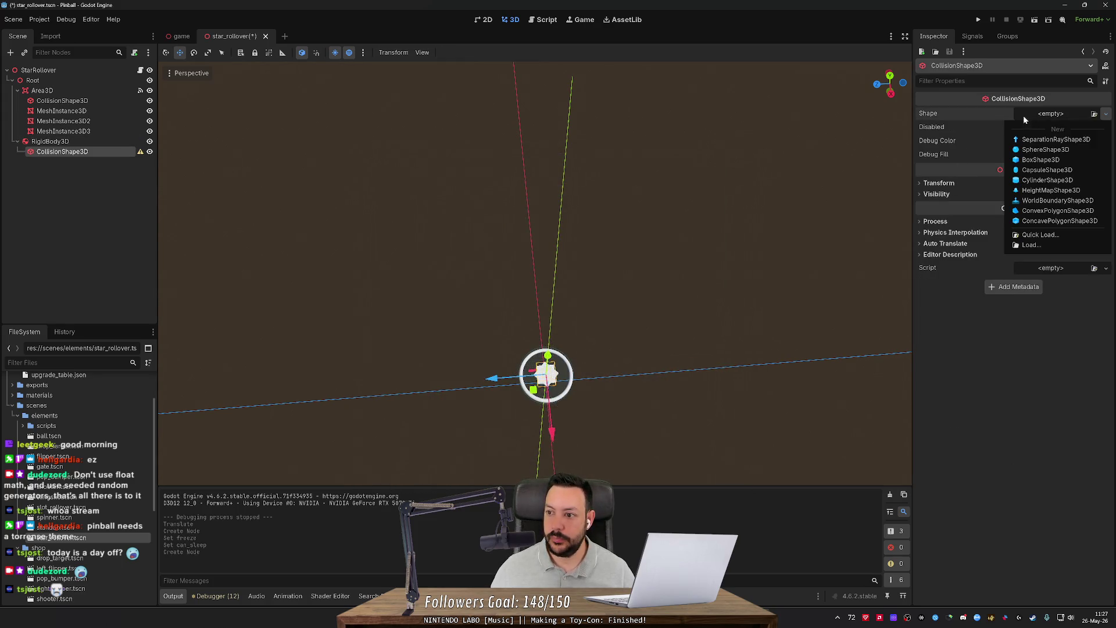
{"action": "left_click", "coordinate": [1040, 161]}
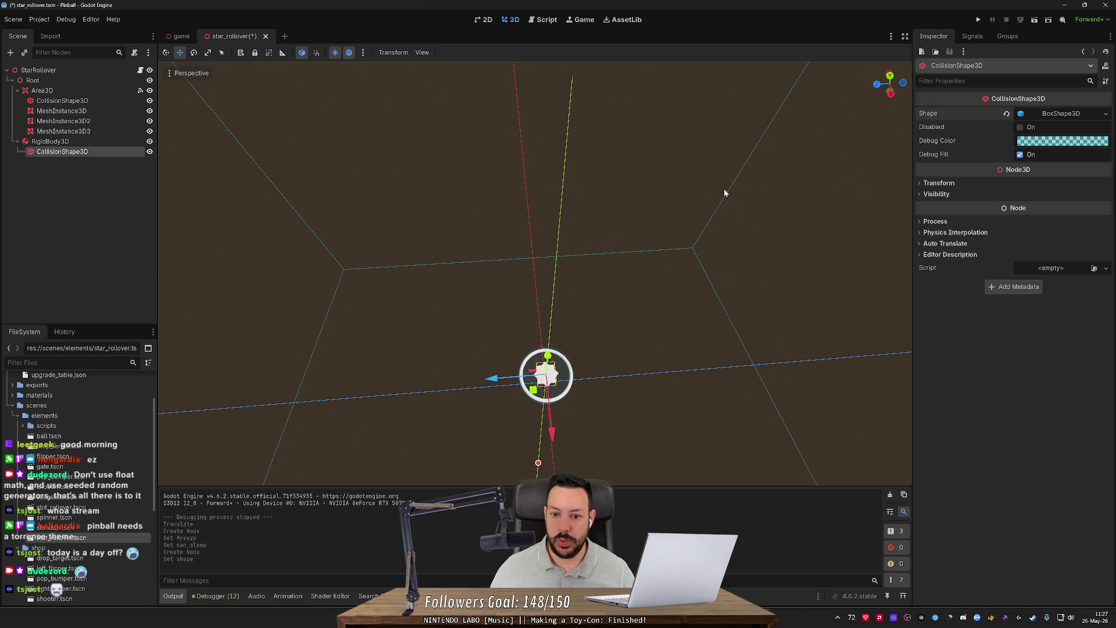
Step: Drag the box's size handles to make it thin, narrow and short, and raise it
{"action": "scroll", "coordinate": [535, 273], "scroll_direction": "up", "scroll_amount": 3}
{"action": "scroll", "coordinate": [536, 285], "scroll_direction": "up", "scroll_amount": 3}
{"action": "mouse_move", "coordinate": [725, 284]}
{"action": "left_mouse_down"}
{"action": "mouse_move", "coordinate": [338, 309]}
{"action": "mouse_move", "coordinate": [485, 308]}
{"action": "left_mouse_up"}
{"action": "mouse_move", "coordinate": [438, 81]}
{"action": "left_mouse_down"}
{"action": "mouse_move", "coordinate": [473, 292]}
{"action": "mouse_move", "coordinate": [509, 250]}
{"action": "mouse_move", "coordinate": [499, 244]}
{"action": "mouse_move", "coordinate": [501, 265]}
{"action": "left_mouse_up"}
{"action": "mouse_move", "coordinate": [521, 386]}
{"action": "left_mouse_down"}
{"action": "mouse_move", "coordinate": [427, 228]}
{"action": "mouse_move", "coordinate": [433, 203]}
{"action": "mouse_move", "coordinate": [416, 155]}
{"action": "mouse_move", "coordinate": [424, 190]}
{"action": "left_mouse_up"}
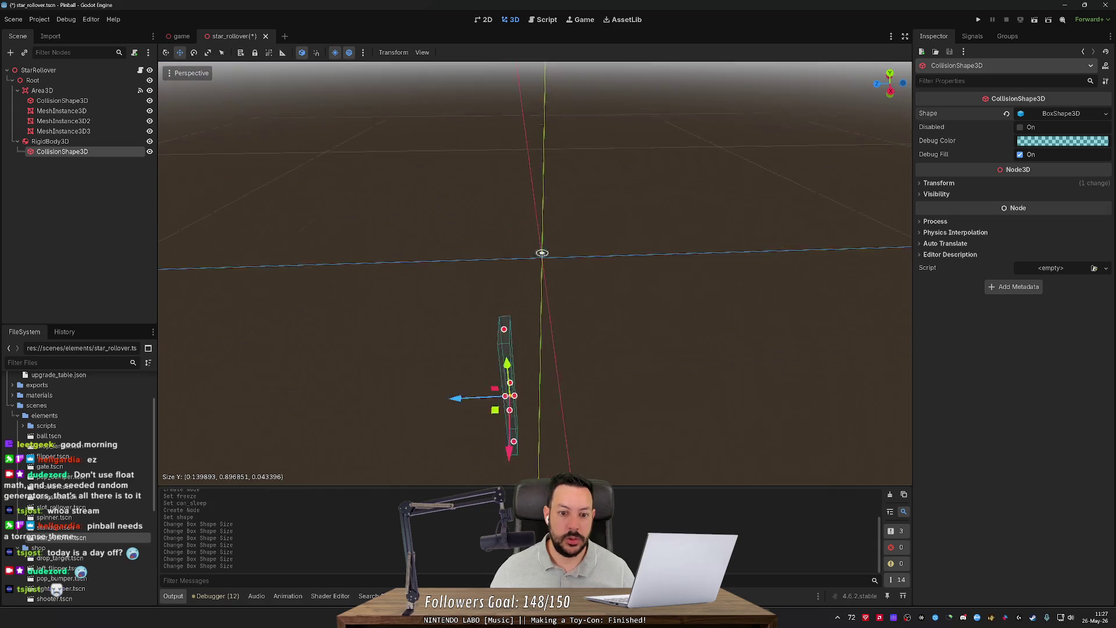
{"action": "mouse_move", "coordinate": [500, 216]}
{"action": "left_mouse_down"}
{"action": "mouse_move", "coordinate": [491, 116]}
{"action": "mouse_move", "coordinate": [489, 144]}
{"action": "mouse_move", "coordinate": [503, 110]}
{"action": "left_mouse_up"}
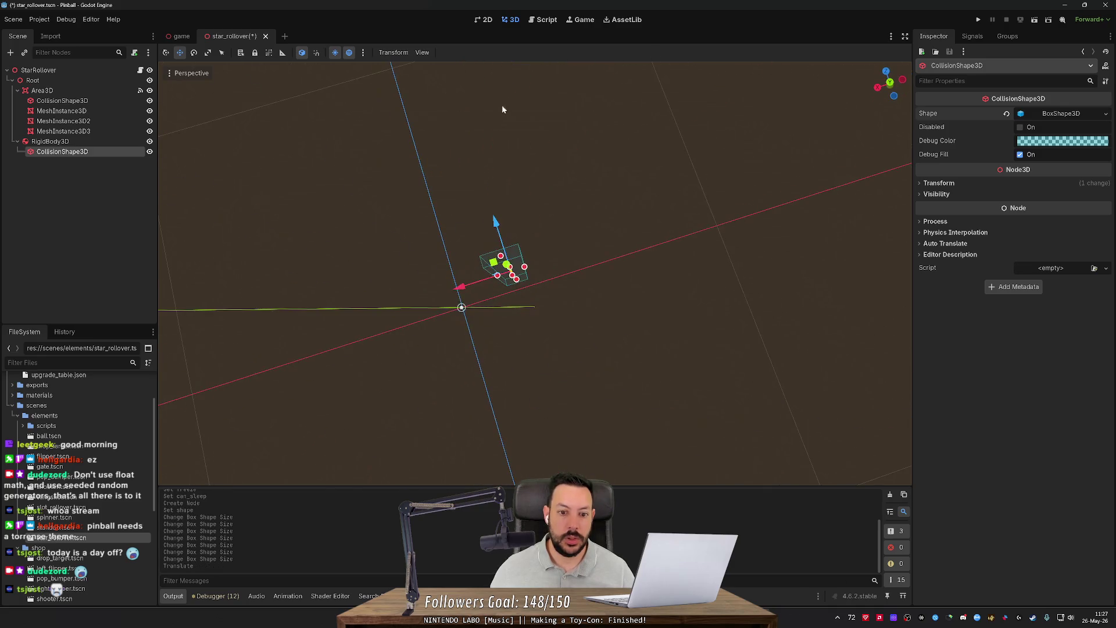
{"action": "left_click_drag", "start_coordinate": [526, 268], "coordinate": [557, 256]}
{"action": "mouse_move", "coordinate": [497, 275]}
{"action": "left_mouse_down"}
{"action": "mouse_move", "coordinate": [477, 285]}
{"action": "mouse_move", "coordinate": [500, 279]}
{"action": "mouse_move", "coordinate": [483, 175]}
{"action": "mouse_move", "coordinate": [532, 309]}
{"action": "left_mouse_up"}
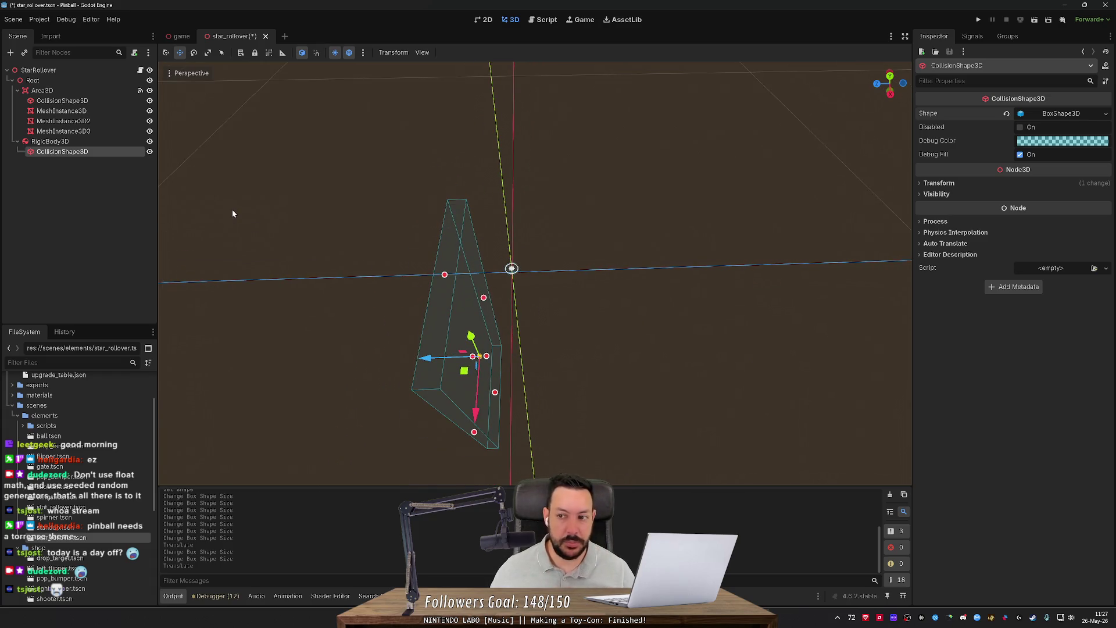
Step: Reshape the collision box further into a narrow upright bar, trimming both ends
{"action": "left_click_drag", "start_coordinate": [496, 392], "coordinate": [448, 310]}
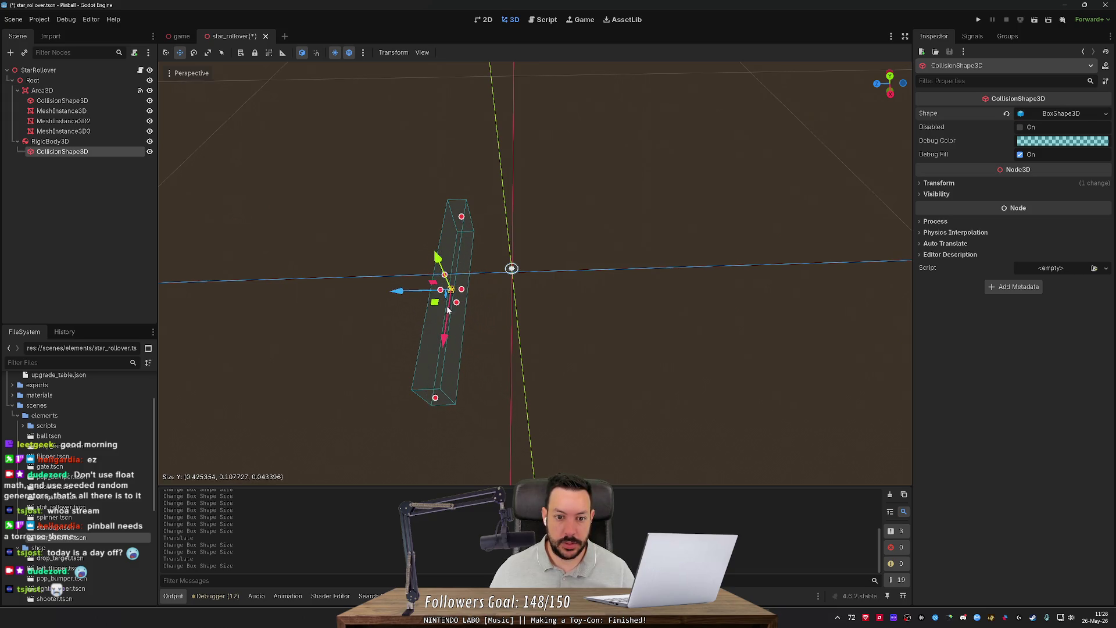
{"action": "left_click_drag", "start_coordinate": [443, 400], "coordinate": [446, 317]}
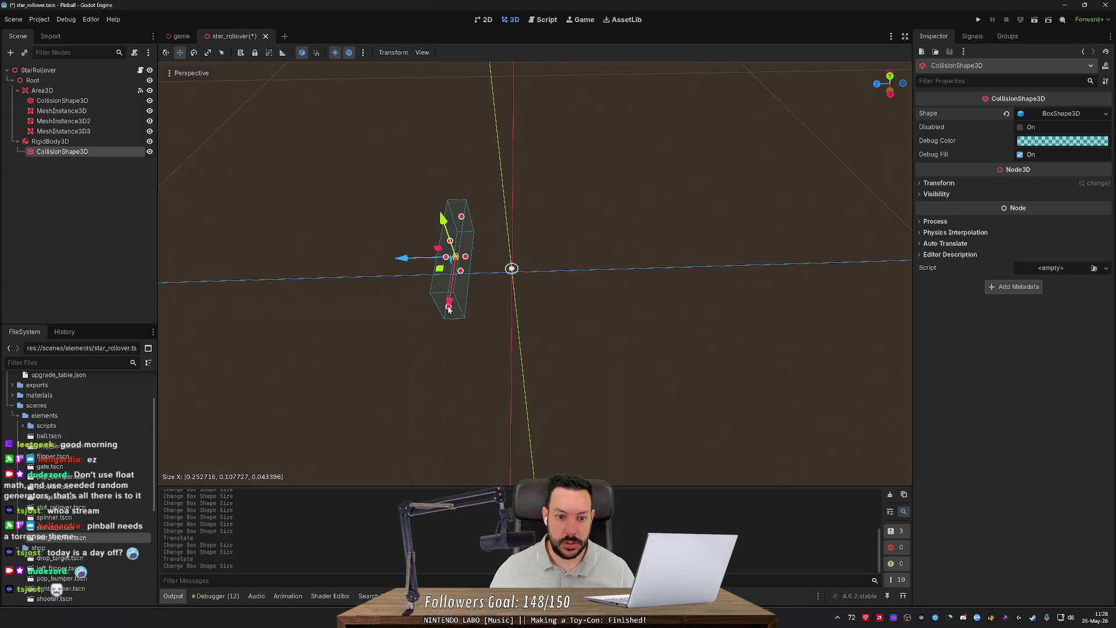
{"action": "left_click_drag", "start_coordinate": [422, 240], "coordinate": [457, 232]}
{"action": "left_click_drag", "start_coordinate": [488, 188], "coordinate": [485, 227]}
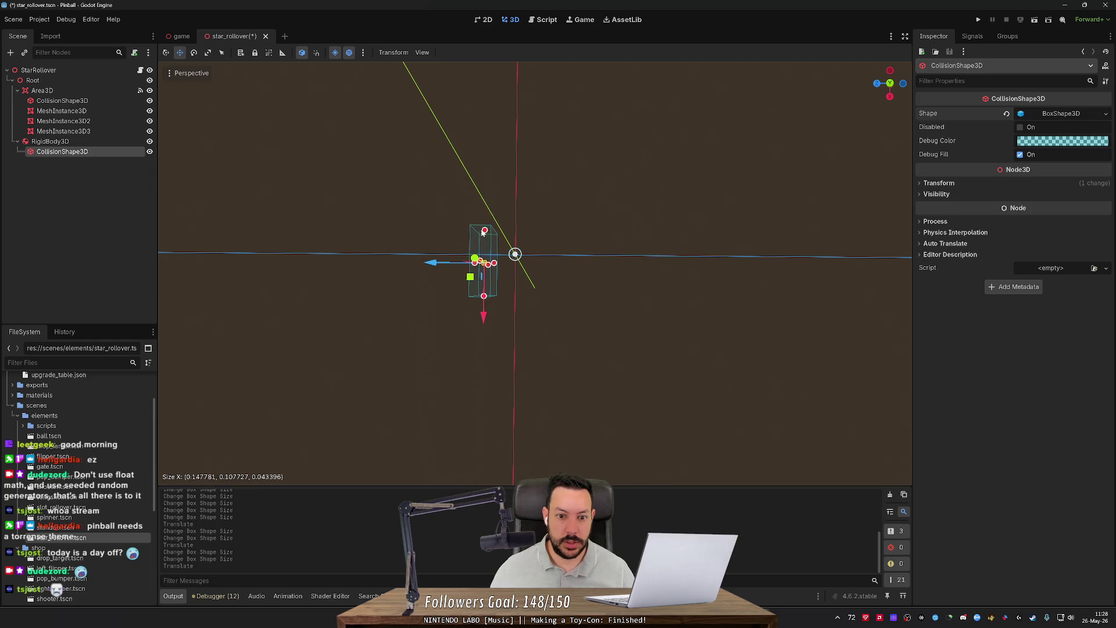
{"action": "left_click_drag", "start_coordinate": [486, 299], "coordinate": [484, 275]}
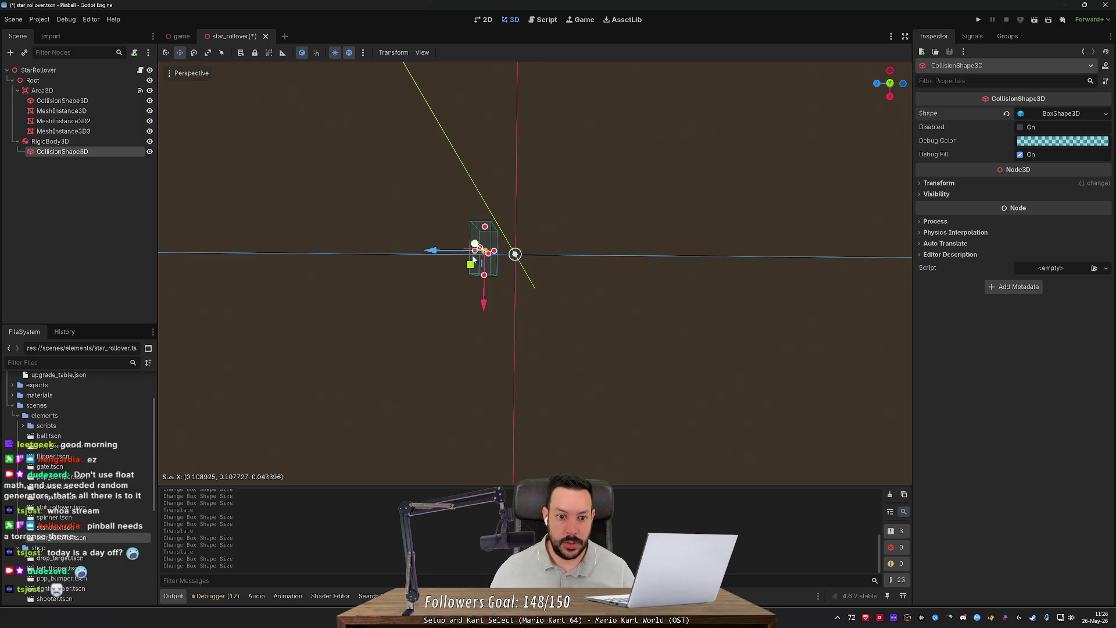
{"action": "right_click", "coordinate": [433, 251]}
{"action": "scroll", "coordinate": [433, 251], "scroll_direction": "down", "scroll_amount": 2}
{"action": "key", "text": "w"}
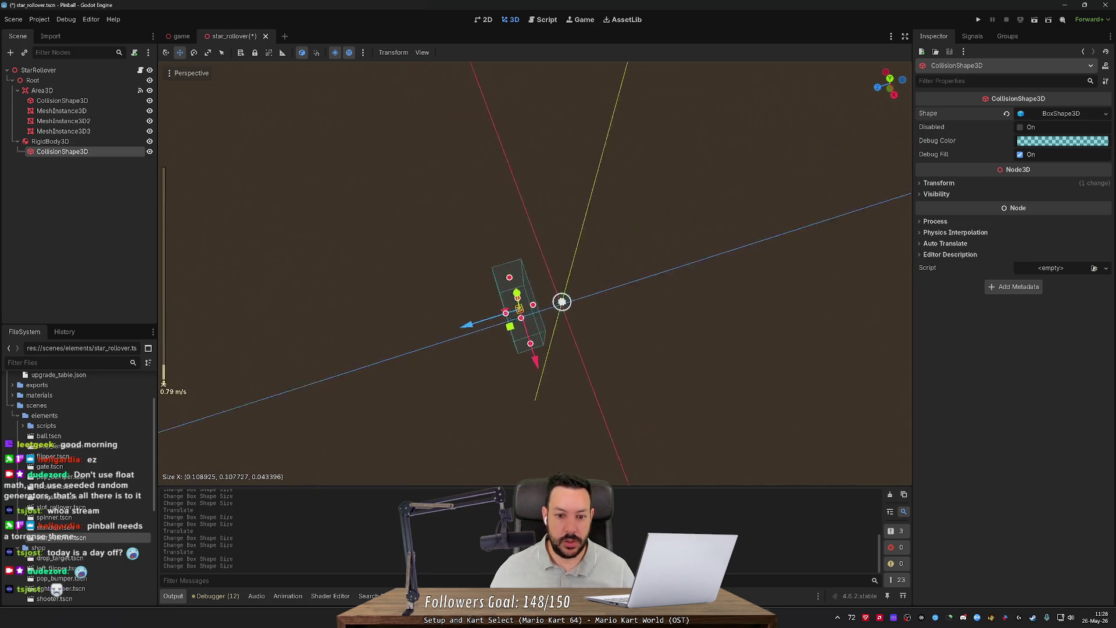
{"action": "left_click_drag", "start_coordinate": [489, 330], "coordinate": [536, 338]}
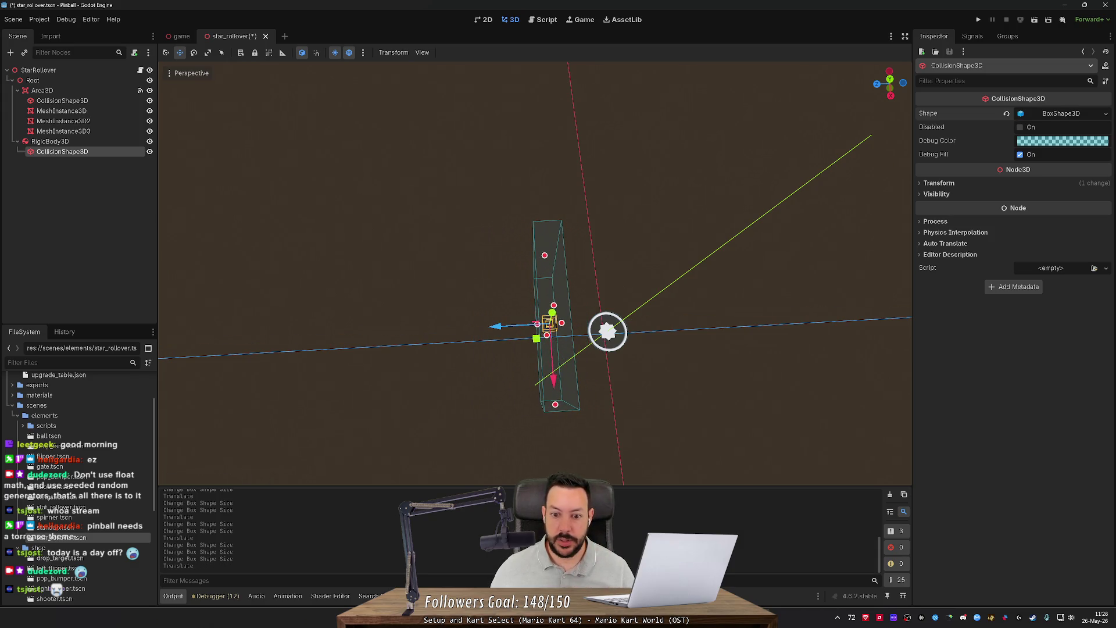
Step: Set the collision shape's x position to 0.0 and nudge it slightly along z
{"action": "left_click", "coordinate": [951, 184]}
{"action": "left_click", "coordinate": [944, 207]}
{"action": "type", "text": "0"}
{"action": "key", "text": "Return"}
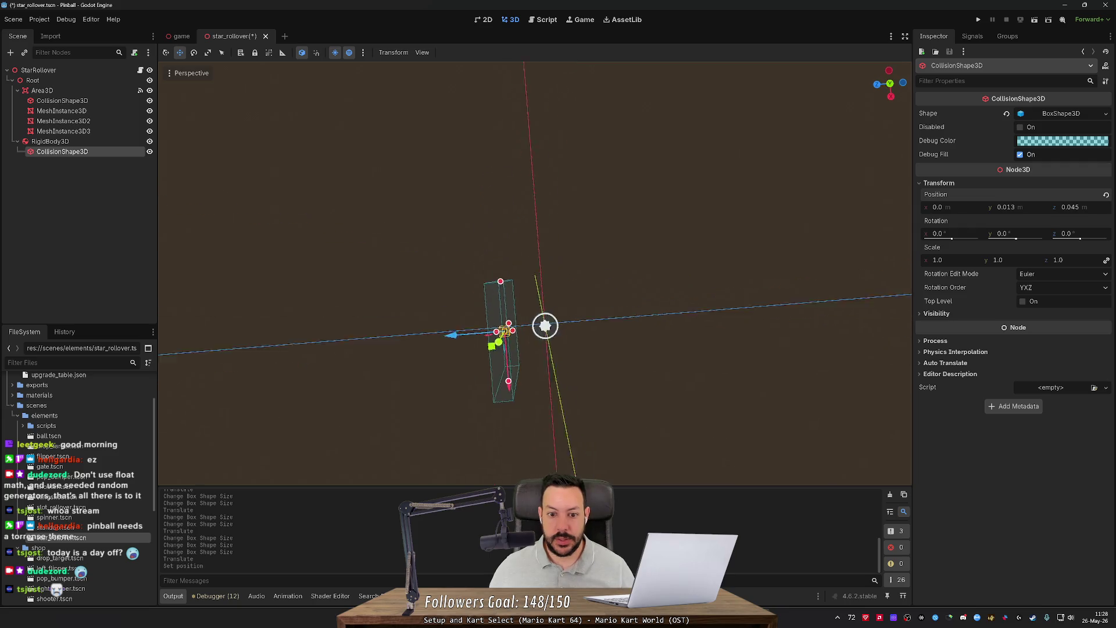
{"action": "key", "text": "alt+Tab"}
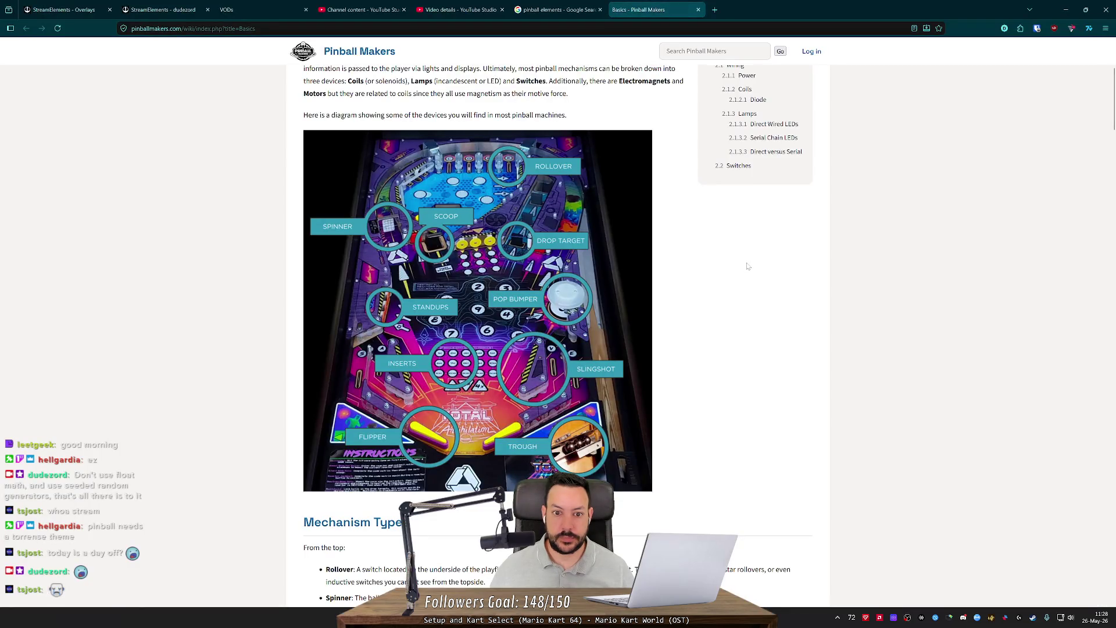
{"action": "key", "text": "alt+Tab"}
{"action": "left_click_drag", "start_coordinate": [440, 374], "coordinate": [445, 373]}
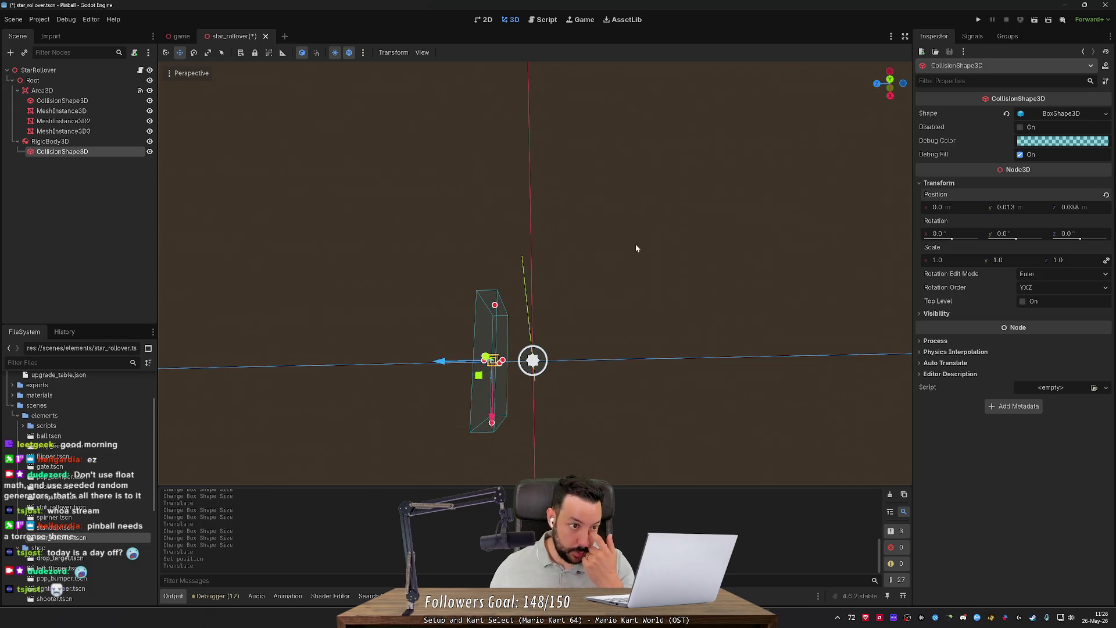
{"action": "right_click", "coordinate": [103, 155]}
Step: Add a MeshInstance3D child node under the CollisionShape3D
{"action": "left_click", "coordinate": [83, 155]}
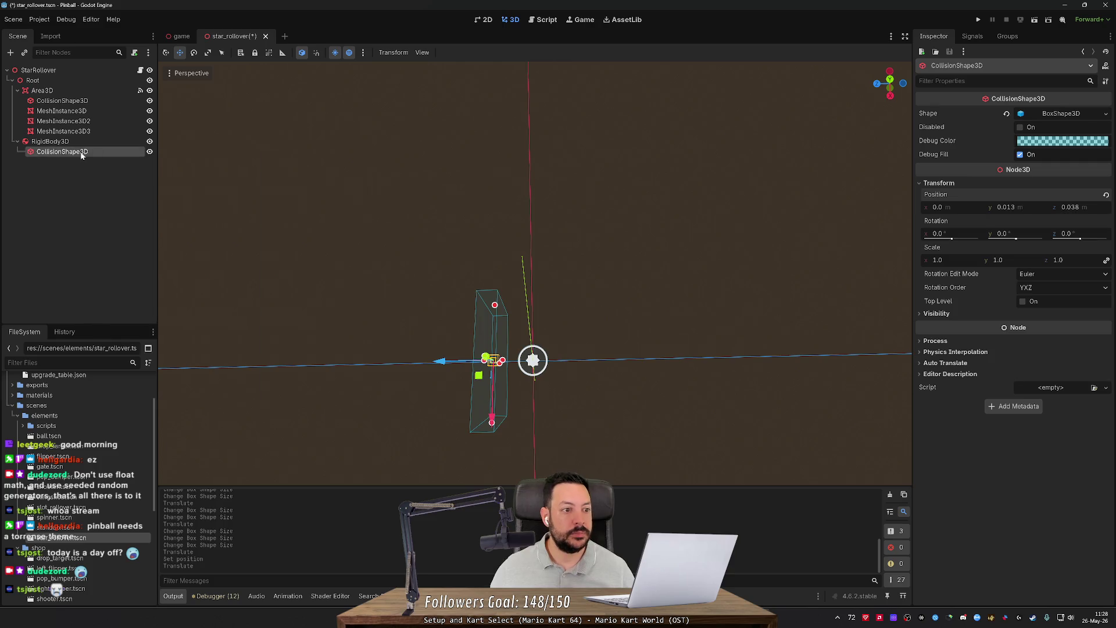
{"action": "right_click", "coordinate": [82, 155]}
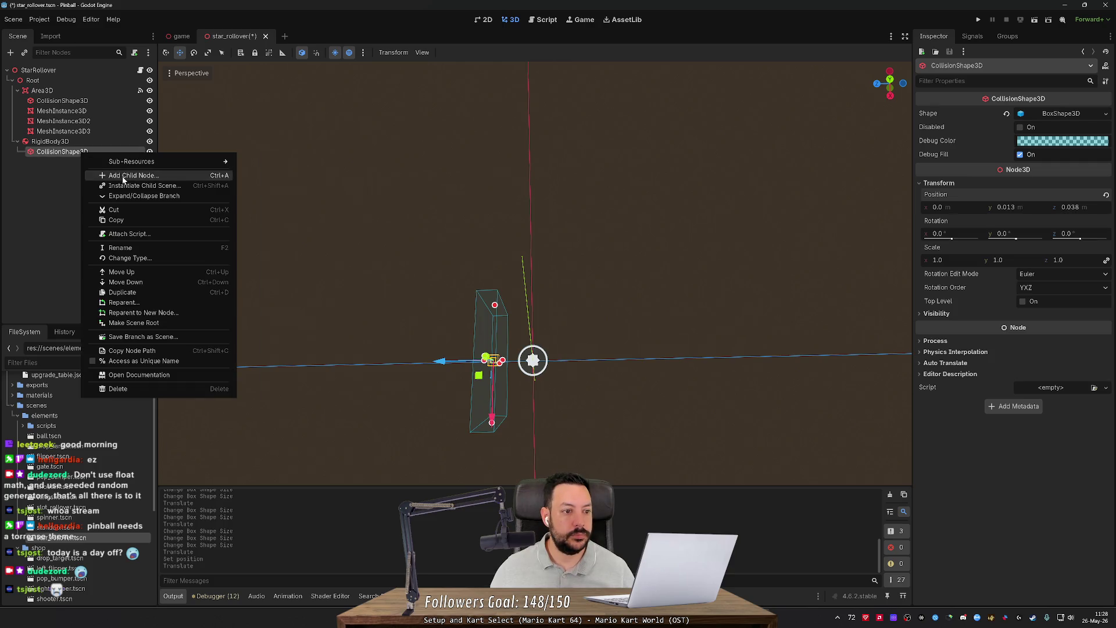
{"action": "left_click", "coordinate": [122, 176]}
{"action": "key", "text": "Escape"}
{"action": "left_click", "coordinate": [70, 110]}
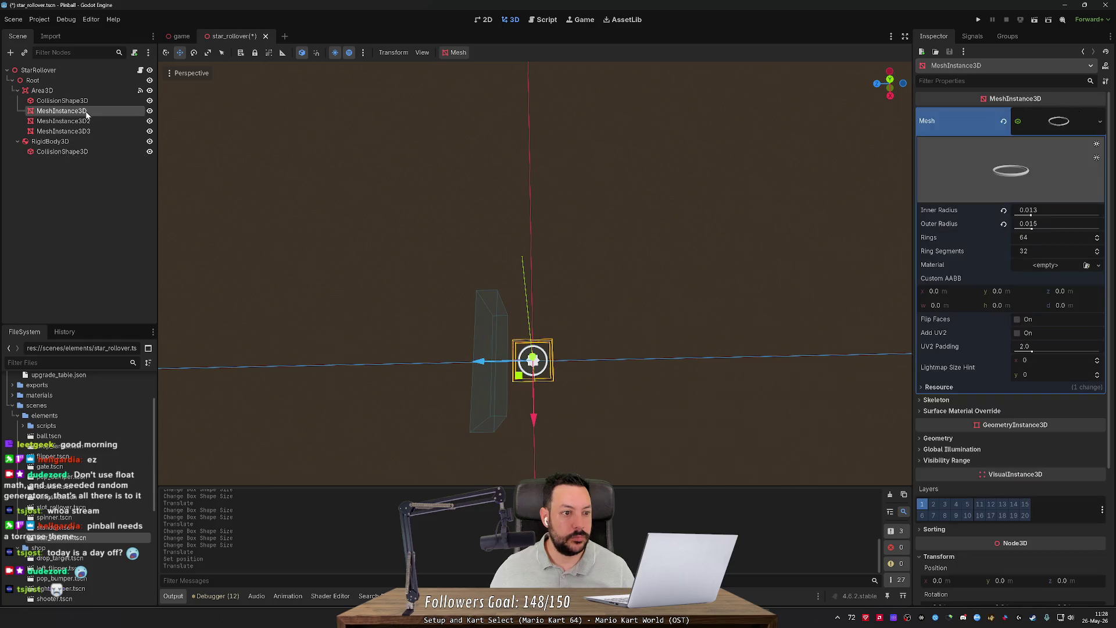
{"action": "right_click", "coordinate": [75, 143]}
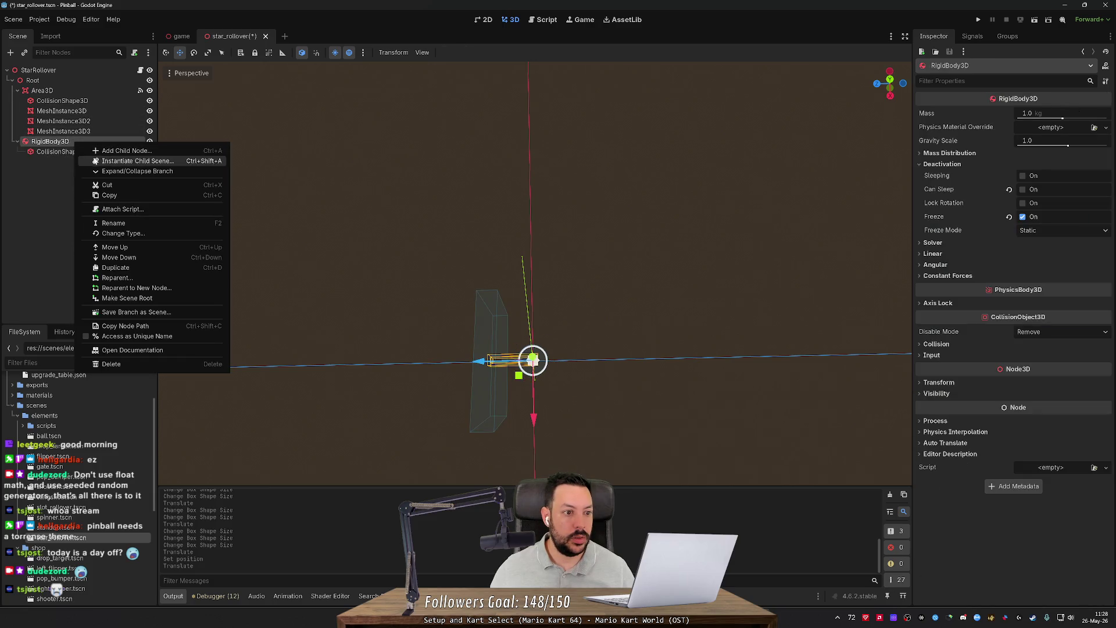
{"action": "left_click", "coordinate": [58, 151]}
{"action": "right_click", "coordinate": [80, 155]}
{"action": "left_click", "coordinate": [129, 175]}
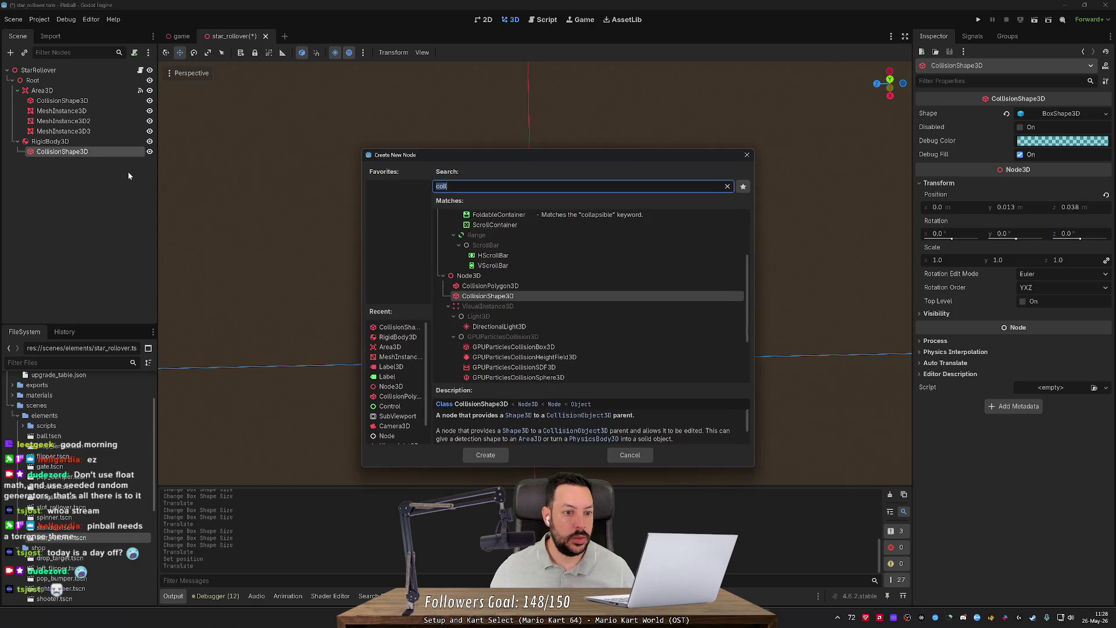
{"action": "type", "text": "mesh"}
{"action": "key", "text": "Return"}
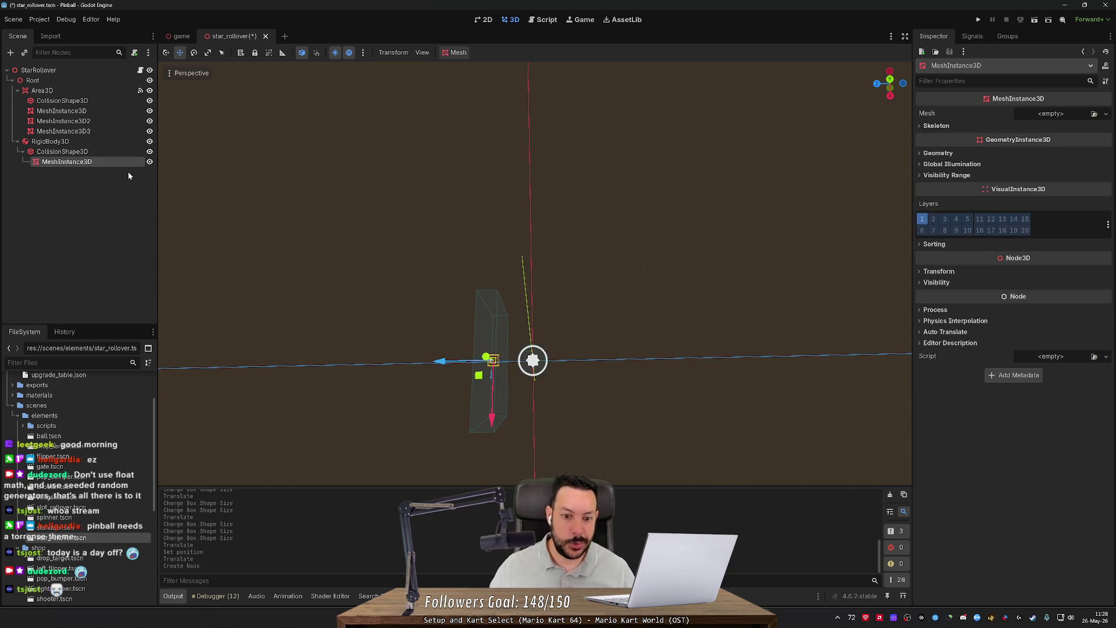
Step: Set the collision BoxShape3D's size x to 0.108
{"action": "key", "text": "Up"}
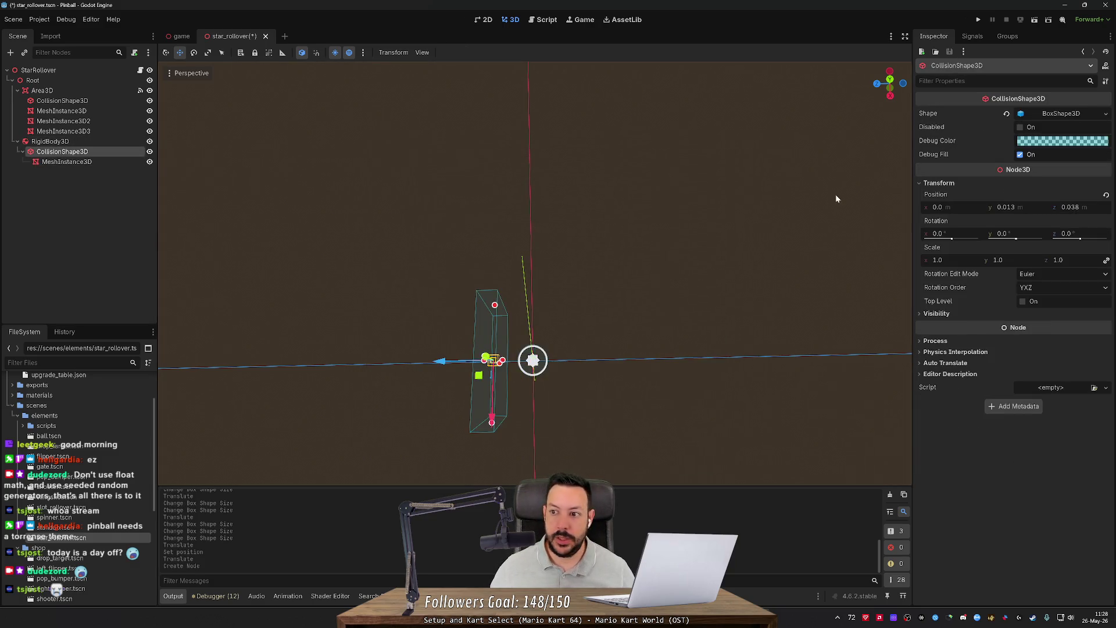
{"action": "left_click", "coordinate": [1067, 208]}
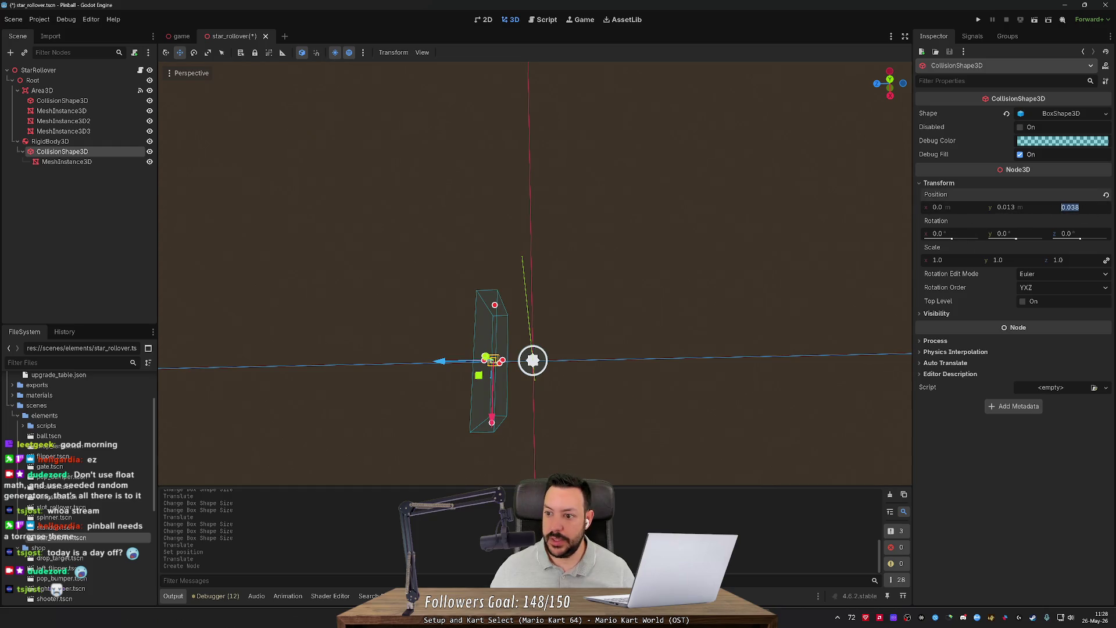
{"action": "left_click", "coordinate": [1058, 114]}
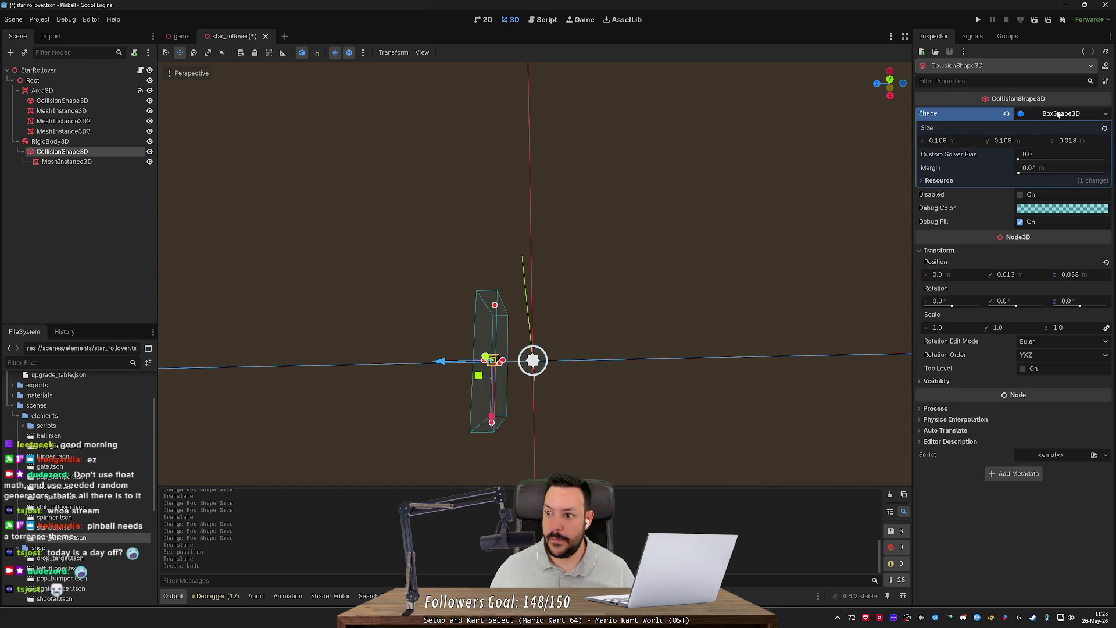
{"action": "left_click", "coordinate": [938, 141]}
{"action": "type", "text": "0.108"}
{"action": "key", "text": "Return"}
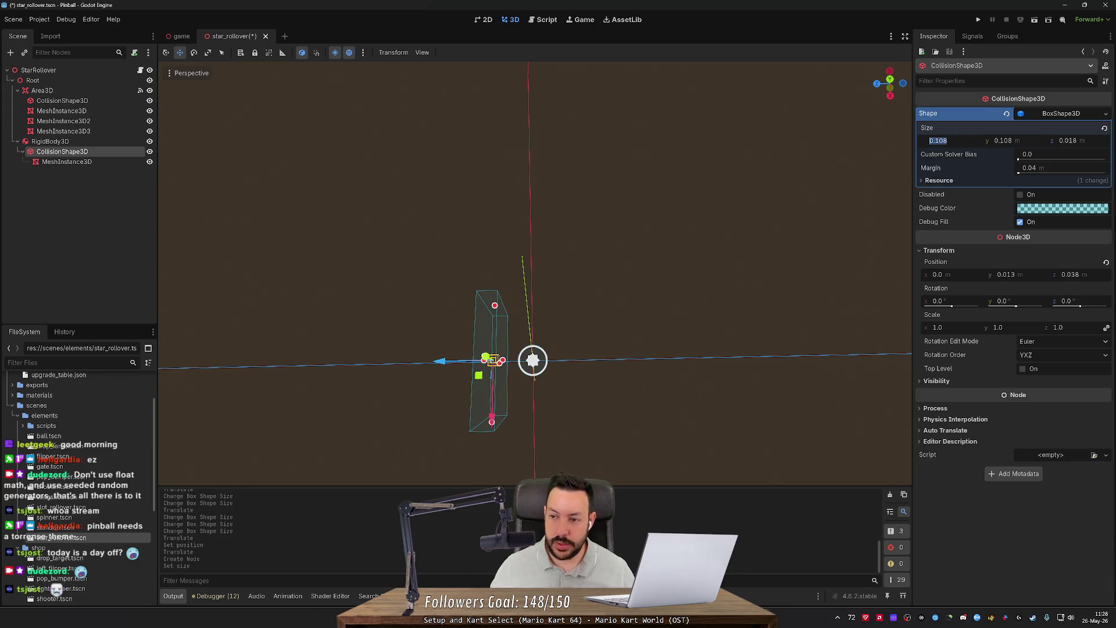
{"action": "left_click", "coordinate": [67, 161]}
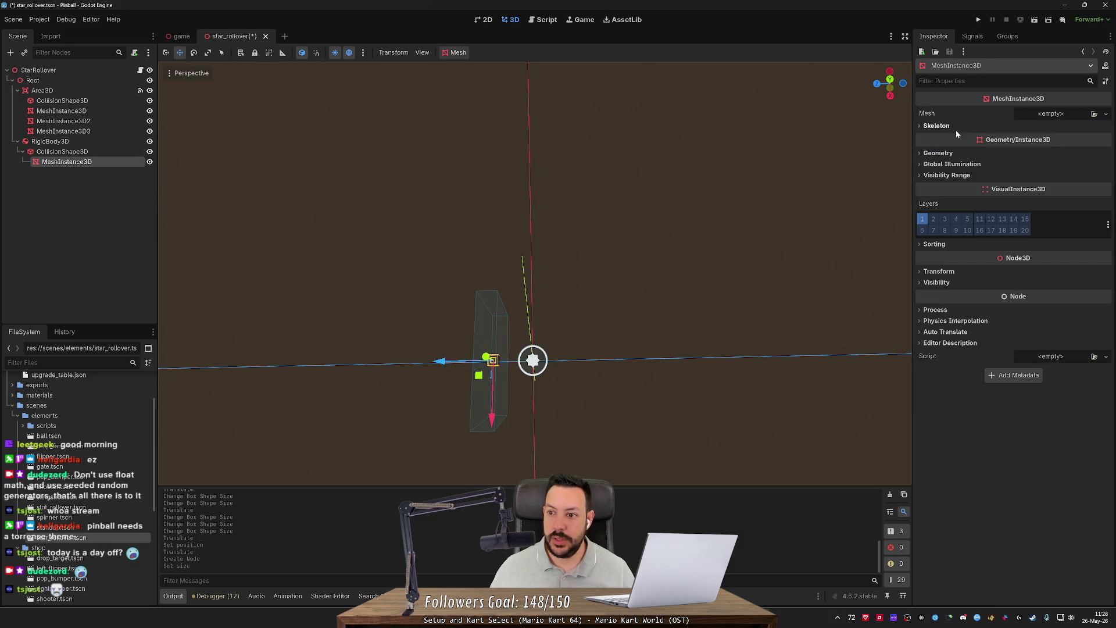
Step: Give the wall a 0.108 × 0.108 × 0.018 box mesh, then duplicate its collision shape as CollisionShape3D2
{"action": "left_click", "coordinate": [1054, 115]}
{"action": "left_click", "coordinate": [1062, 172]}
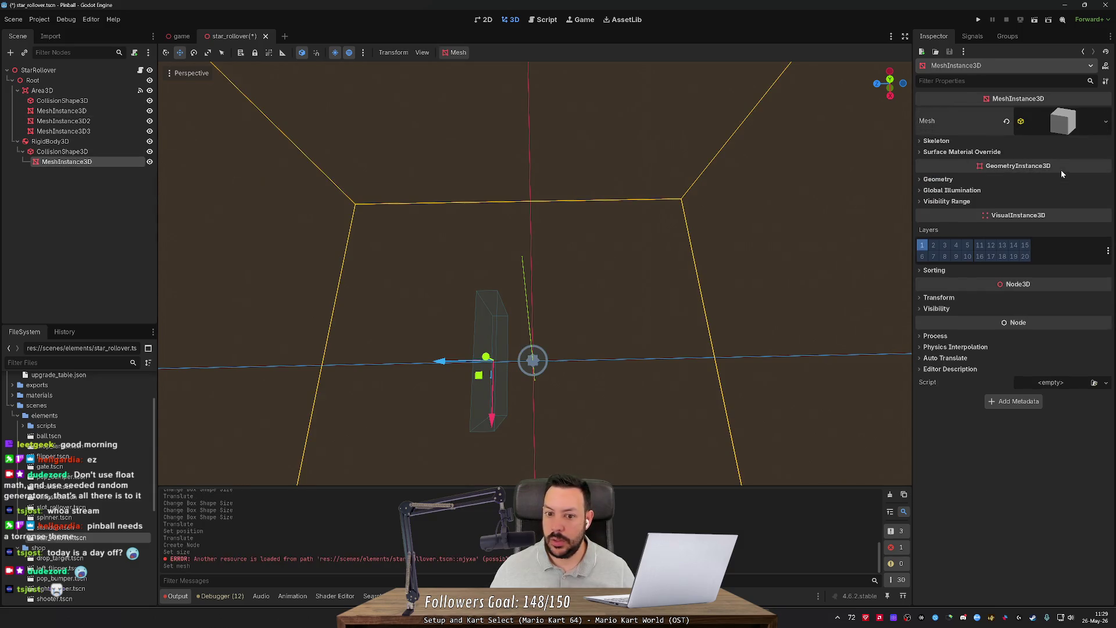
{"action": "left_click", "coordinate": [1058, 125]}
{"action": "left_click", "coordinate": [936, 223]}
{"action": "type", "text": "0.108"}
{"action": "left_click", "coordinate": [1014, 221]}
{"action": "type", "text": "0.108"}
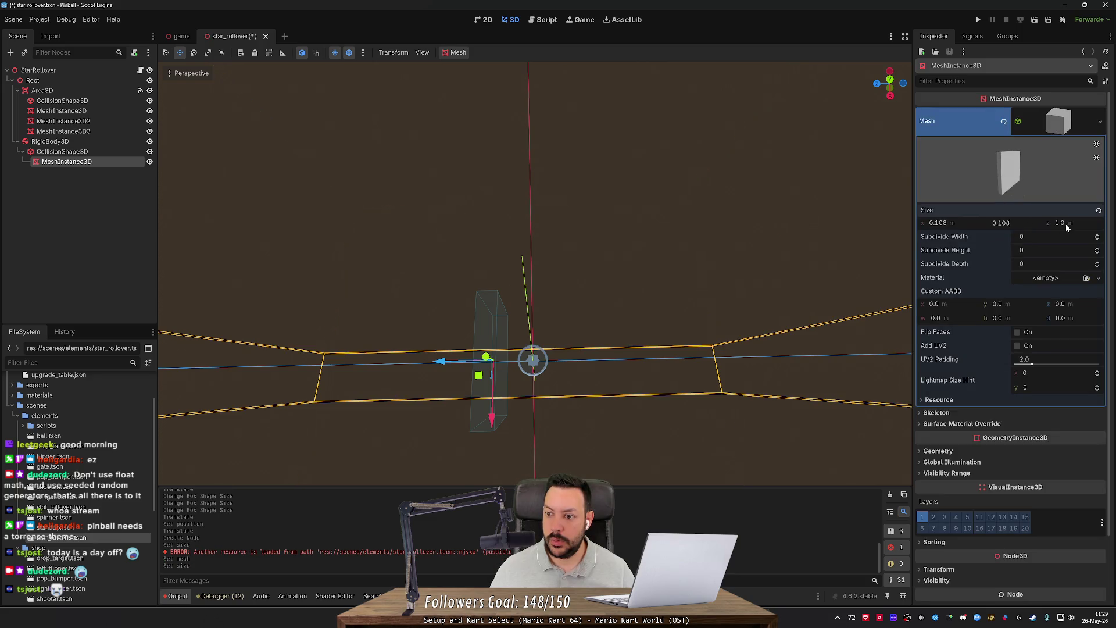
{"action": "left_click", "coordinate": [1066, 225]}
{"action": "type", "text": "0.108"}
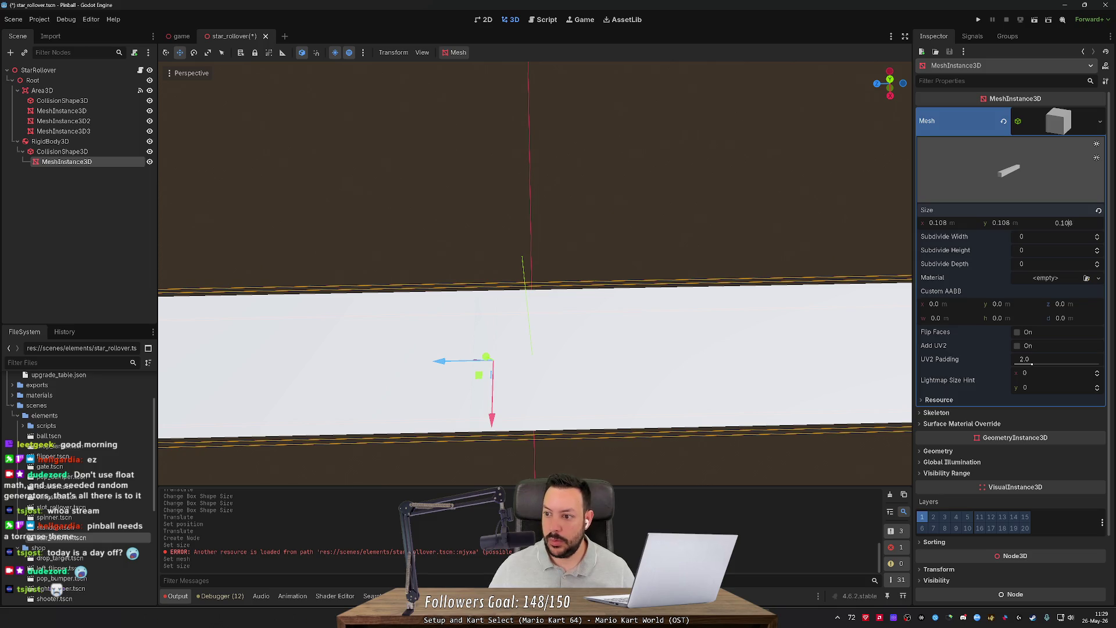
{"action": "type", "text": "0"}
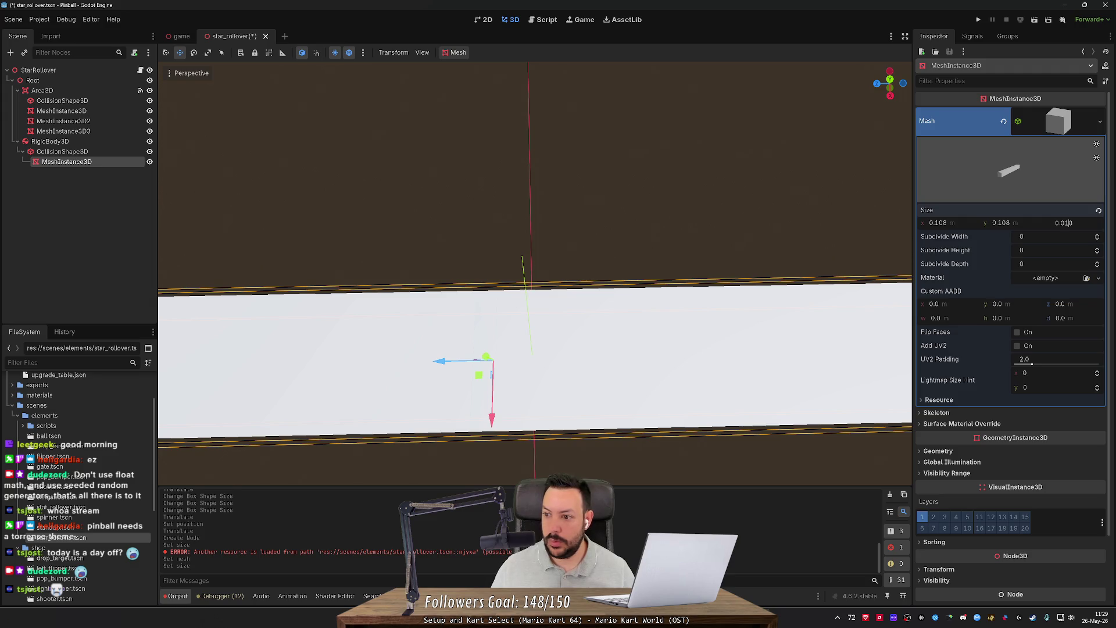
{"action": "left_click", "coordinate": [533, 360]}
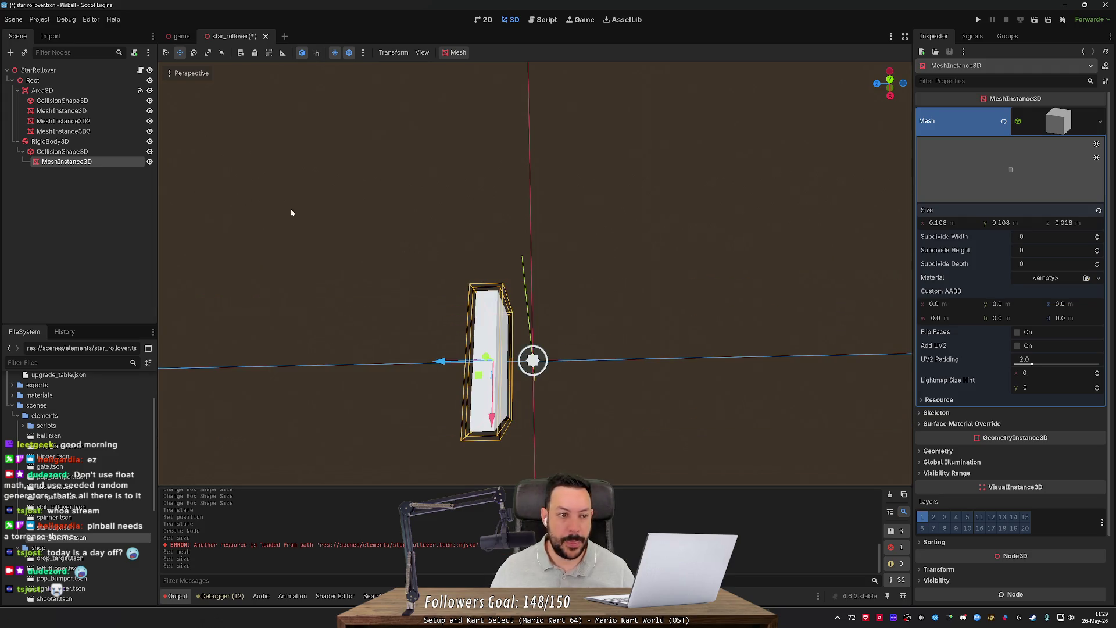
{"action": "left_click", "coordinate": [88, 152]}
{"action": "key", "text": "ctrl+d"}
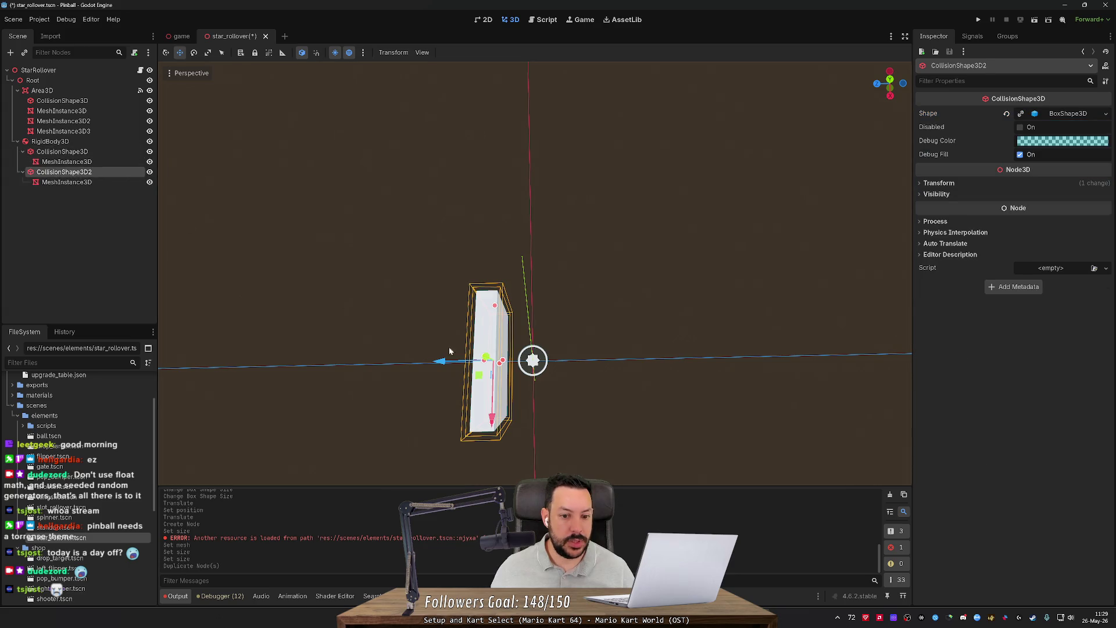
Step: Move the copied wall to z position -0.038, opposite the original
{"action": "left_click", "coordinate": [940, 184]}
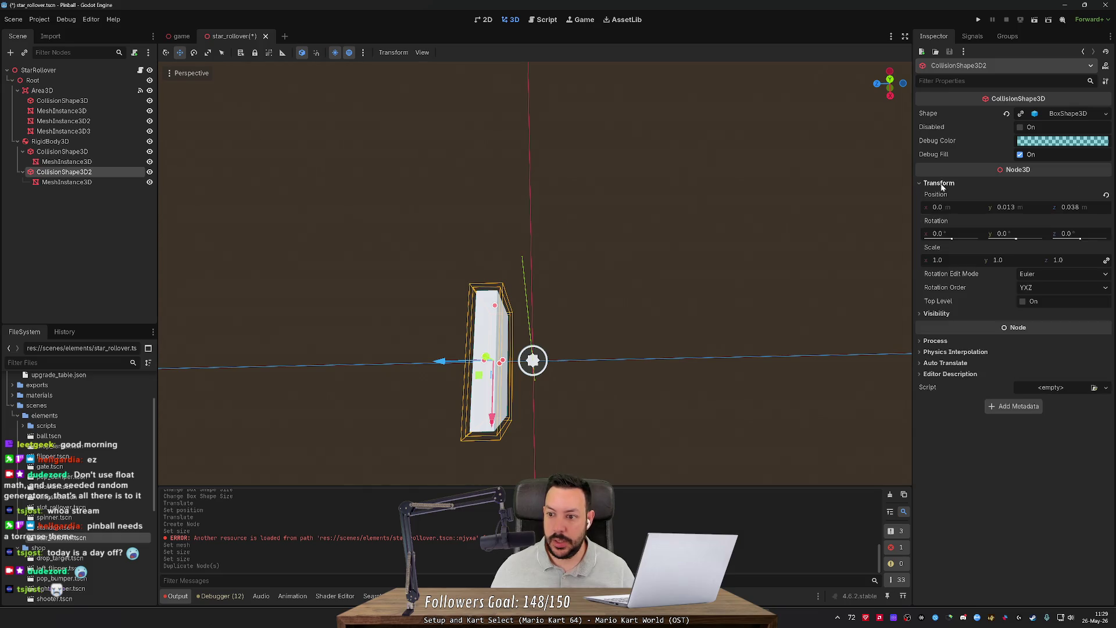
{"action": "left_click", "coordinate": [1064, 208]}
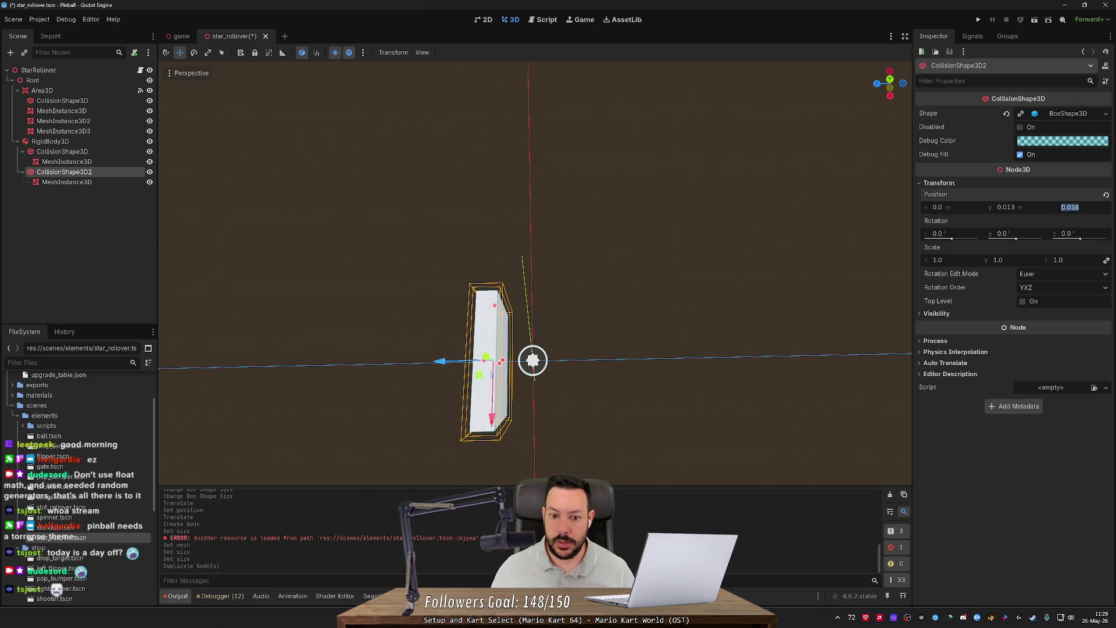
{"action": "left_click", "coordinate": [1062, 208]}
{"action": "type", "text": "-"}
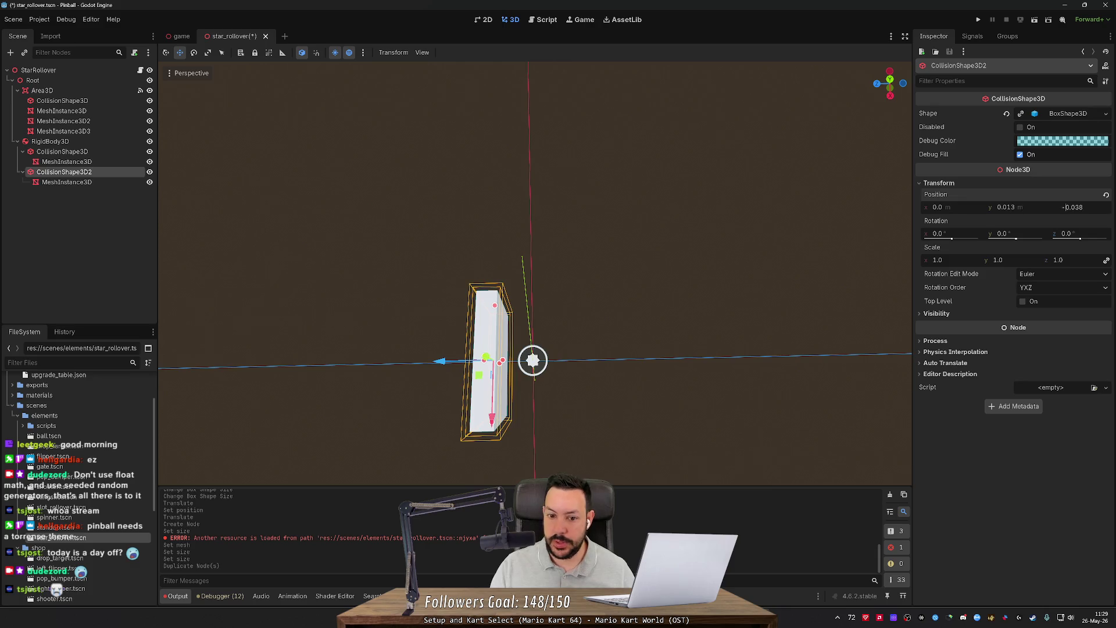
{"action": "key", "text": "Return"}
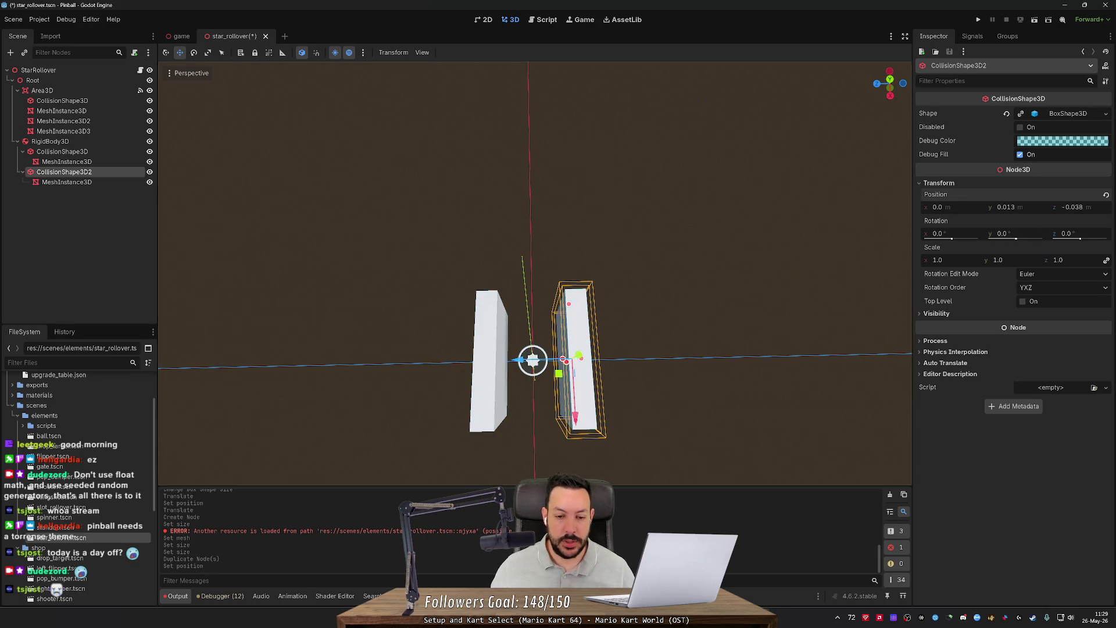
Step: Save the star rollover scene and glance at the Pinball Makers wiki page
{"action": "key", "text": "ctrl+s"}
{"action": "key", "text": "alt+Tab"}
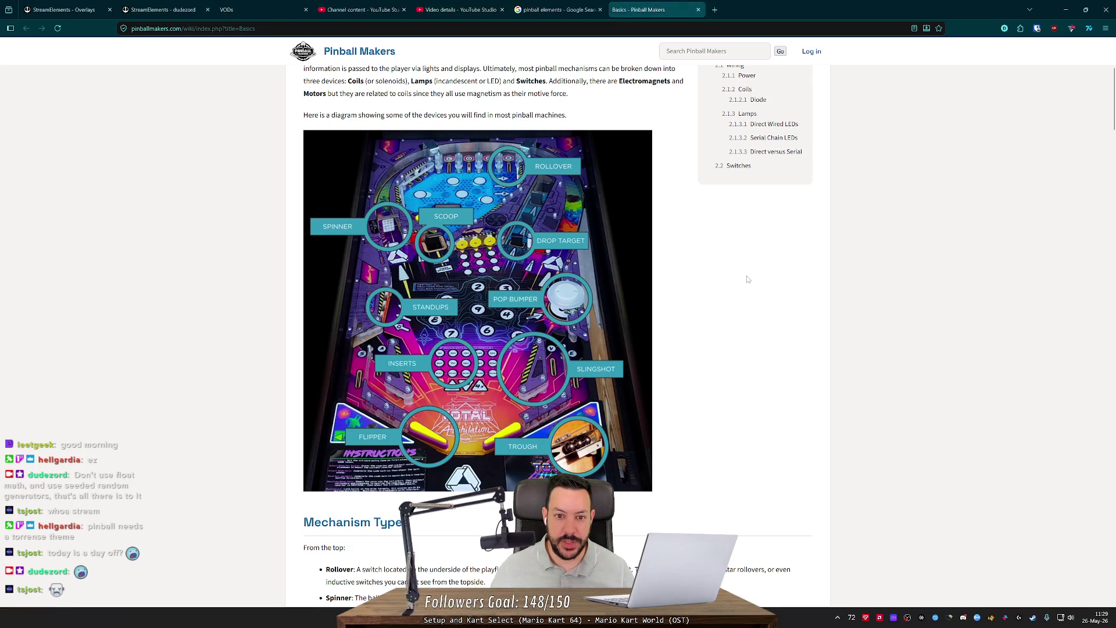
{"action": "key", "text": "alt+Tab"}
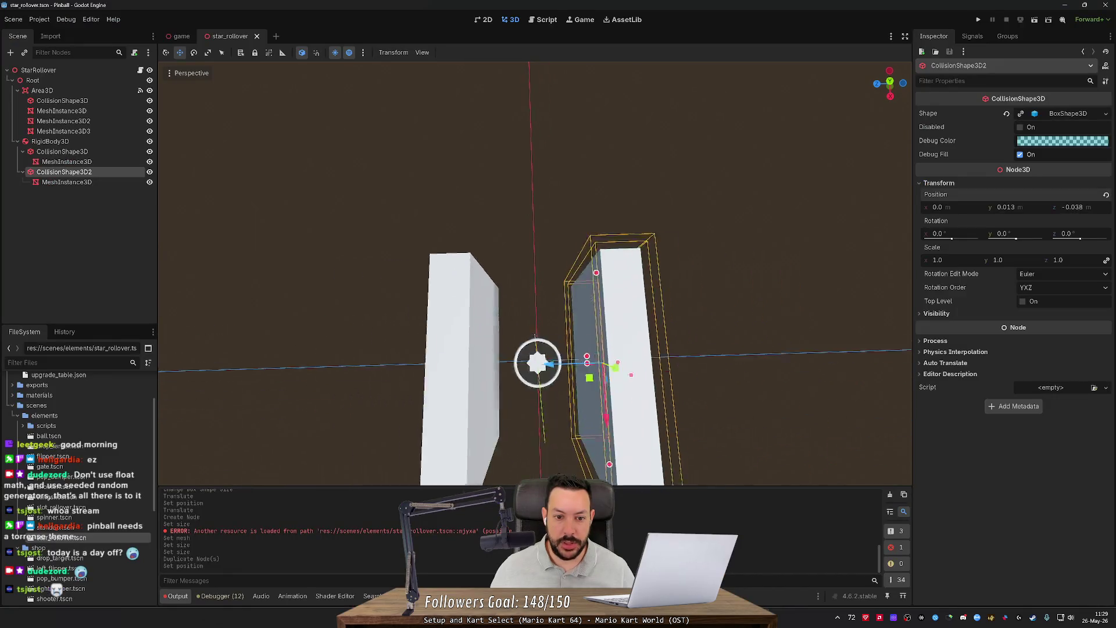
{"action": "key", "text": "alt+Tab"}
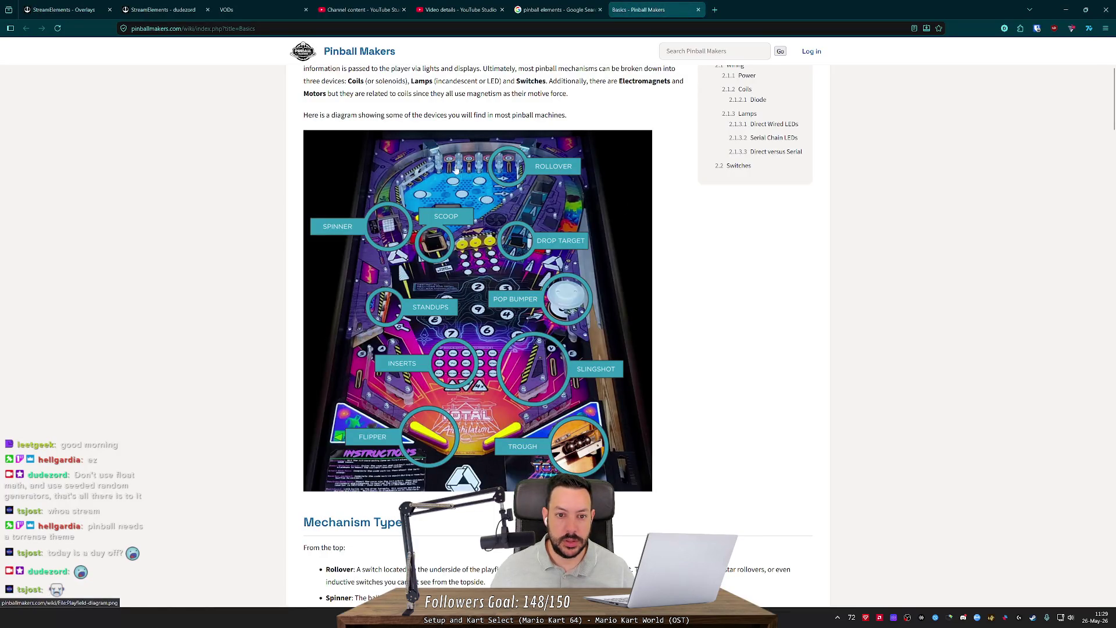
{"action": "key", "text": "alt+Tab"}
Step: Scroll the Pinball Makers playfield diagram up and back down
{"action": "scroll", "coordinate": [492, 227], "scroll_direction": "up", "scroll_amount": 3}
{"action": "scroll", "coordinate": [492, 227], "scroll_direction": "down", "scroll_amount": 3}
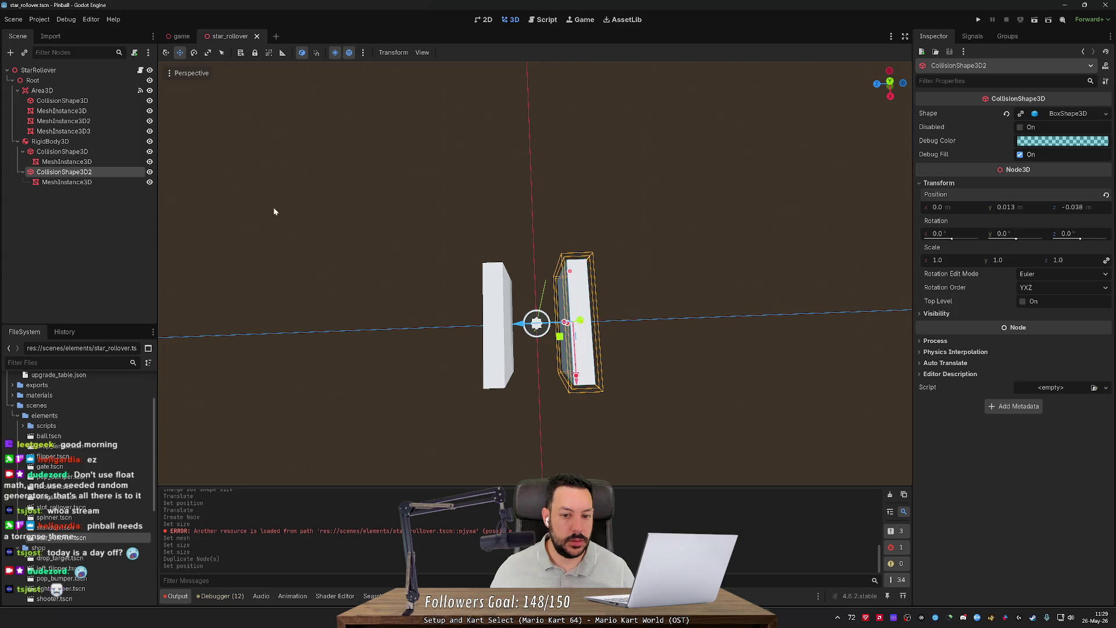
Step: Fly around the game table to look between the two walls at the drop target
{"action": "left_click", "coordinate": [181, 36]}
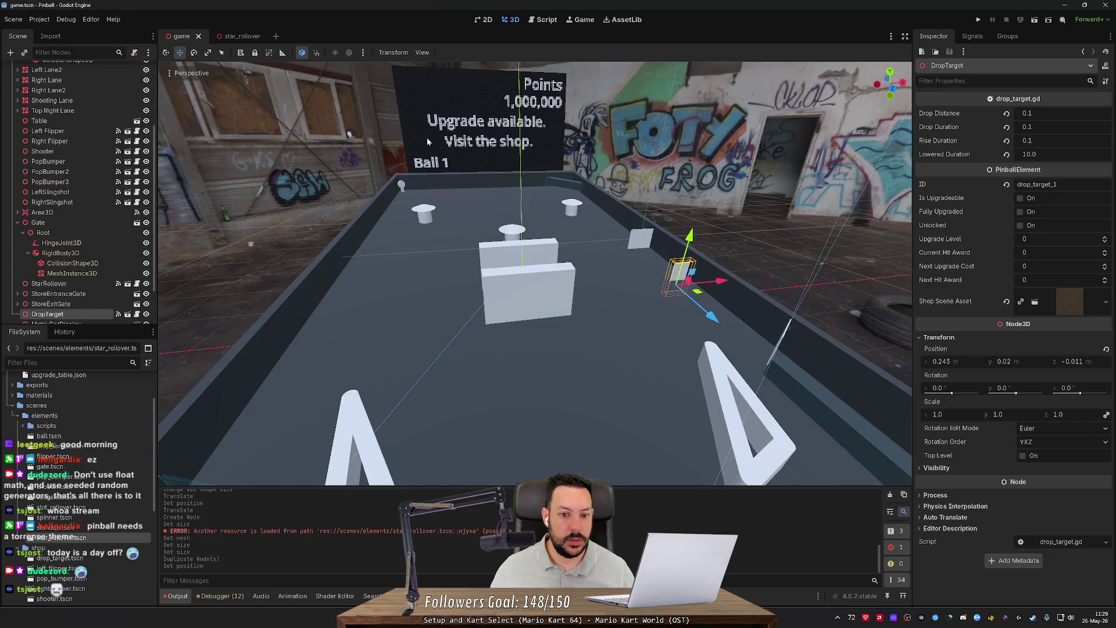
{"action": "mouse_move", "coordinate": [496, 187]}
{"action": "left_mouse_down"}
{"action": "mouse_move", "coordinate": [523, 192]}
{"action": "mouse_move", "coordinate": [497, 188]}
{"action": "left_mouse_up"}
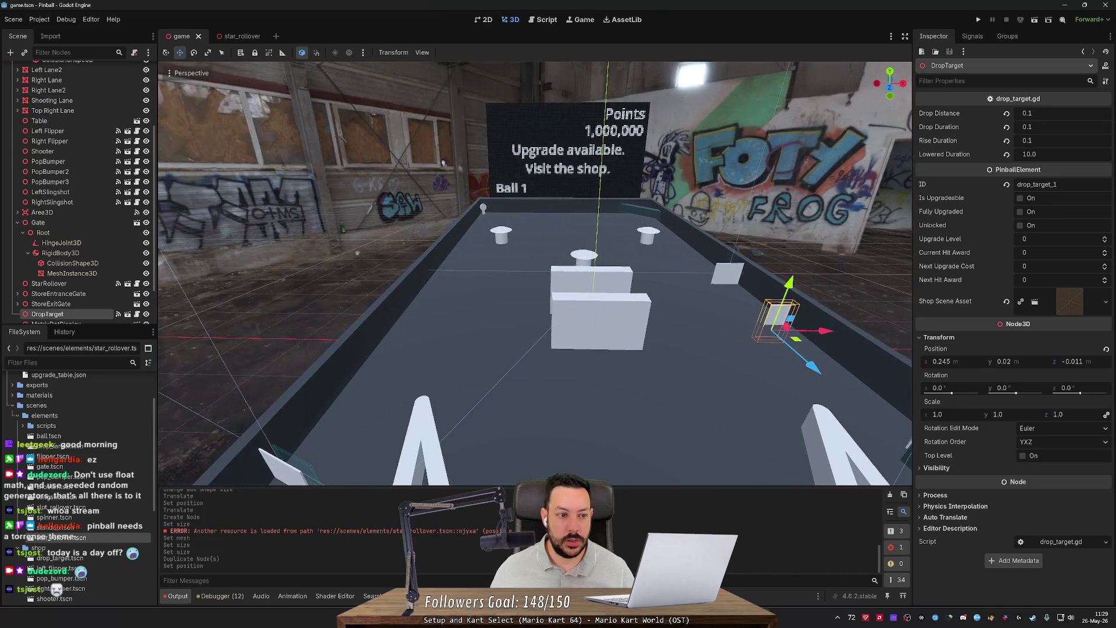
{"action": "key", "text": "w"}
{"action": "scroll", "coordinate": [535, 273], "scroll_direction": "up", "scroll_amount": 3}
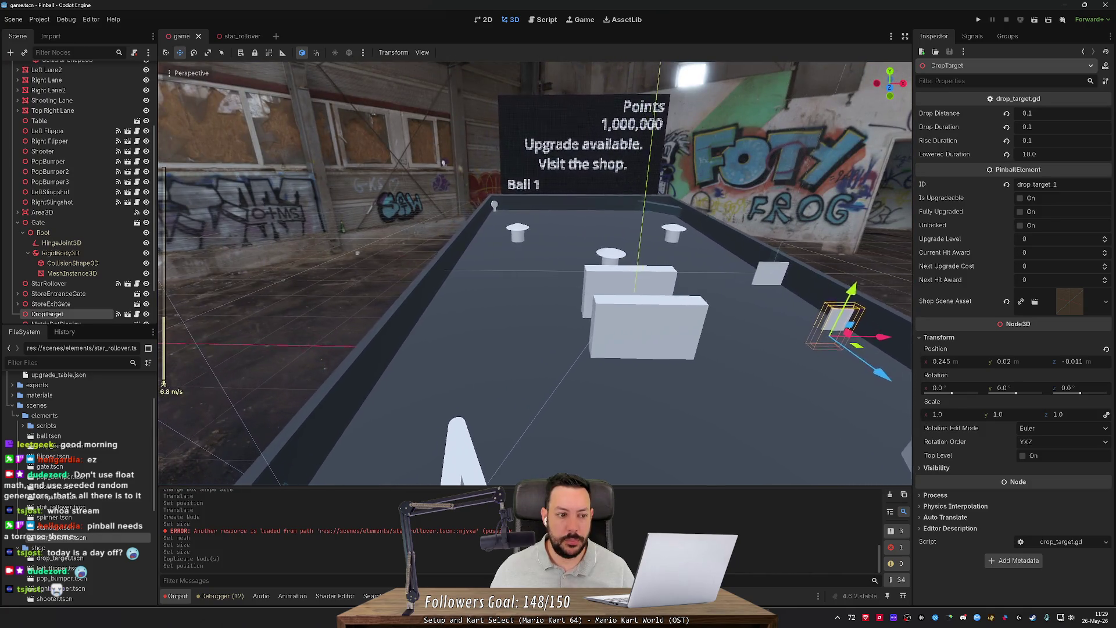
{"action": "key", "text": "w"}
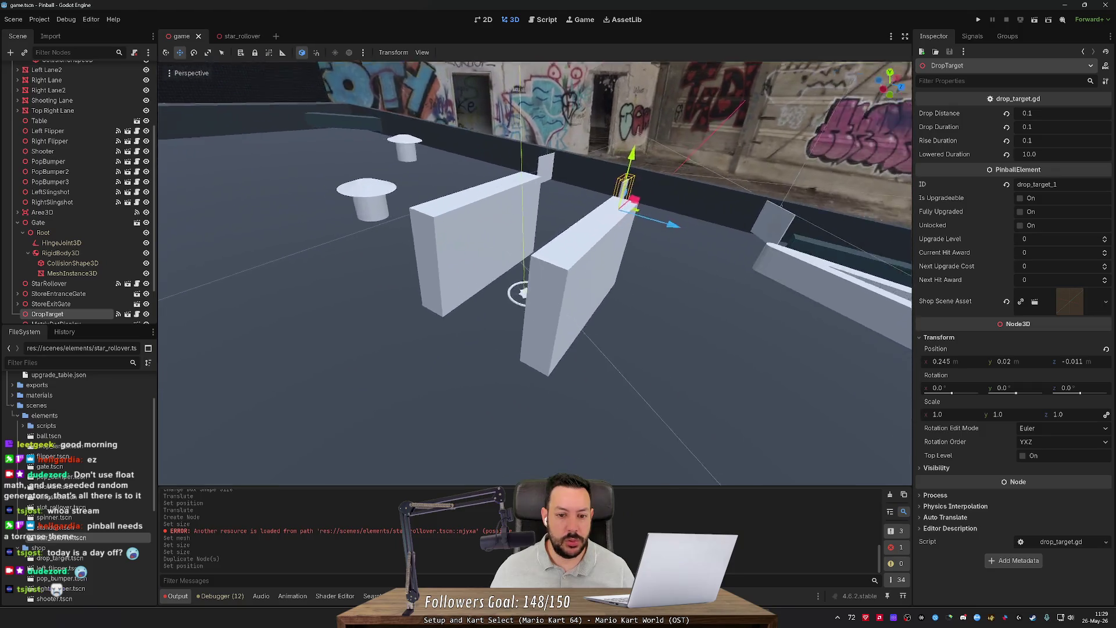
{"action": "left_click_drag", "start_coordinate": [481, 176], "coordinate": [482, 176]}
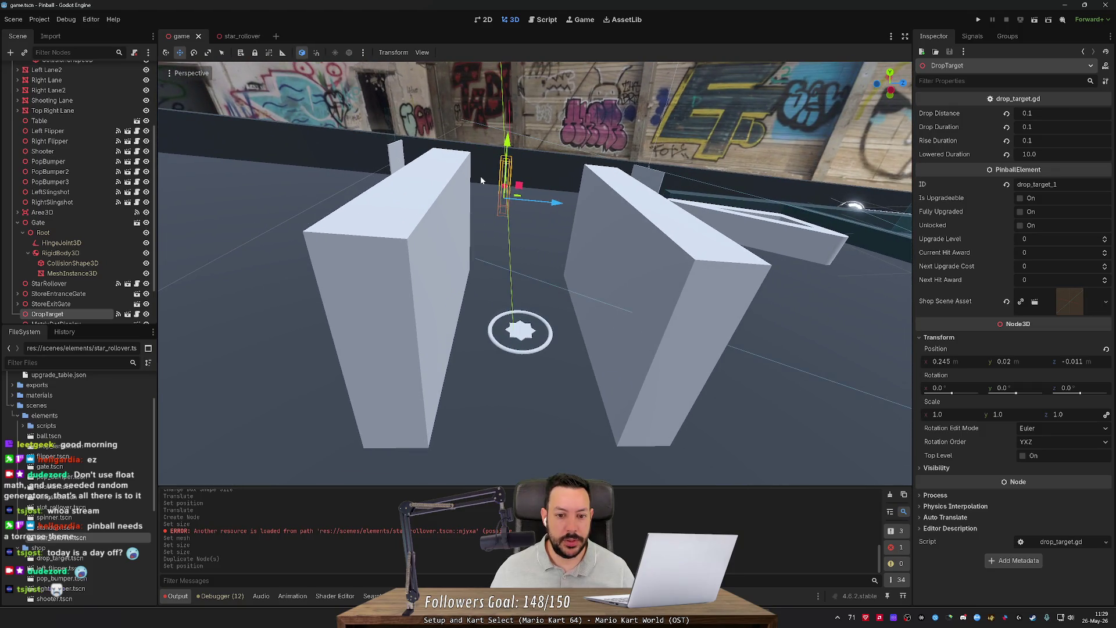
{"action": "key", "text": "s"}
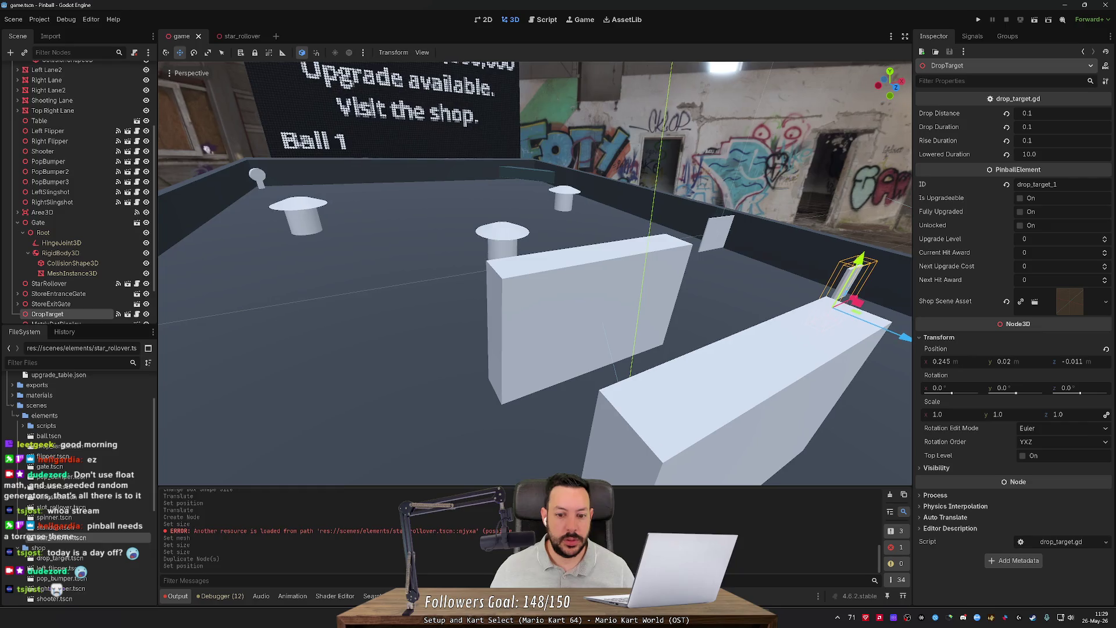
{"action": "key", "text": "w"}
Step: Copy the star rollover's Root node with both walls, then open slot_rollover.tscn
{"action": "left_click", "coordinate": [243, 36]}
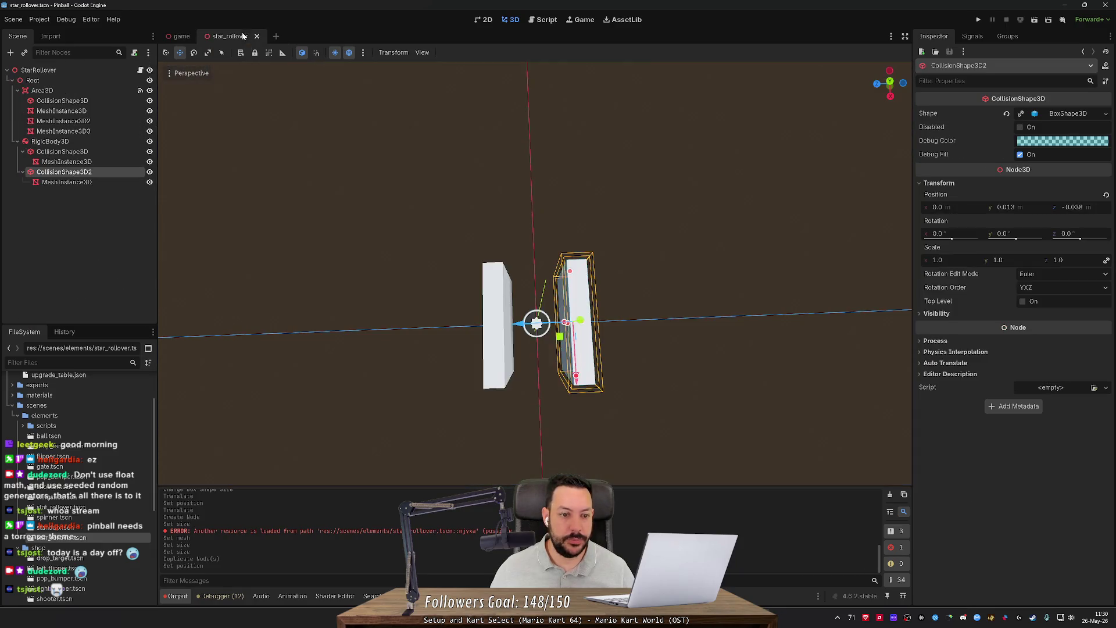
{"action": "left_click", "coordinate": [41, 79]}
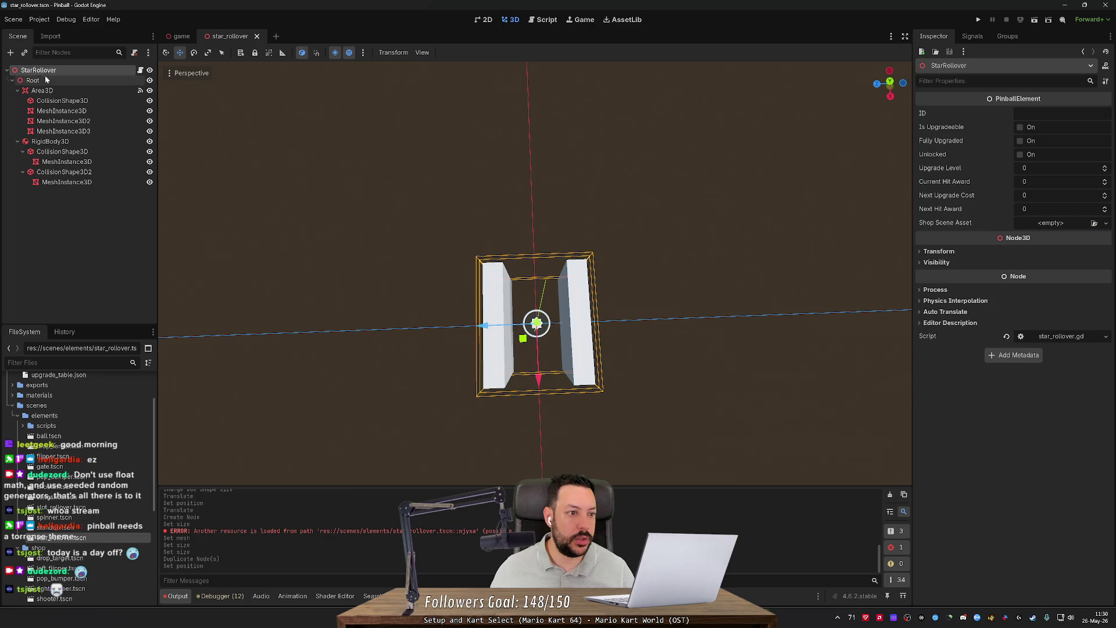
{"action": "right_click", "coordinate": [47, 79]}
{"action": "left_click", "coordinate": [93, 134]}
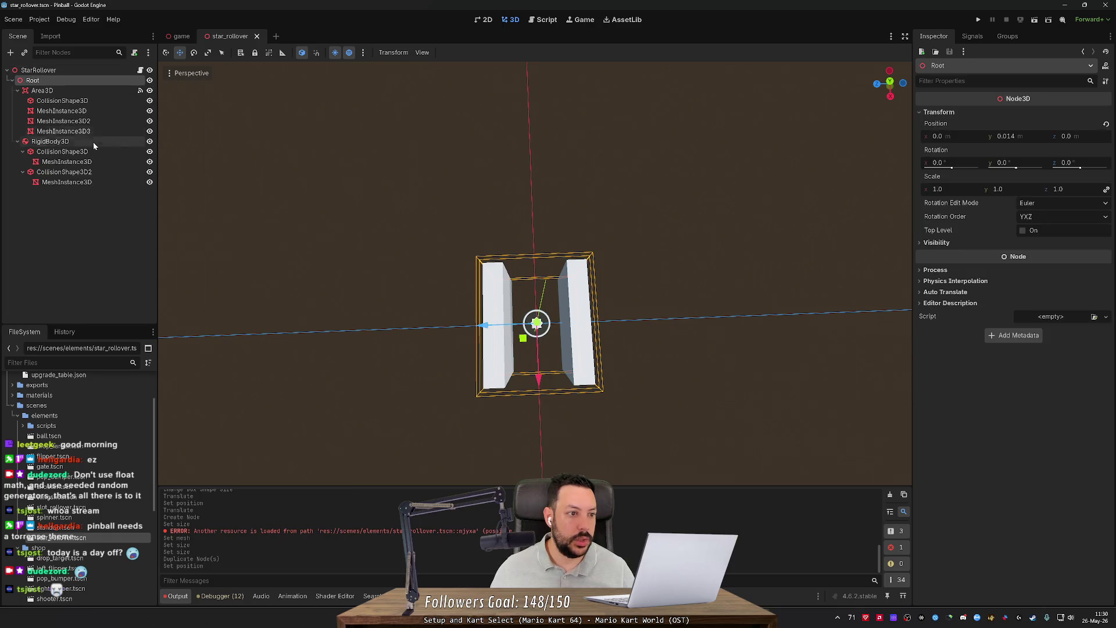
{"action": "double_click", "coordinate": [71, 507]}
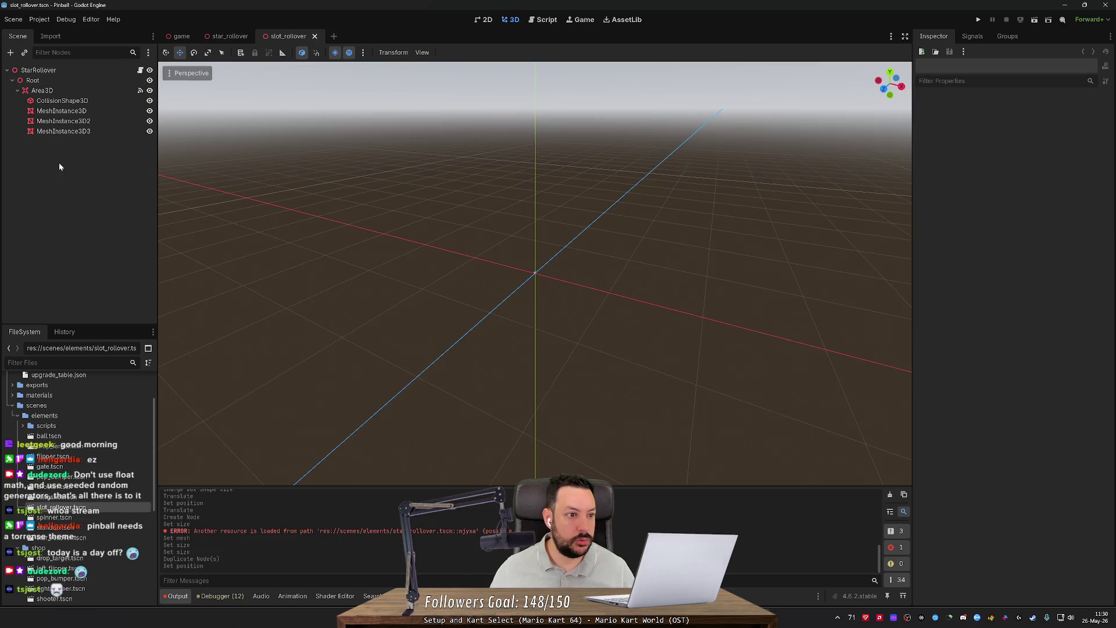
Step: Replace slot_rollover's old Root with the copied two-wall Root pasted under StarRollover
{"action": "left_click", "coordinate": [55, 82]}
{"action": "key", "text": "Delete"}
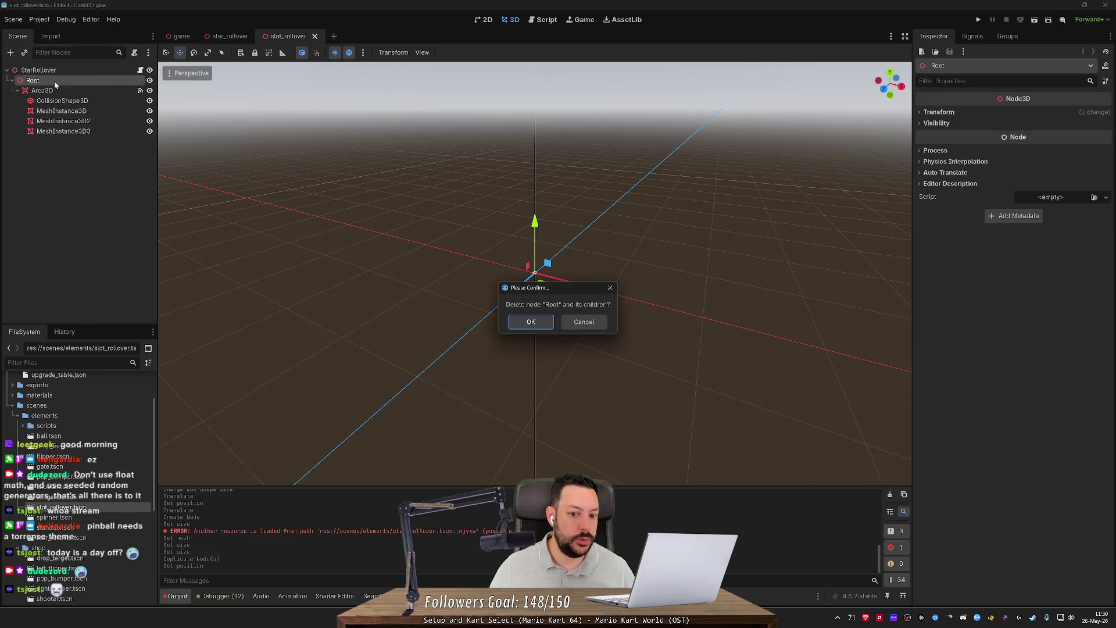
{"action": "key", "text": "Return"}
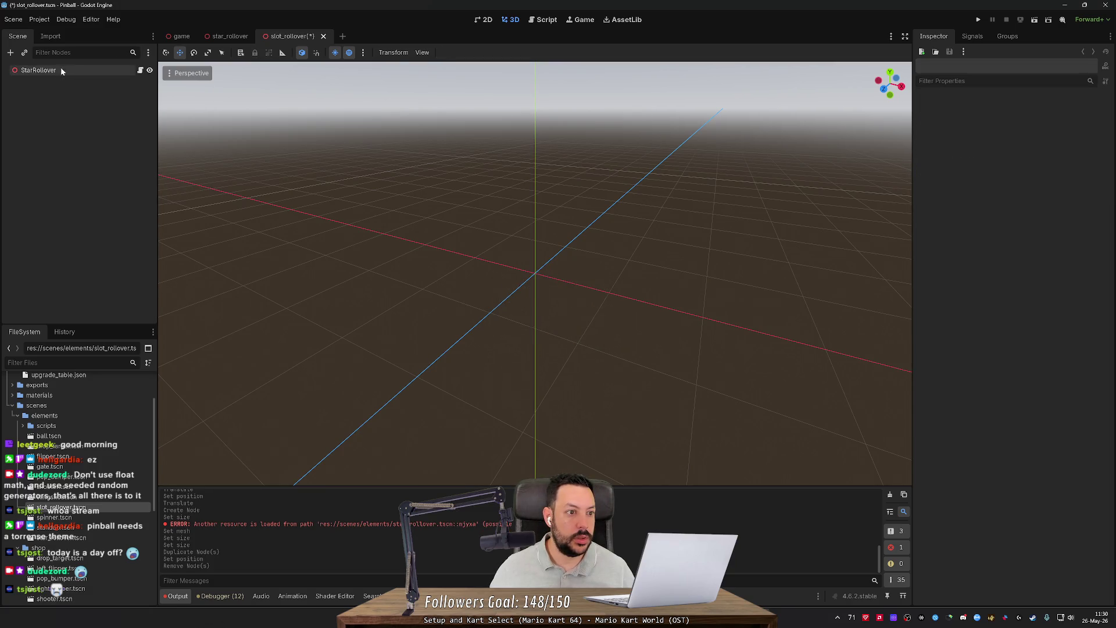
{"action": "right_click", "coordinate": [47, 70]}
{"action": "left_click", "coordinate": [96, 145]}
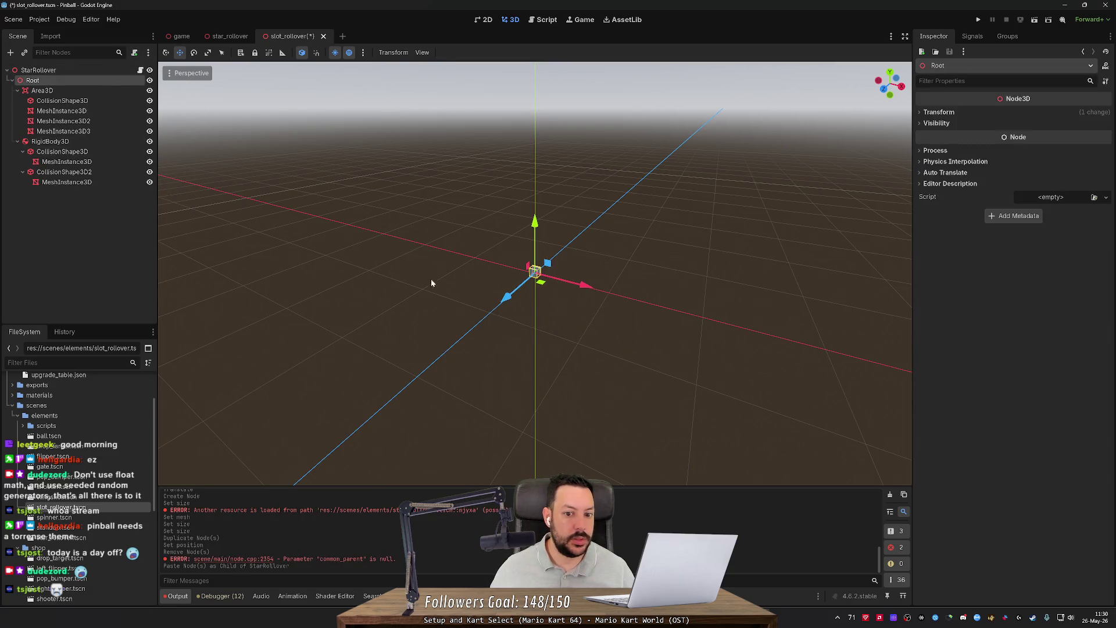
{"action": "key", "text": "f"}
{"action": "scroll", "coordinate": [535, 273], "scroll_direction": "down", "scroll_amount": 5}
Step: Save slot_rollover and review the star_rollover.tscn changes in the Fork git client
{"action": "key", "text": "ctrl+s"}
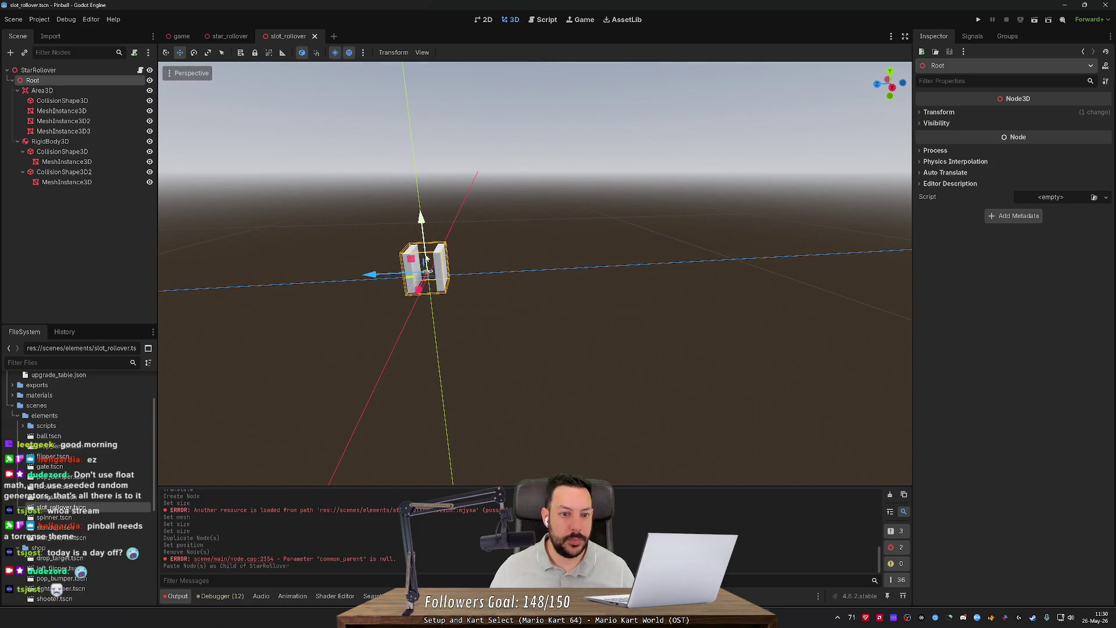
{"action": "key", "text": "alt+Tab"}
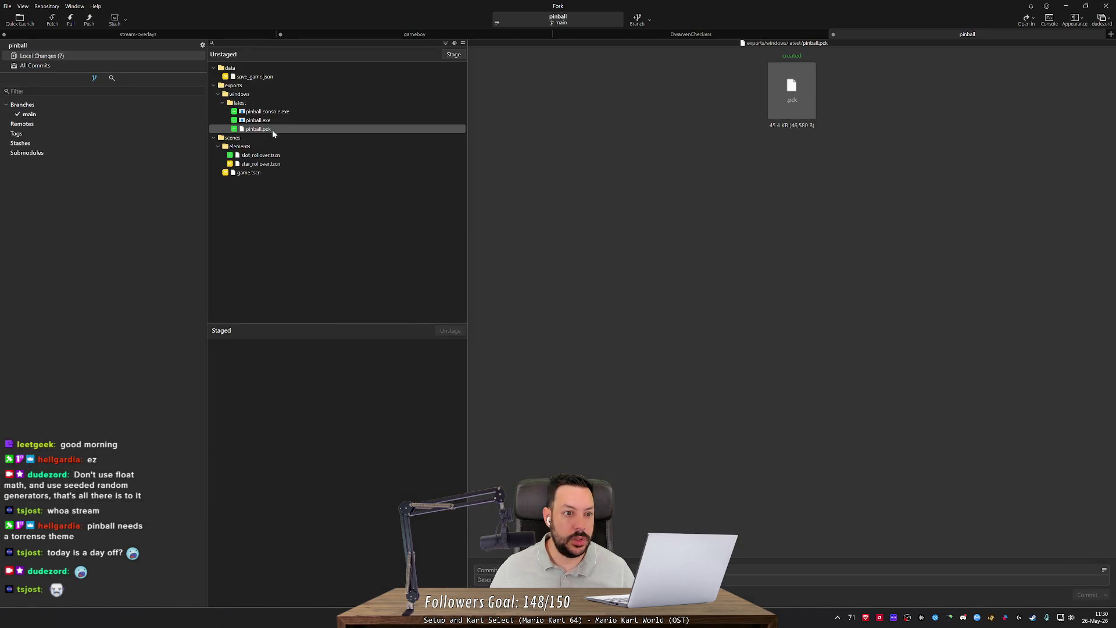
{"action": "left_click", "coordinate": [279, 165]}
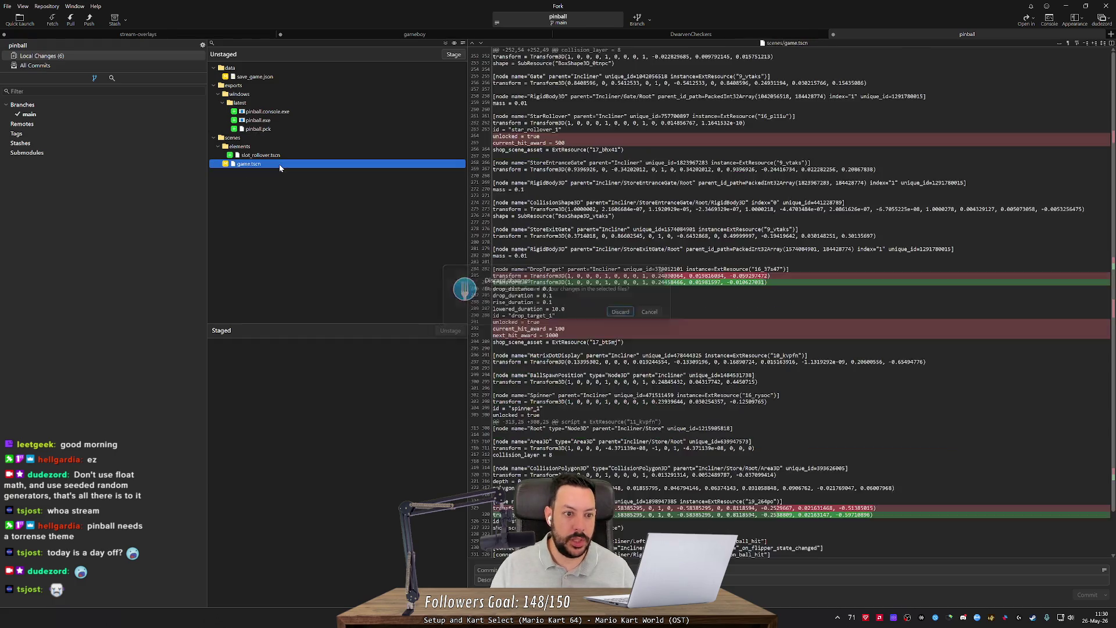
{"action": "key", "text": "alt+Tab"}
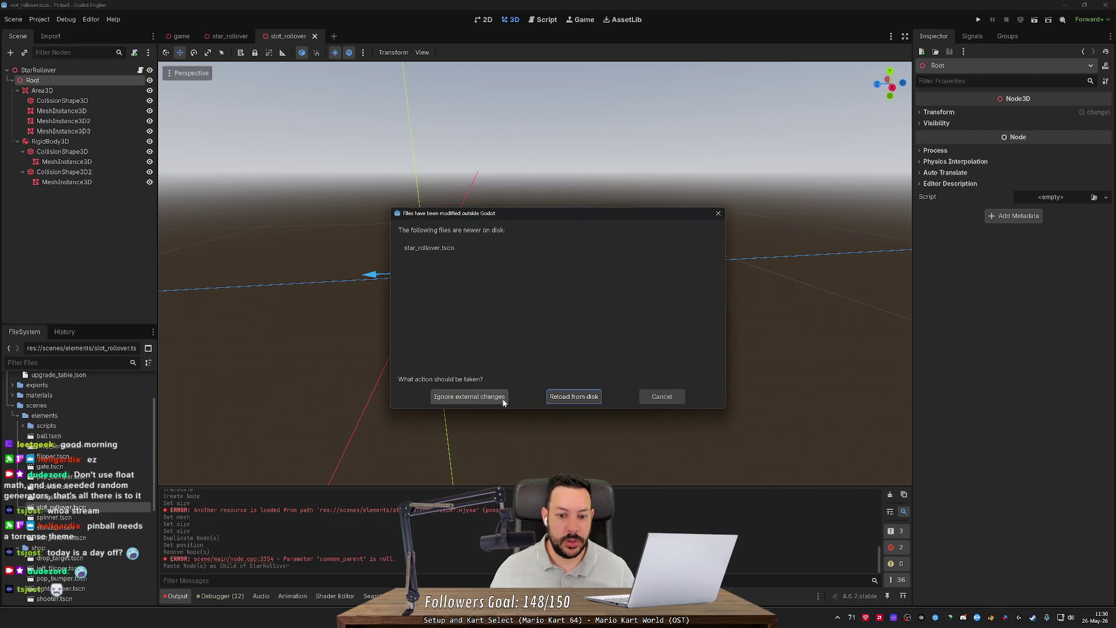
Step: Reload the reverted star_rollover.tscn from disk and check the table in the game scene
{"action": "left_click", "coordinate": [574, 397]}
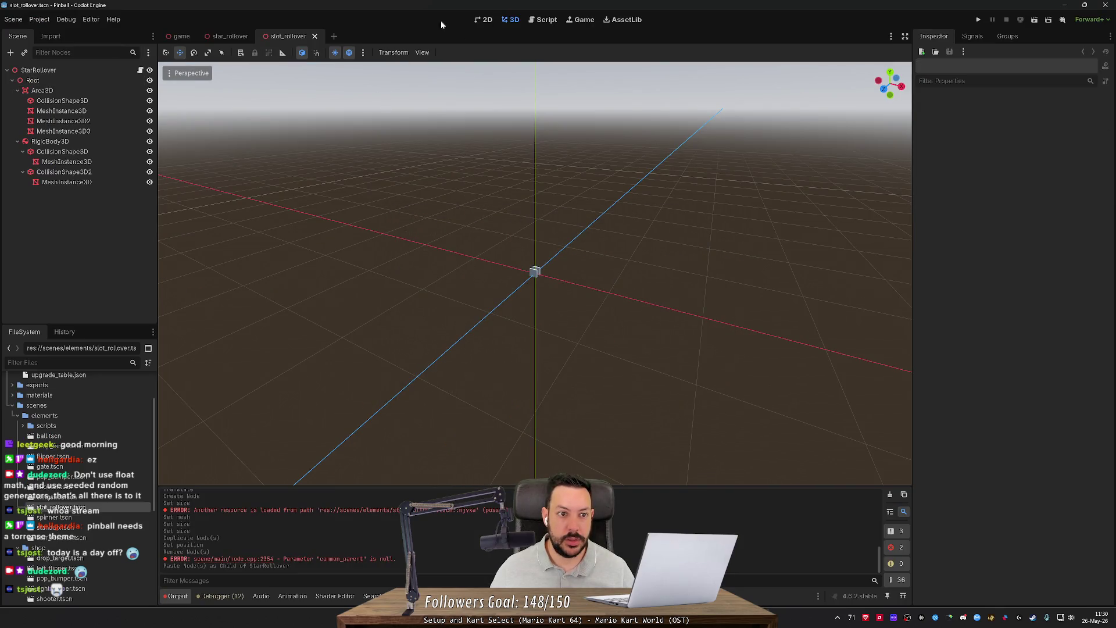
{"action": "left_click", "coordinate": [185, 38]}
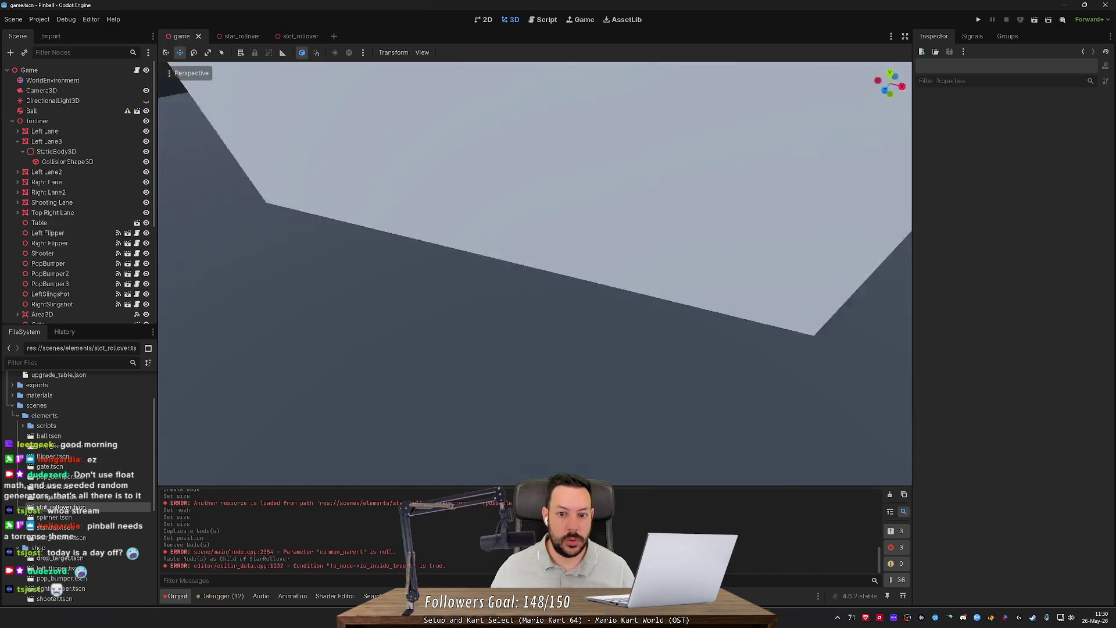
{"action": "left_click", "coordinate": [232, 37]}
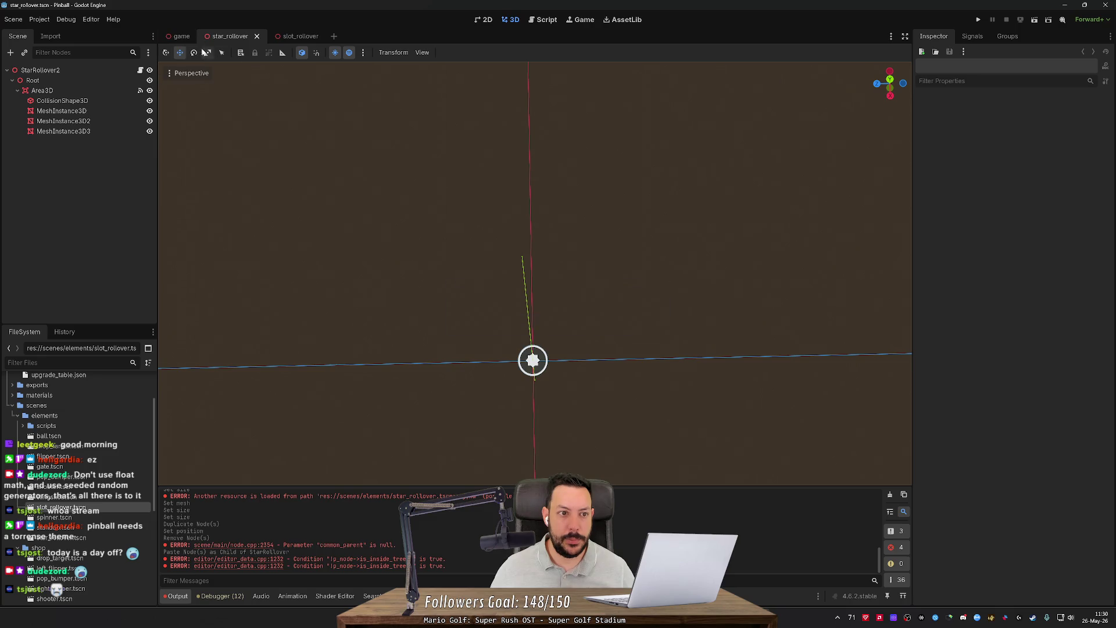
{"action": "left_click", "coordinate": [177, 38]}
{"action": "left_click_drag", "start_coordinate": [334, 155], "coordinate": [315, 103]}
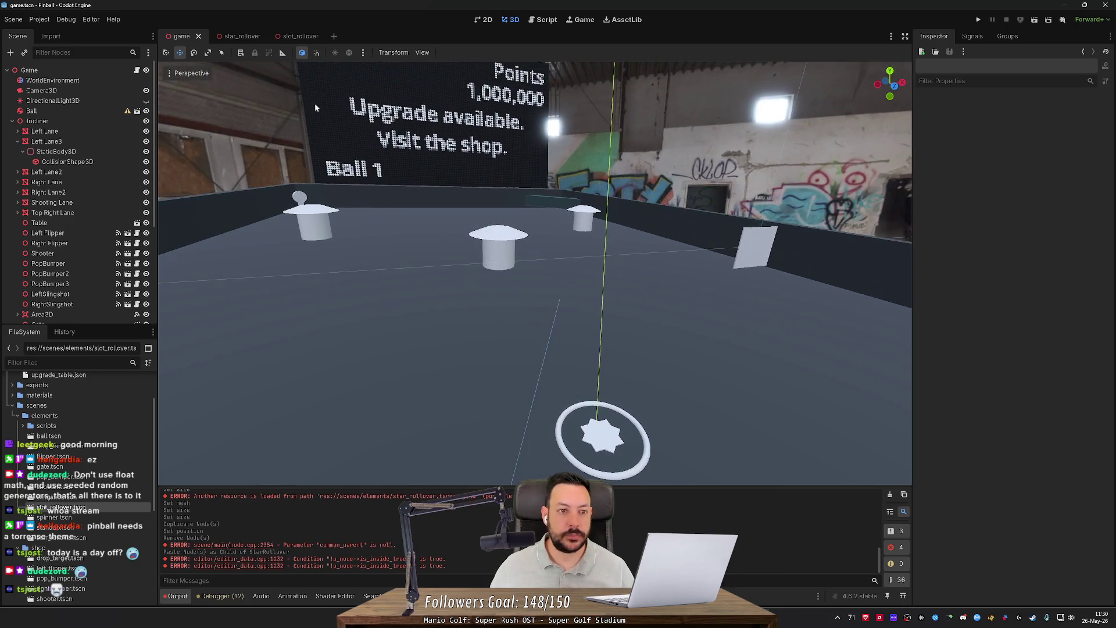
{"action": "left_click", "coordinate": [297, 37]}
{"action": "left_click", "coordinate": [182, 36]}
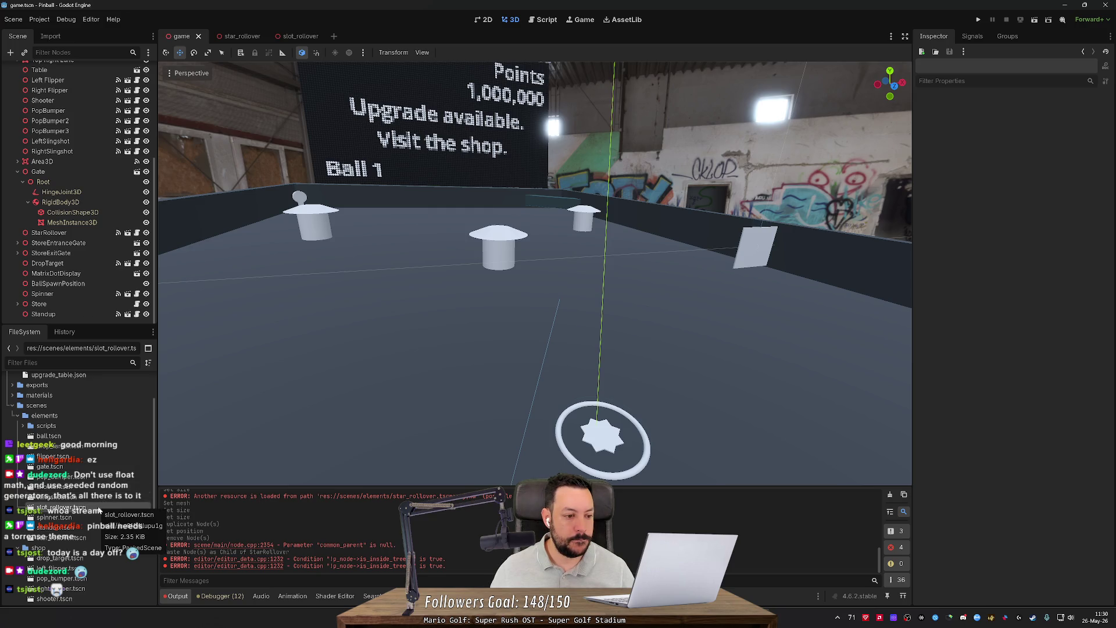
Step: Instance slot_rollover.tscn on the table, rotate it about 84 degrees and slide it sideways
{"action": "scroll", "coordinate": [525, 328], "scroll_direction": "down", "scroll_amount": 2}
{"action": "mouse_move", "coordinate": [58, 507]}
{"action": "left_mouse_down"}
{"action": "mouse_move", "coordinate": [259, 407]}
{"action": "mouse_move", "coordinate": [390, 290]}
{"action": "mouse_move", "coordinate": [117, 433]}
{"action": "mouse_move", "coordinate": [93, 206]}
{"action": "mouse_move", "coordinate": [78, 233]}
{"action": "mouse_move", "coordinate": [74, 169]}
{"action": "mouse_move", "coordinate": [76, 256]}
{"action": "mouse_move", "coordinate": [69, 235]}
{"action": "mouse_move", "coordinate": [79, 240]}
{"action": "left_mouse_up"}
{"action": "scroll", "coordinate": [565, 335], "scroll_direction": "down", "scroll_amount": 2}
{"action": "key", "text": "e"}
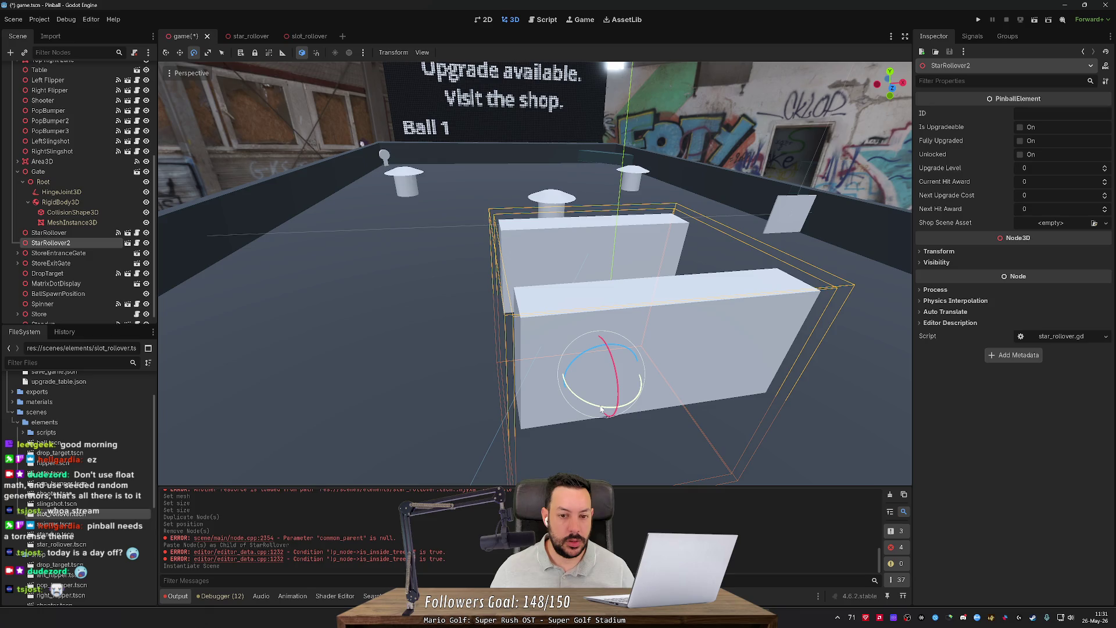
{"action": "mouse_move", "coordinate": [602, 408]}
{"action": "left_mouse_down"}
{"action": "mouse_move", "coordinate": [661, 420]}
{"action": "mouse_move", "coordinate": [745, 399]}
{"action": "left_mouse_up"}
{"action": "key", "text": "w"}
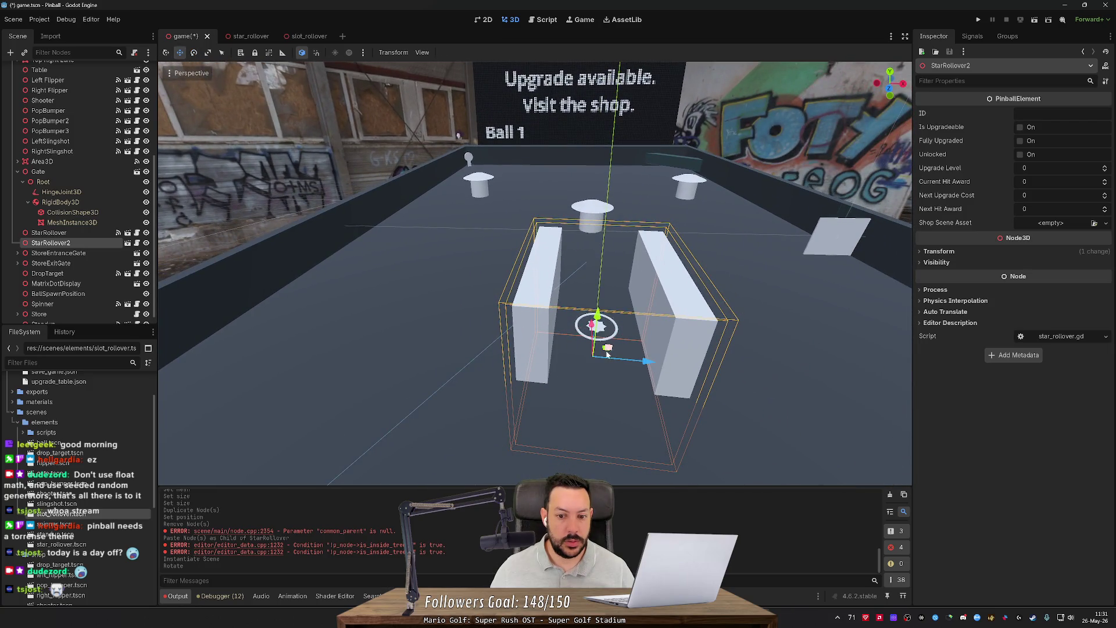
{"action": "scroll", "coordinate": [605, 350], "scroll_direction": "up", "scroll_amount": 5}
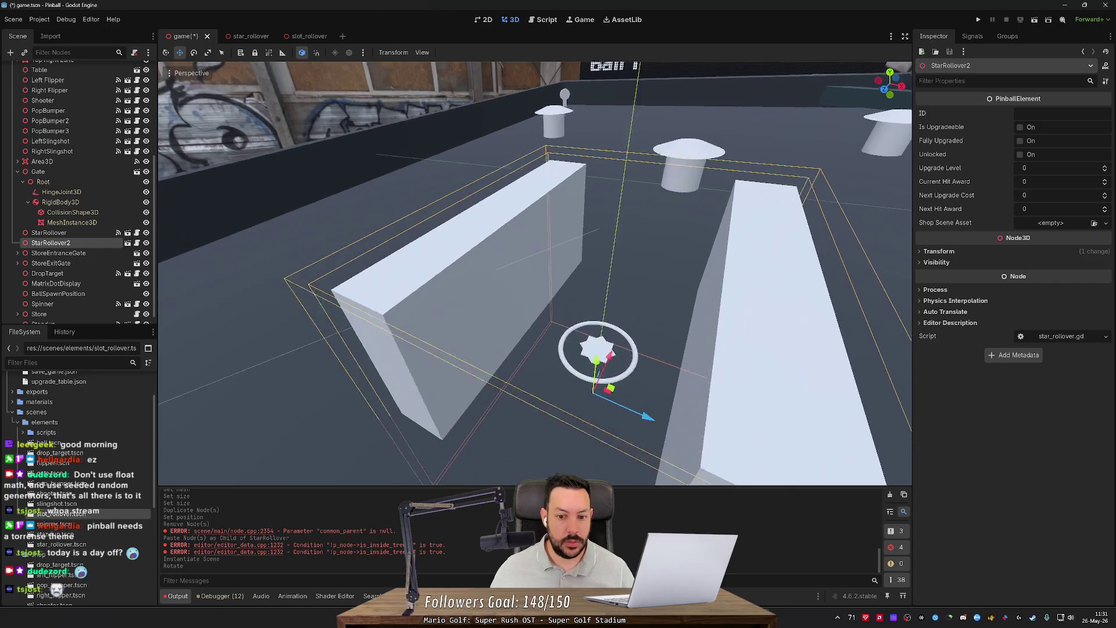
{"action": "left_click_drag", "start_coordinate": [613, 386], "coordinate": [472, 321]}
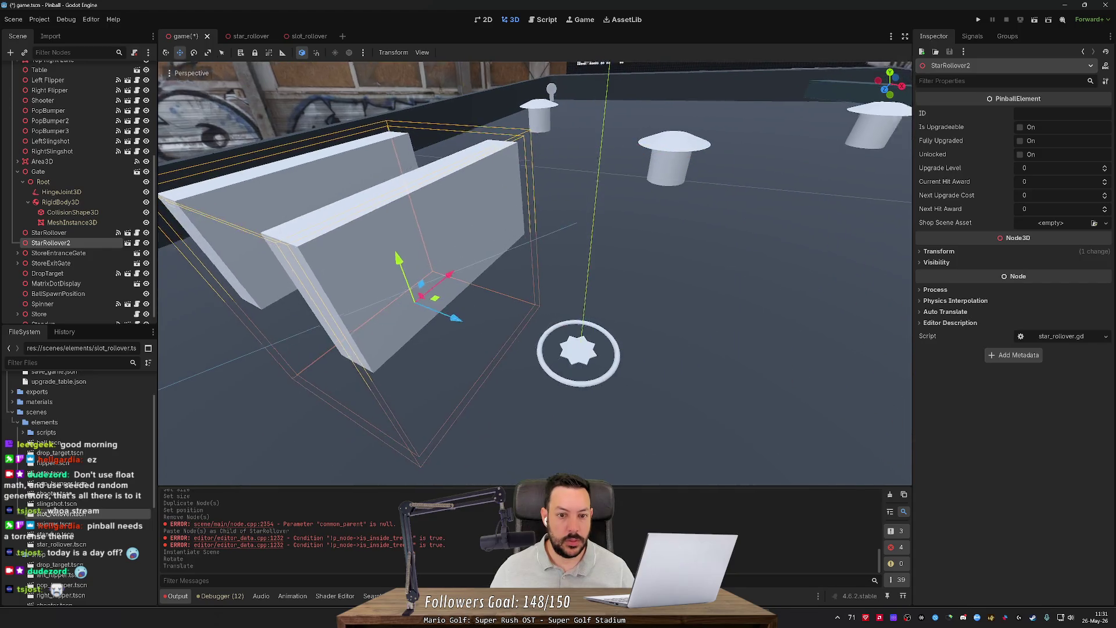
Step: Save the game scene and check the wiki page and the Git changes
{"action": "key", "text": "ctrl+s"}
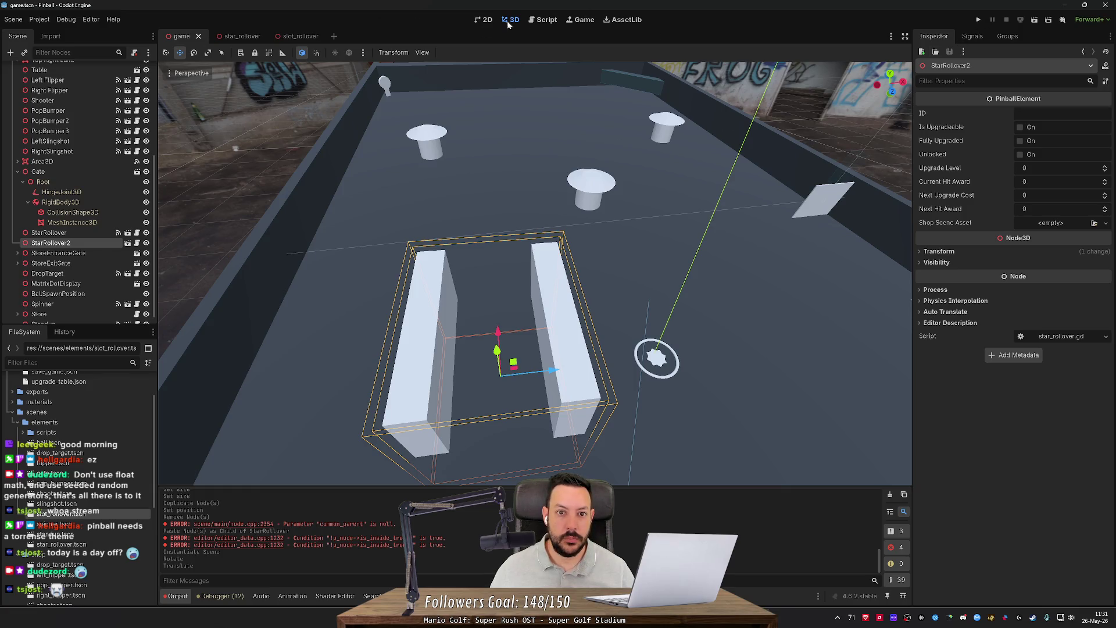
{"action": "left_click", "coordinate": [559, 19]}
{"action": "key", "text": "alt+Tab"}
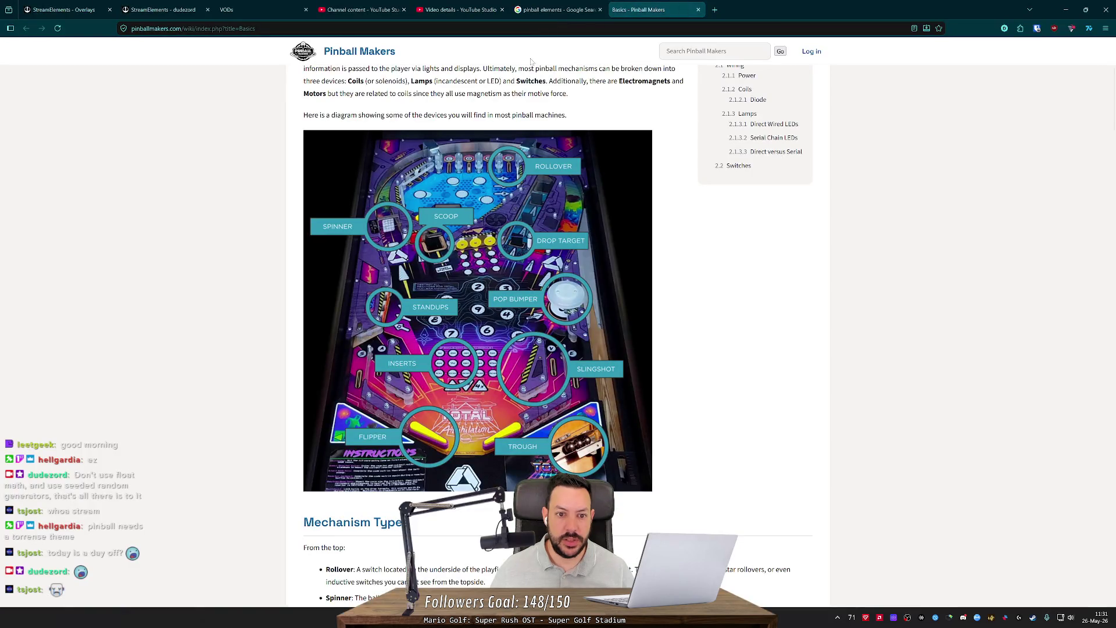
{"action": "key", "text": "alt+Tab"}
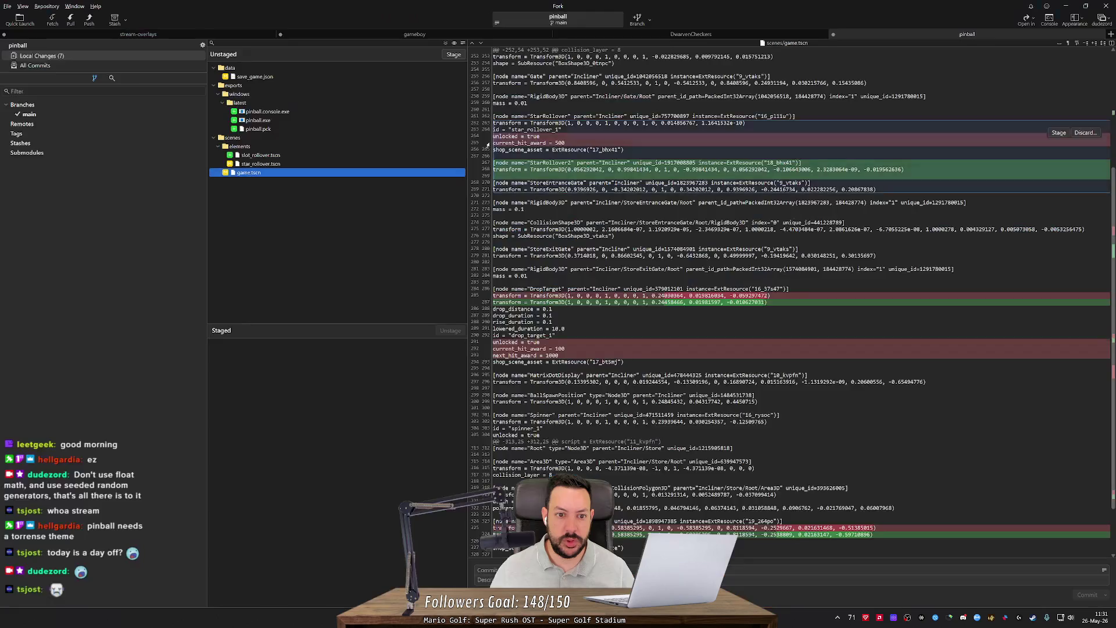
{"action": "key", "text": "alt+Tab"}
{"action": "key", "text": "alt+Tab"}
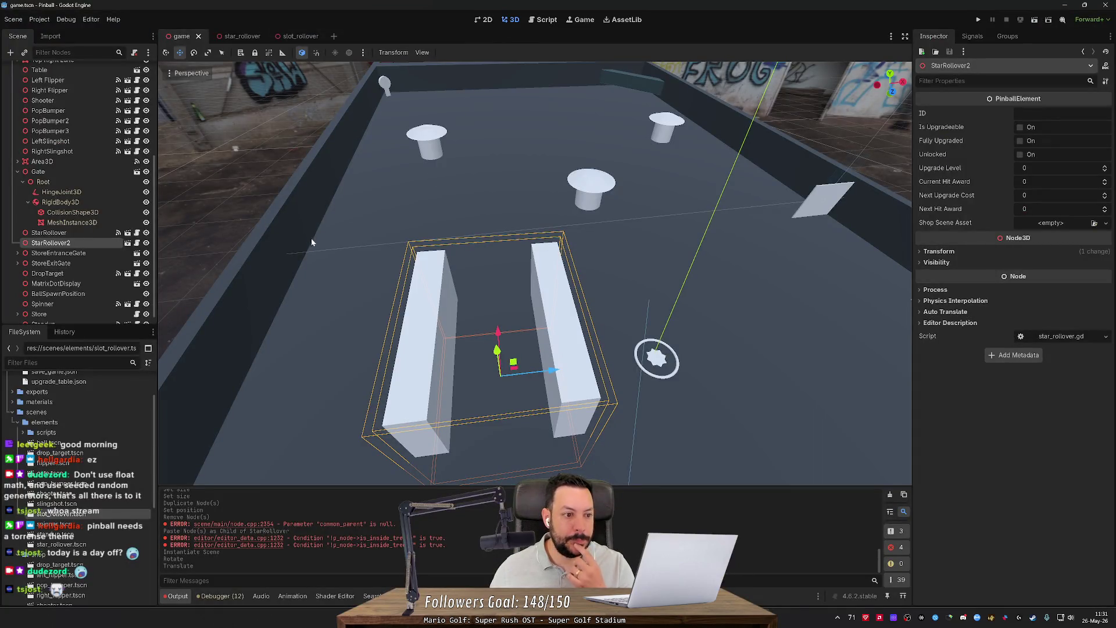
Step: Rename the table's new rollover instance to SlotRollover
{"action": "key", "text": "F2"}
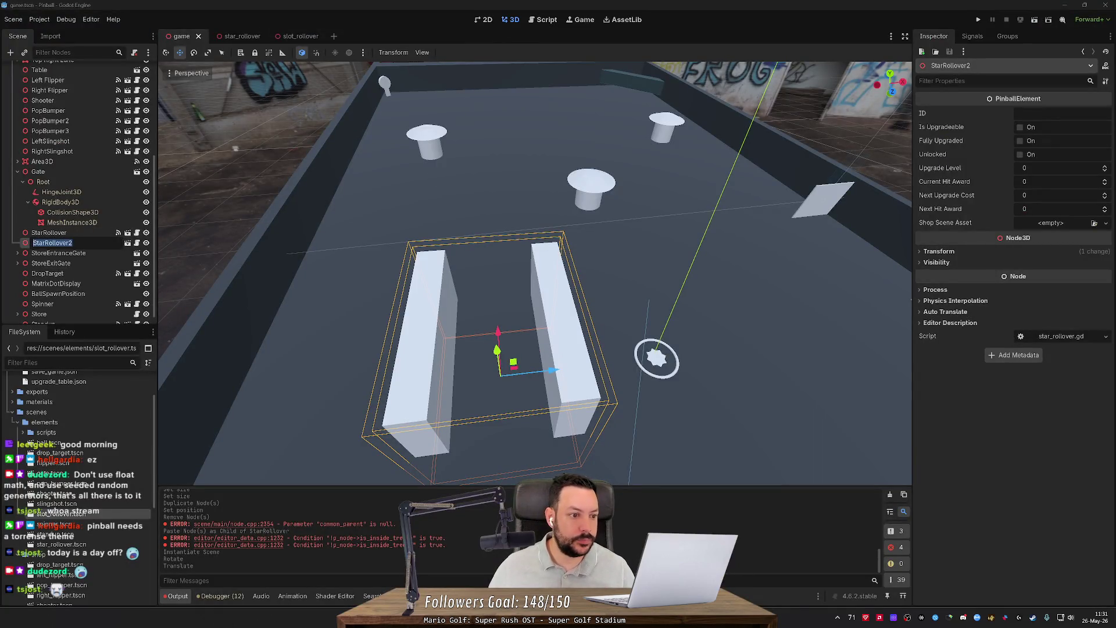
{"action": "type", "text": "SlotRollover"}
{"action": "key", "text": "Return"}
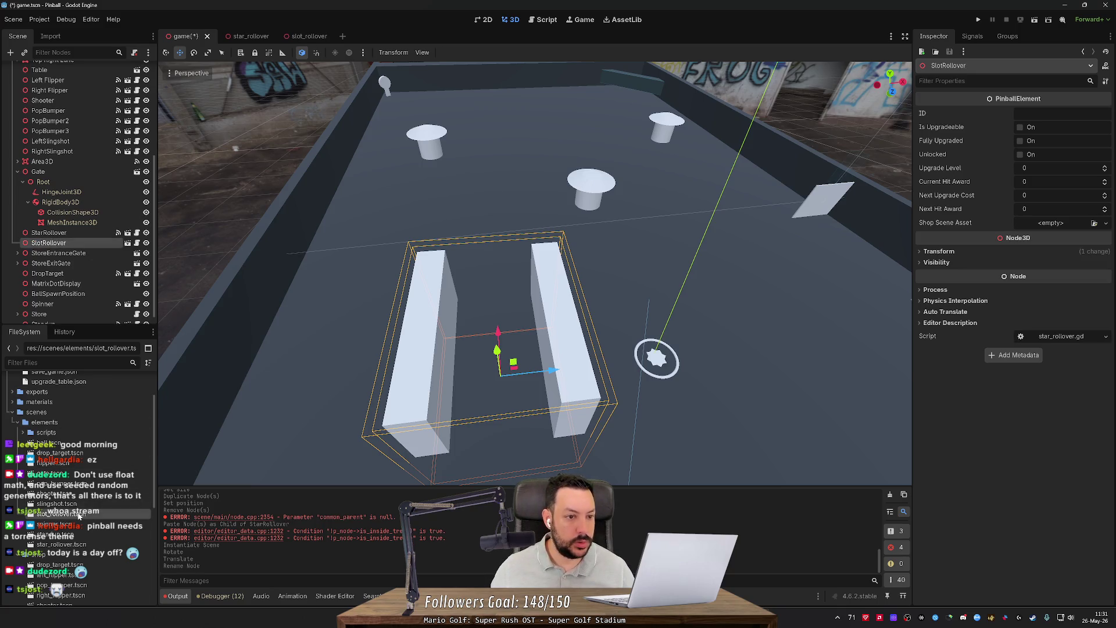
Step: Rename slot_rollover.tscn's root node to SlotRollover and save that scene
{"action": "double_click", "coordinate": [80, 515]}
{"action": "left_click", "coordinate": [89, 73]}
{"action": "key", "text": "F2"}
{"action": "type", "text": "Sl"}
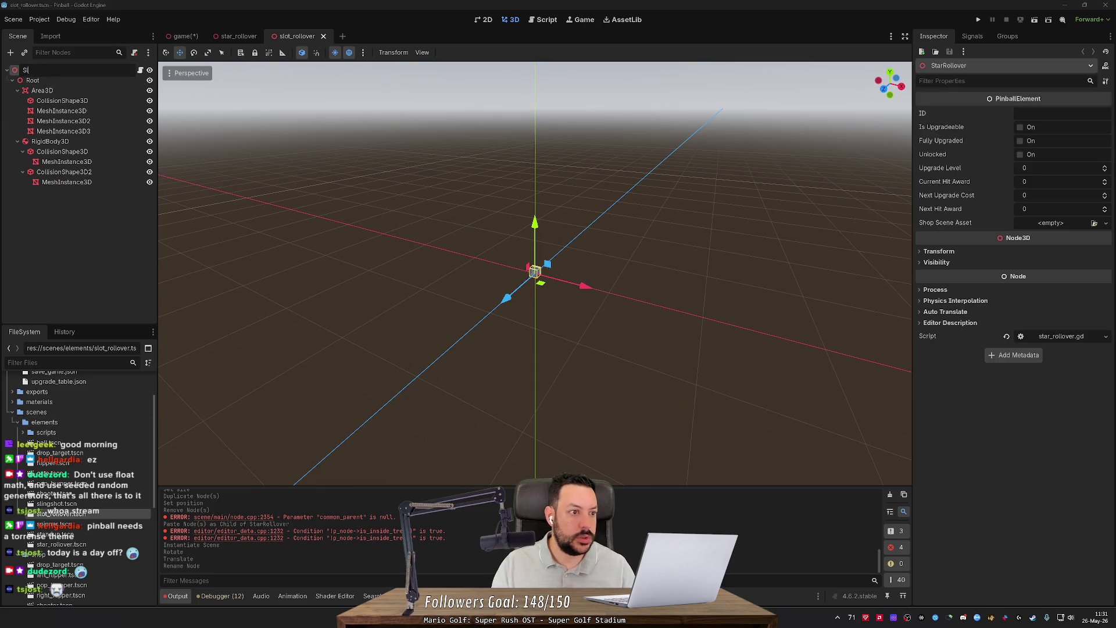
{"action": "type", "text": "r"}
{"action": "key", "text": "Return"}
{"action": "key", "text": "ctrl+s"}
{"action": "left_click", "coordinate": [182, 37]}
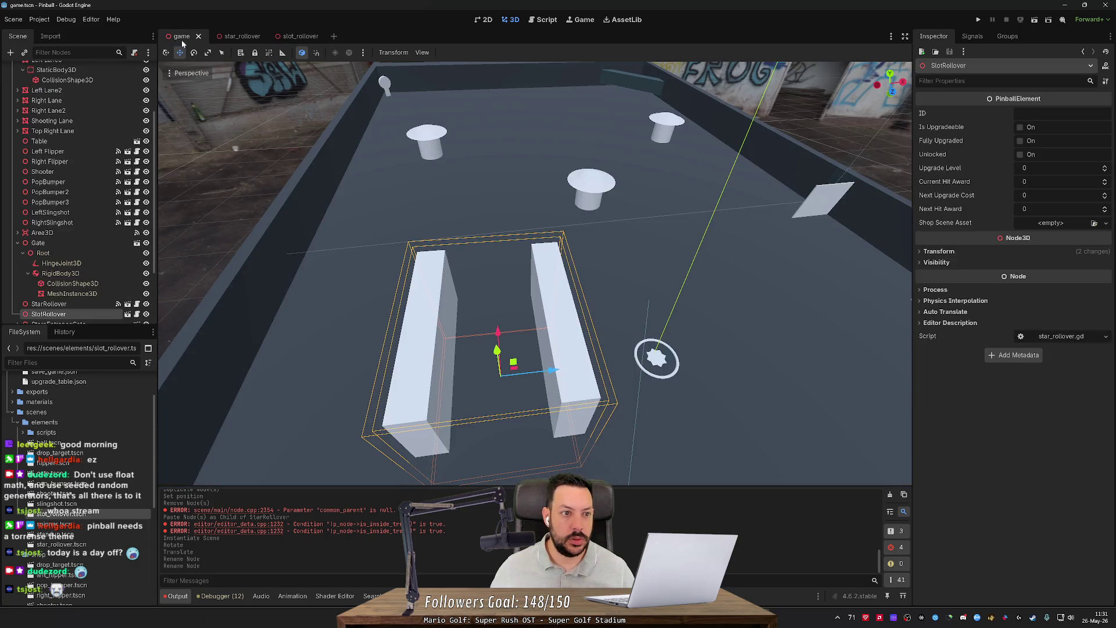
{"action": "left_click", "coordinate": [286, 37]}
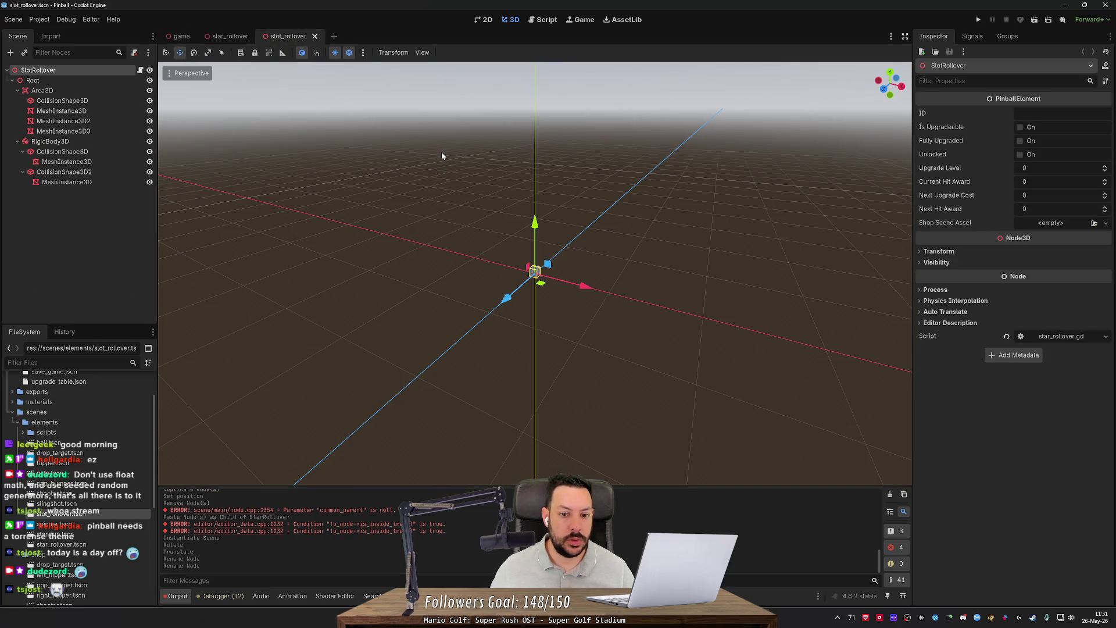
Step: Set the first wall's collision box Y size to 0.05
{"action": "key", "text": "f"}
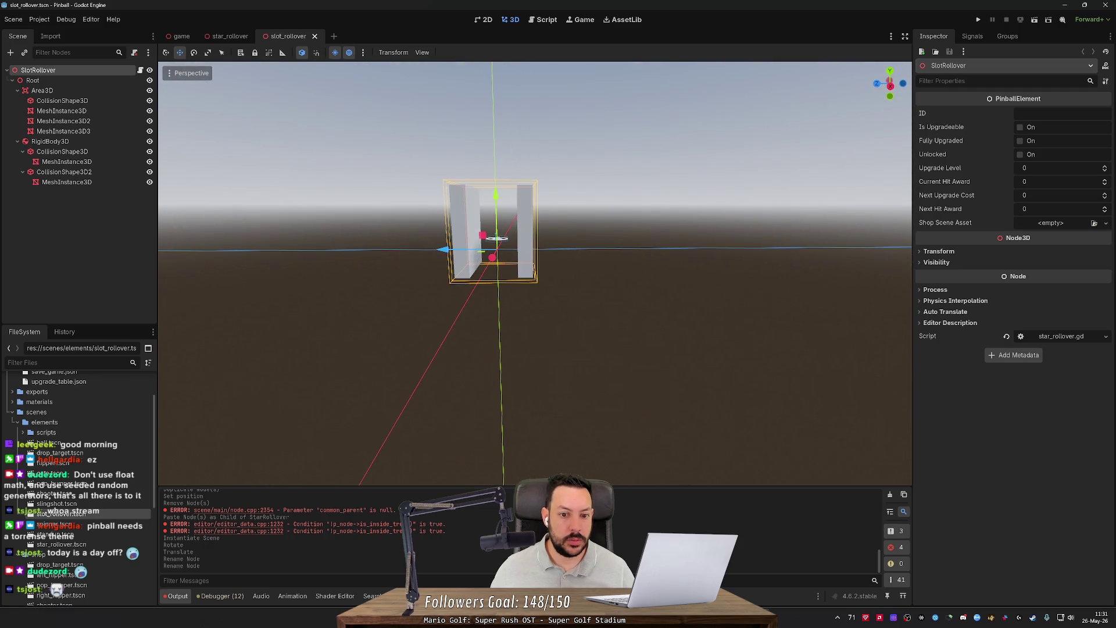
{"action": "left_click", "coordinate": [63, 151]}
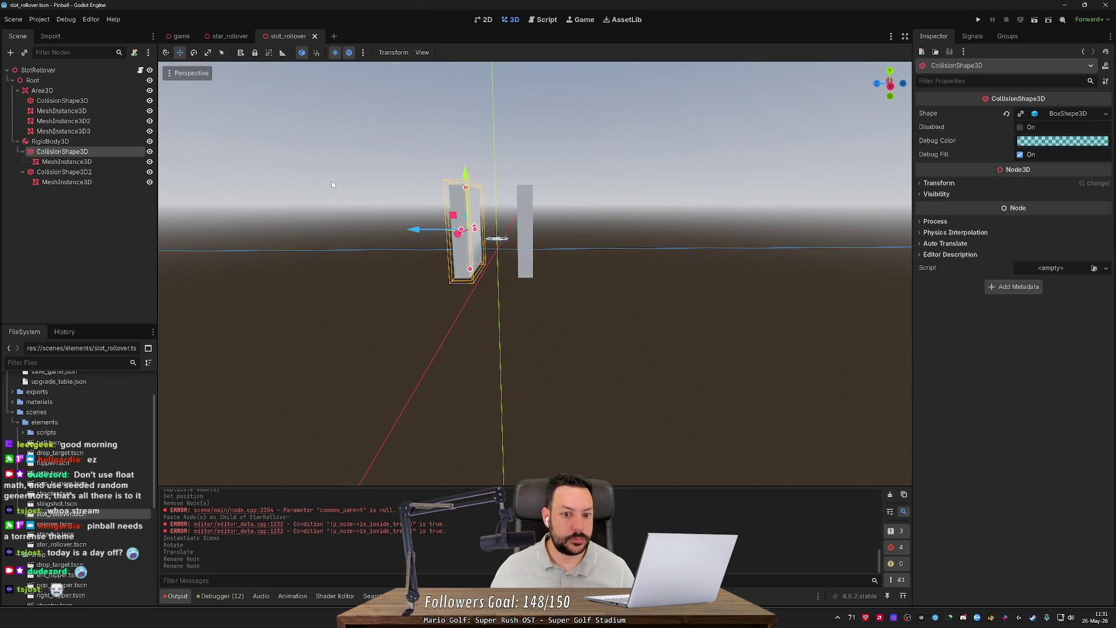
{"action": "left_click", "coordinate": [74, 162]}
{"action": "left_click", "coordinate": [66, 151]}
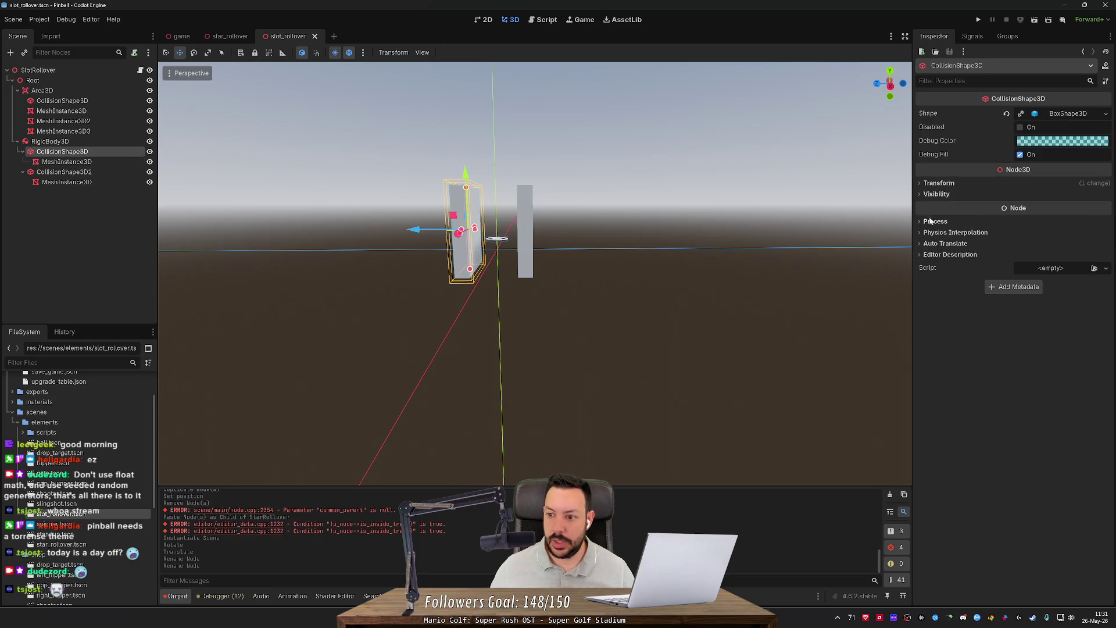
{"action": "left_click", "coordinate": [1054, 115]}
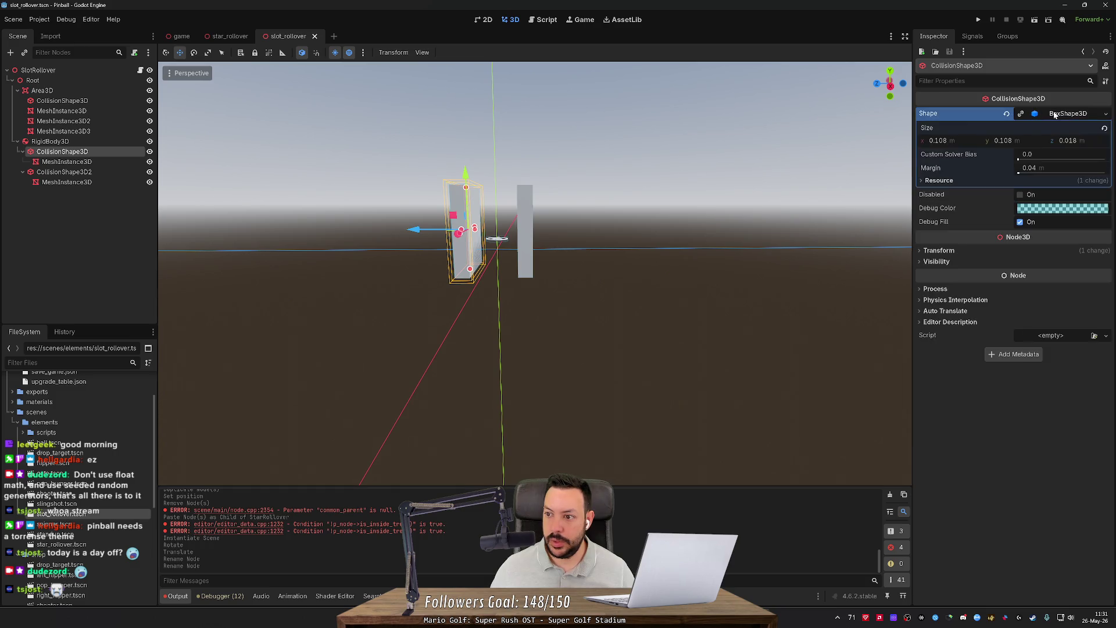
{"action": "left_click", "coordinate": [1022, 142]}
{"action": "left_click", "coordinate": [1012, 141]}
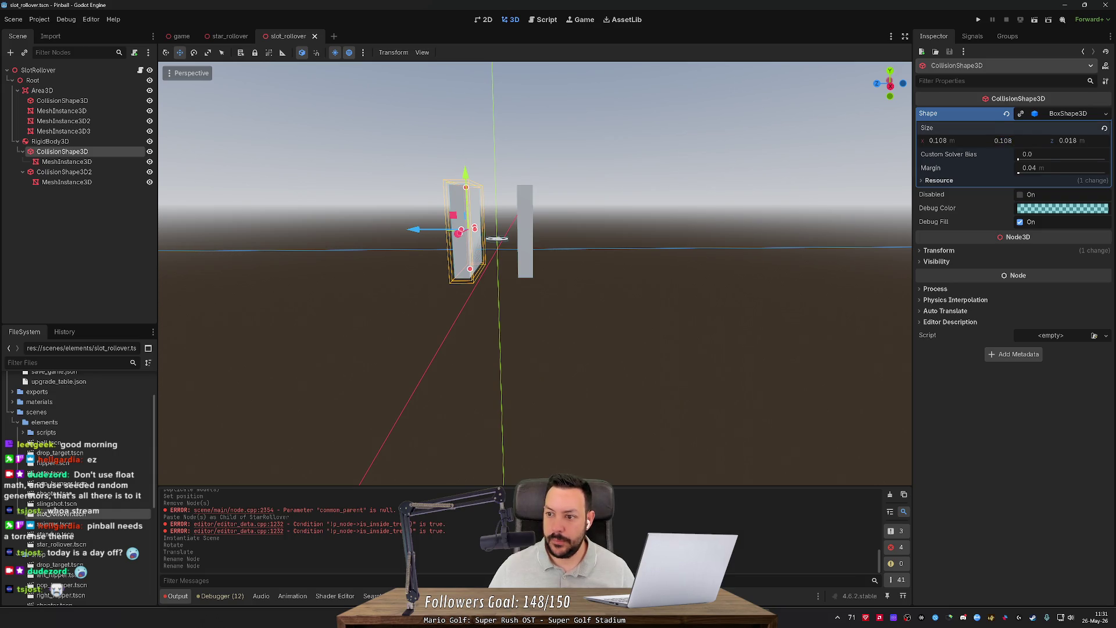
{"action": "key", "text": "Delete"}
{"action": "key", "text": "Delete"}
{"action": "key", "text": "Delete"}
{"action": "type", "text": ".05"}
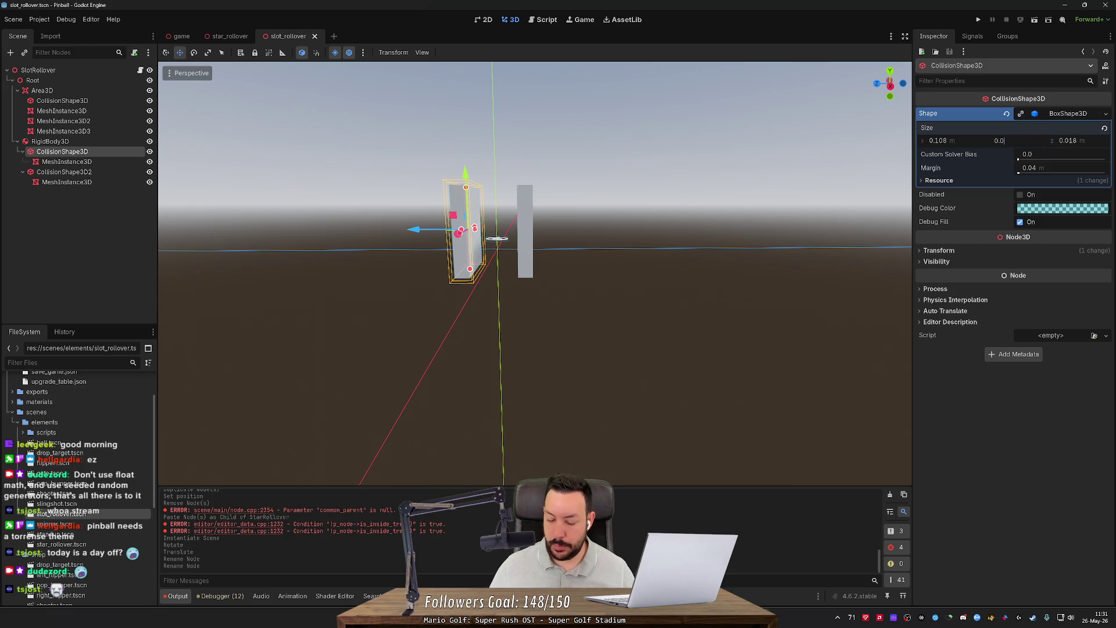
{"action": "key", "text": "Return"}
{"action": "left_click", "coordinate": [1001, 141]}
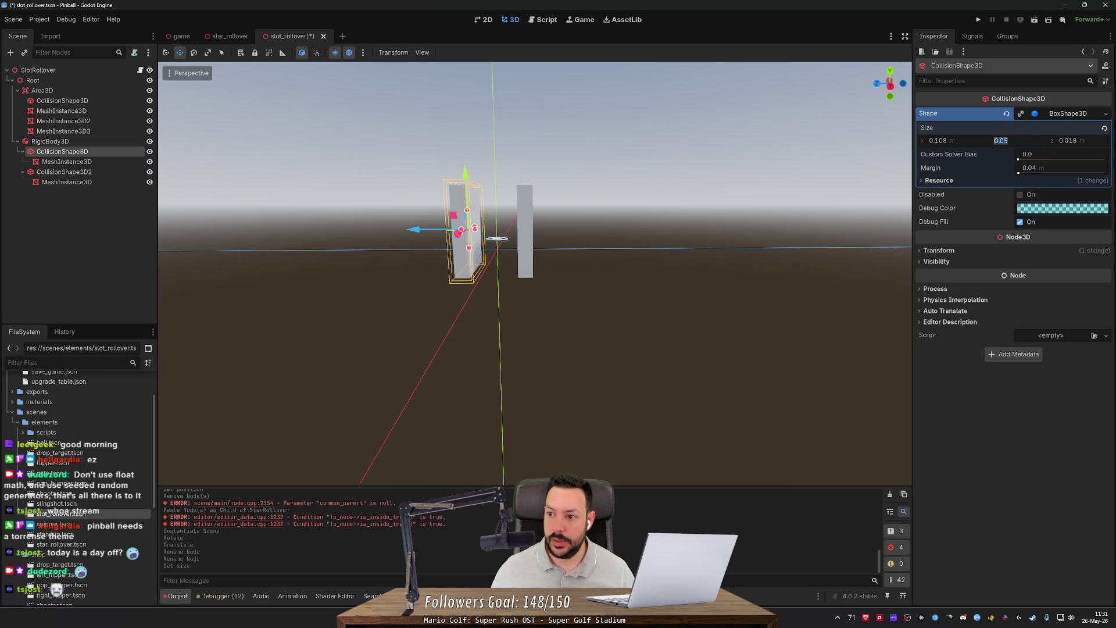
Step: Set the wall's box mesh Y size to 0.05 and save the scene
{"action": "left_click", "coordinate": [98, 163]}
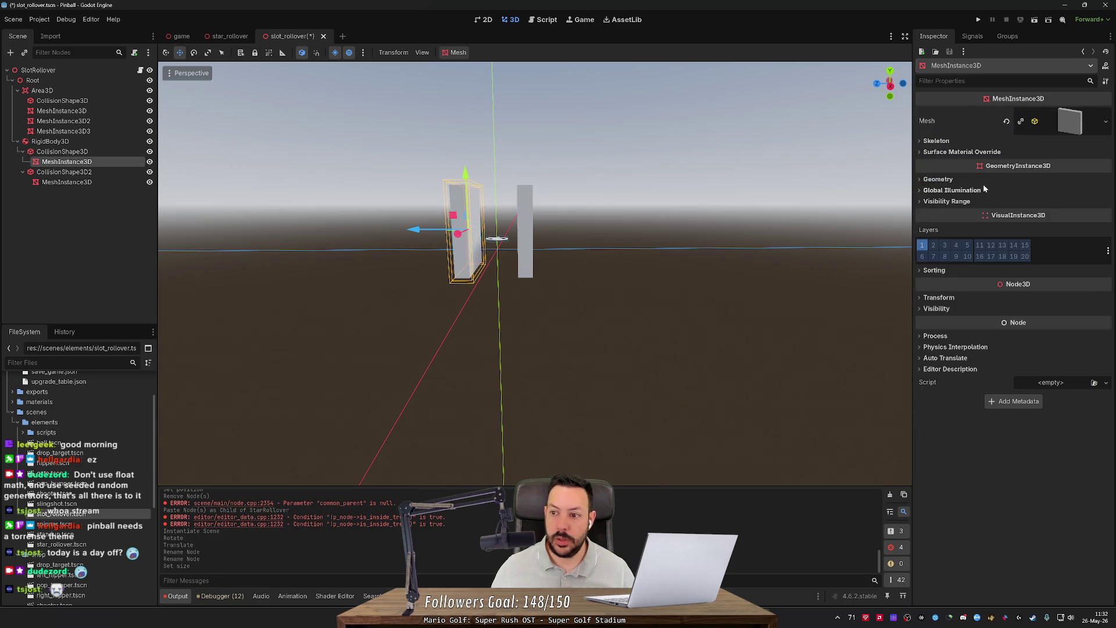
{"action": "left_click", "coordinate": [1070, 123]}
{"action": "left_click", "coordinate": [997, 223]}
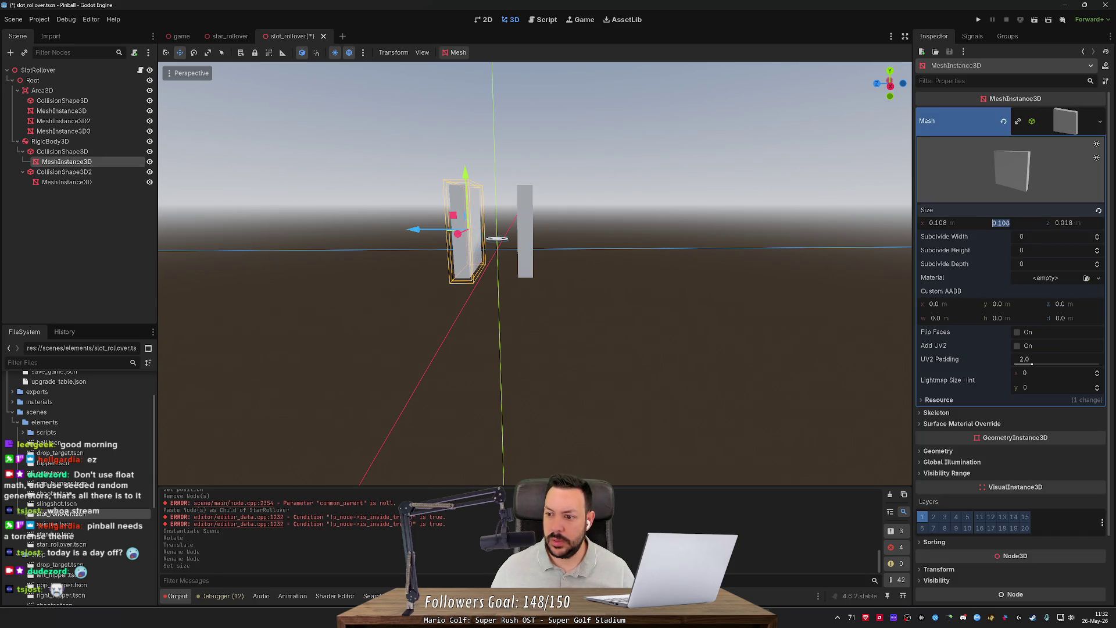
{"action": "type", "text": "0.05"}
{"action": "key", "text": "Return"}
{"action": "key", "text": "ctrl+s"}
Step: Inspect the second wall's collision box size settings
{"action": "left_click", "coordinate": [85, 173]}
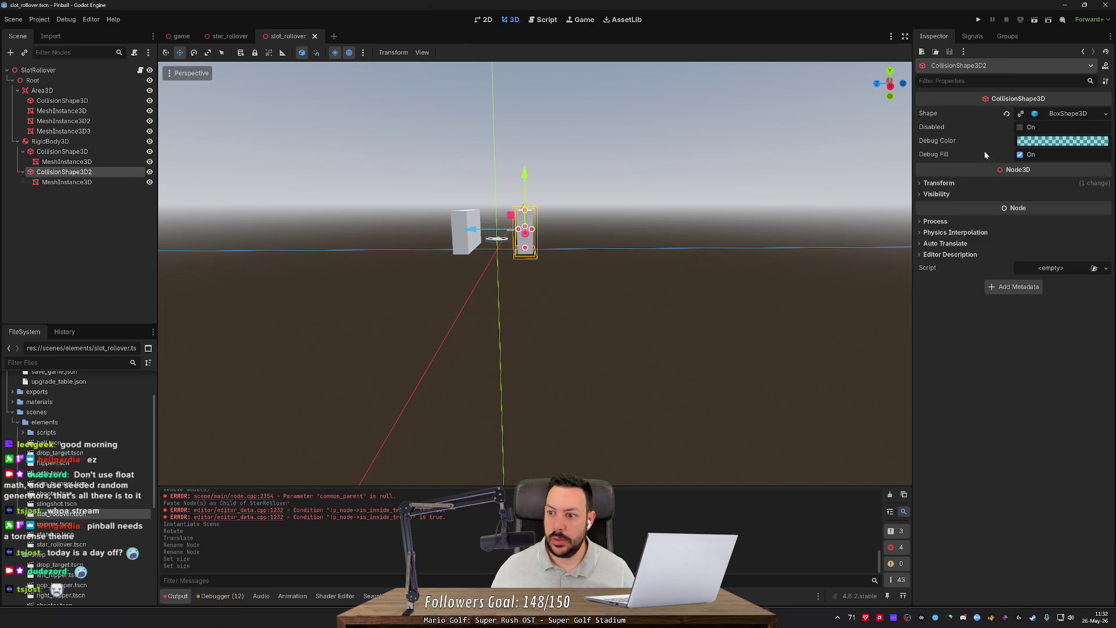
{"action": "left_click", "coordinate": [1064, 116]}
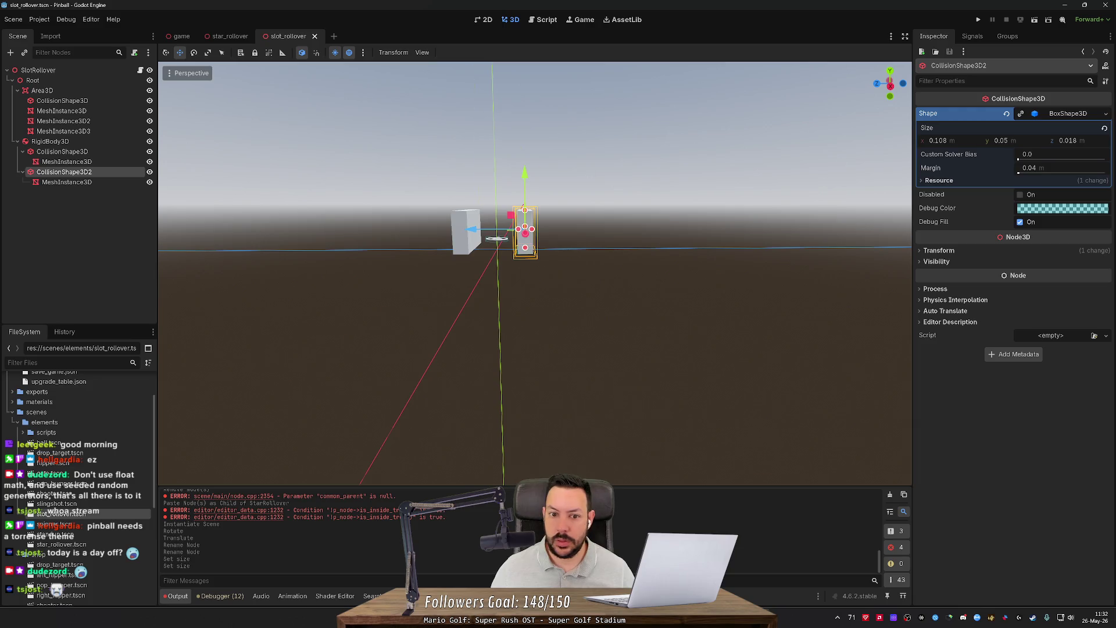
{"action": "scroll", "coordinate": [529, 273], "scroll_direction": "down", "scroll_amount": 3}
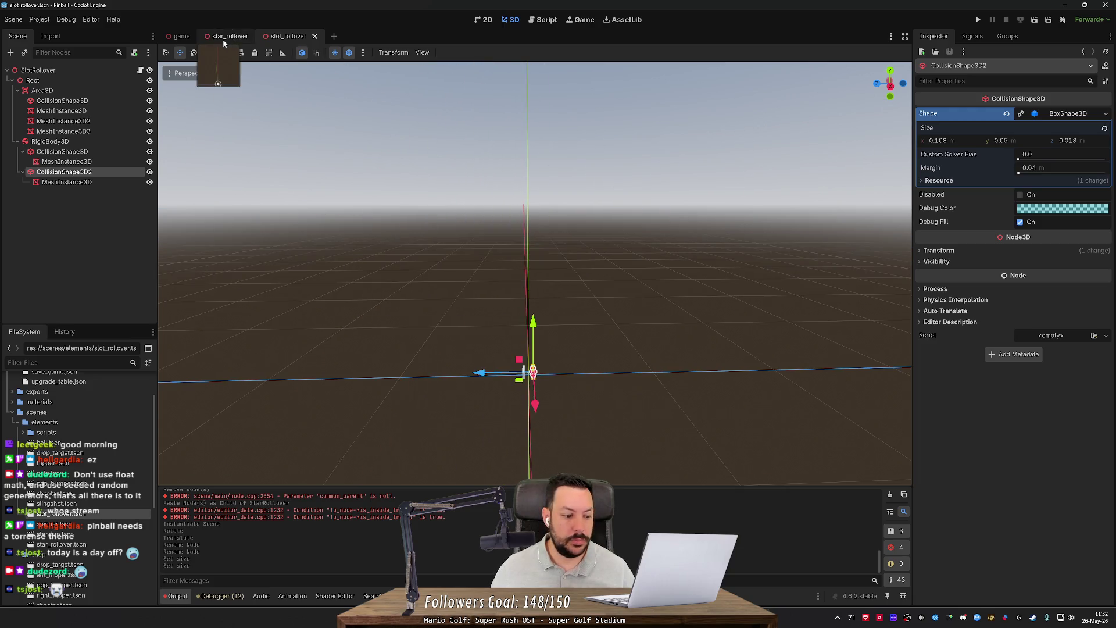
Step: Drag SlotRollover to a new spot on the table, save, and run the game
{"action": "left_click", "coordinate": [186, 38]}
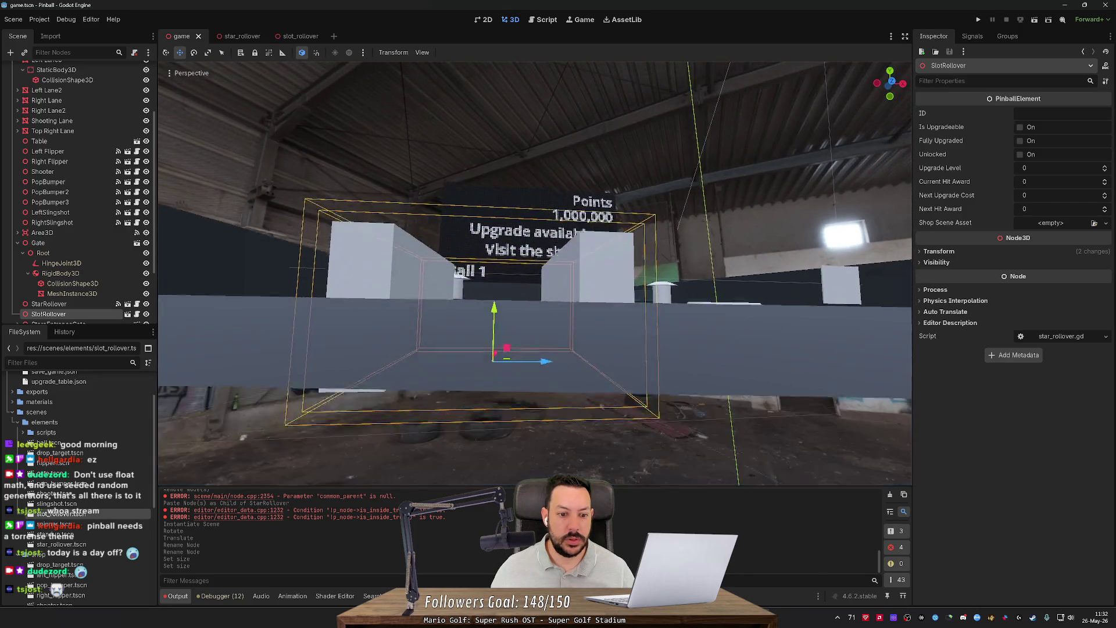
{"action": "mouse_move", "coordinate": [495, 329]}
{"action": "left_mouse_down"}
{"action": "mouse_move", "coordinate": [503, 260]}
{"action": "mouse_move", "coordinate": [508, 271]}
{"action": "left_mouse_up"}
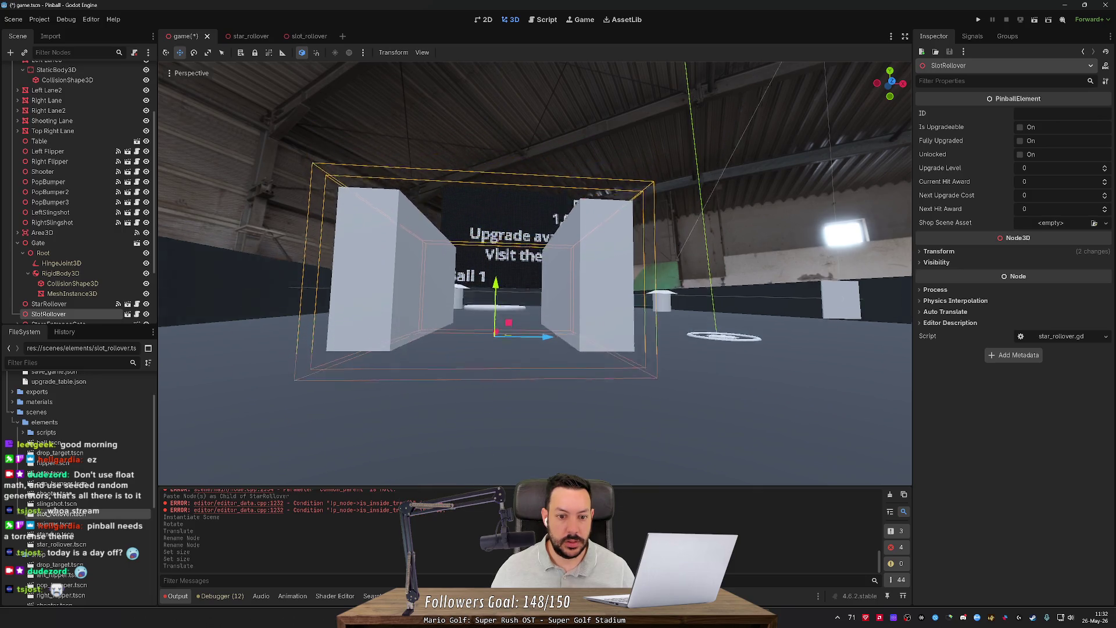
{"action": "scroll", "coordinate": [512, 271], "scroll_direction": "up", "scroll_amount": 2}
{"action": "key", "text": "s"}
{"action": "key", "text": "ctrl+s"}
{"action": "left_click", "coordinate": [979, 20]}
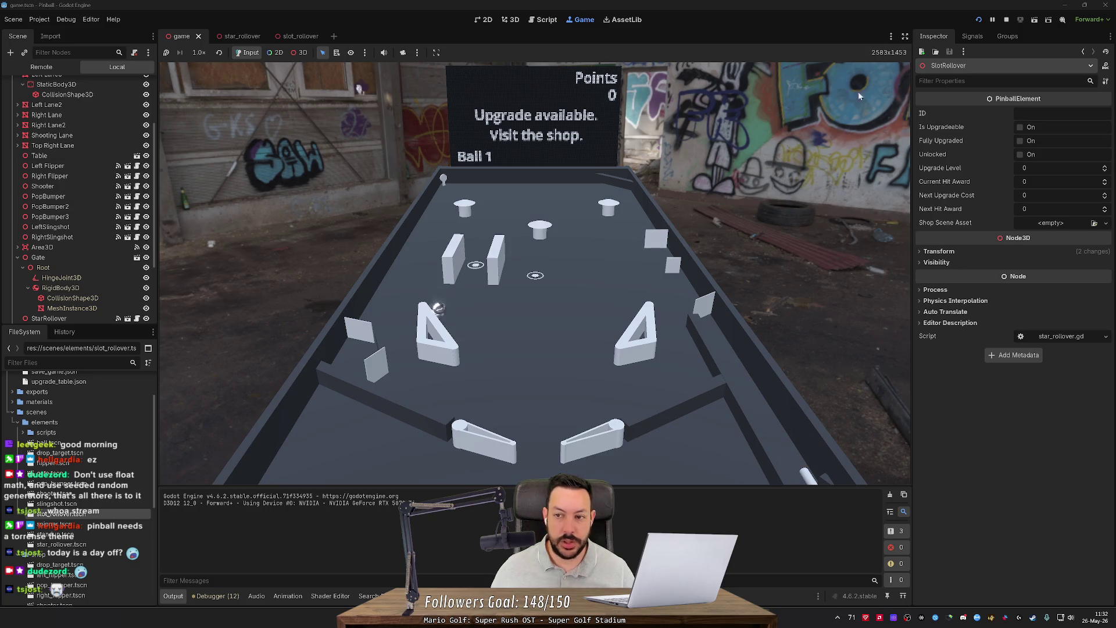
Step: Stop the running test game after the ball drains and return to the table scene
{"action": "key", "text": "F8"}
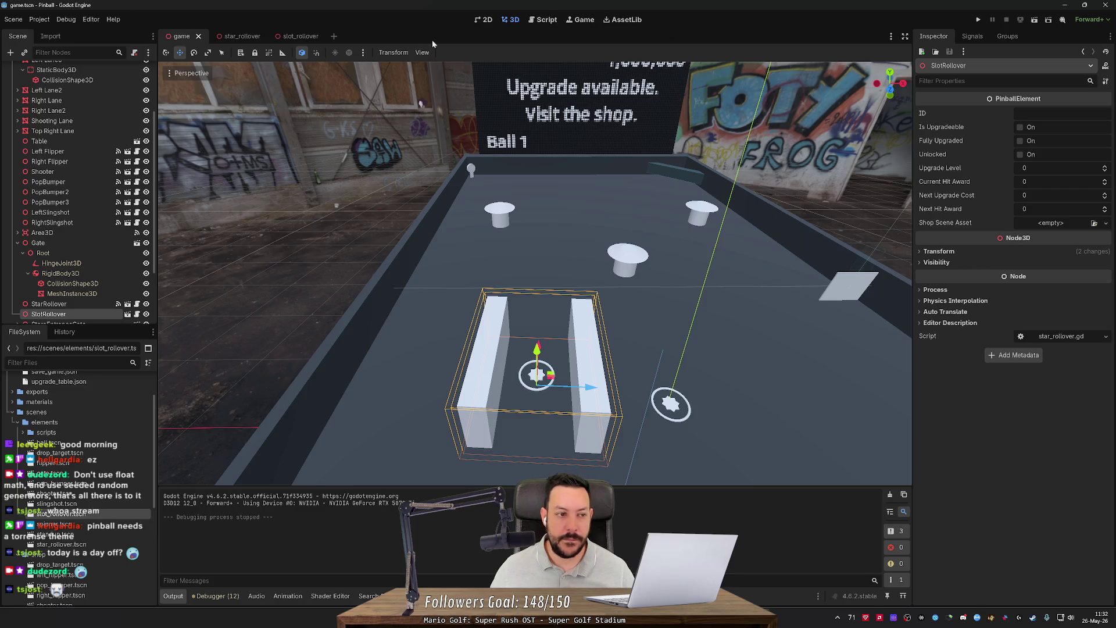
Step: Close star_rollover, switch to slot_rollover, and frame its RigidBody3D holding the two walls
{"action": "scroll", "coordinate": [110, 142], "scroll_direction": "up", "scroll_amount": 5}
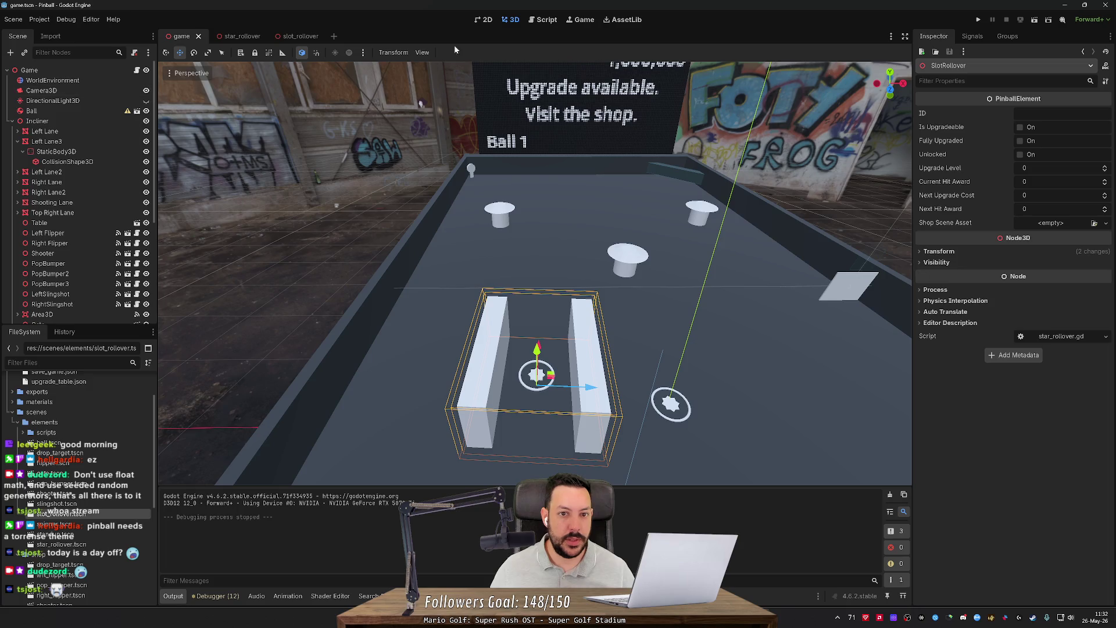
{"action": "left_click", "coordinate": [291, 36]}
{"action": "left_click", "coordinate": [261, 36]}
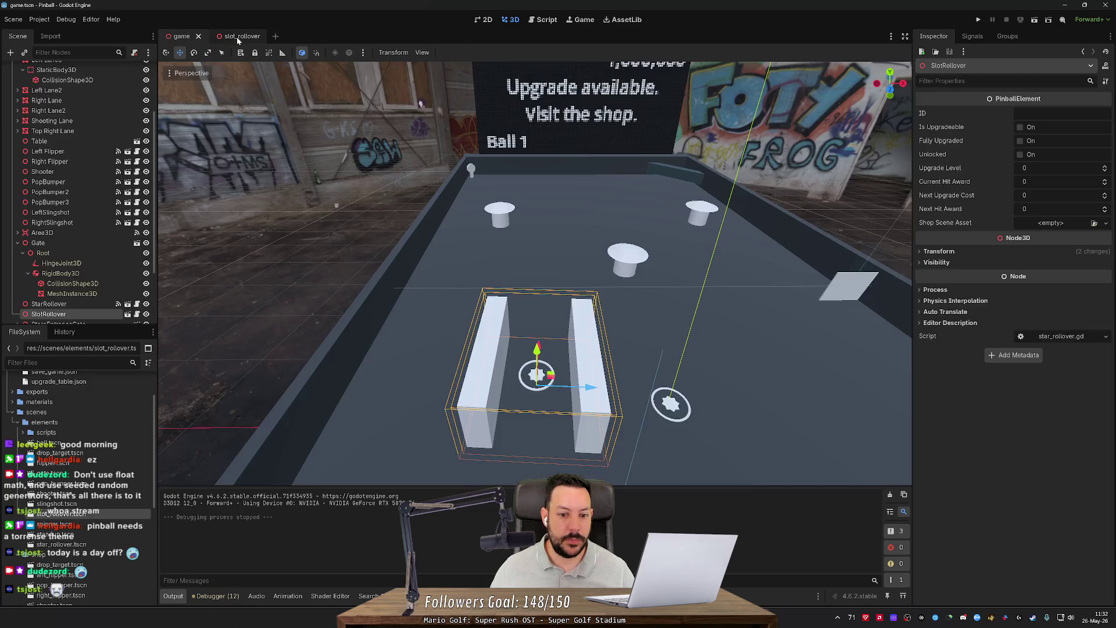
{"action": "left_click", "coordinate": [229, 36]}
{"action": "left_click", "coordinate": [77, 140]}
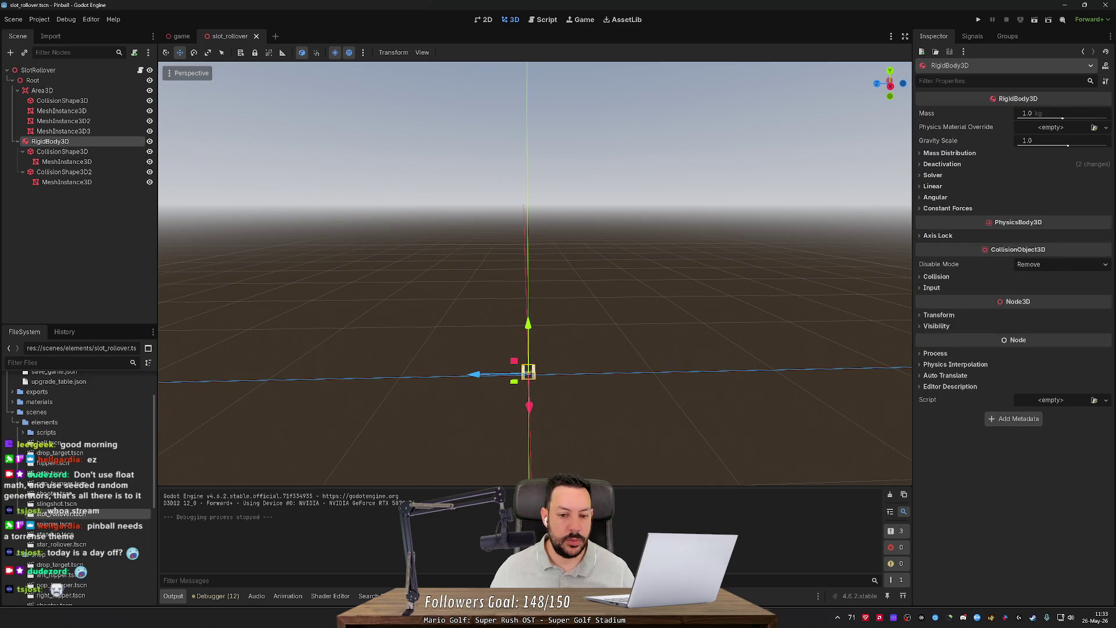
{"action": "scroll", "coordinate": [535, 273], "scroll_direction": "up", "scroll_amount": 8}
{"action": "key", "text": "w"}
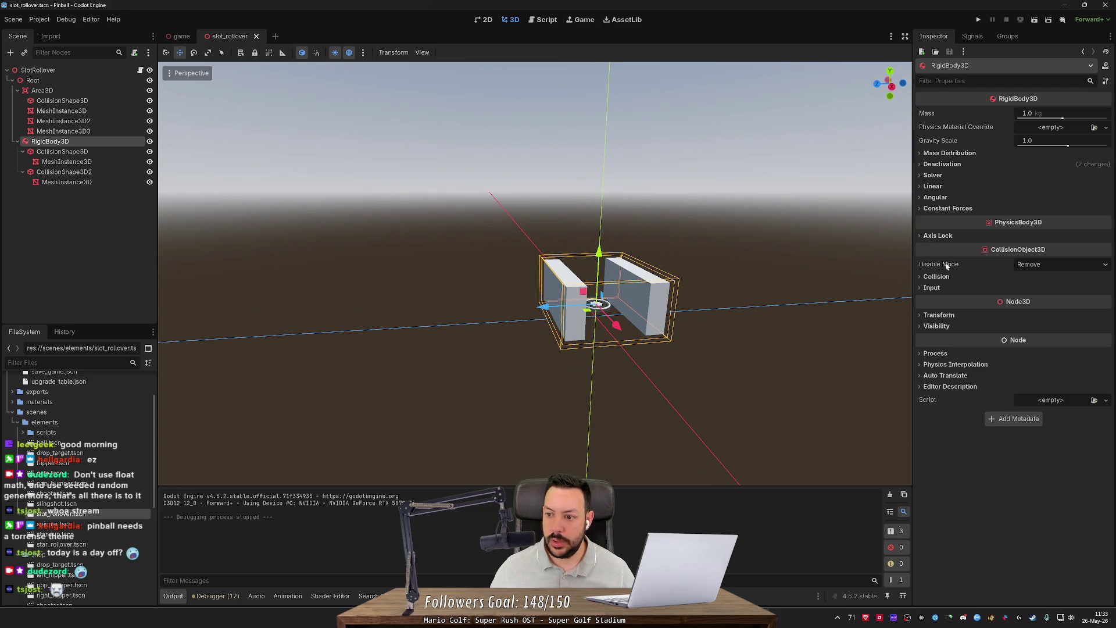
{"action": "mouse_move", "coordinate": [948, 265]}
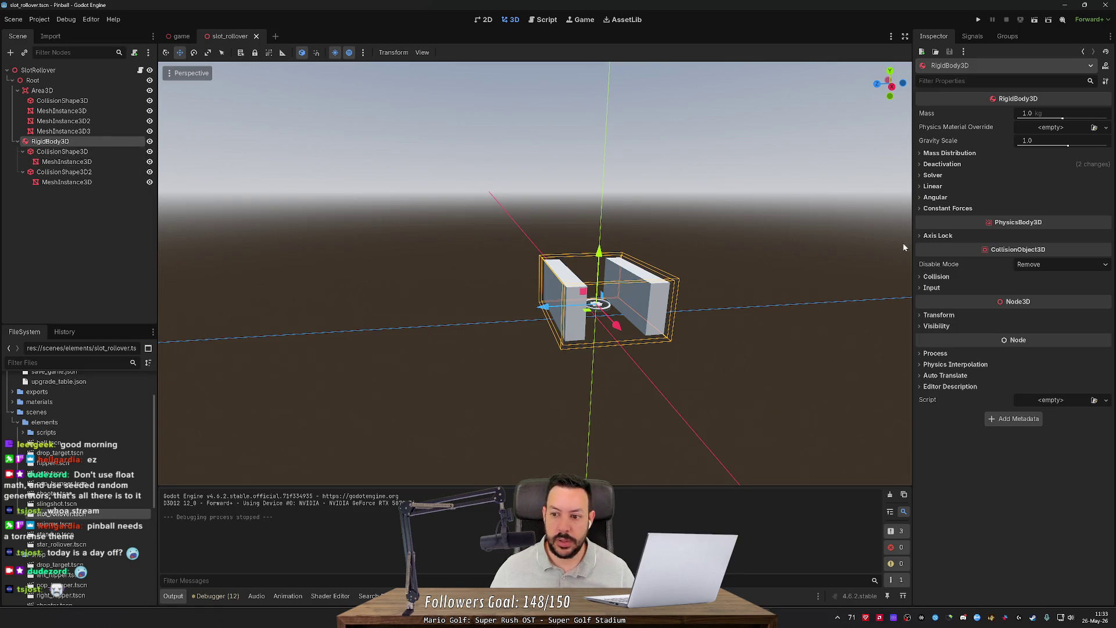
Step: Put the slot rollover's RigidBody3D on collision layer 4 only
{"action": "left_click", "coordinate": [934, 277]}
{"action": "left_click", "coordinate": [962, 303]}
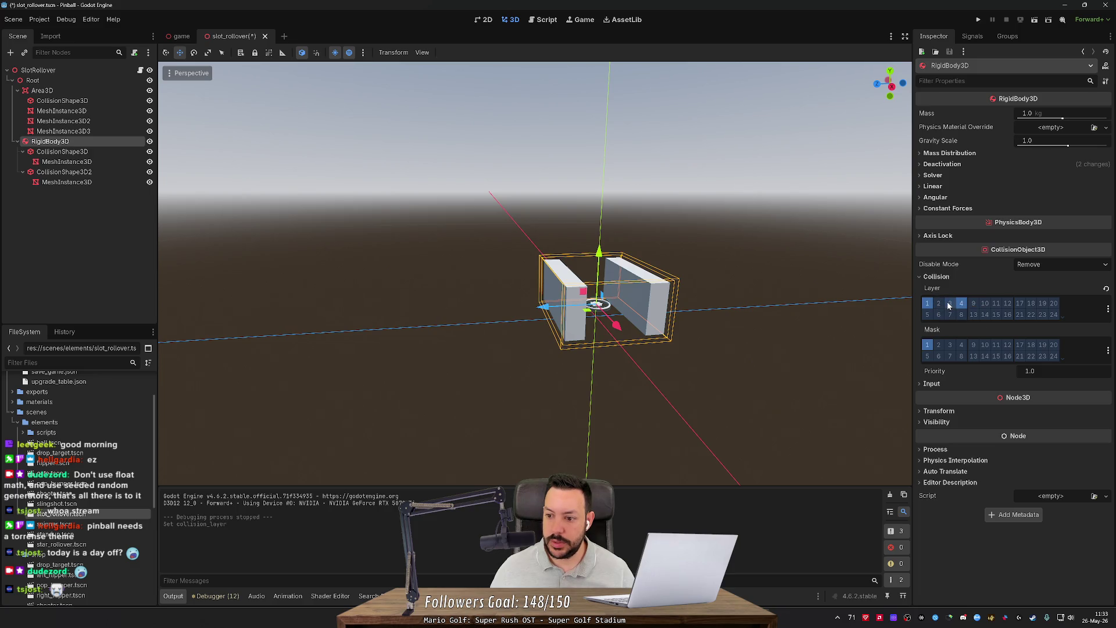
{"action": "left_click", "coordinate": [950, 304]}
{"action": "left_click", "coordinate": [928, 303]}
{"action": "left_click", "coordinate": [962, 303]}
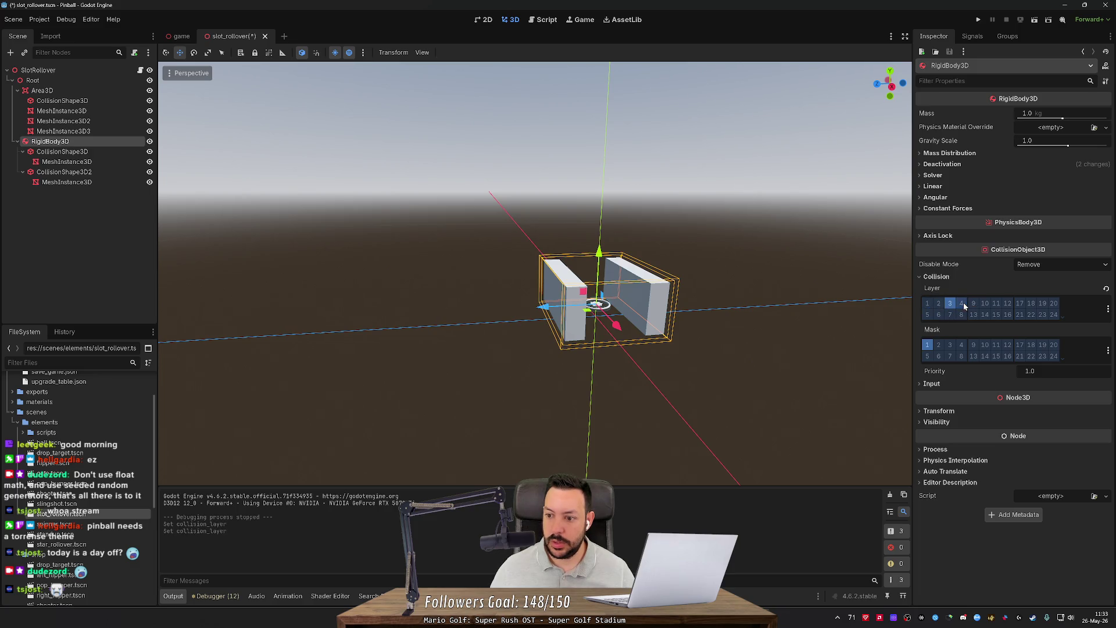
{"action": "left_click", "coordinate": [962, 303]}
{"action": "left_click", "coordinate": [950, 303]}
Step: Save the scene, then run the game, launch the ball, and stop it
{"action": "key", "text": "ctrl+s"}
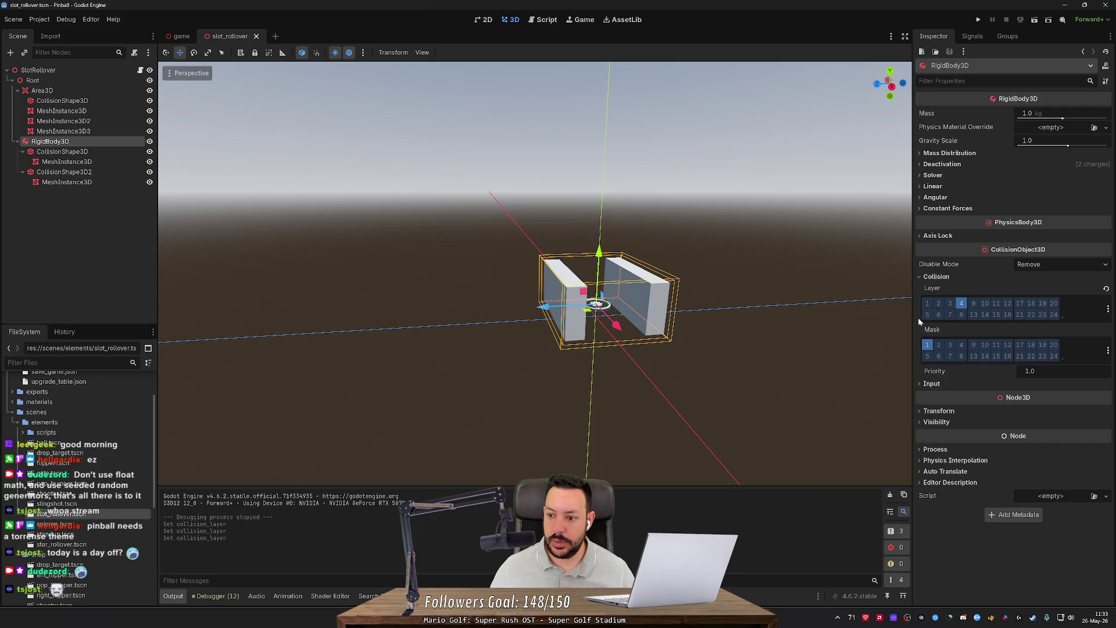
{"action": "key", "text": "F5"}
{"action": "key", "text": "space"}
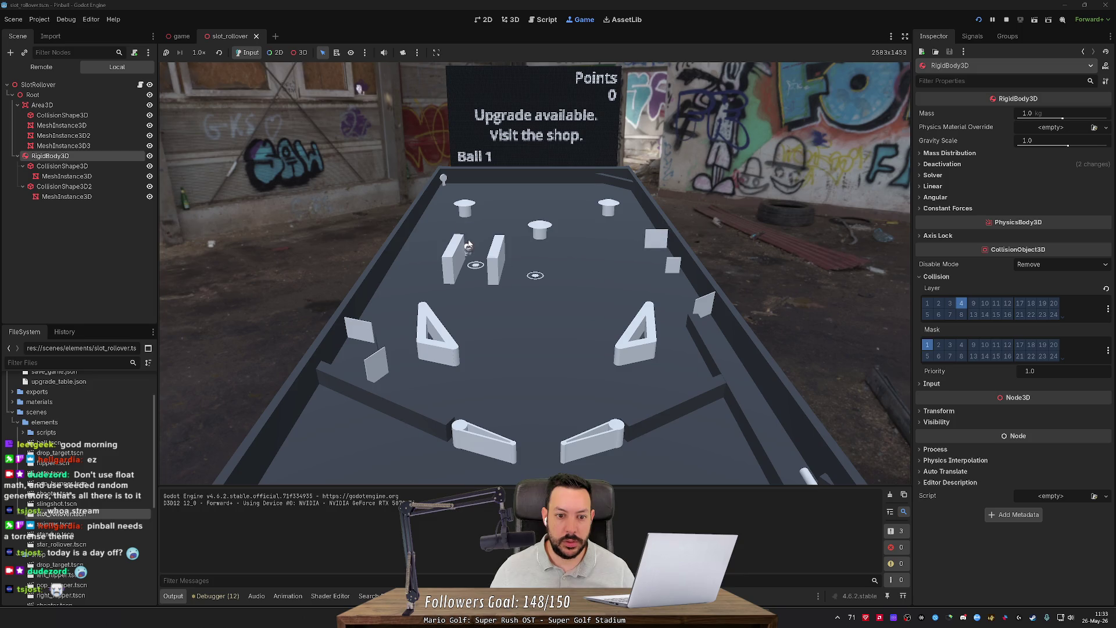
{"action": "key", "text": "F8"}
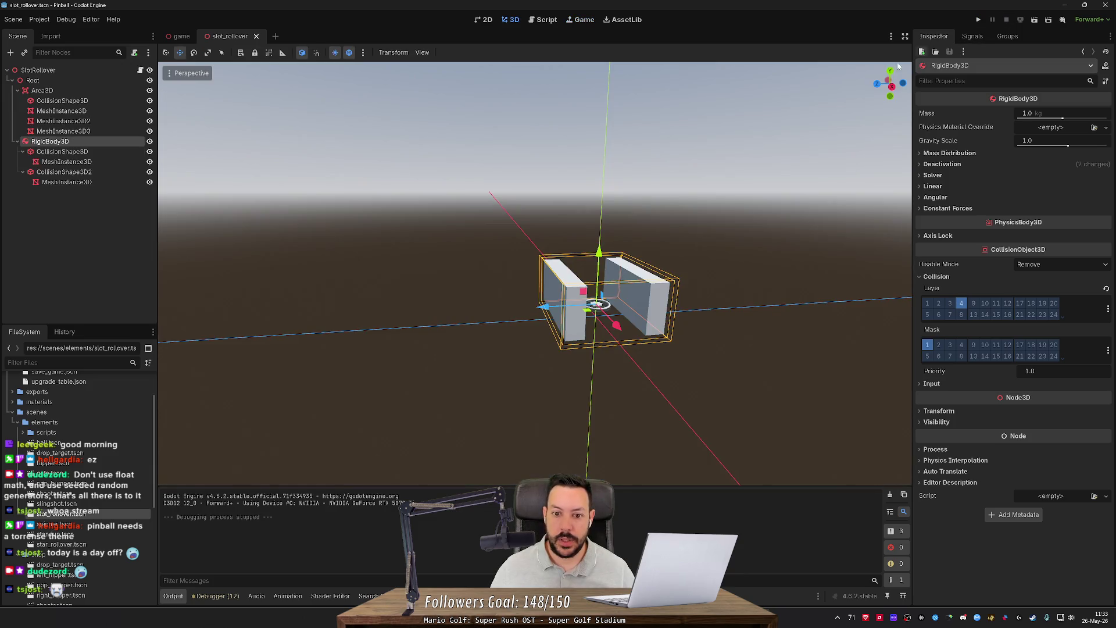
{"action": "left_click_drag", "start_coordinate": [899, 66], "coordinate": [849, 87]}
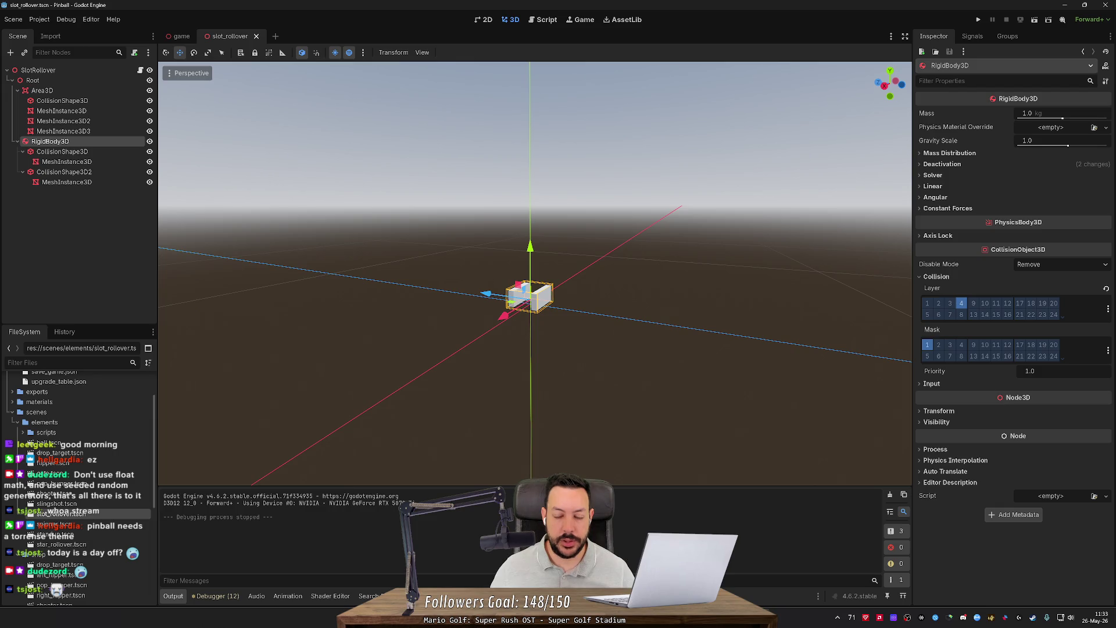
Step: Select the first wall's collision shape and try a 0.075 x size, then undo it
{"action": "left_click_drag", "start_coordinate": [890, 84], "coordinate": [855, 96]}
{"action": "scroll", "coordinate": [239, 241], "scroll_direction": "up", "scroll_amount": 5}
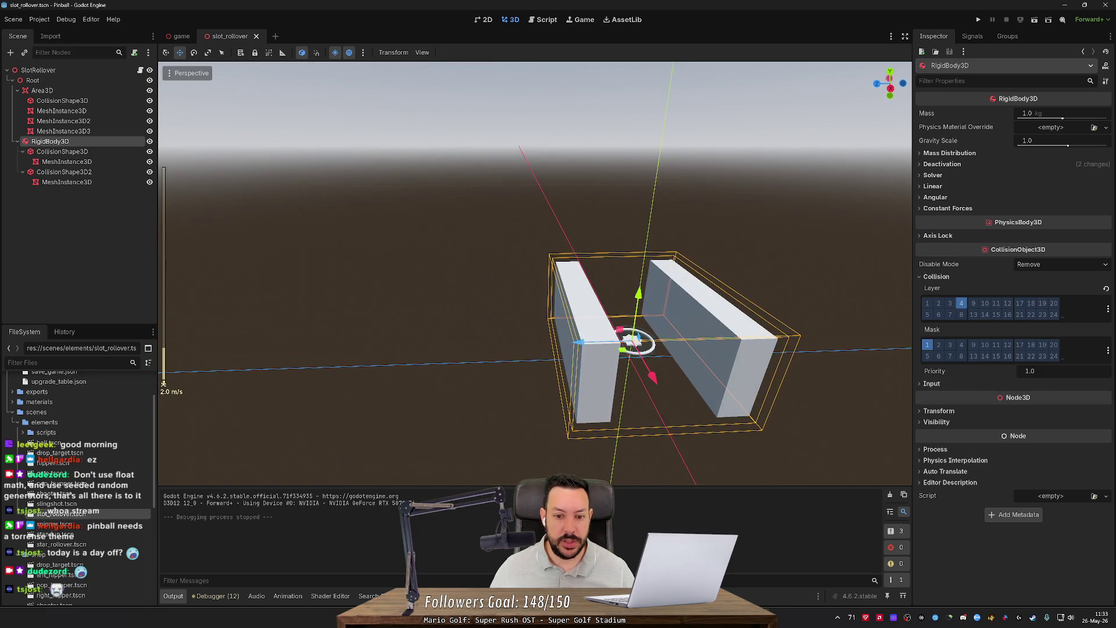
{"action": "left_click", "coordinate": [96, 153]}
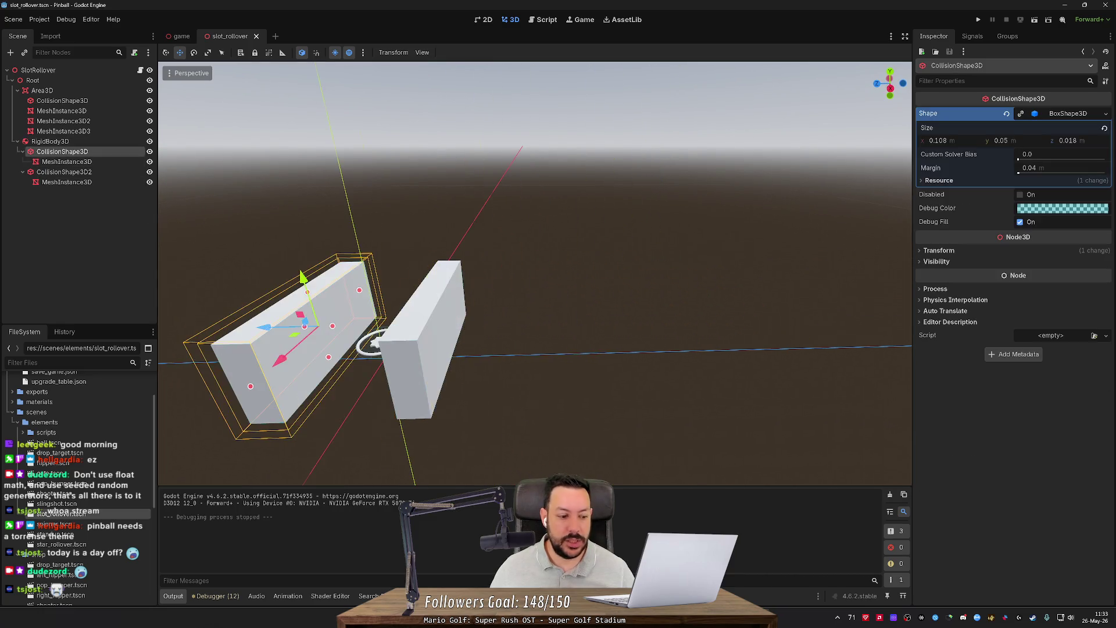
{"action": "scroll", "coordinate": [558, 242], "scroll_direction": "down", "scroll_amount": 3}
{"action": "left_click_drag", "start_coordinate": [616, 244], "coordinate": [558, 241]}
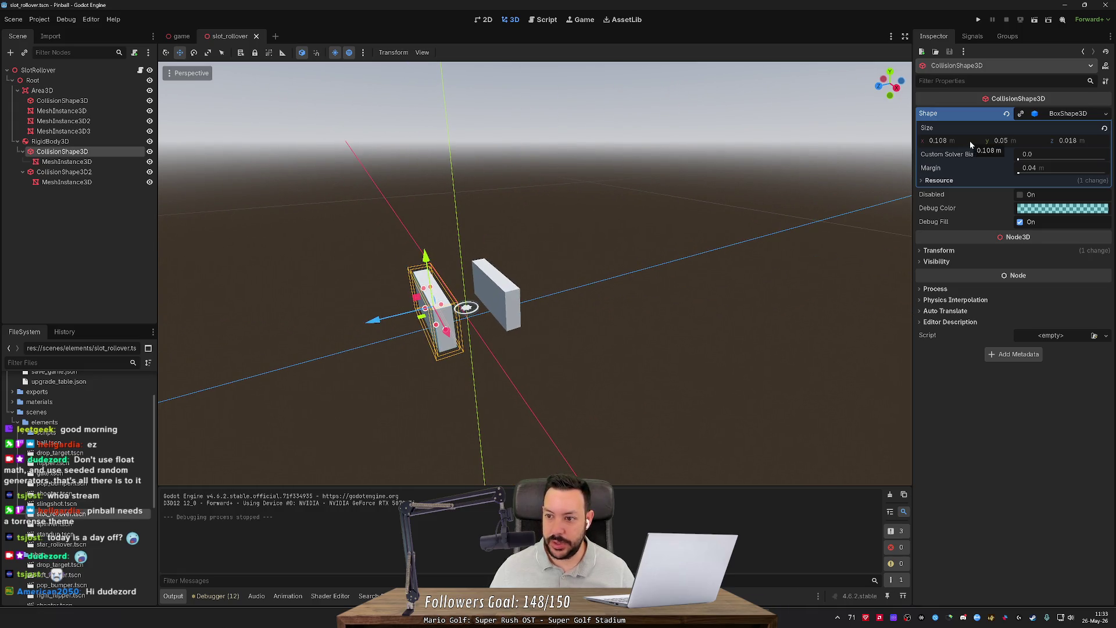
{"action": "left_click", "coordinate": [942, 140]}
{"action": "left_click_drag", "start_coordinate": [949, 140], "coordinate": [941, 140]}
{"action": "type", "text": "075"}
{"action": "key", "text": "Return"}
{"action": "key", "text": "ctrl+z"}
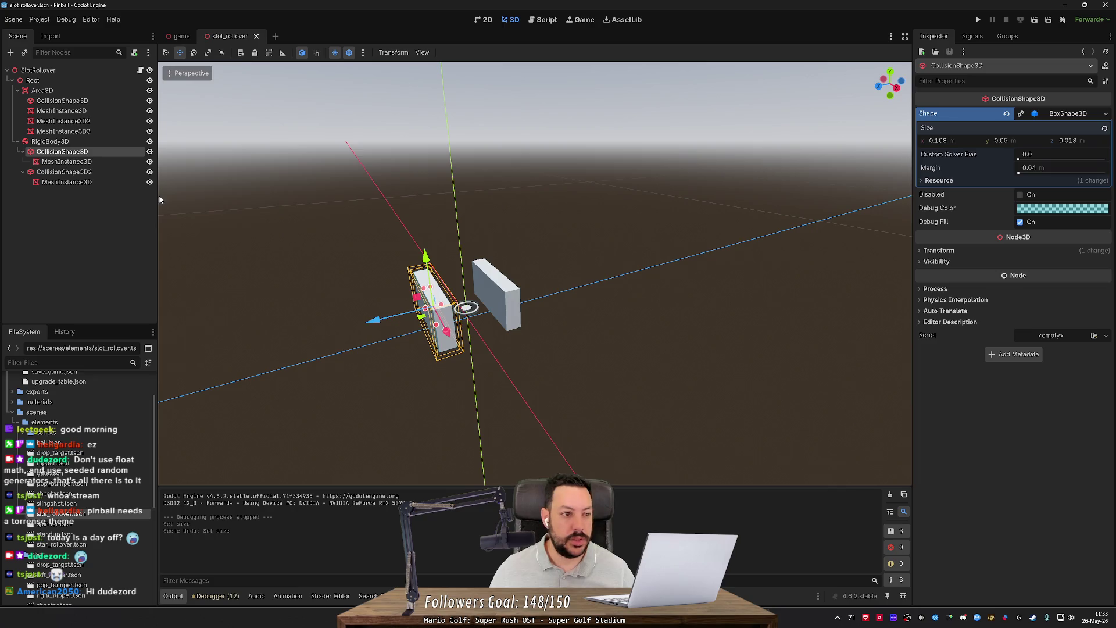
{"action": "left_click", "coordinate": [85, 161]}
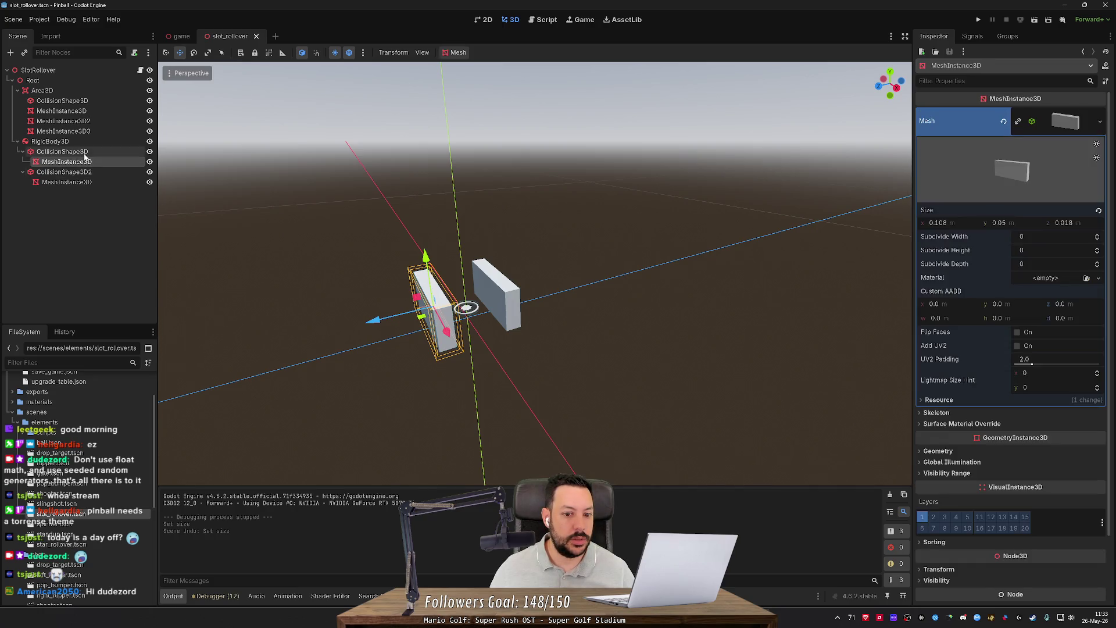
{"action": "left_click", "coordinate": [85, 153]}
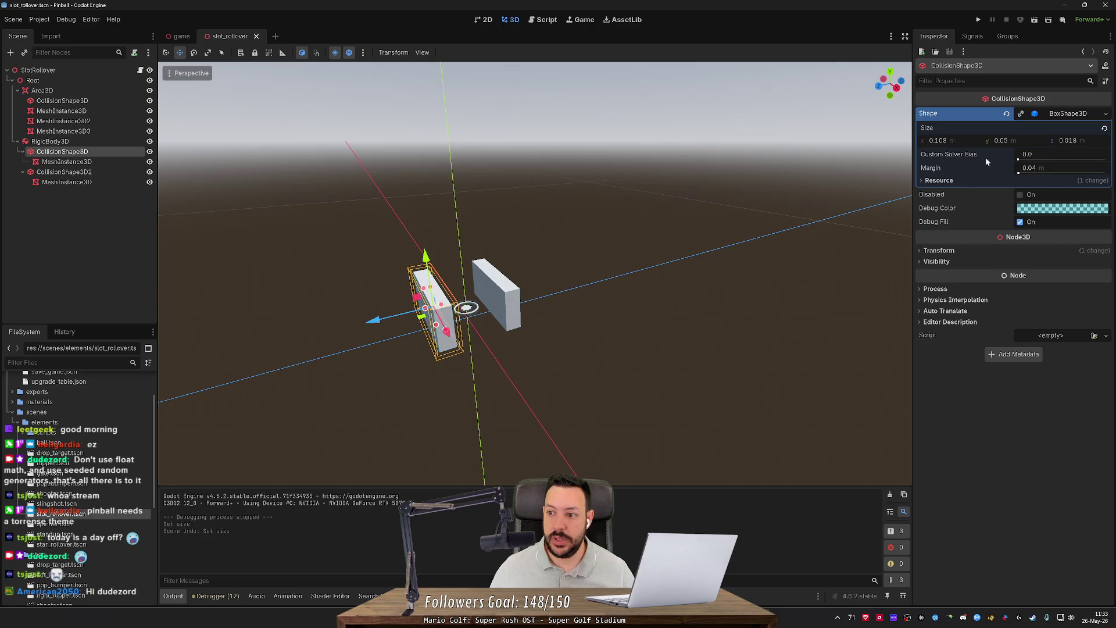
Step: Move the first wall's collision box to z 0.033, check it from the front, and save
{"action": "left_click", "coordinate": [940, 251]}
{"action": "left_click_drag", "start_coordinate": [807, 274], "coordinate": [325, 338]}
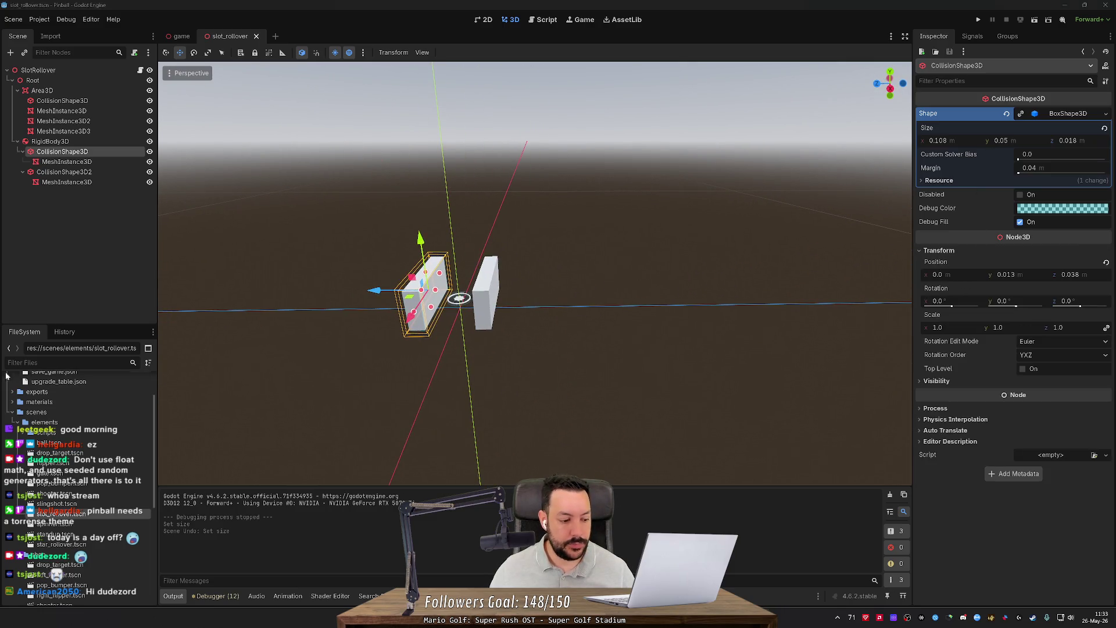
{"action": "left_click_drag", "start_coordinate": [640, 306], "coordinate": [488, 295]}
{"action": "scroll", "coordinate": [478, 295], "scroll_direction": "up", "scroll_amount": 3}
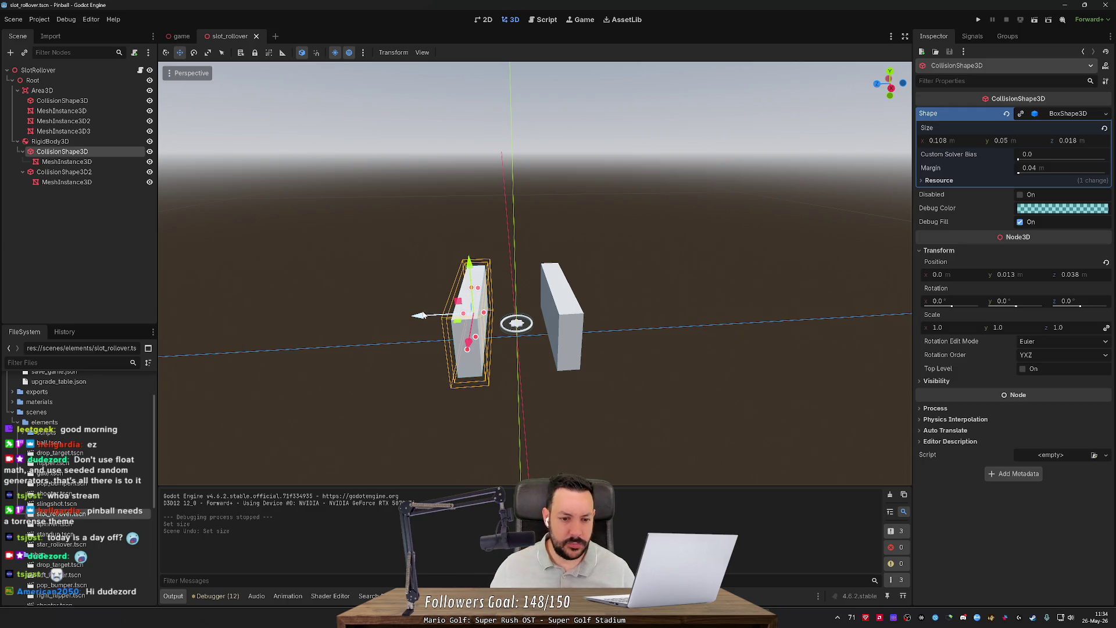
{"action": "left_click_drag", "start_coordinate": [421, 316], "coordinate": [425, 322]}
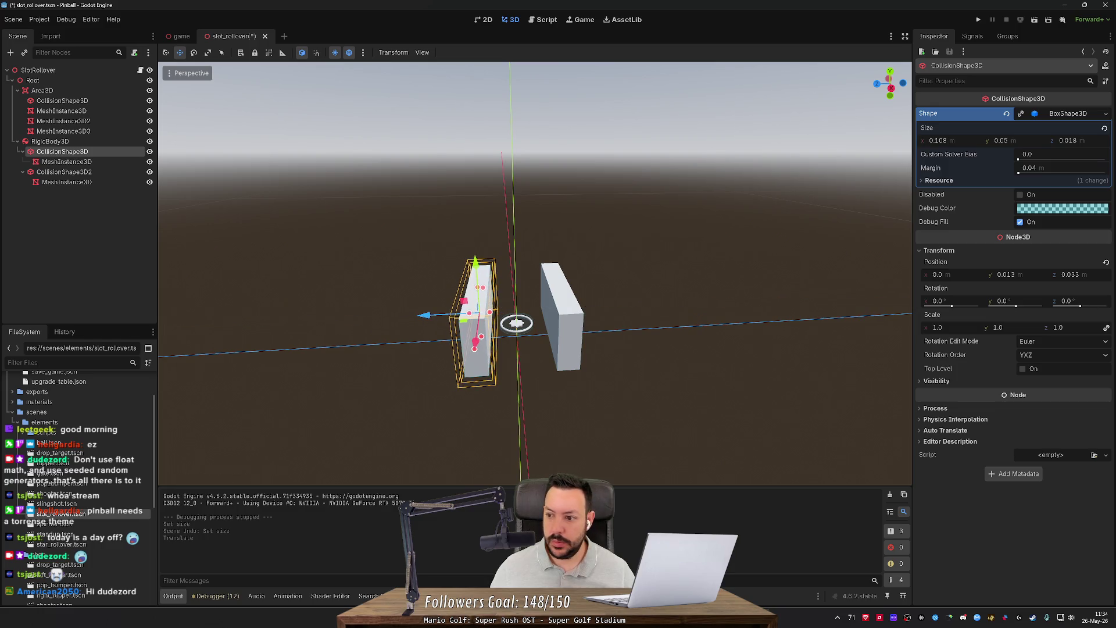
{"action": "left_click", "coordinate": [1007, 276]}
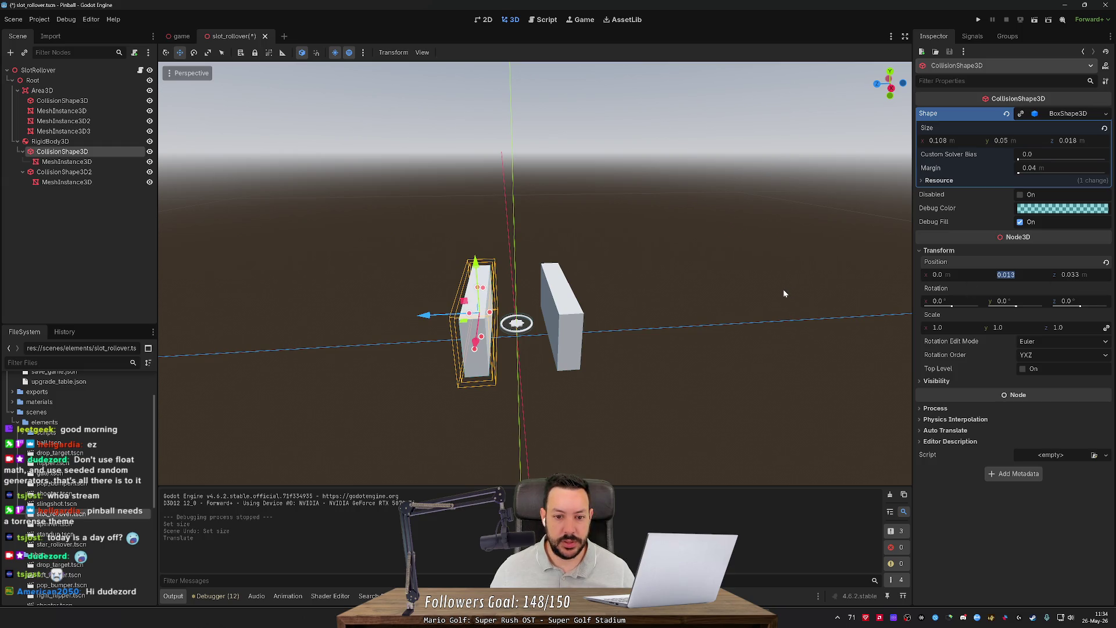
{"action": "key", "text": "KP_1"}
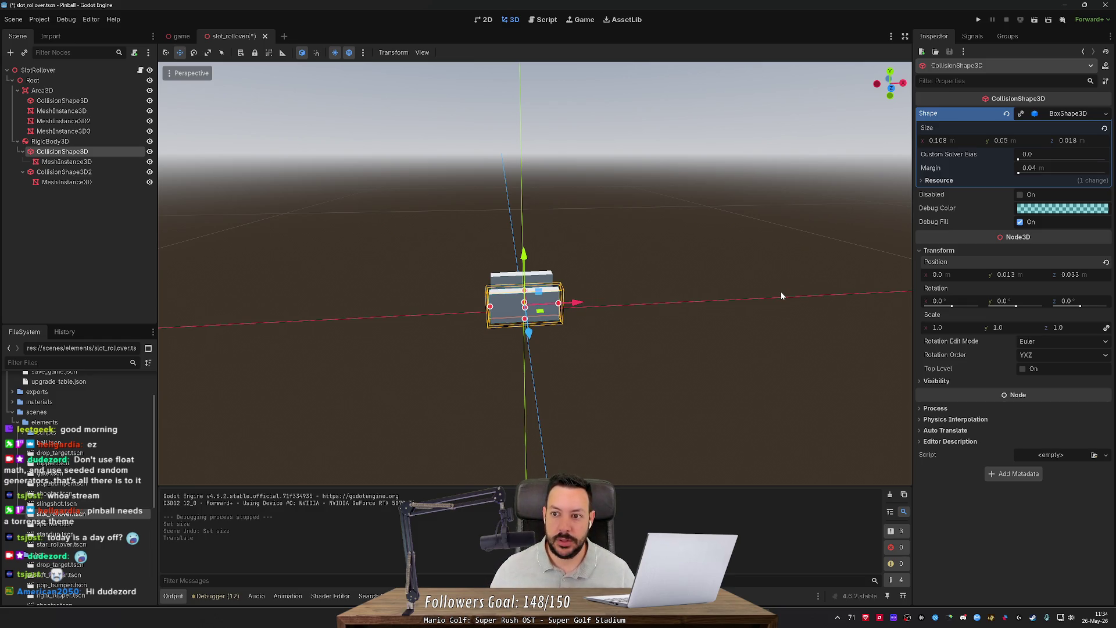
{"action": "key", "text": "KP_4"}
{"action": "key", "text": "KP_4"}
{"action": "key", "text": "KP_4"}
{"action": "key", "text": "KP_4"}
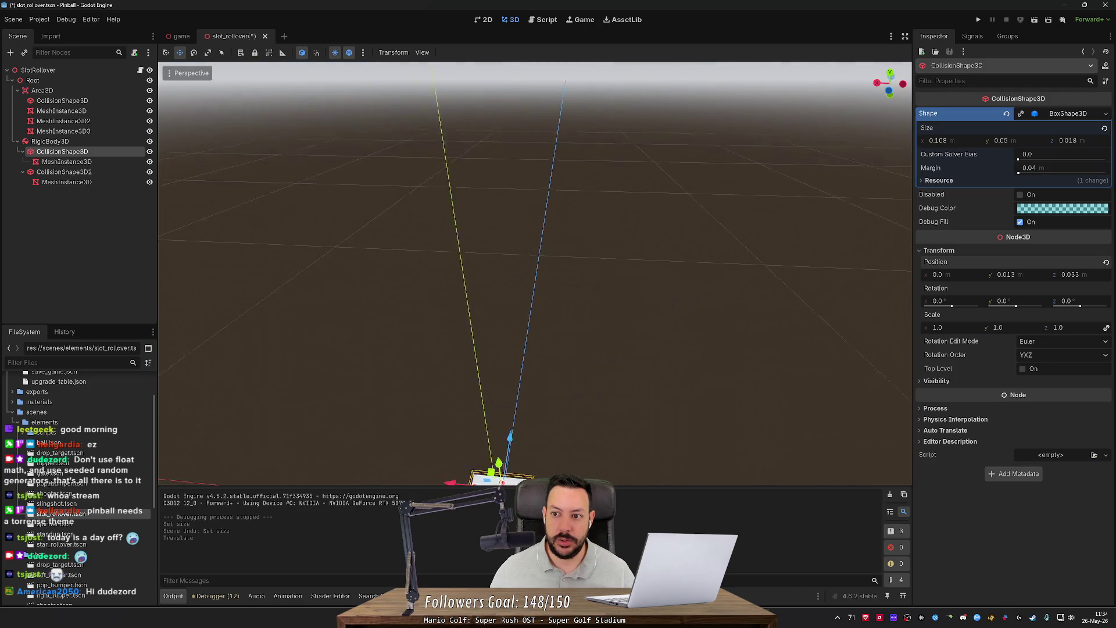
{"action": "key", "text": "KP_4"}
{"action": "key", "text": "ctrl+s"}
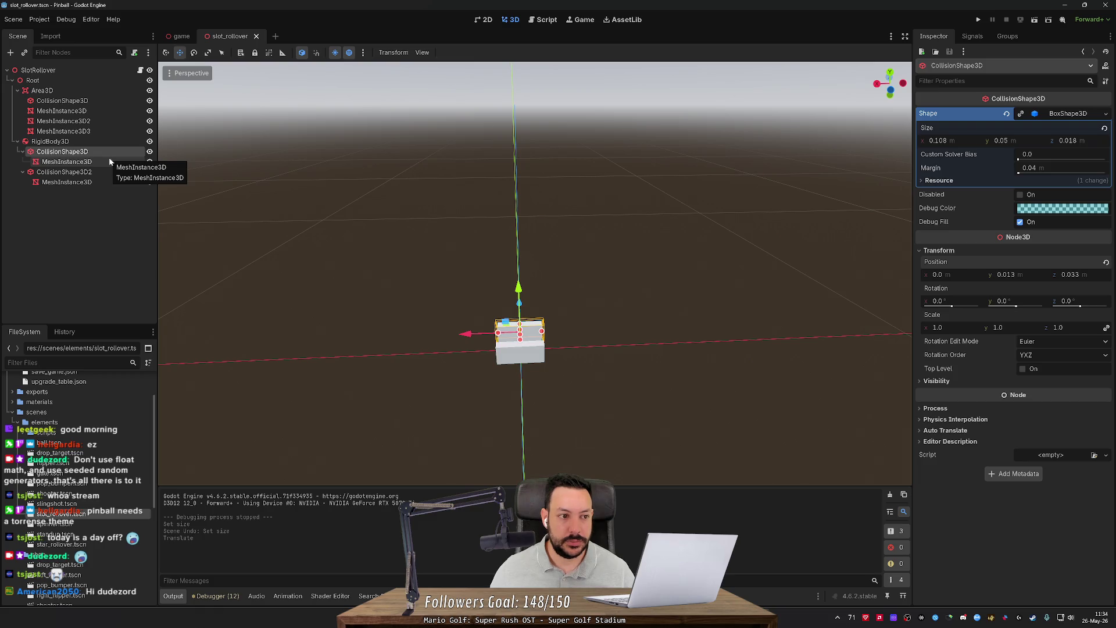
{"action": "left_click", "coordinate": [92, 143]}
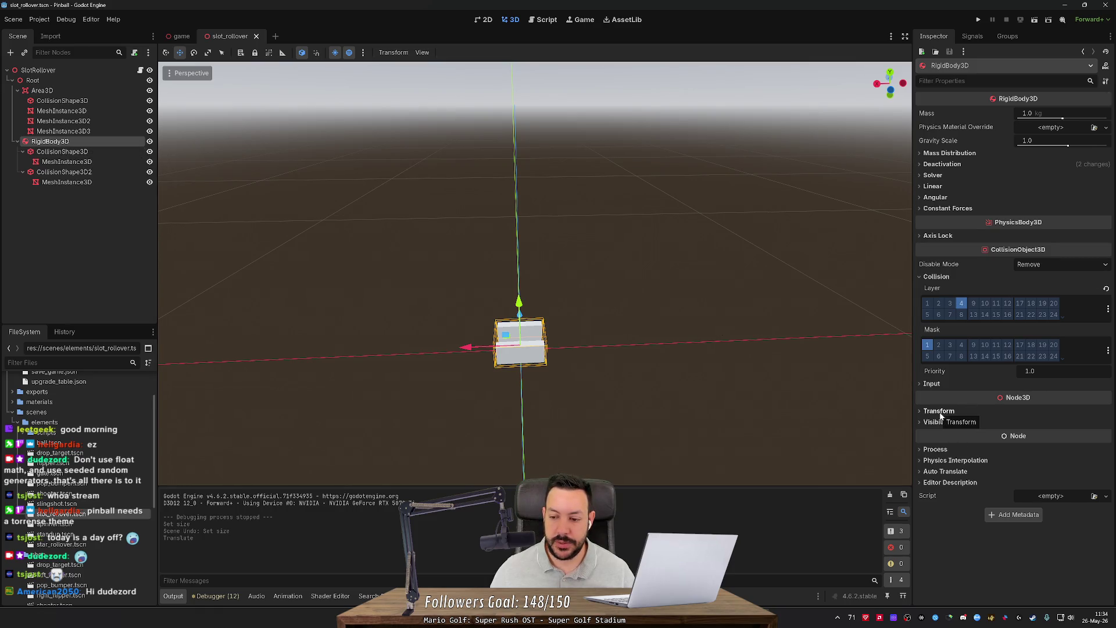
Step: Try a 90° Y rotation on the rigid body, then undo it
{"action": "left_click", "coordinate": [940, 413]}
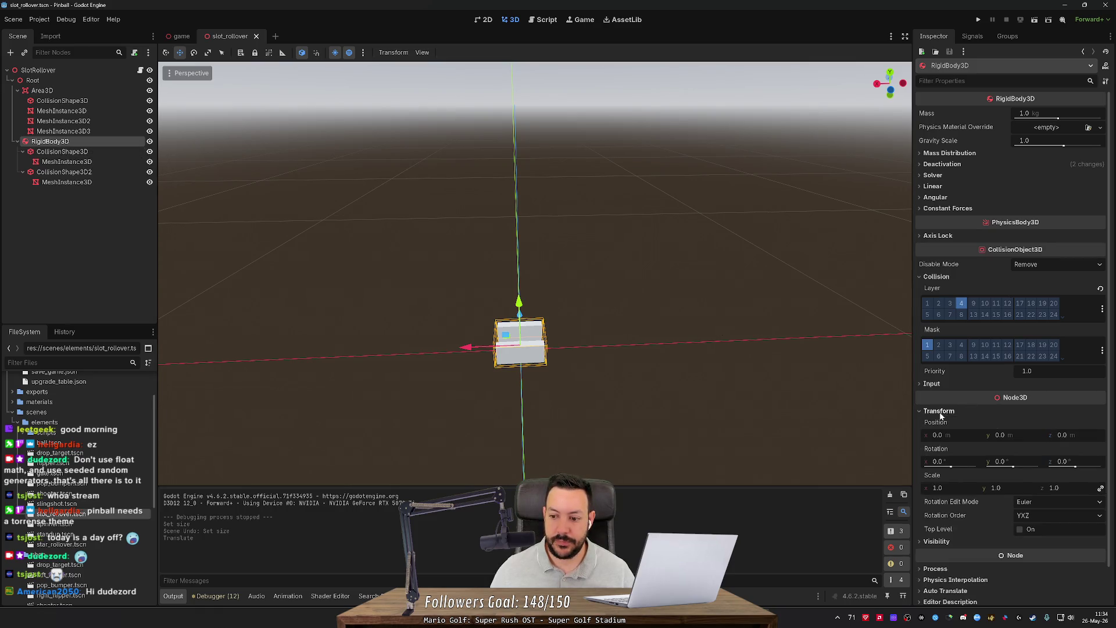
{"action": "left_click", "coordinate": [1020, 458]}
{"action": "type", "text": "90"}
{"action": "key", "text": "Return"}
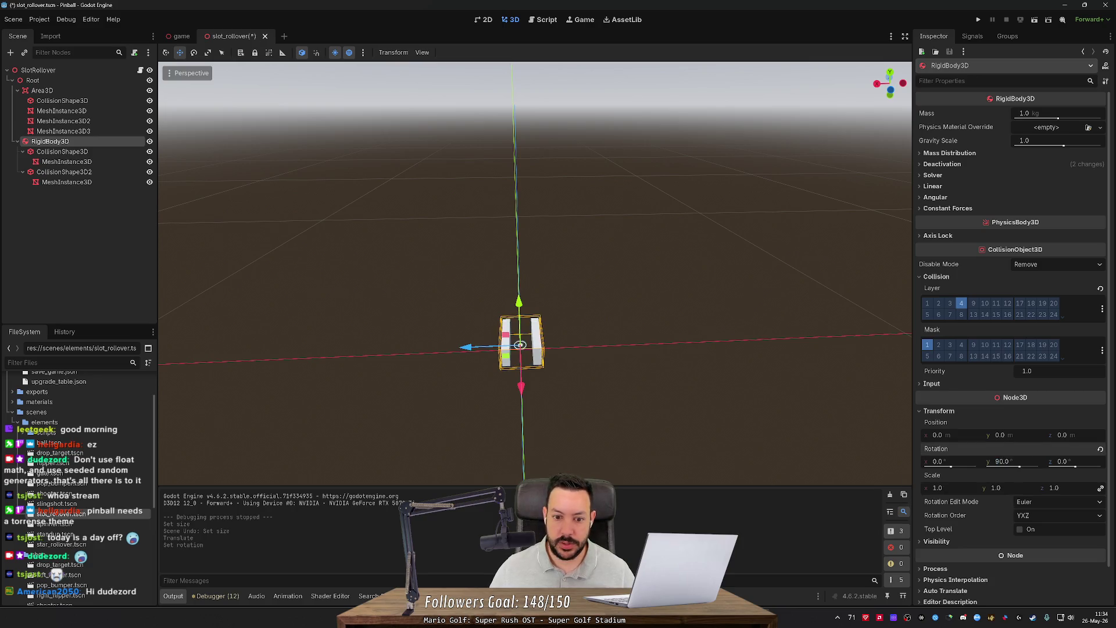
{"action": "key", "text": "ctrl+s"}
{"action": "mouse_move", "coordinate": [530, 289]}
{"action": "left_mouse_down"}
{"action": "mouse_move", "coordinate": [530, 361]}
{"action": "mouse_move", "coordinate": [541, 372]}
{"action": "mouse_move", "coordinate": [533, 289]}
{"action": "left_mouse_up"}
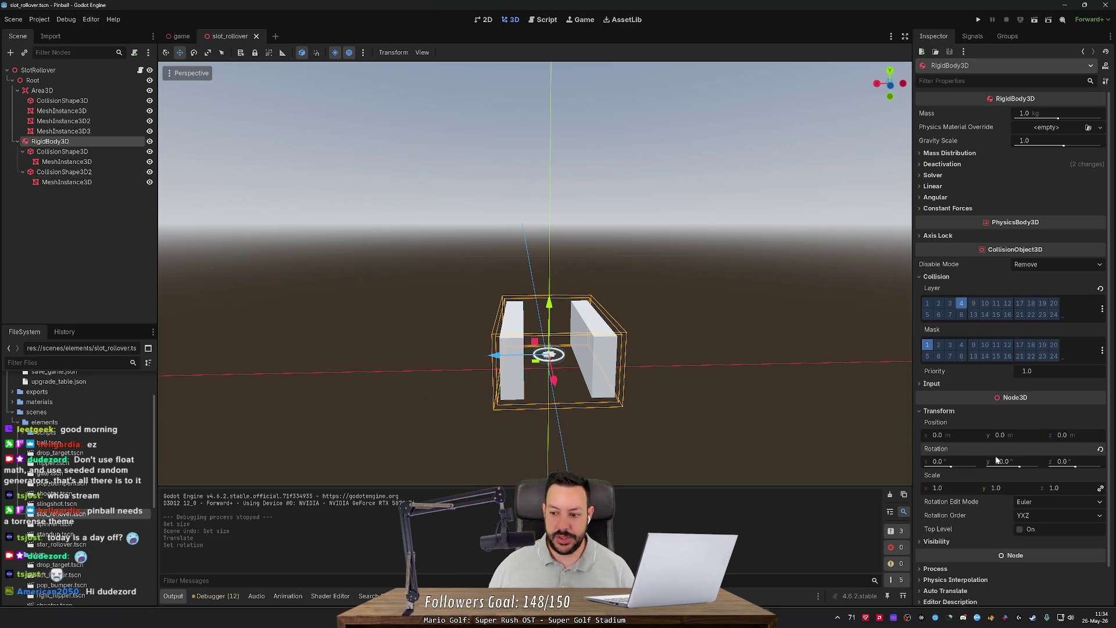
{"action": "key", "text": "ctrl+z"}
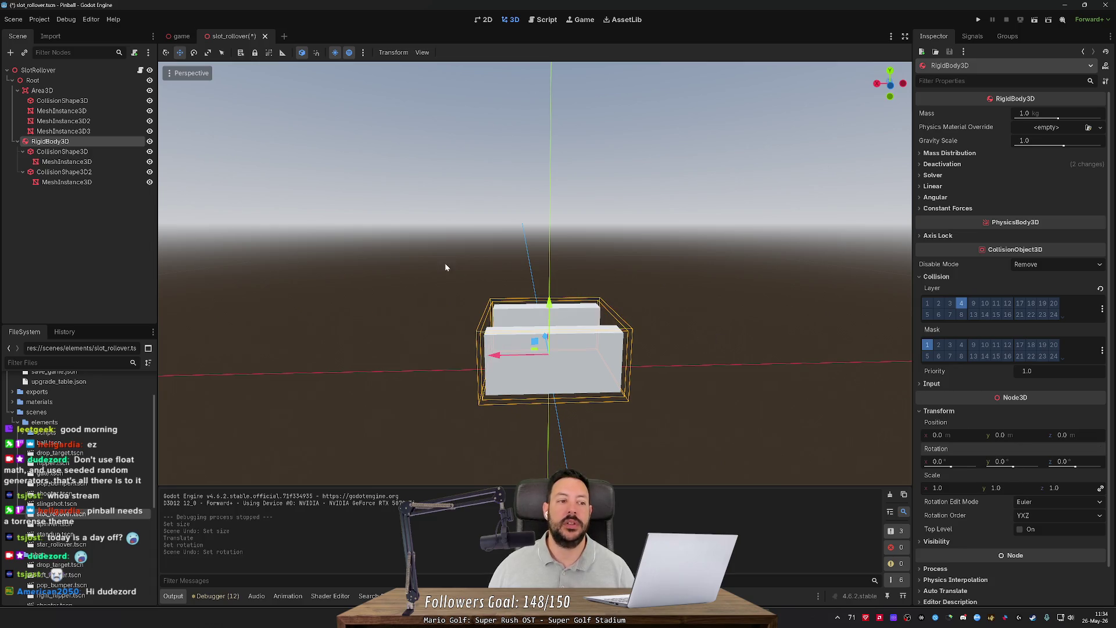
Step: Resize the first wall's collision box to x 0.018 and z 0.108, and save
{"action": "left_click", "coordinate": [62, 151]}
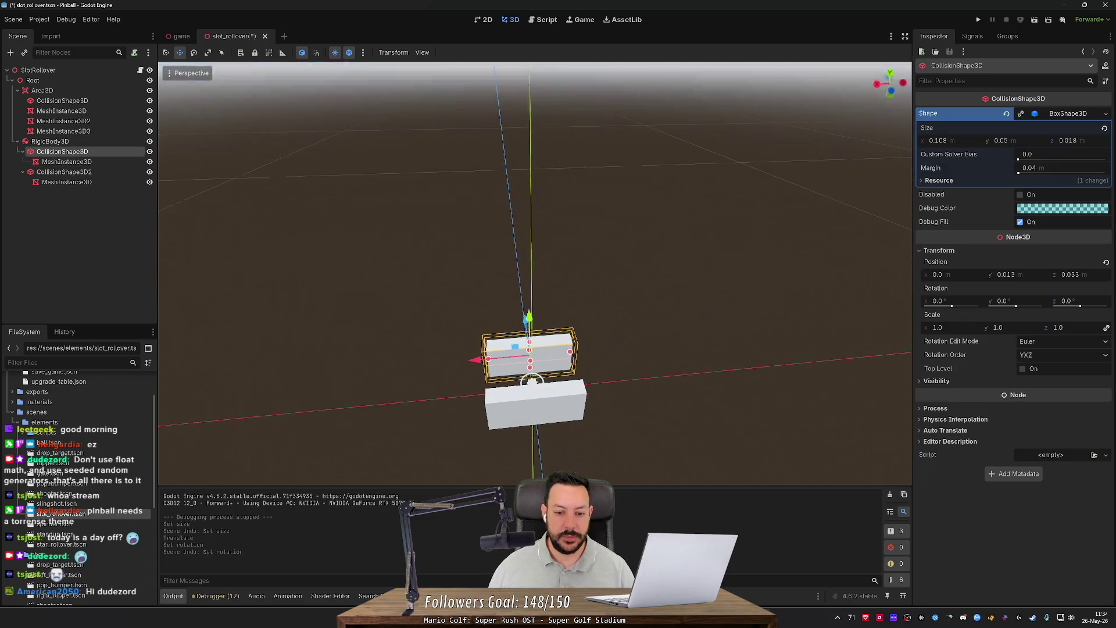
{"action": "scroll", "coordinate": [535, 273], "scroll_direction": "up", "scroll_amount": 5}
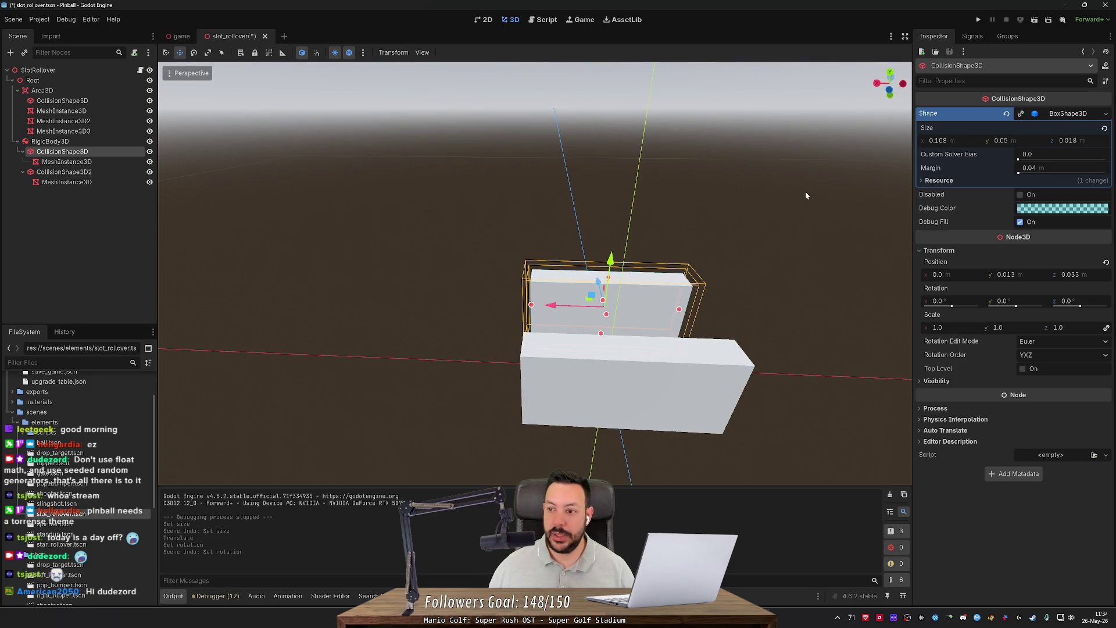
{"action": "left_click", "coordinate": [946, 146]}
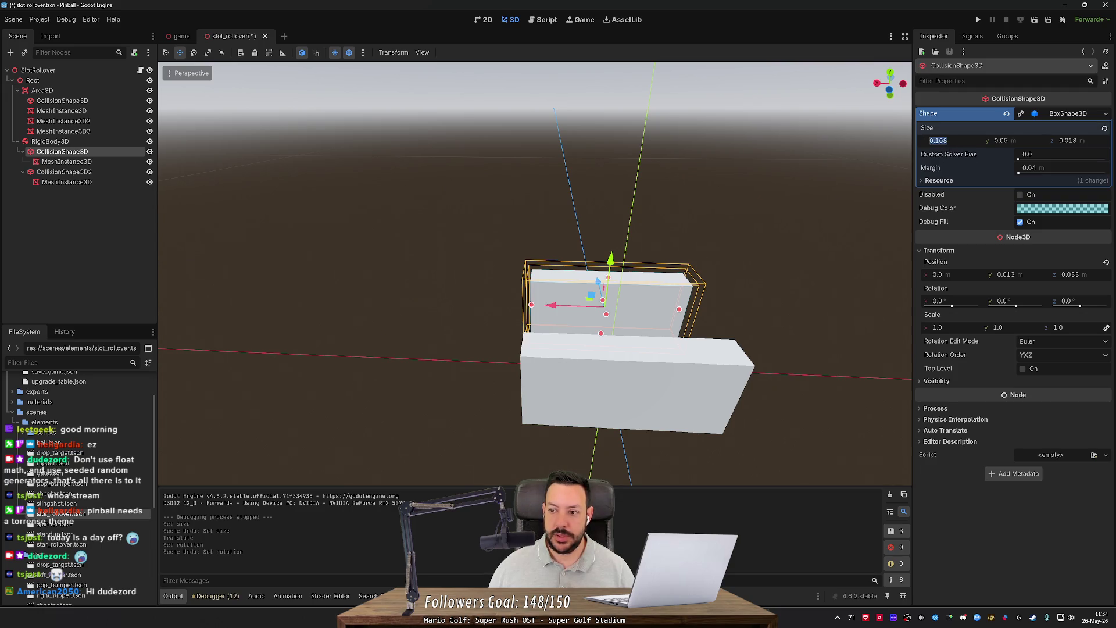
{"action": "left_click", "coordinate": [1084, 139]}
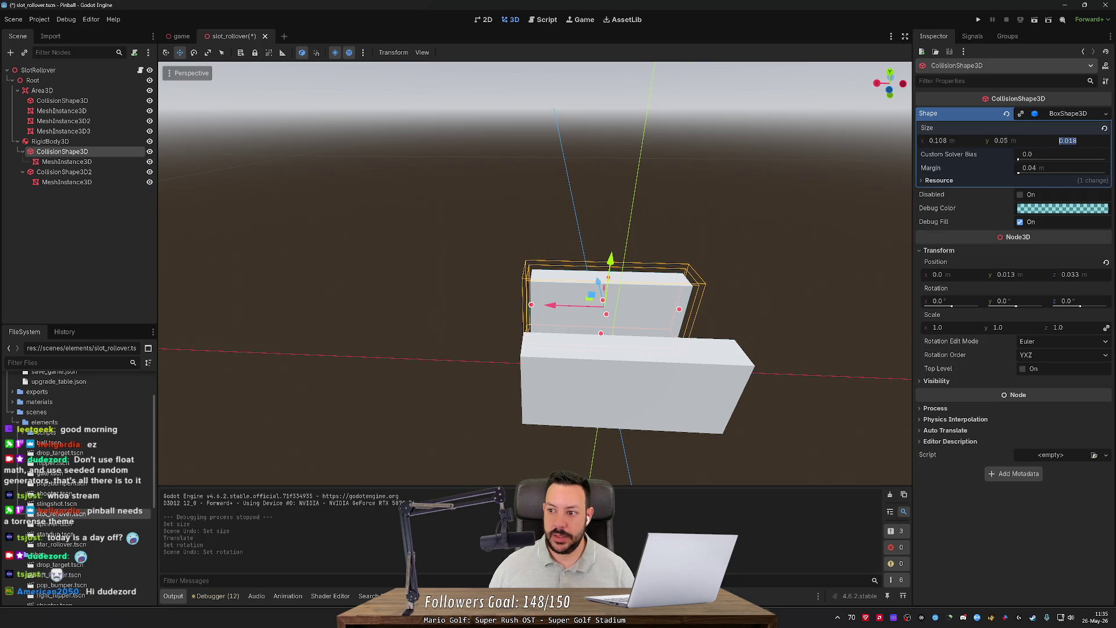
{"action": "key", "text": "Home"}
{"action": "type", "text": "0.108"}
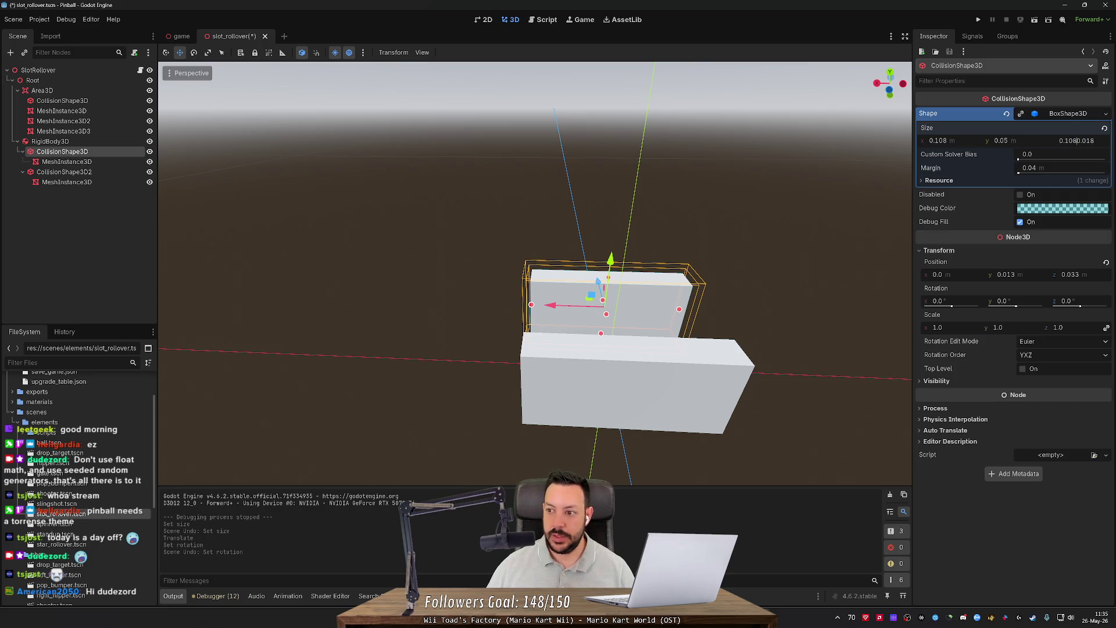
{"action": "key", "text": "shift+End"}
{"action": "key", "text": "Delete"}
{"action": "key", "text": "Return"}
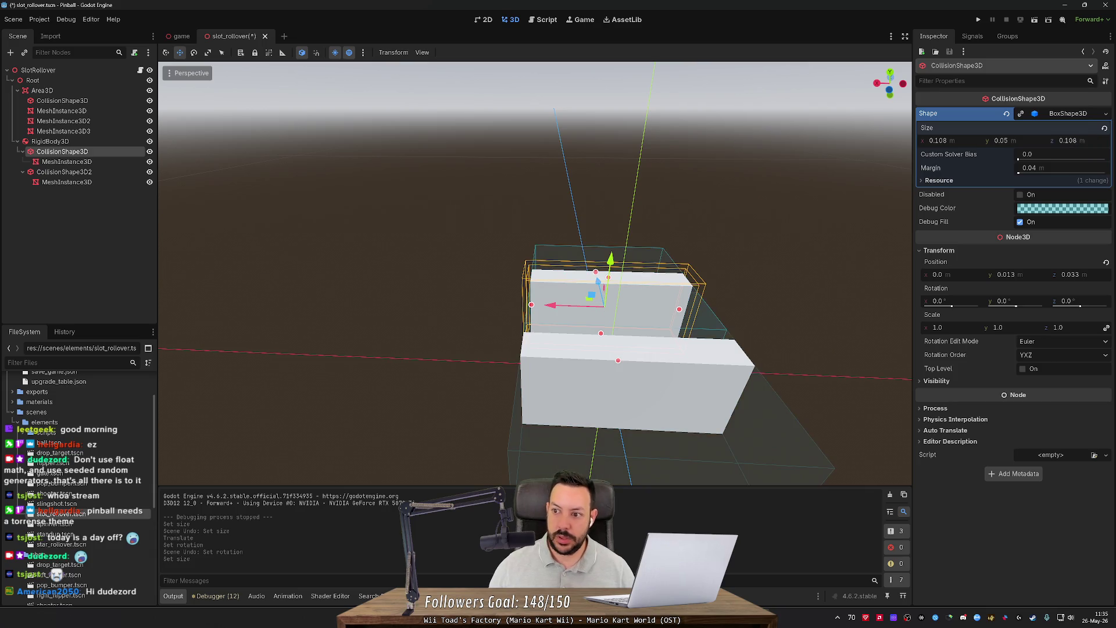
{"action": "left_click", "coordinate": [947, 140]}
{"action": "type", "text": "0.018"}
{"action": "key", "text": "Return"}
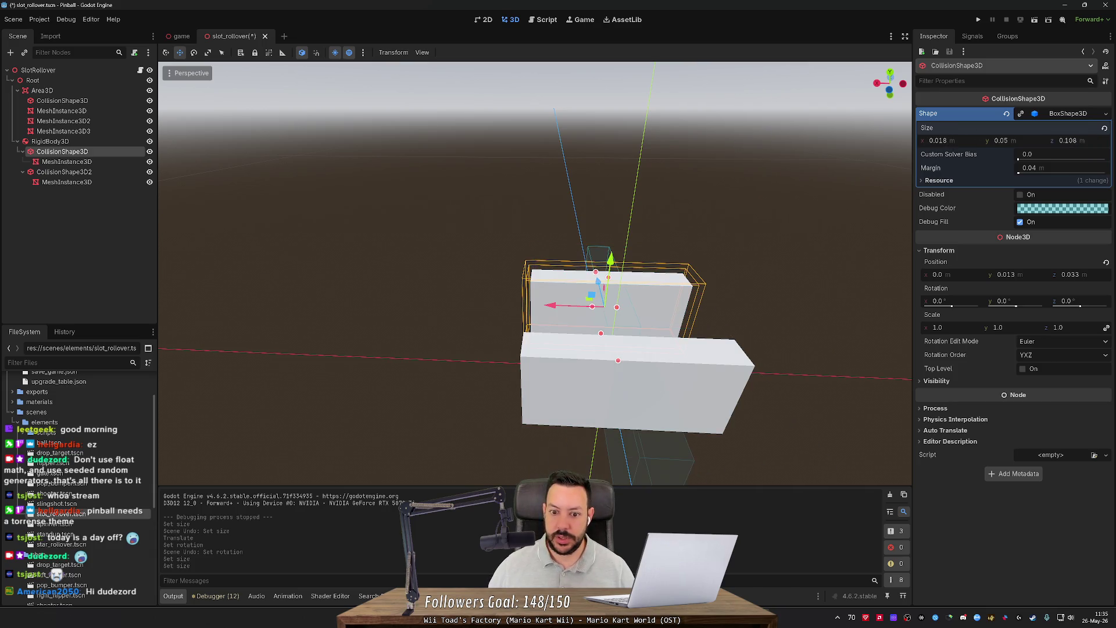
{"action": "key", "text": "ctrl+s"}
Step: Resize the wall's BoxMesh to x 0.018 and z 0.108
{"action": "left_click", "coordinate": [67, 162]}
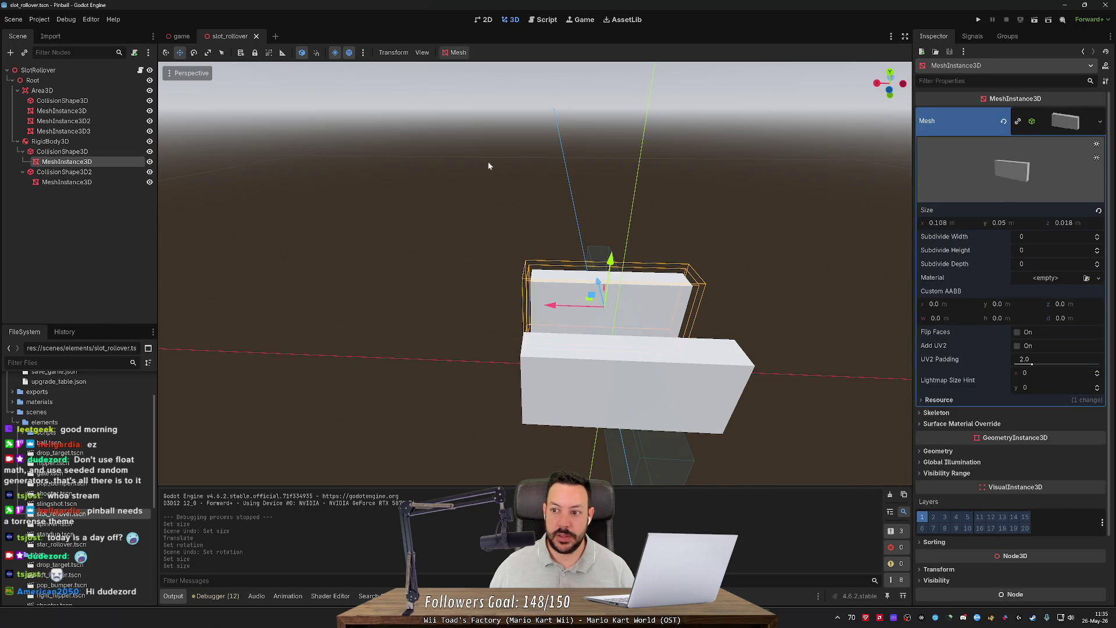
{"action": "left_click", "coordinate": [1058, 222]}
{"action": "type", "text": "0.108"}
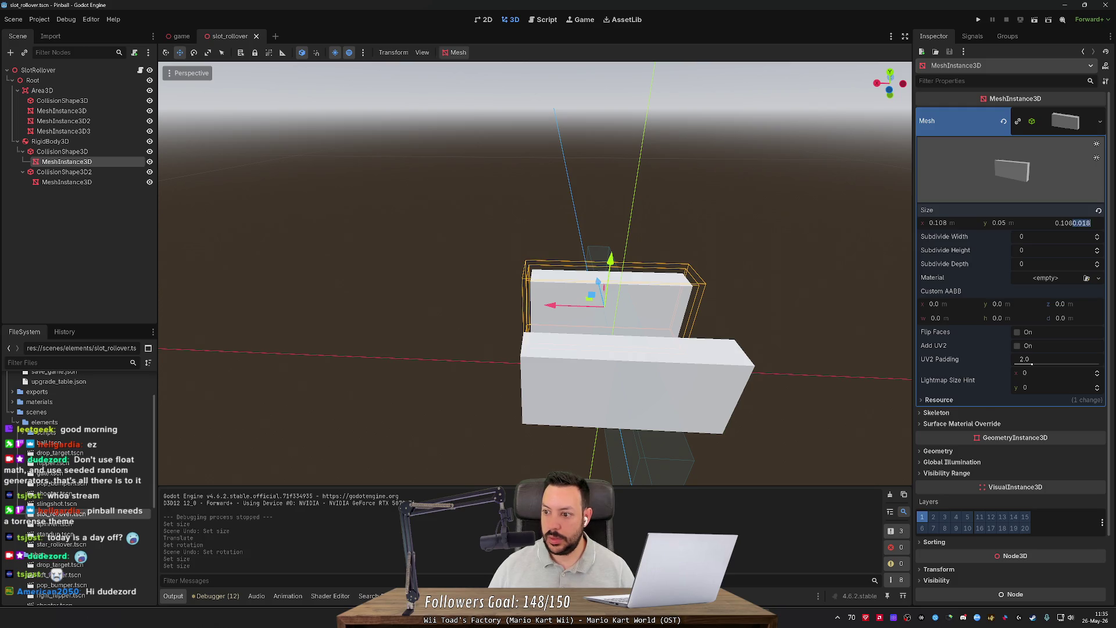
{"action": "key", "text": "Return"}
{"action": "left_click", "coordinate": [958, 221]}
{"action": "type", "text": "0.018"}
{"action": "key", "text": "Return"}
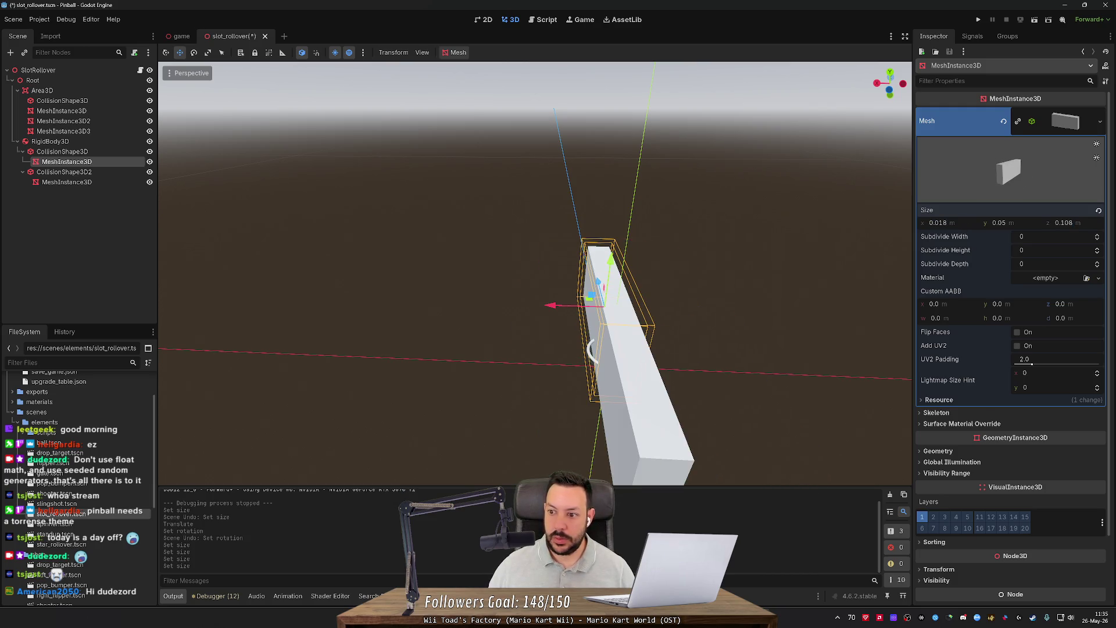
Step: Delete the second wall, CollisionShape3D2, with its mesh
{"action": "left_click", "coordinate": [84, 171]}
{"action": "key", "text": "Delete"}
{"action": "key", "text": "Return"}
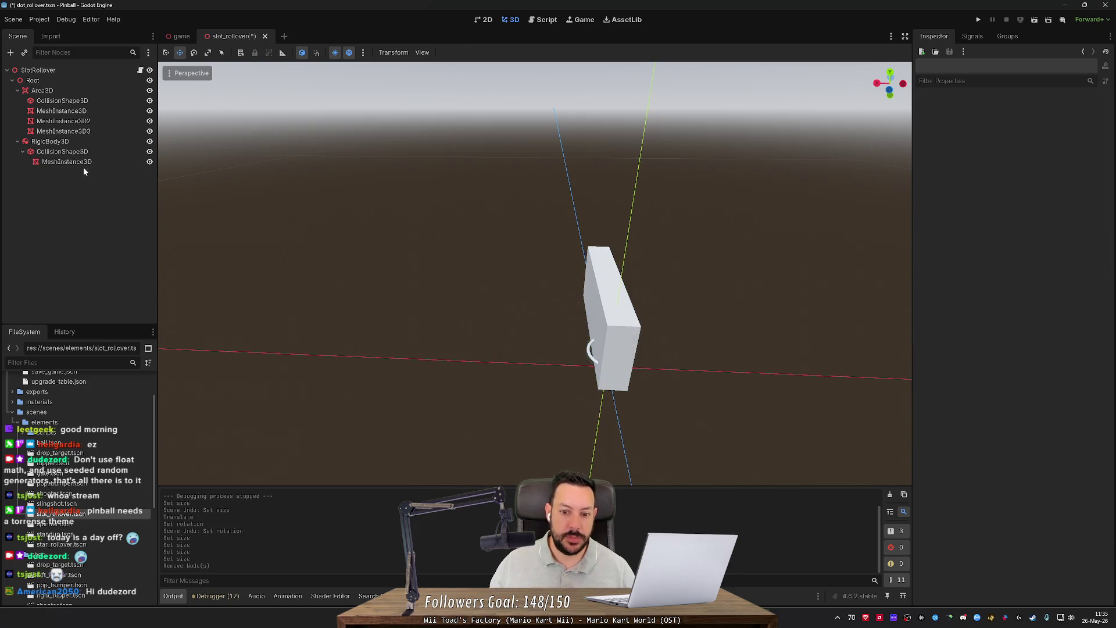
Step: Save, then select the remaining wall's collision shape and drag it across the floor plane
{"action": "key", "text": "ctrl+s"}
{"action": "left_click", "coordinate": [63, 151]}
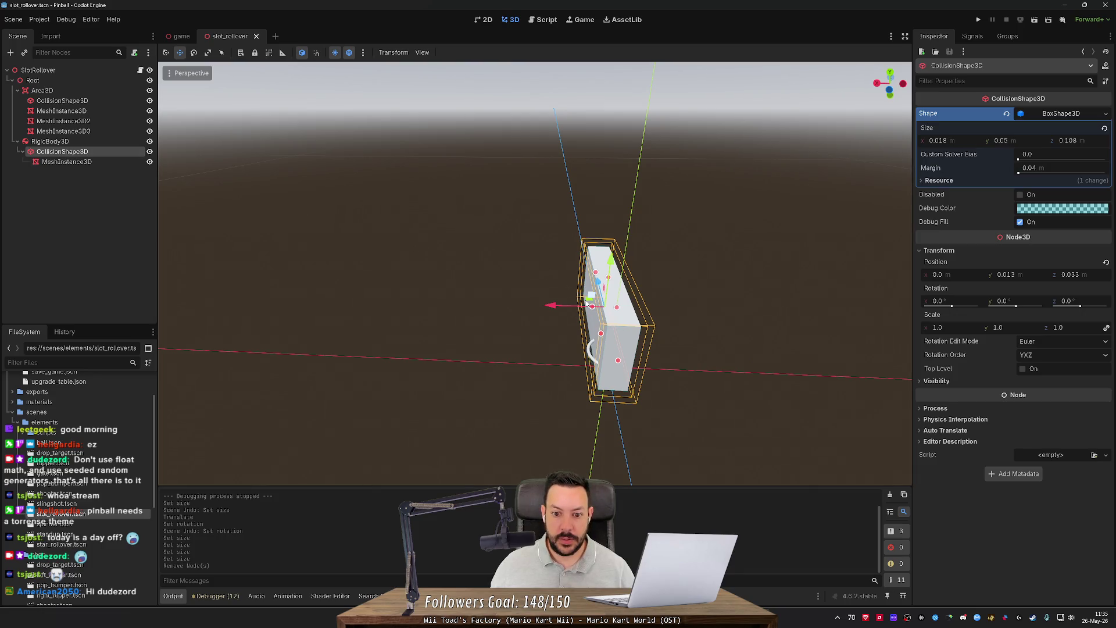
{"action": "scroll", "coordinate": [589, 305], "scroll_direction": "up", "scroll_amount": 2}
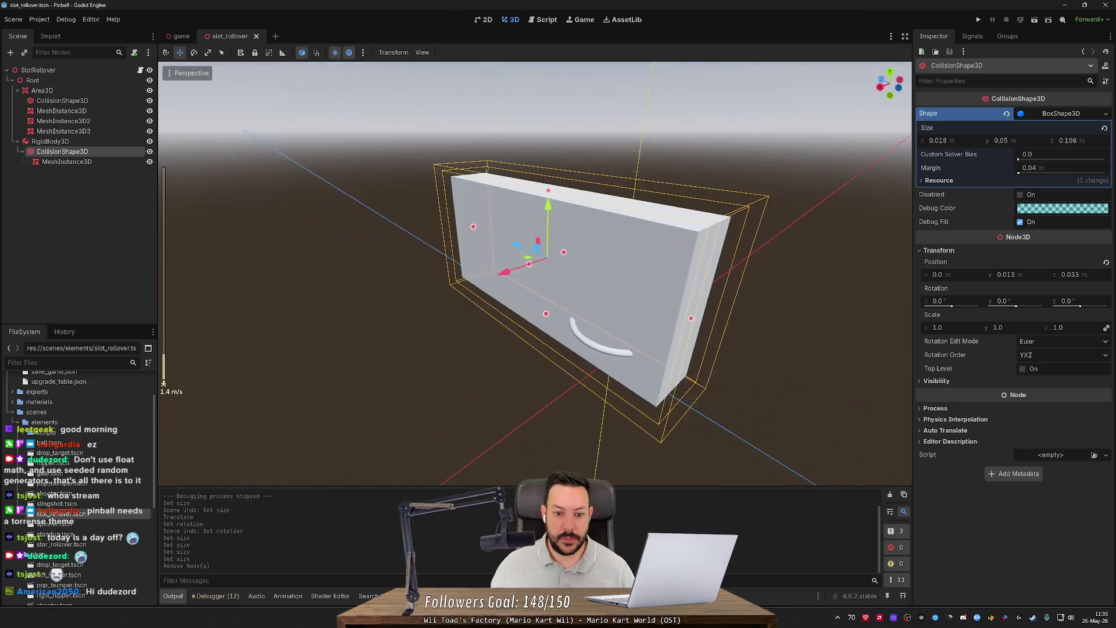
{"action": "scroll", "coordinate": [589, 316], "scroll_direction": "down", "scroll_amount": 4}
{"action": "left_click_drag", "start_coordinate": [589, 316], "coordinate": [551, 377]}
{"action": "left_click_drag", "start_coordinate": [546, 363], "coordinate": [572, 355]}
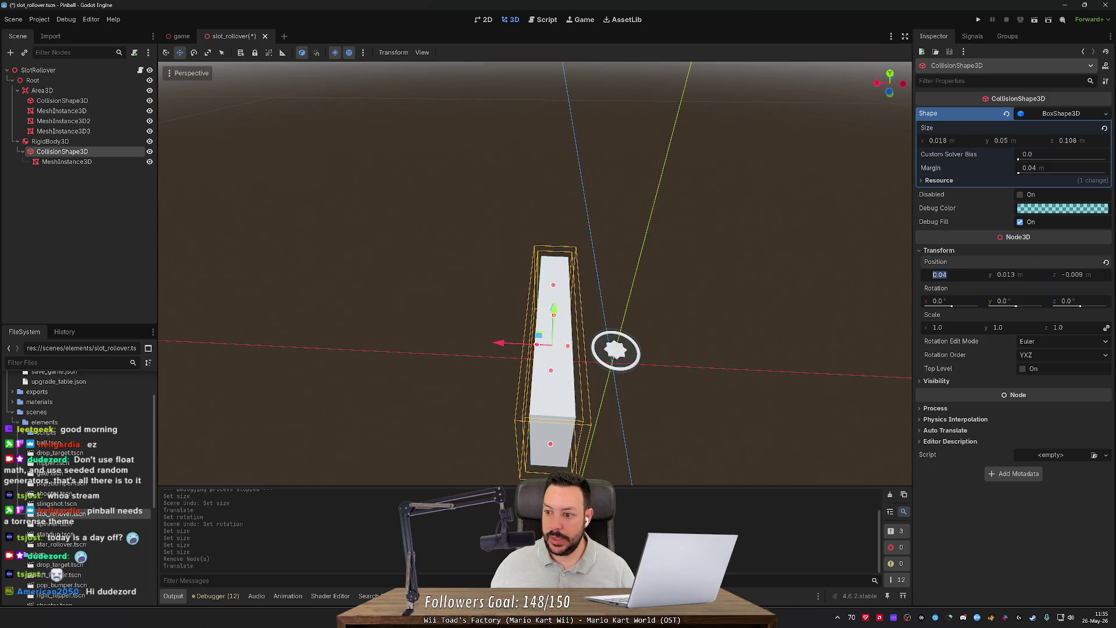
Step: Set the wall's position to y 0 and x -0.02
{"action": "left_click", "coordinate": [1006, 274]}
{"action": "type", "text": "0"}
{"action": "key", "text": "Return"}
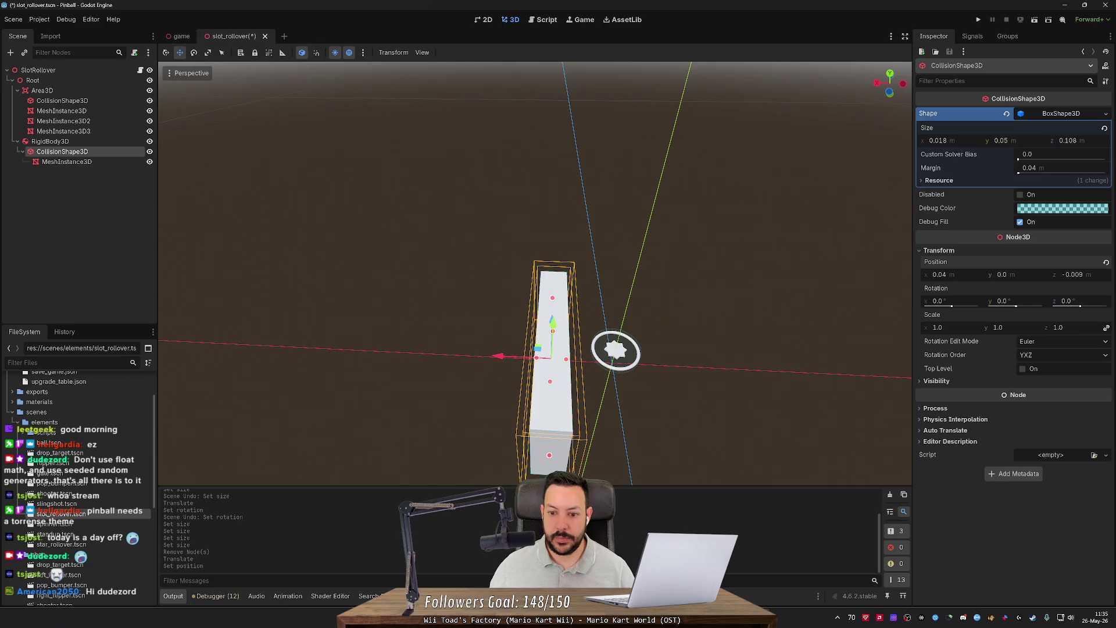
{"action": "left_click", "coordinate": [954, 275]}
{"action": "type", "text": "0"}
{"action": "key", "text": "Return"}
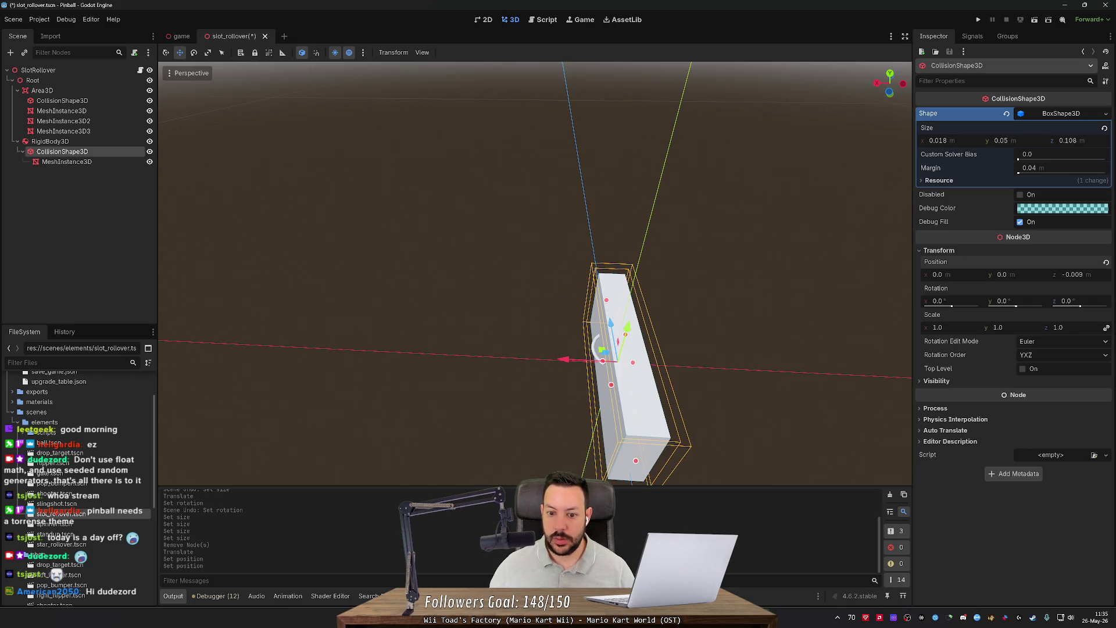
{"action": "left_click", "coordinate": [938, 274]}
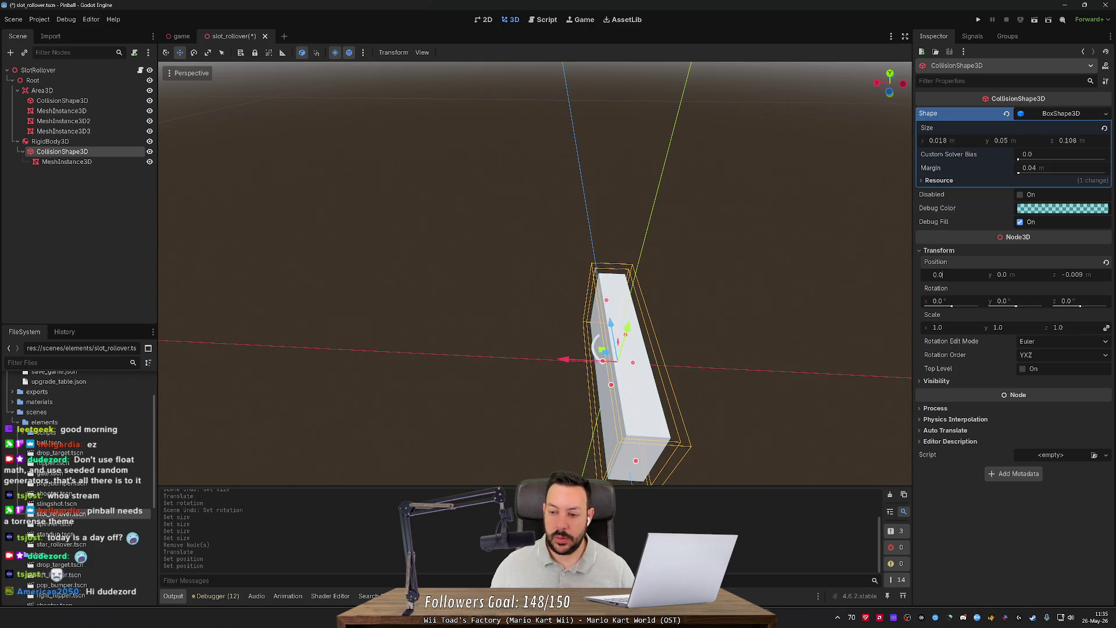
{"action": "type", "text": "2"}
{"action": "type", "text": "-"}
{"action": "key", "text": "Return"}
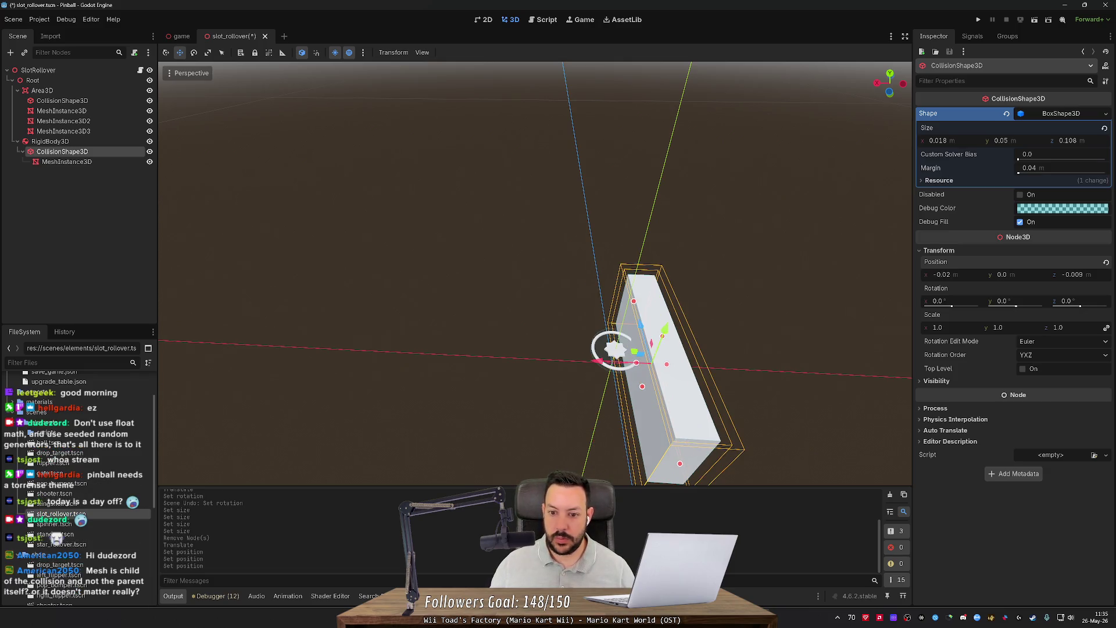
{"action": "mouse_move", "coordinate": [638, 268]}
{"action": "left_mouse_down"}
{"action": "mouse_move", "coordinate": [581, 291]}
{"action": "mouse_move", "coordinate": [610, 279]}
{"action": "mouse_move", "coordinate": [578, 281]}
{"action": "left_mouse_up"}
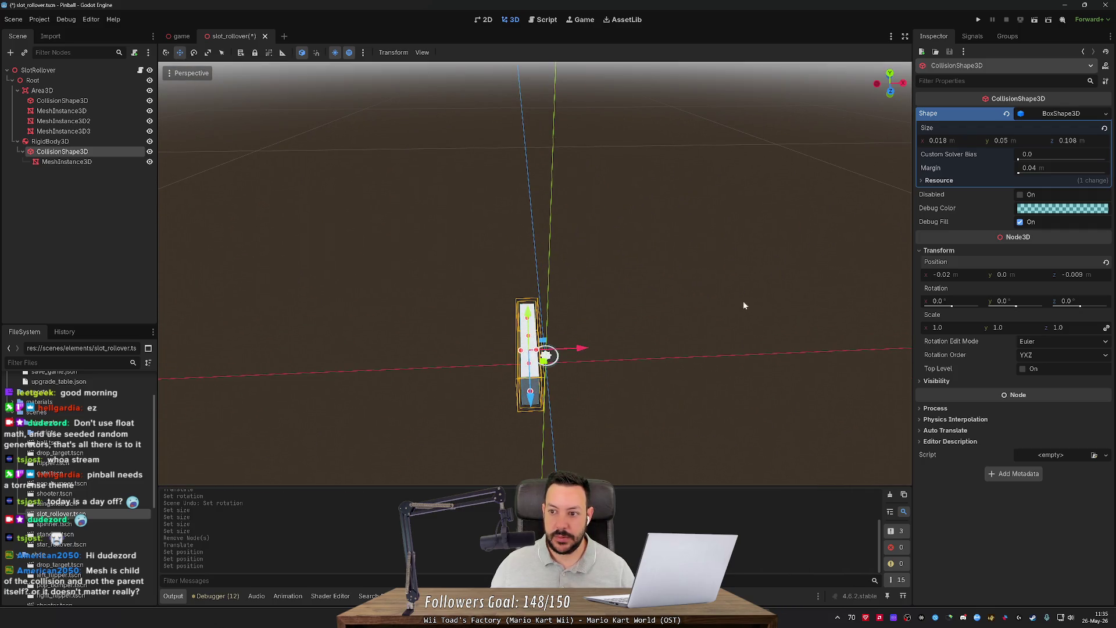
Step: Duplicate the wall together with its mesh using Ctrl+D
{"action": "left_click", "coordinate": [952, 278]}
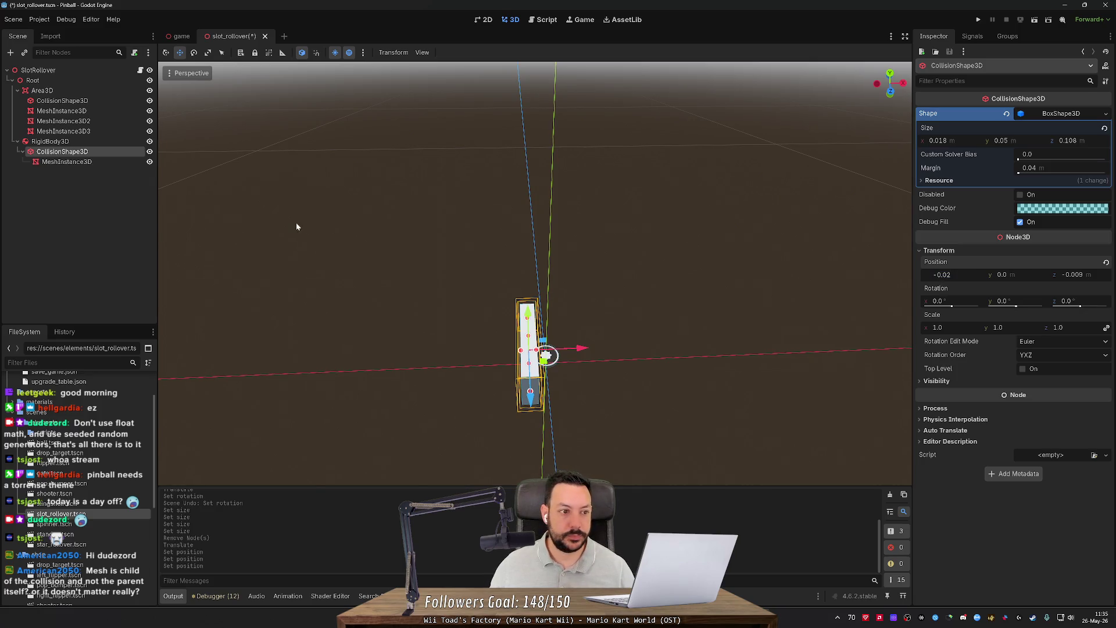
{"action": "left_click", "coordinate": [91, 149]}
{"action": "key", "text": "ctrl+d"}
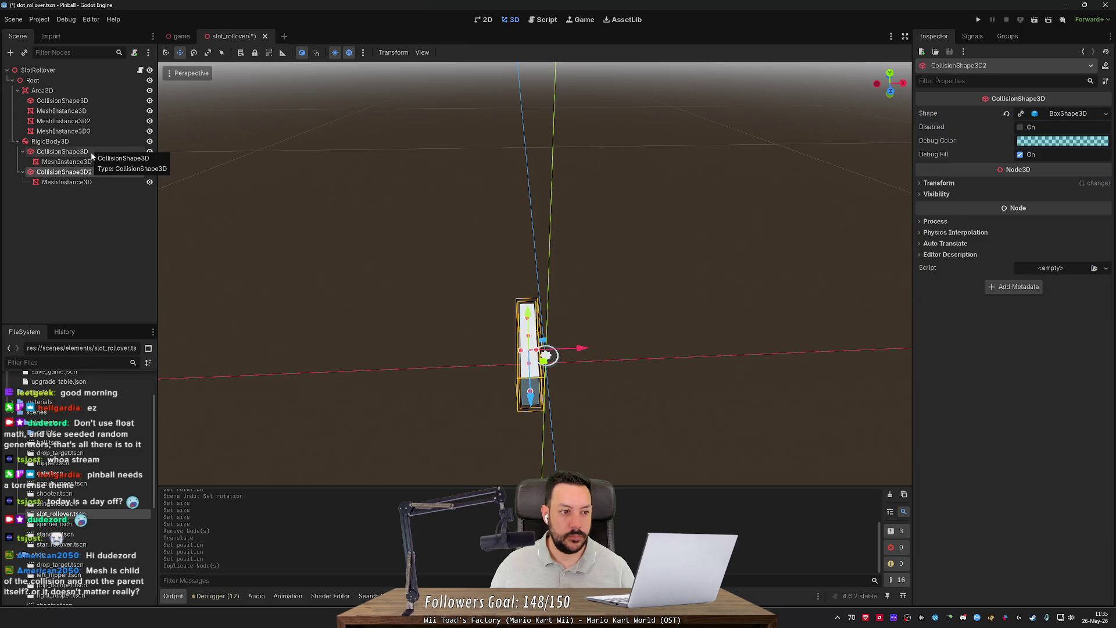
Step: Set the duplicated wall's position x to 0.02 and save the scene
{"action": "left_click", "coordinate": [935, 184]}
{"action": "left_click", "coordinate": [956, 210]}
{"action": "key", "text": "Delete"}
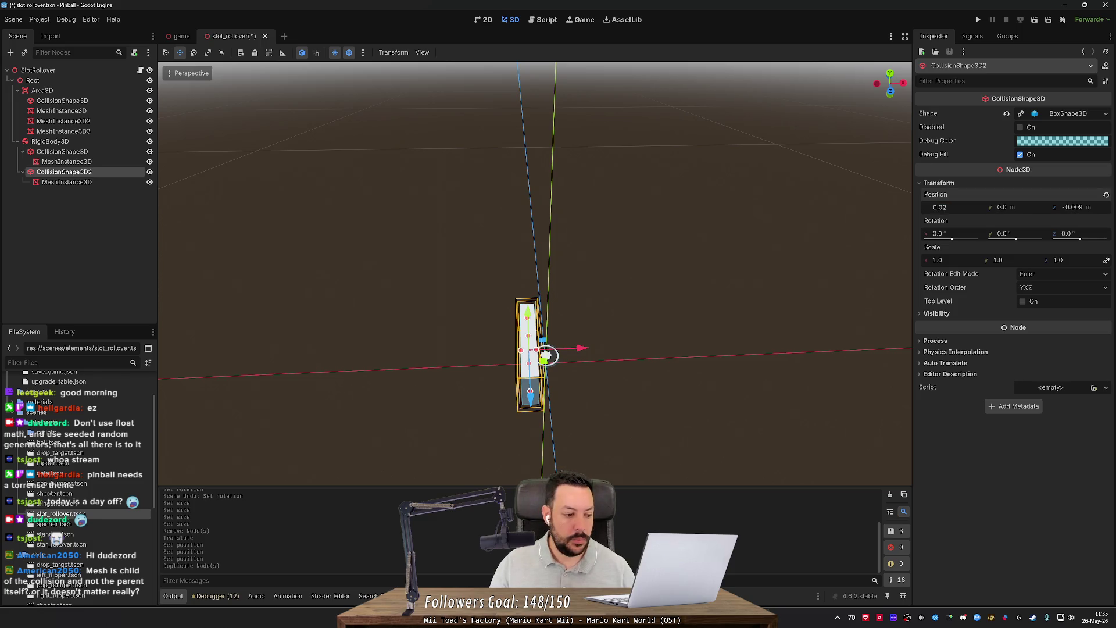
{"action": "key", "text": "Return"}
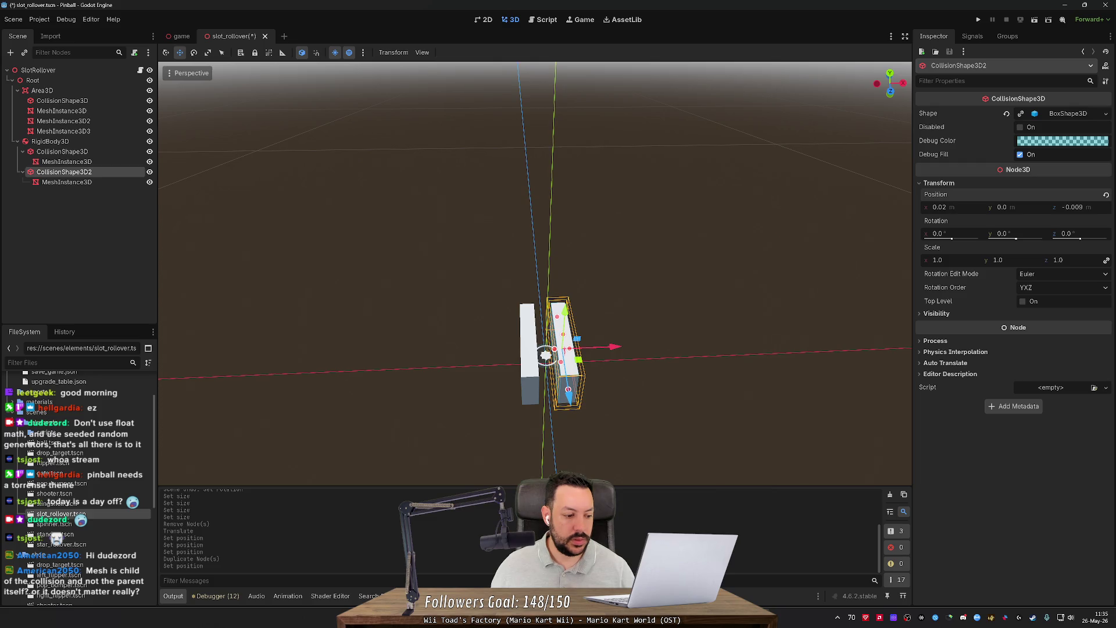
{"action": "key", "text": "ctrl+s"}
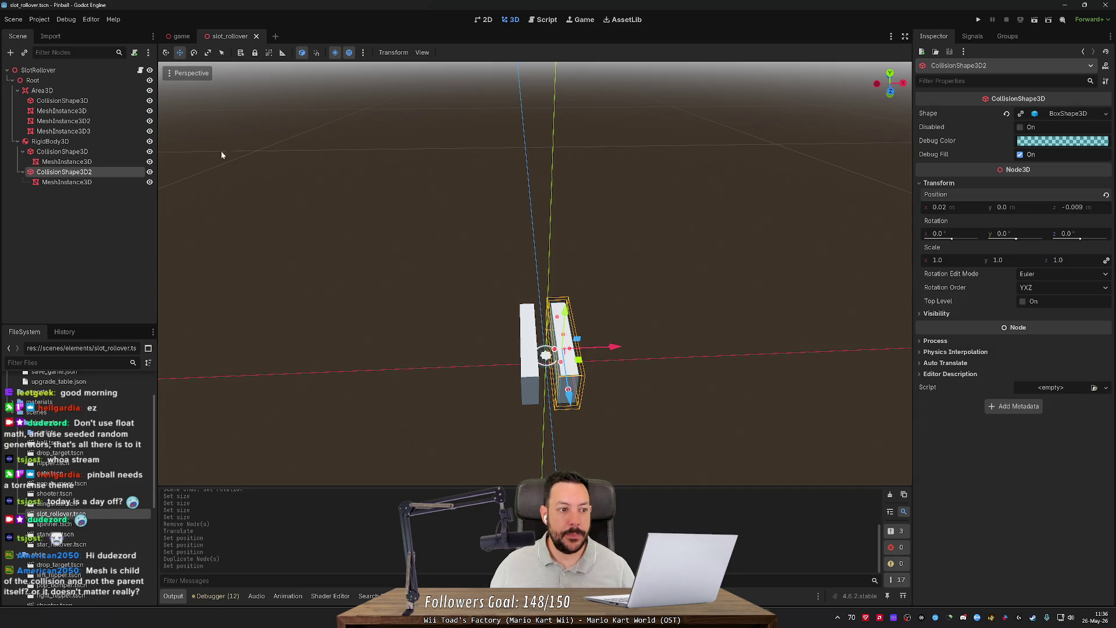
Step: Try moving the first wall left and undo it, then select RigidBody3D and CollisionShape3D together
{"action": "left_click_drag", "start_coordinate": [158, 180], "coordinate": [259, 175]}
{"action": "left_click", "coordinate": [129, 151]}
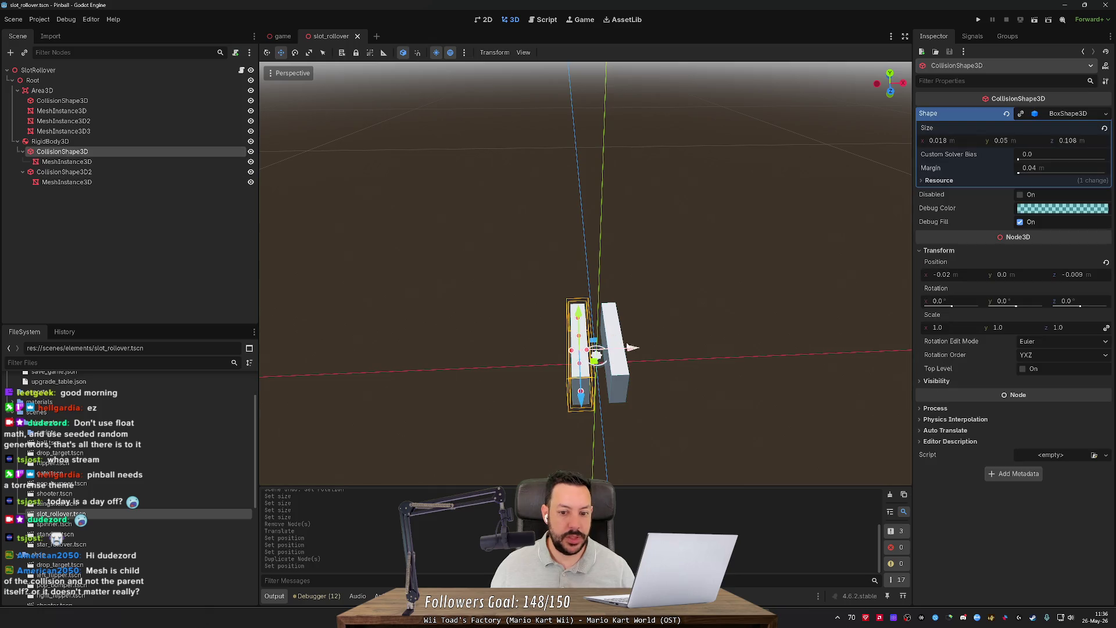
{"action": "mouse_move", "coordinate": [631, 349]}
{"action": "left_mouse_down"}
{"action": "mouse_move", "coordinate": [495, 347]}
{"action": "mouse_move", "coordinate": [512, 350]}
{"action": "mouse_move", "coordinate": [426, 318]}
{"action": "mouse_move", "coordinate": [553, 311]}
{"action": "mouse_move", "coordinate": [465, 313]}
{"action": "left_mouse_up"}
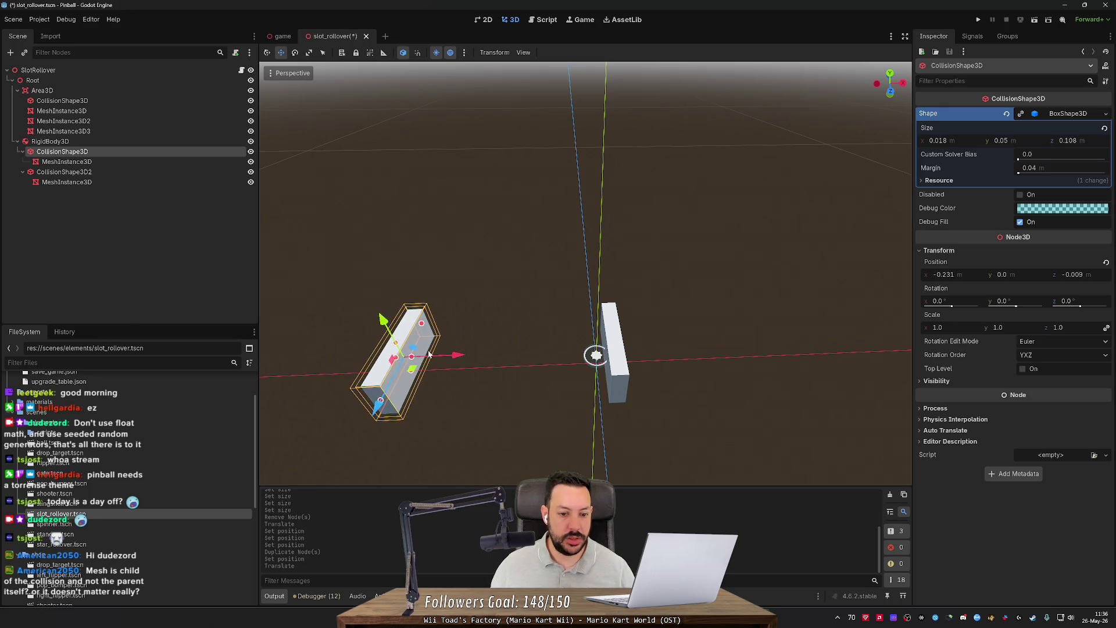
{"action": "key", "text": "ctrl+z"}
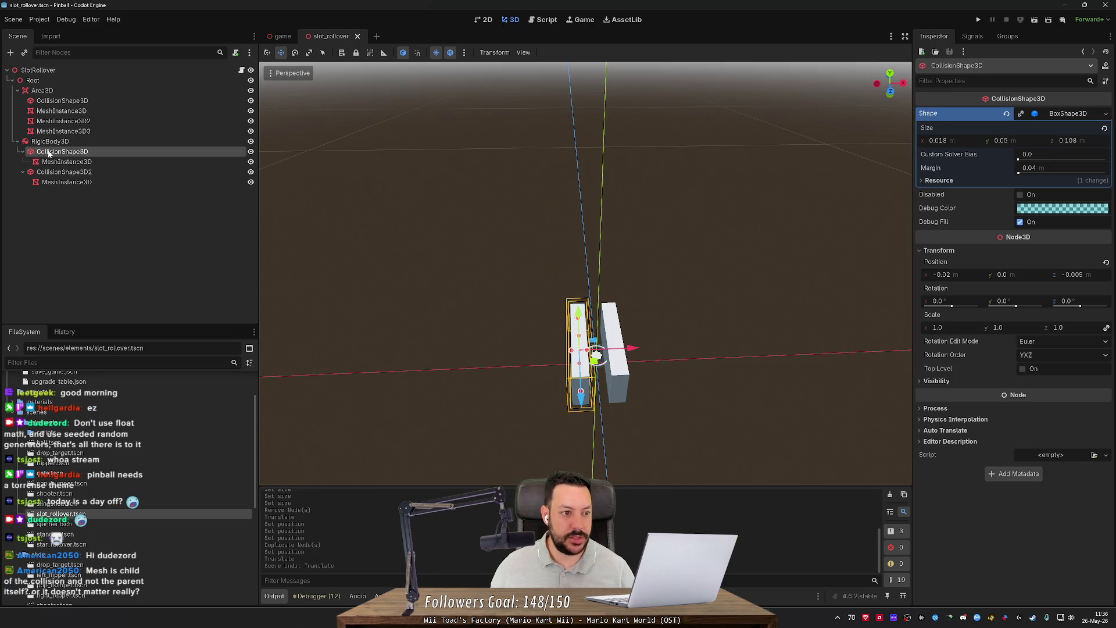
{"action": "left_click", "coordinate": [50, 143]}
{"action": "left_click", "coordinate": [53, 151], "text": "ctrl"}
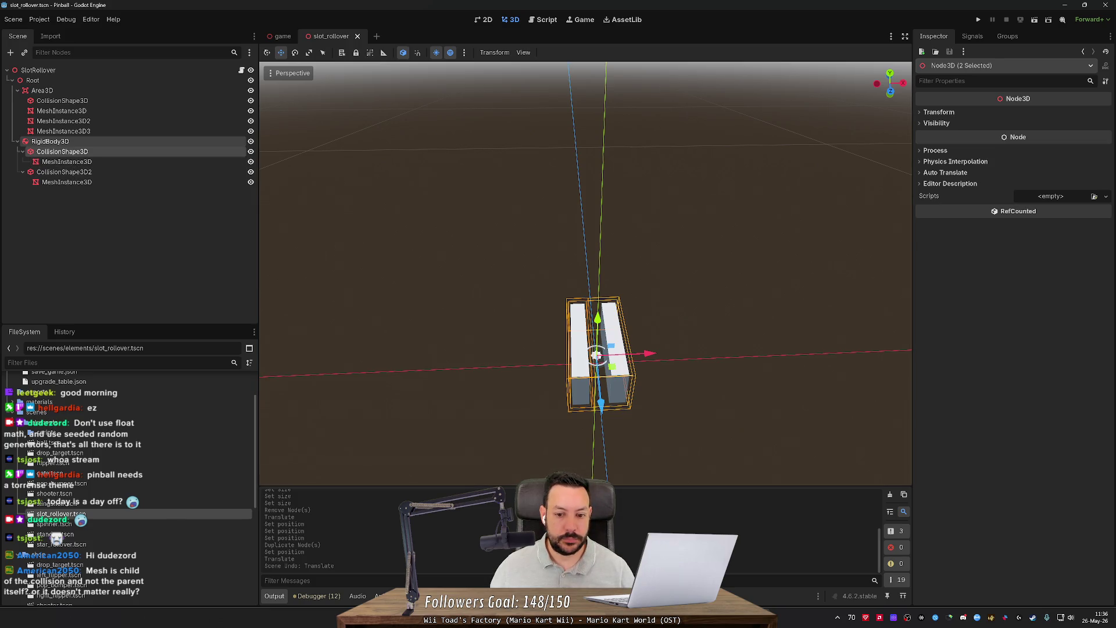
Step: Run a quick test of the game, stop it, and switch to the main game scene
{"action": "scroll", "coordinate": [682, 313], "scroll_direction": "up", "scroll_amount": 2}
{"action": "left_click", "coordinate": [975, 21]}
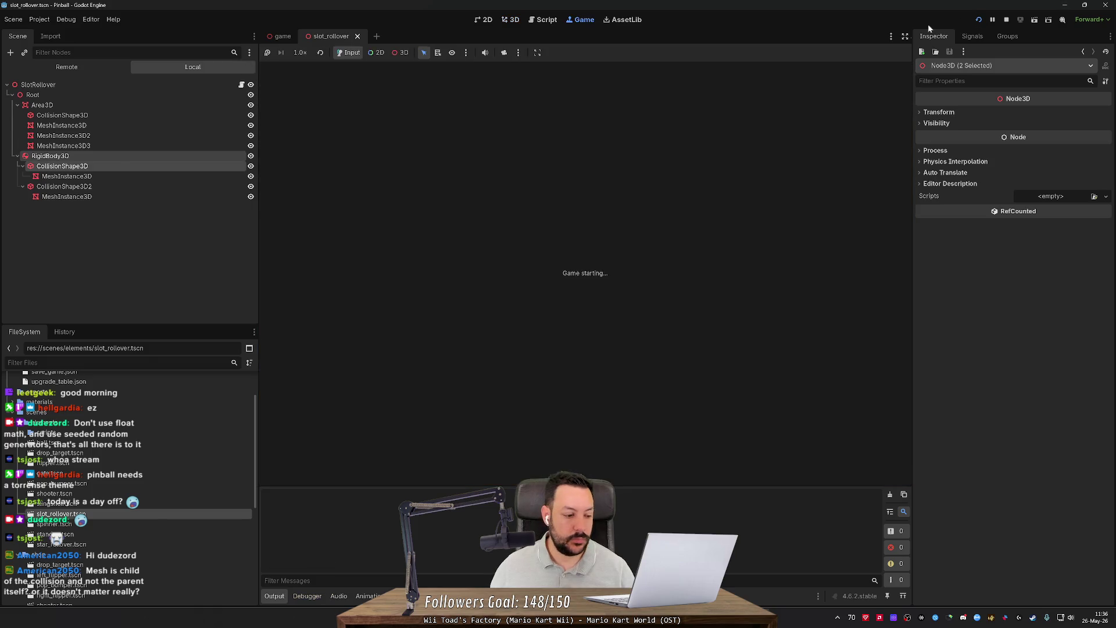
{"action": "left_click", "coordinate": [1006, 19]}
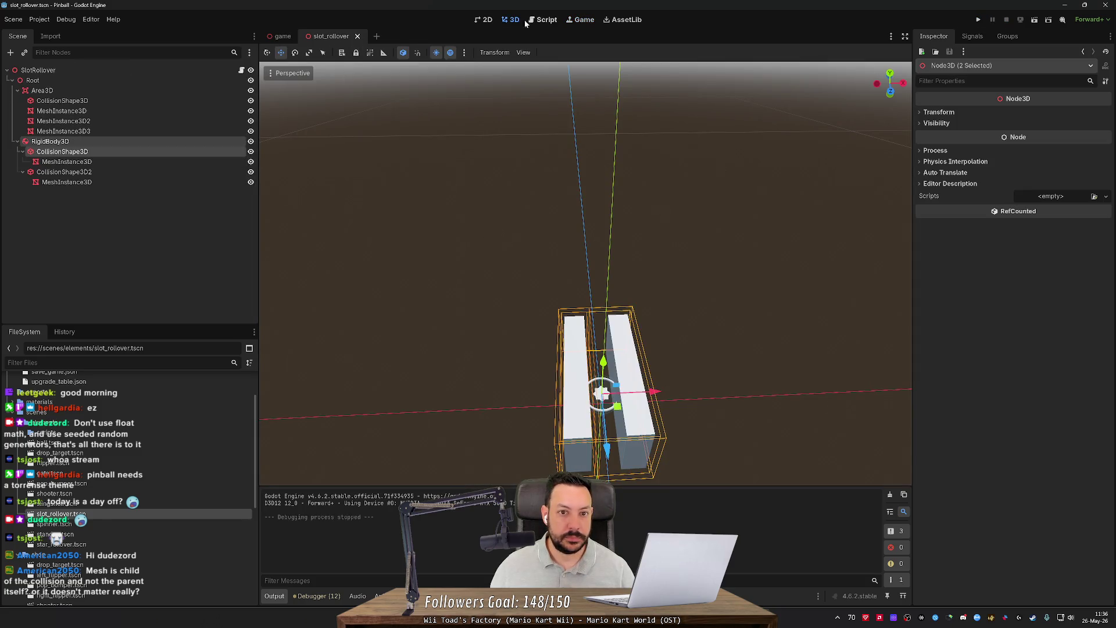
{"action": "left_click", "coordinate": [281, 36]}
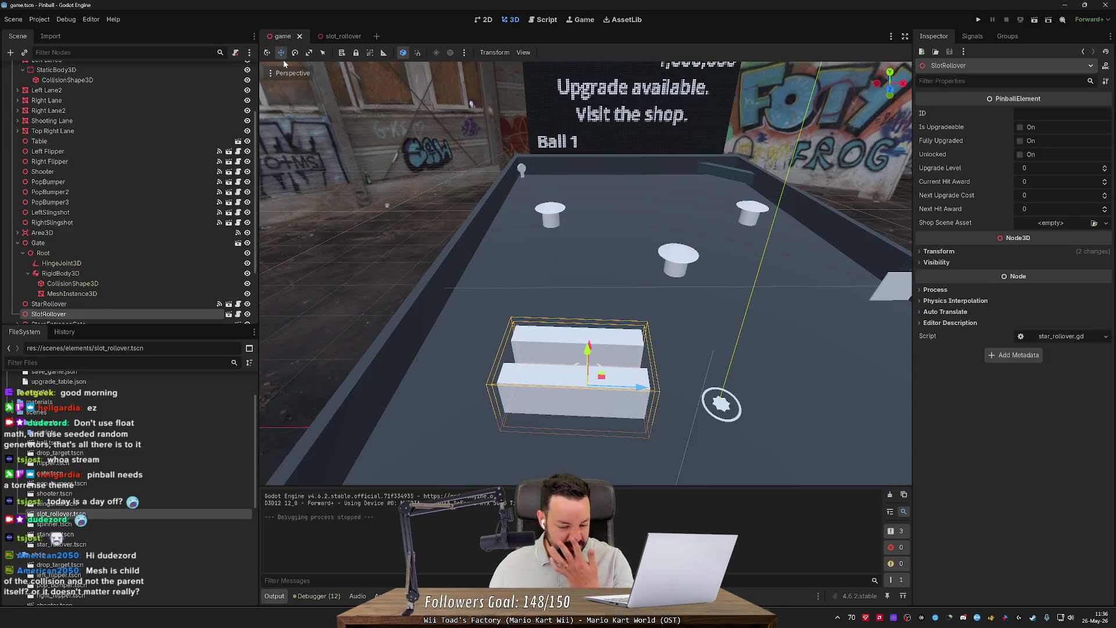
Step: Set the slot rollover's rotation to 0, 0, 0 and save the game scene
{"action": "left_click", "coordinate": [920, 252]}
{"action": "left_click", "coordinate": [1004, 302]}
{"action": "type", "text": "0"}
{"action": "key", "text": "shift+Tab"}
{"action": "type", "text": "0"}
{"action": "key", "text": "Tab"}
{"action": "key", "text": "Tab"}
{"action": "type", "text": "0"}
{"action": "key", "text": "Return"}
{"action": "key", "text": "ctrl+s"}
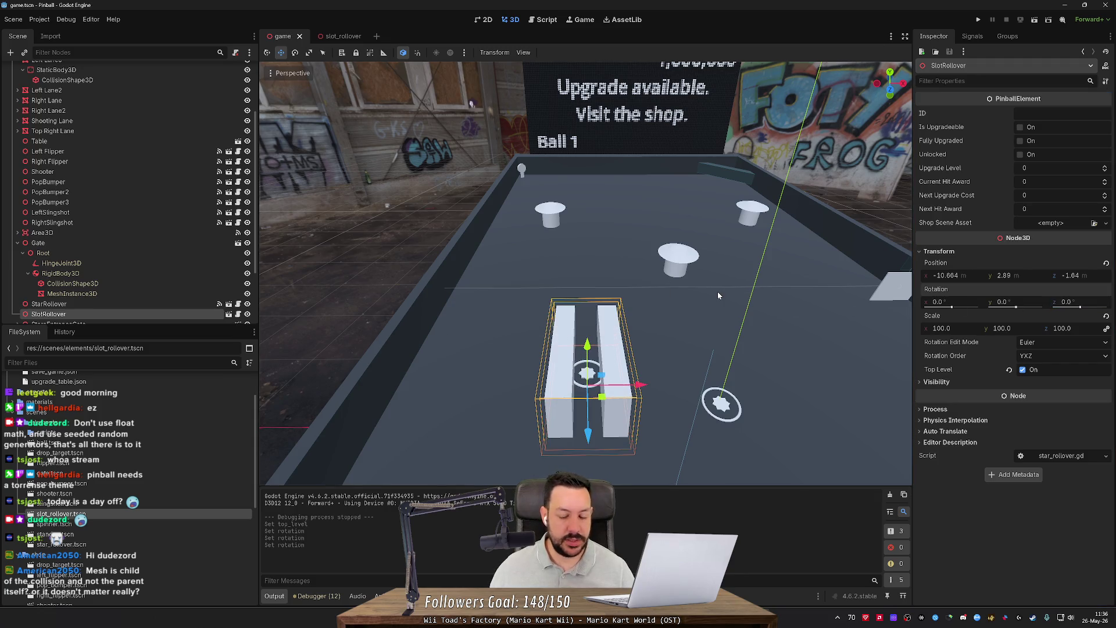
Step: Fly the camera through the slot rollover lanes, then run and stop the game
{"action": "key", "text": "w"}
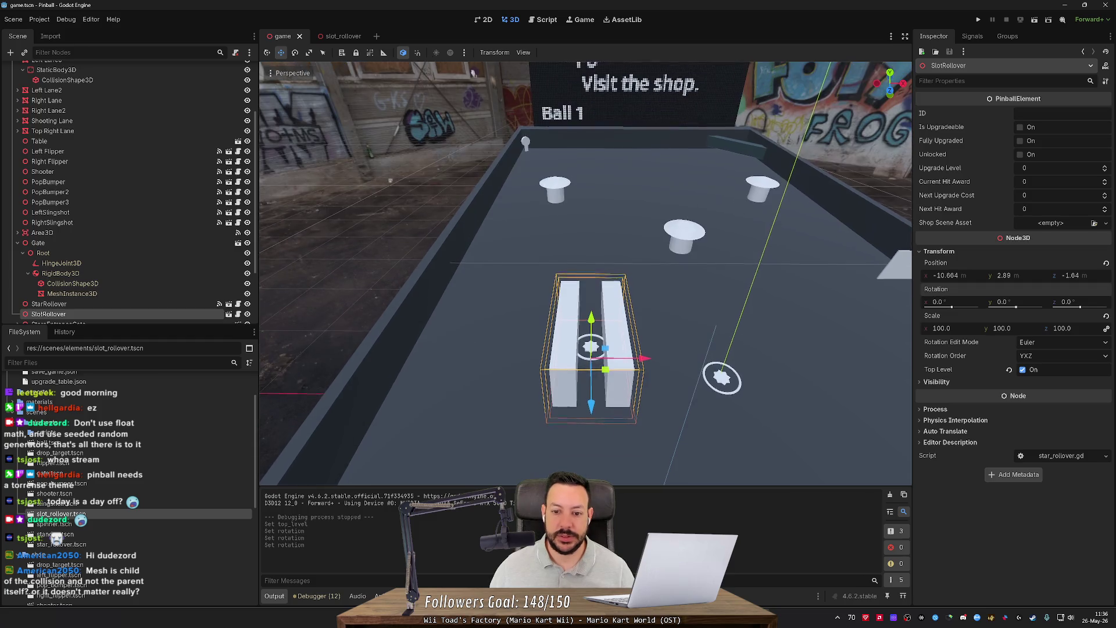
{"action": "scroll", "coordinate": [627, 66], "scroll_direction": "up", "scroll_amount": 2}
{"action": "key", "text": "w"}
{"action": "scroll", "coordinate": [585, 273], "scroll_direction": "up", "scroll_amount": 8}
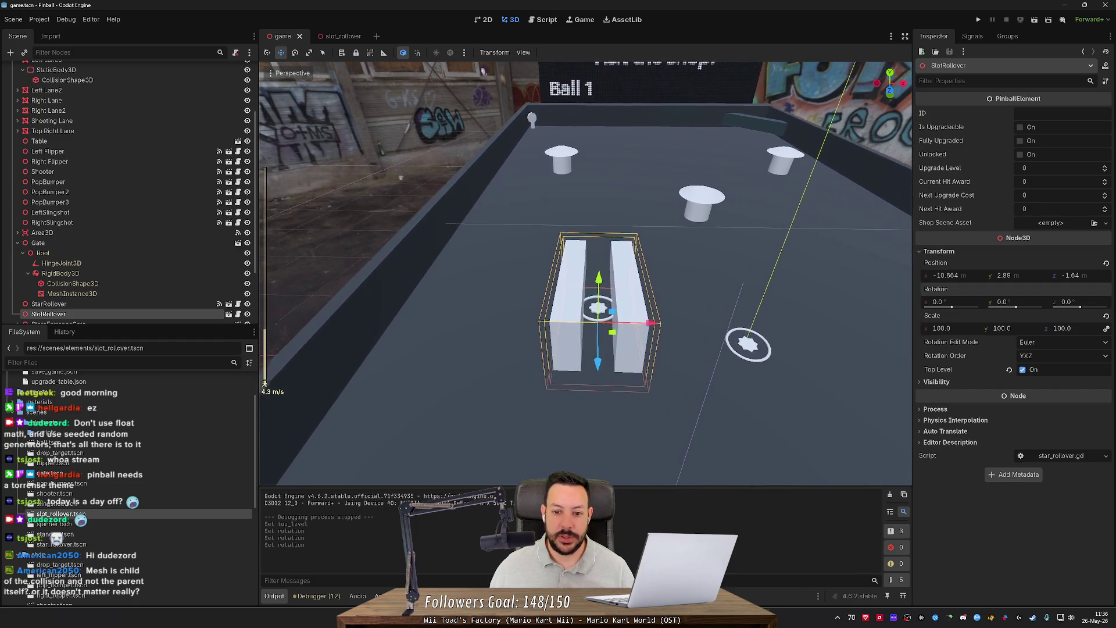
{"action": "key", "text": "w"}
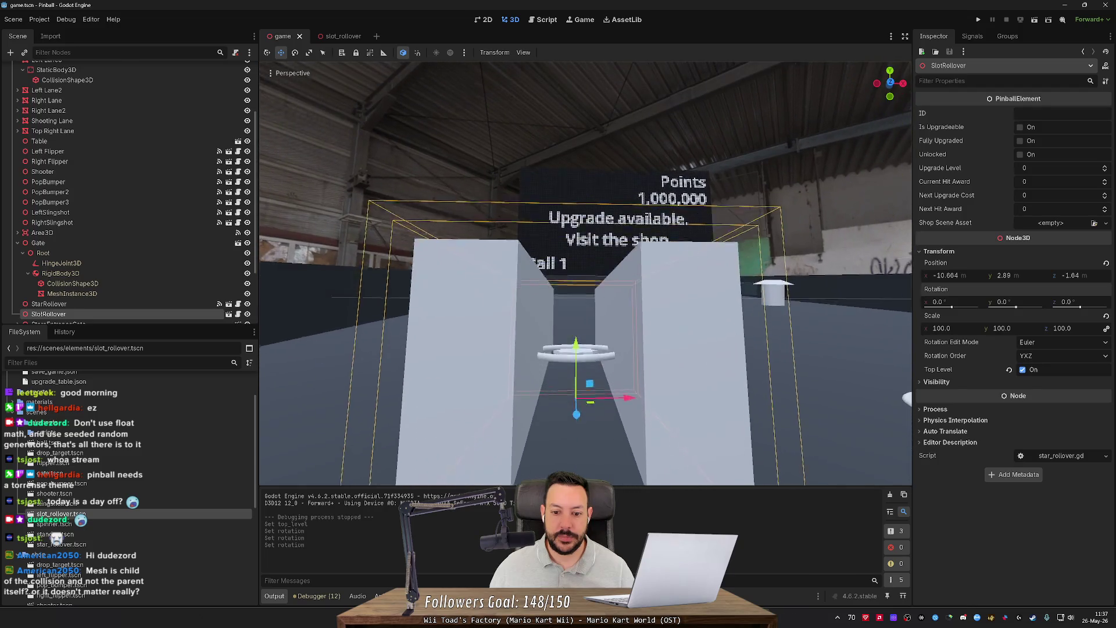
{"action": "key", "text": "s"}
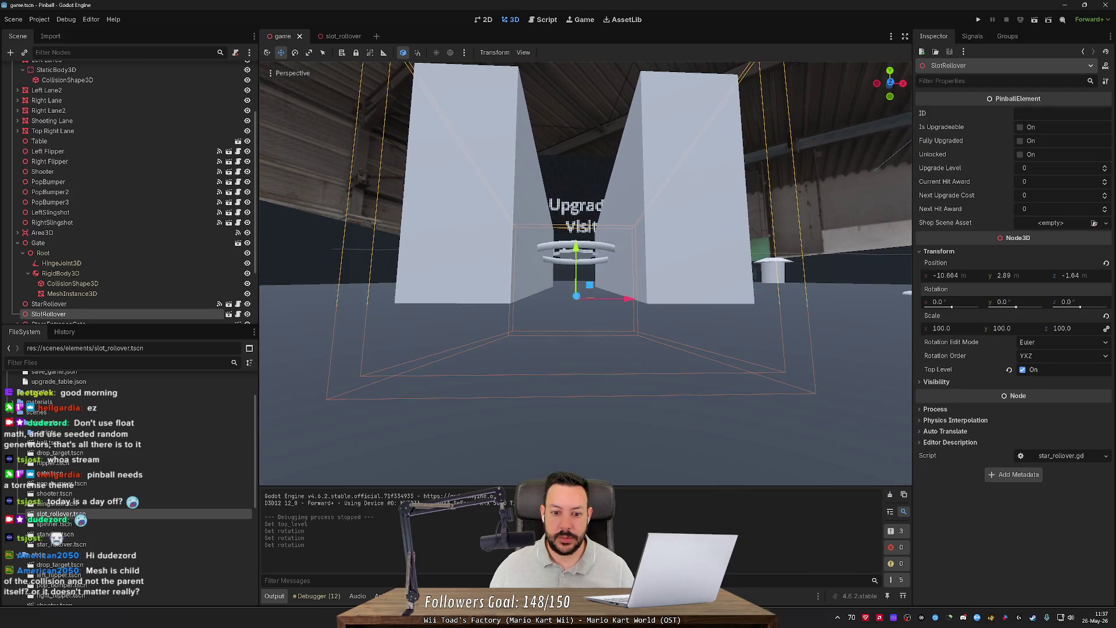
{"action": "left_click", "coordinate": [978, 20]}
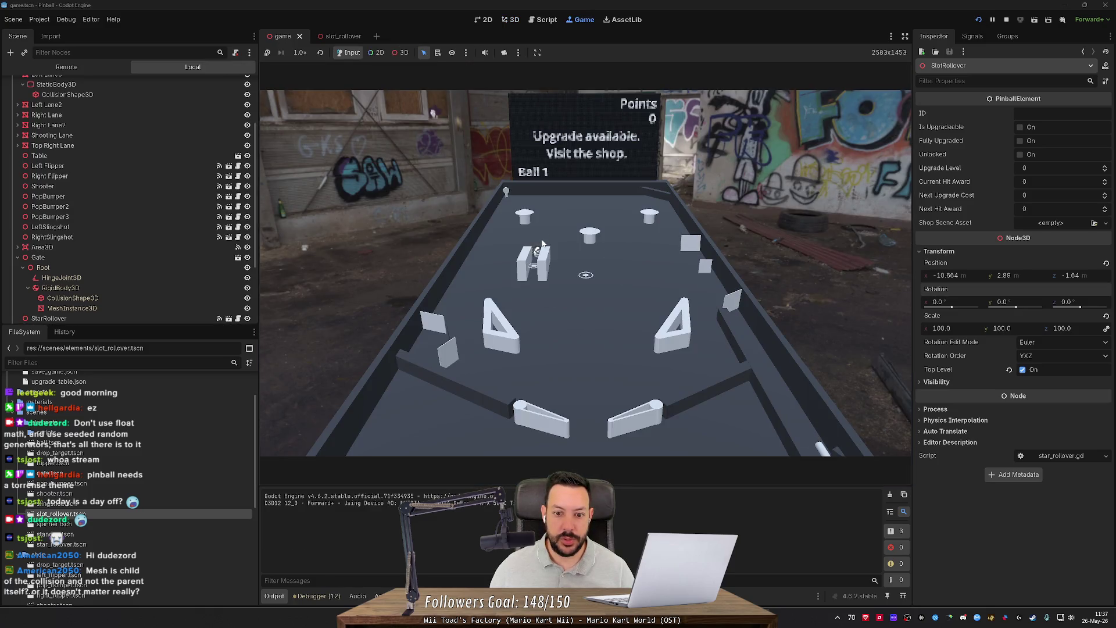
{"action": "left_click", "coordinate": [1007, 19]}
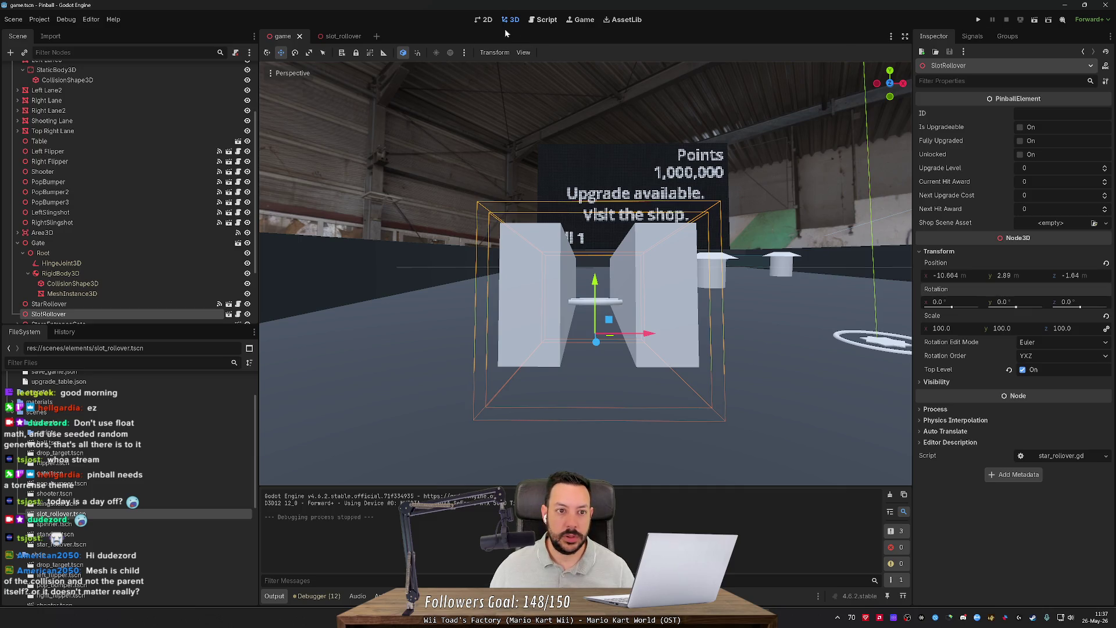
Step: In slot_rollover, narrow the left wall's collision box x size from 0.018 to 0.01
{"action": "left_click", "coordinate": [335, 36]}
{"action": "left_click", "coordinate": [577, 378]}
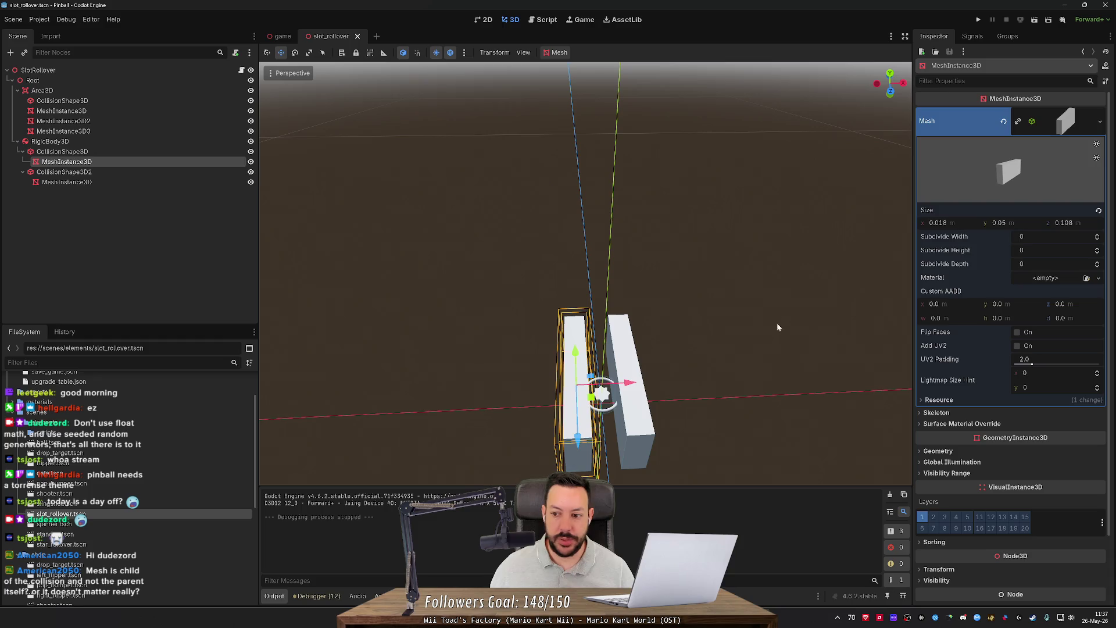
{"action": "left_click", "coordinate": [119, 152]}
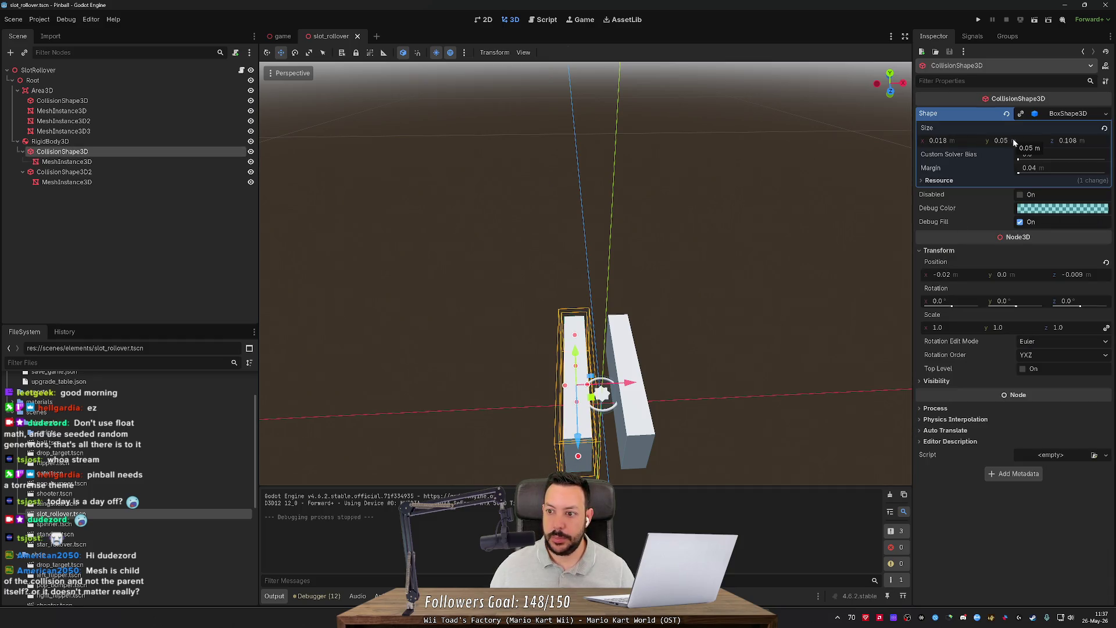
{"action": "left_click", "coordinate": [956, 140]}
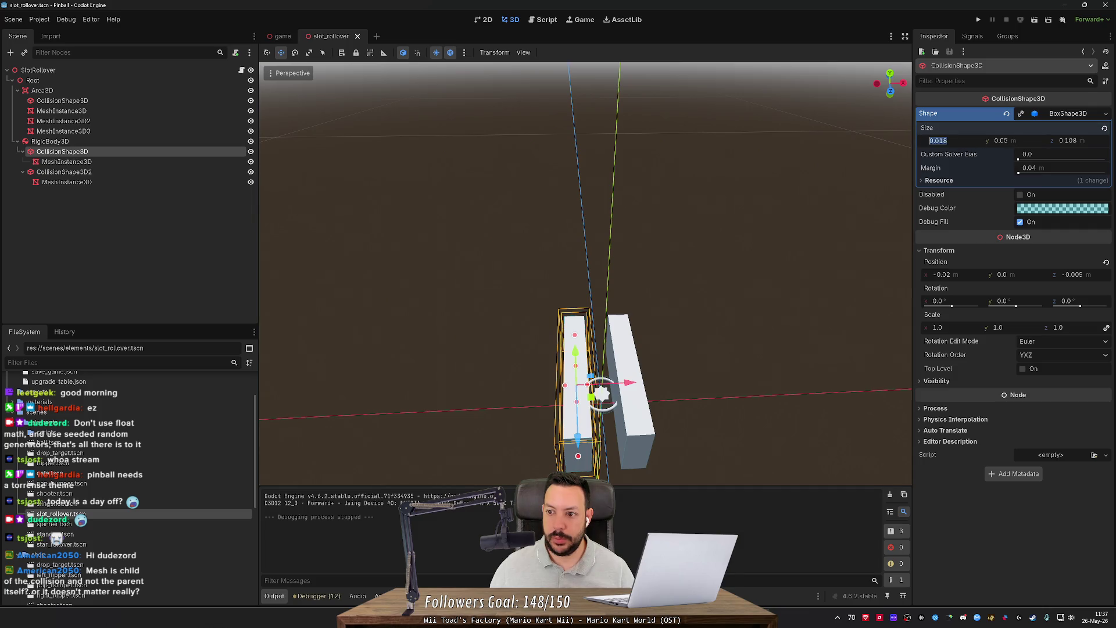
{"action": "left_click_drag", "start_coordinate": [942, 140], "coordinate": [948, 140]}
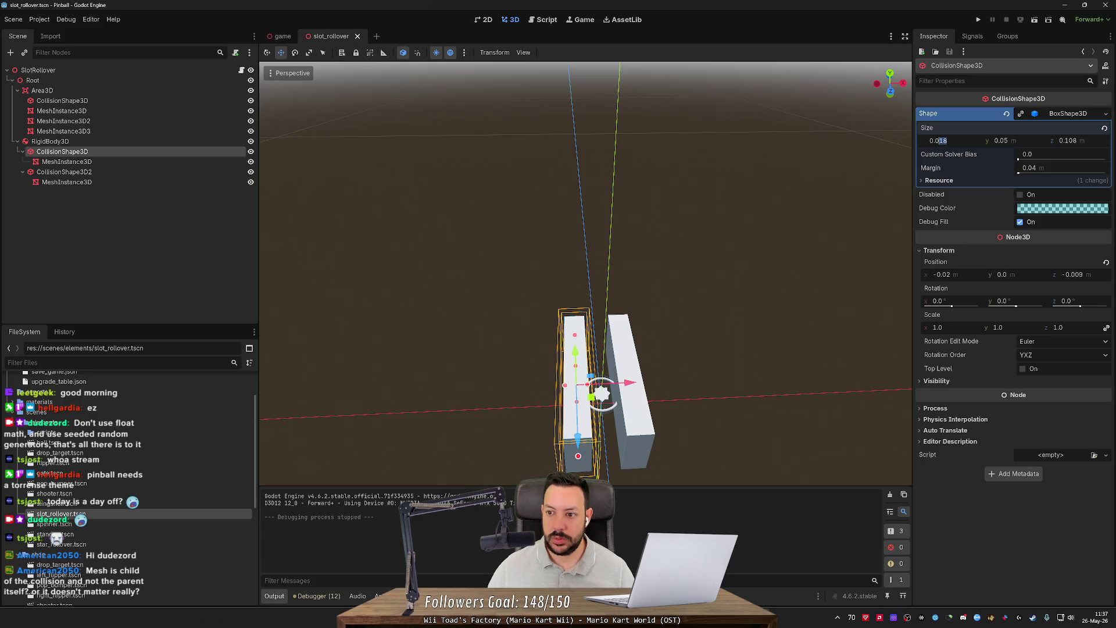
{"action": "type", "text": "1"}
{"action": "key", "text": "Return"}
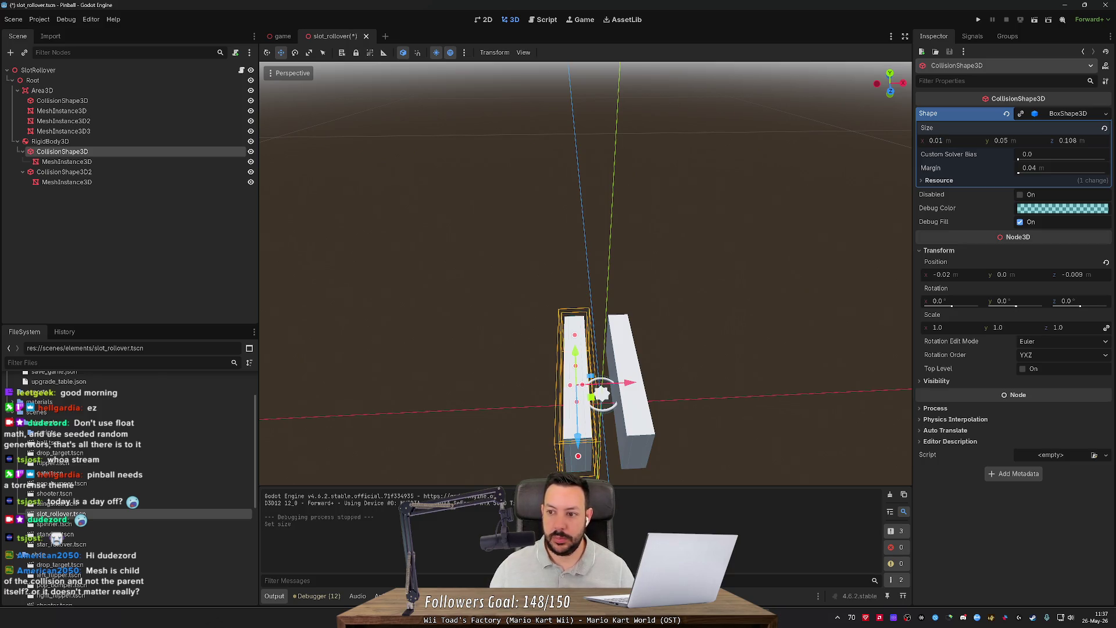
{"action": "left_click", "coordinate": [1054, 116]}
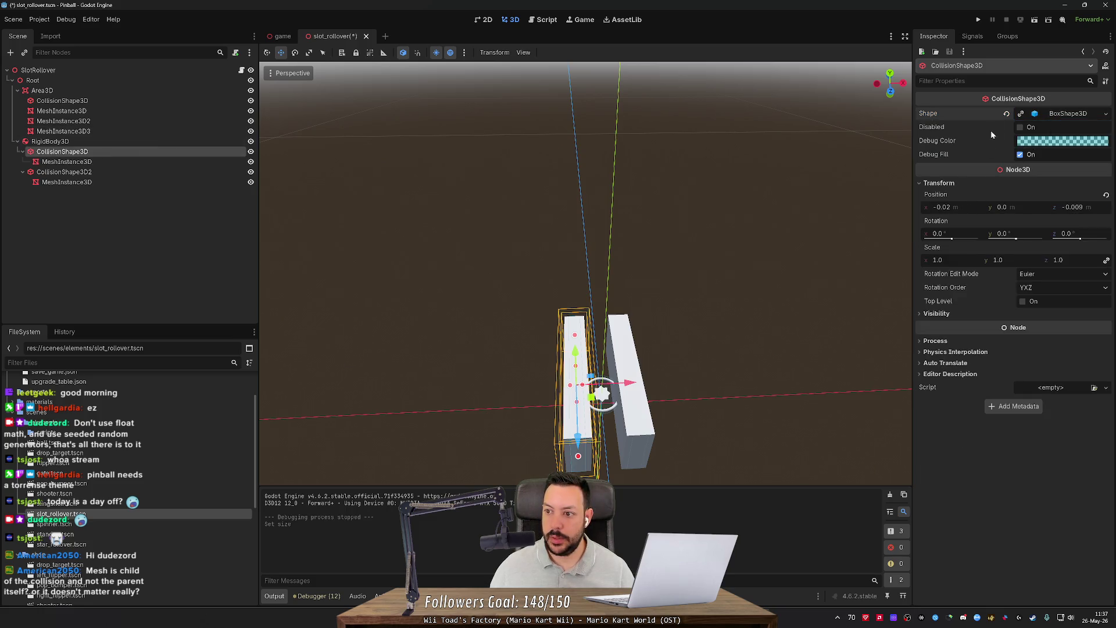
{"action": "left_click", "coordinate": [1066, 114]}
{"action": "left_click", "coordinate": [942, 141]}
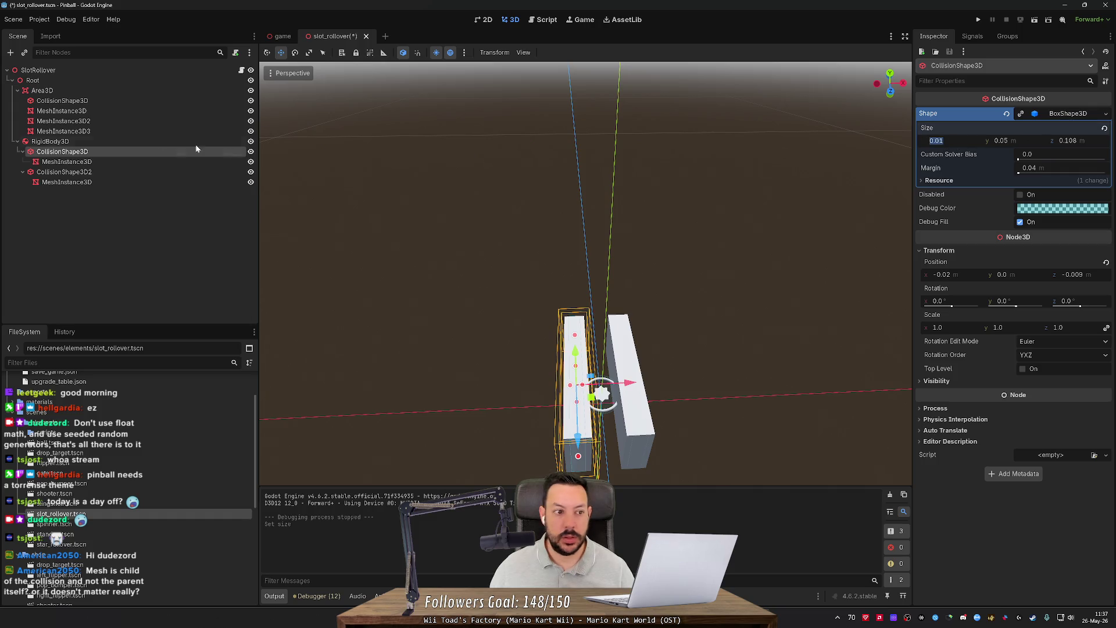
Step: Set the wall mesh's x size to 0.01, save the scene, and run the game
{"action": "left_click", "coordinate": [148, 163]}
{"action": "left_click", "coordinate": [939, 223]}
{"action": "type", "text": "0.01"}
{"action": "key", "text": "Return"}
{"action": "key", "text": "ctrl+s"}
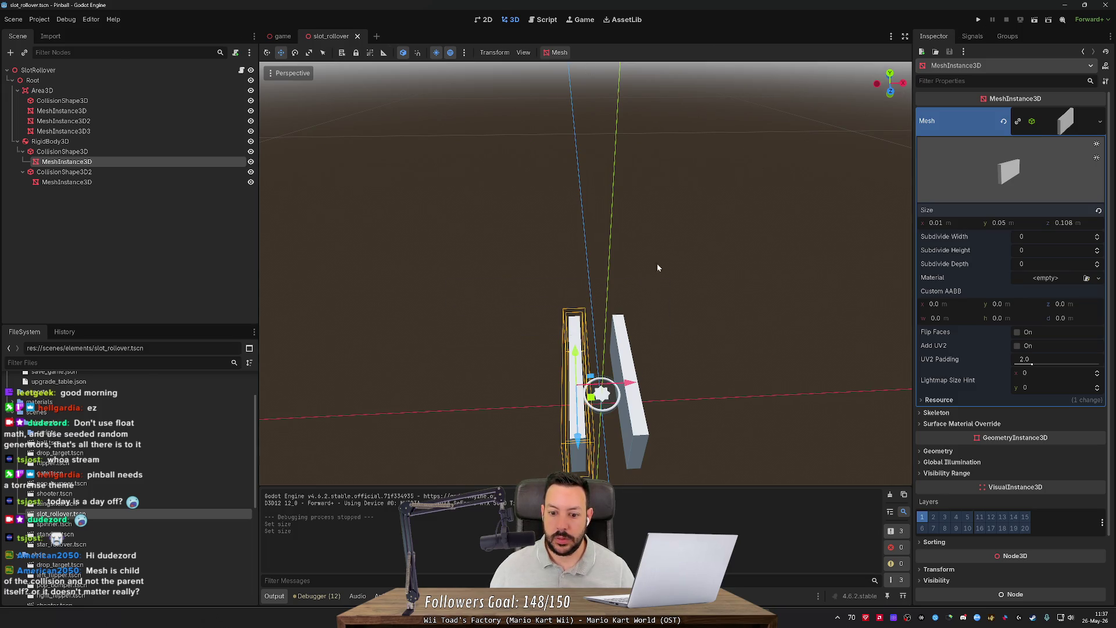
{"action": "left_click", "coordinate": [979, 19]}
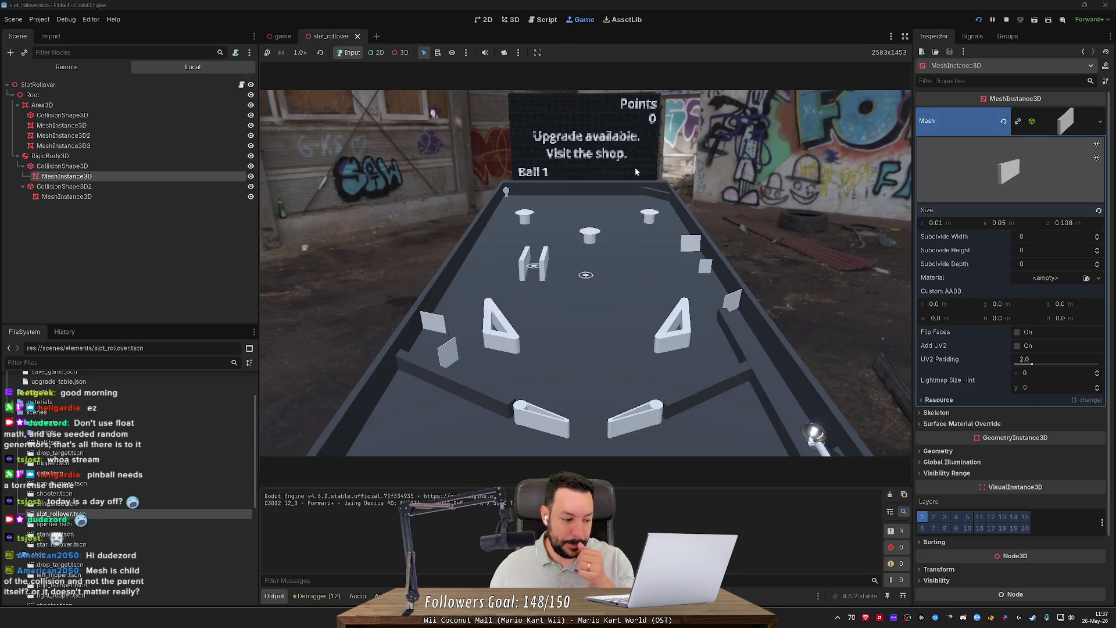
{"action": "left_click", "coordinate": [536, 237]}
{"action": "left_click", "coordinate": [1005, 19]}
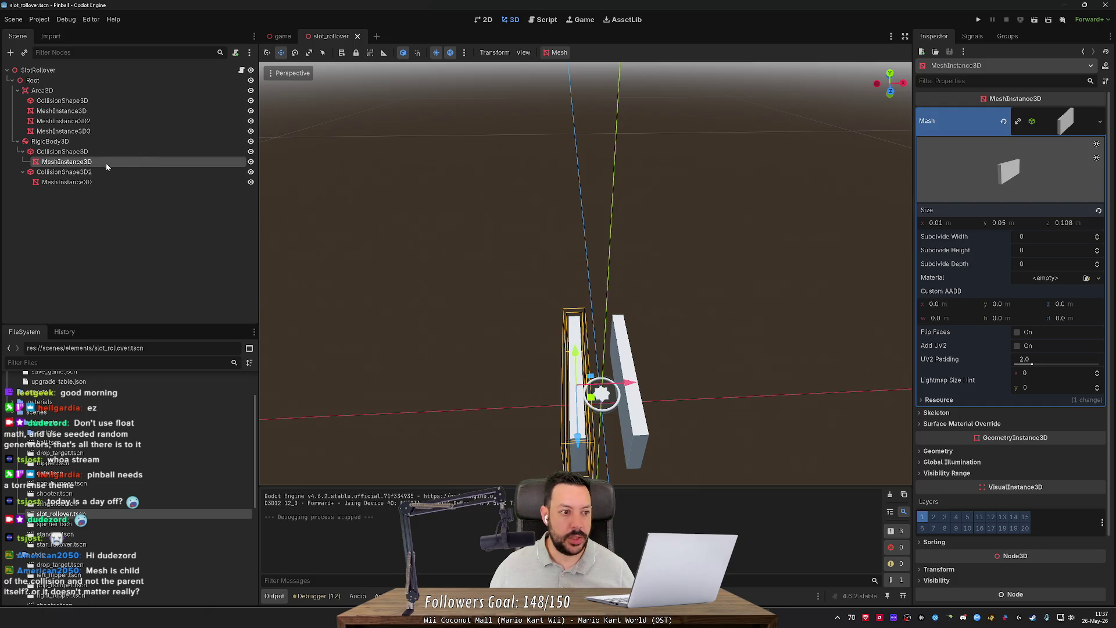
{"action": "mouse_move", "coordinate": [76, 163]}
{"action": "left_mouse_down"}
{"action": "mouse_move", "coordinate": [63, 147]}
{"action": "mouse_move", "coordinate": [63, 165]}
{"action": "mouse_move", "coordinate": [61, 157]}
{"action": "left_mouse_up"}
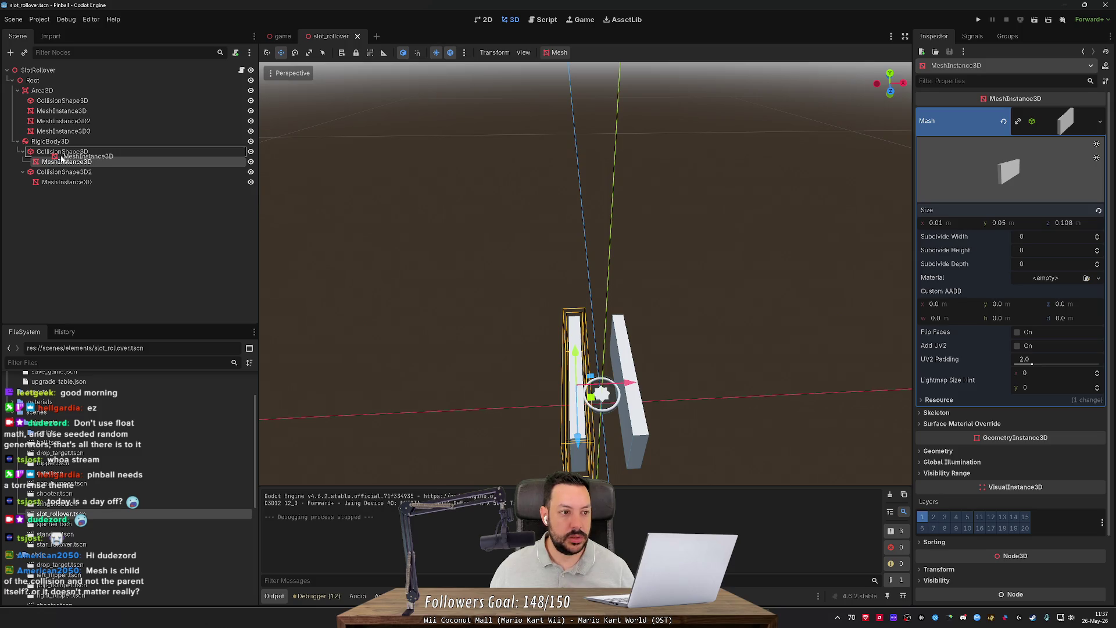
{"action": "left_click_drag", "start_coordinate": [62, 157], "coordinate": [65, 150]}
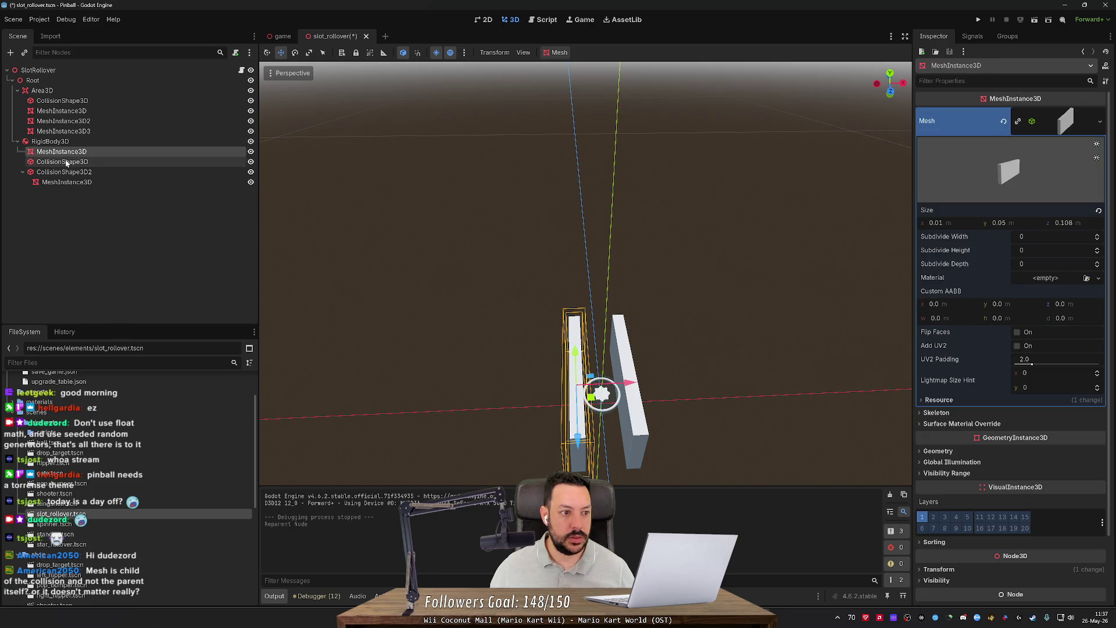
{"action": "left_click", "coordinate": [64, 163]}
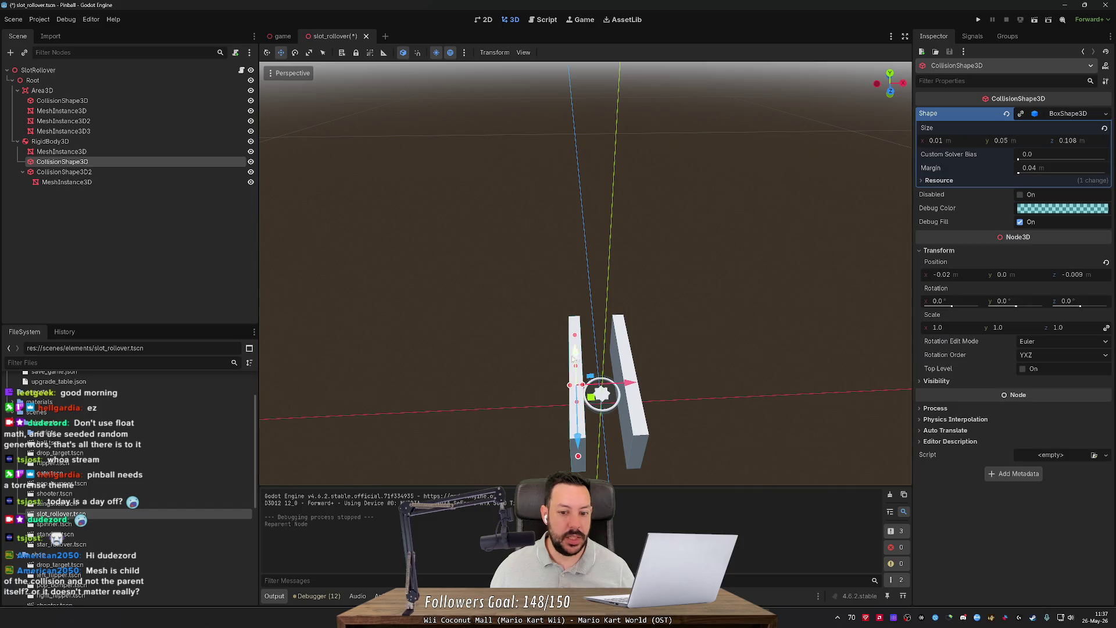
{"action": "left_click_drag", "start_coordinate": [631, 384], "coordinate": [401, 391]}
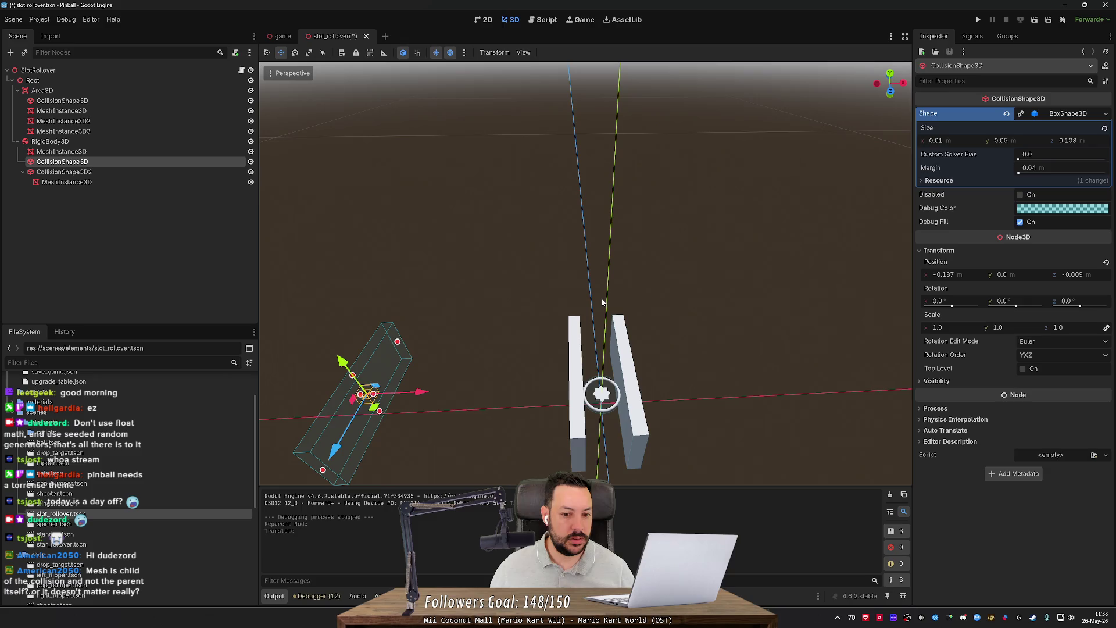
{"action": "key", "text": "ctrl+z"}
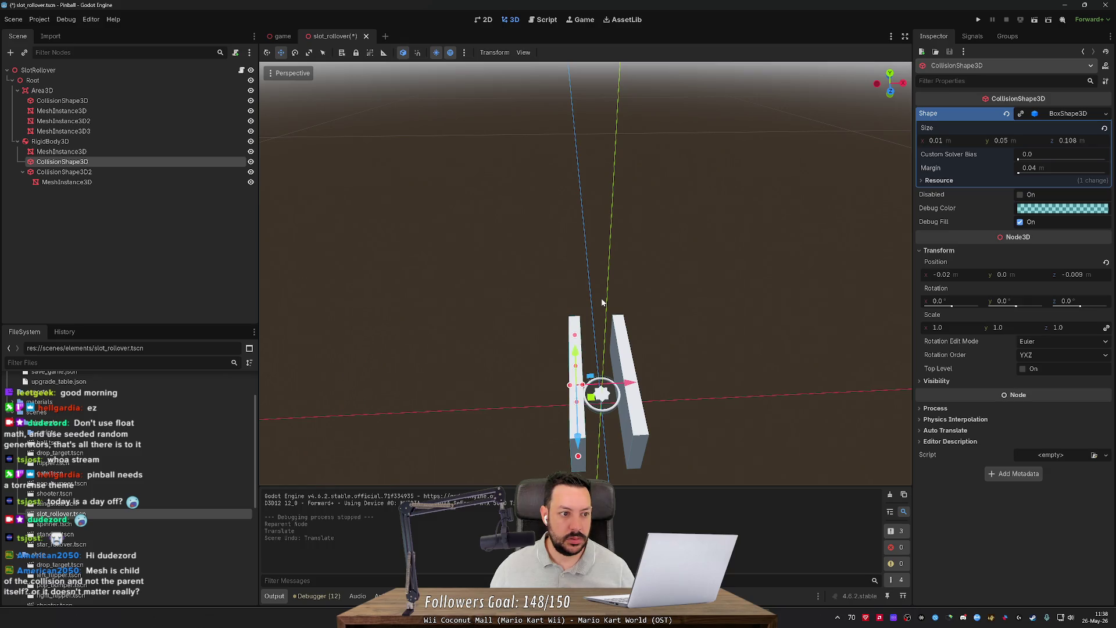
{"action": "key", "text": "ctrl+z"}
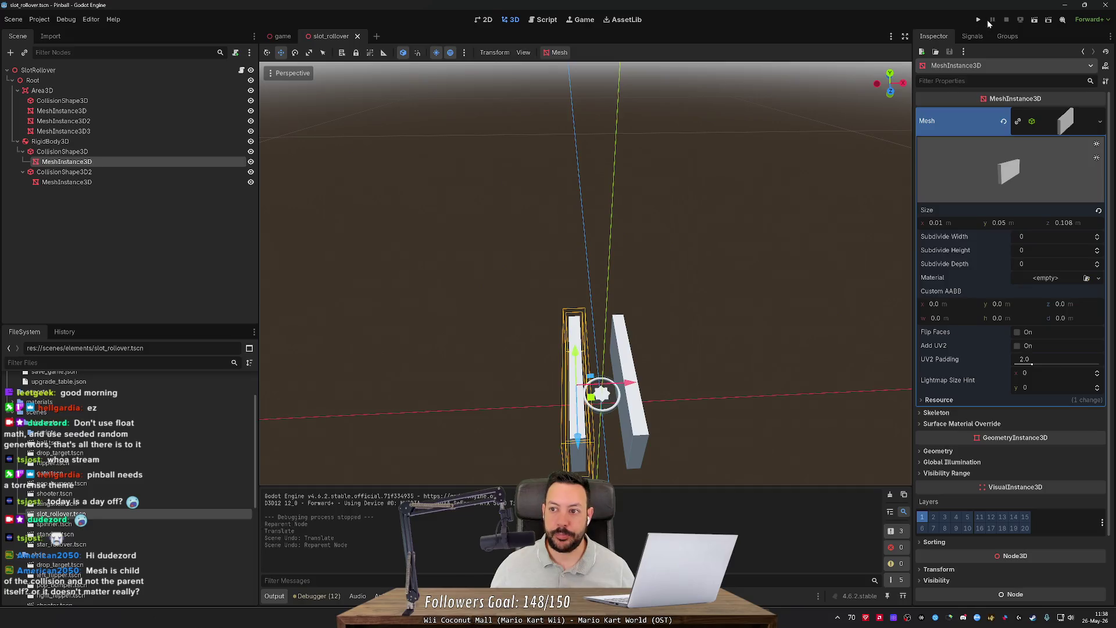
{"action": "left_click", "coordinate": [979, 19]}
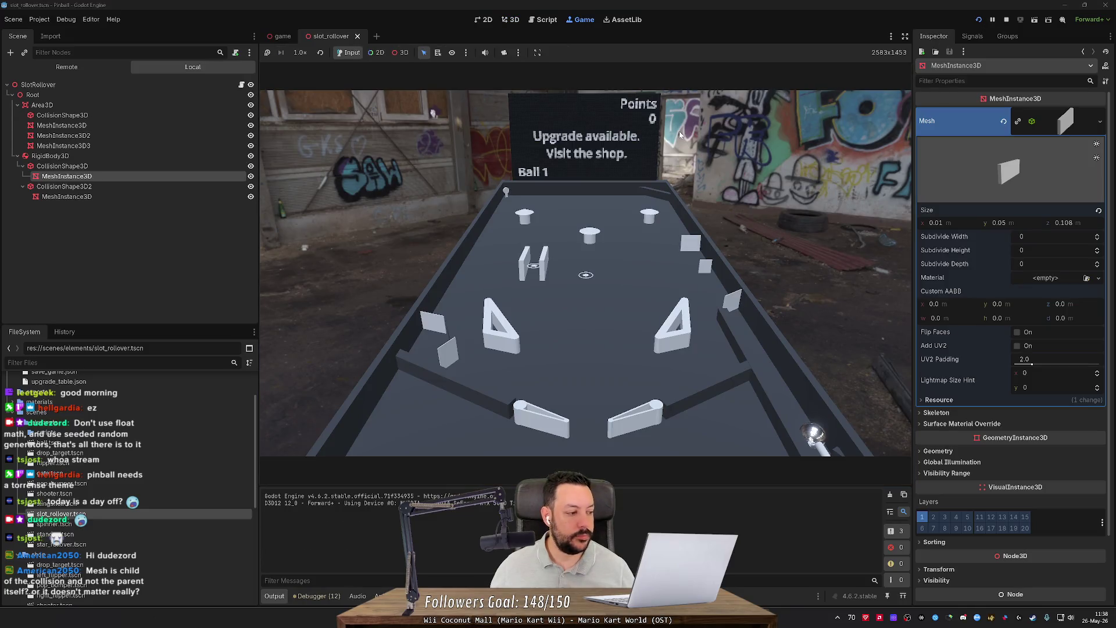
{"action": "left_click", "coordinate": [532, 240]}
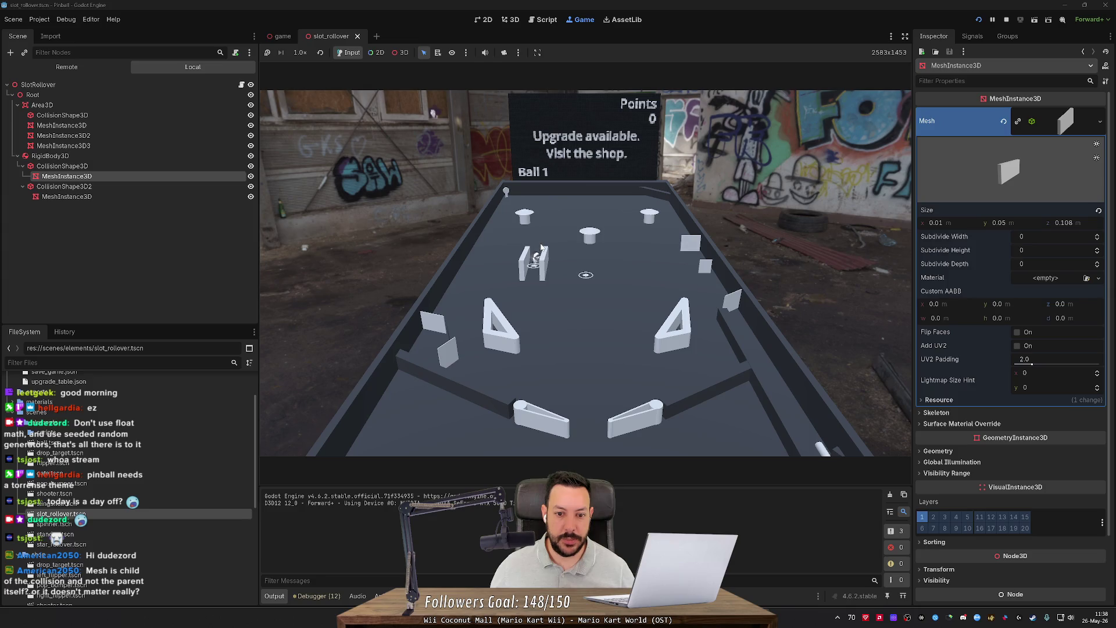
{"action": "left_click", "coordinate": [1007, 20]}
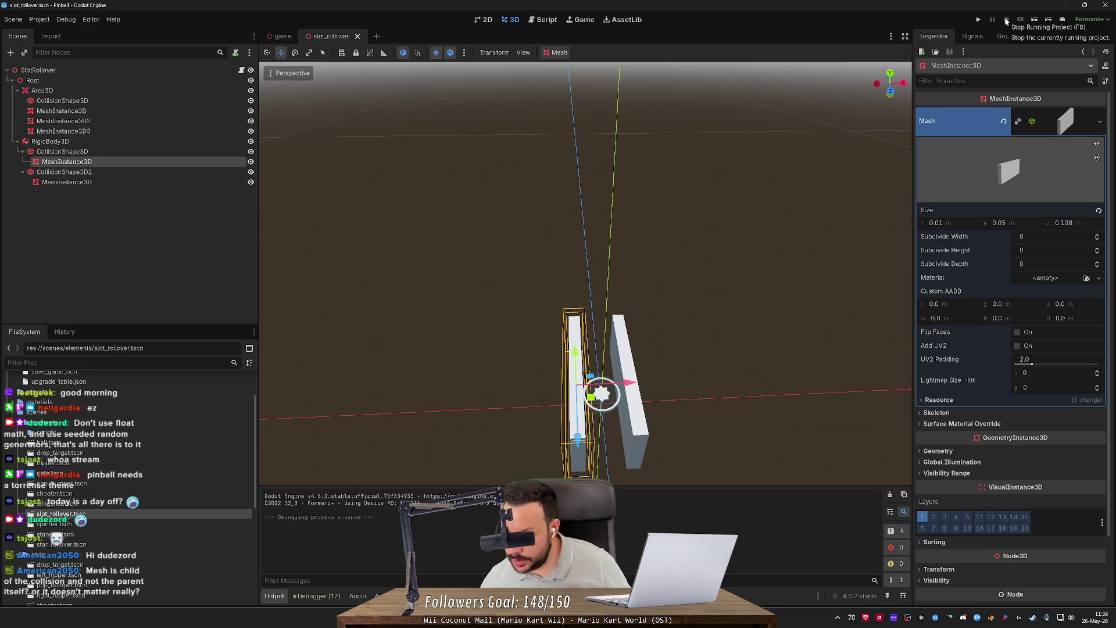
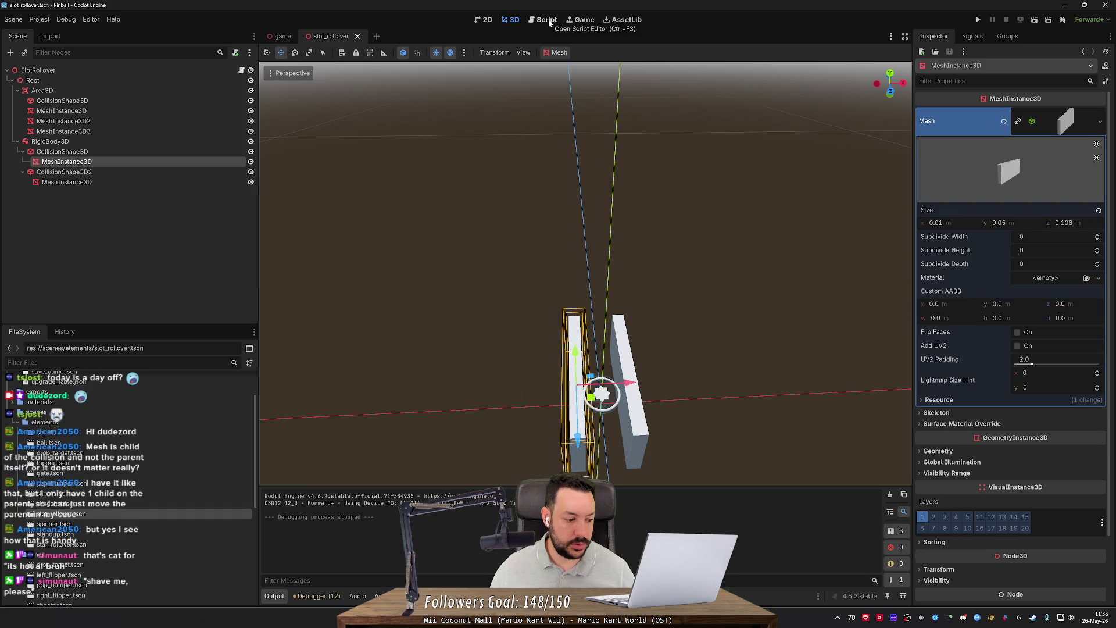
Step: Select CollisionShape3D2 and CollisionShape3D together, then open a blank Firefox tab
{"action": "left_click", "coordinate": [548, 21]}
{"action": "left_click", "coordinate": [515, 24]}
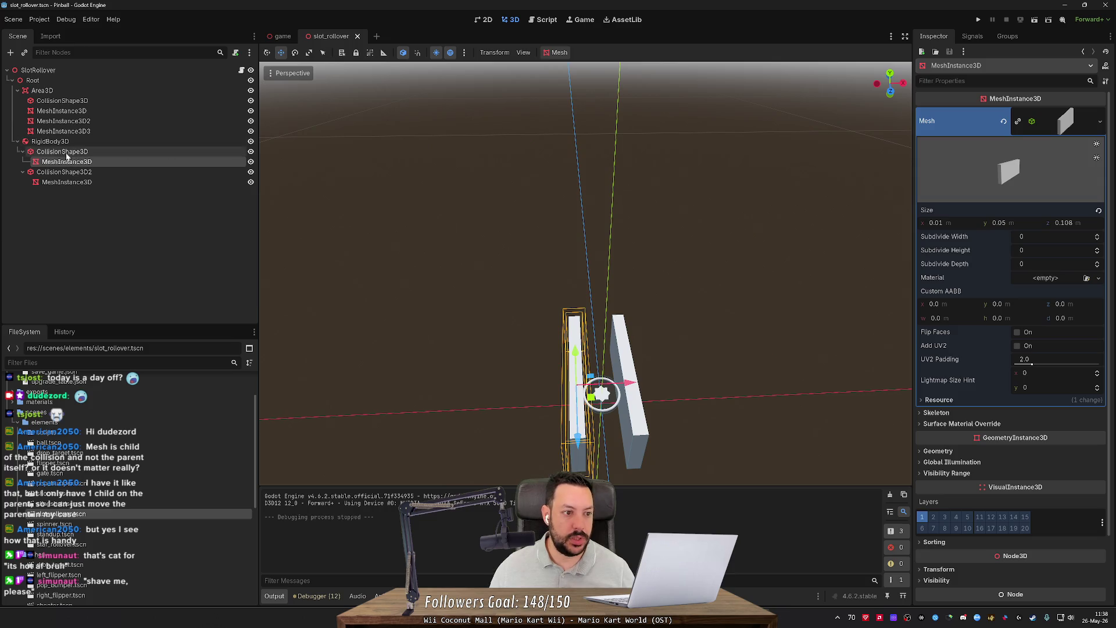
{"action": "left_click", "coordinate": [64, 172]}
{"action": "left_click", "coordinate": [62, 151], "text": "ctrl"}
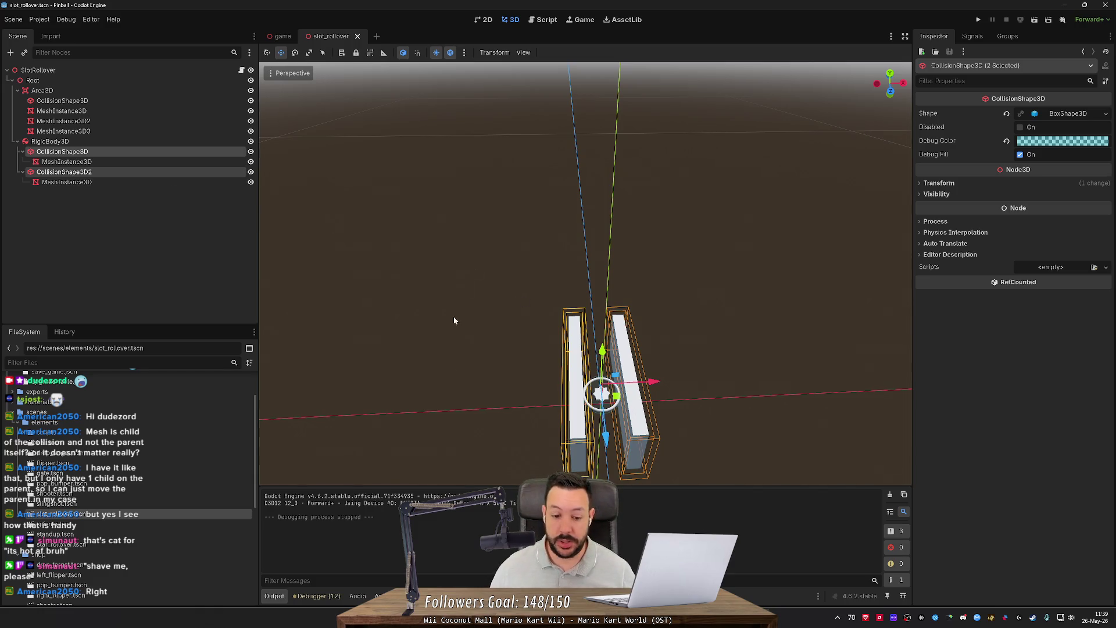
{"action": "key", "text": "alt+Tab"}
{"action": "left_click", "coordinate": [712, 10]}
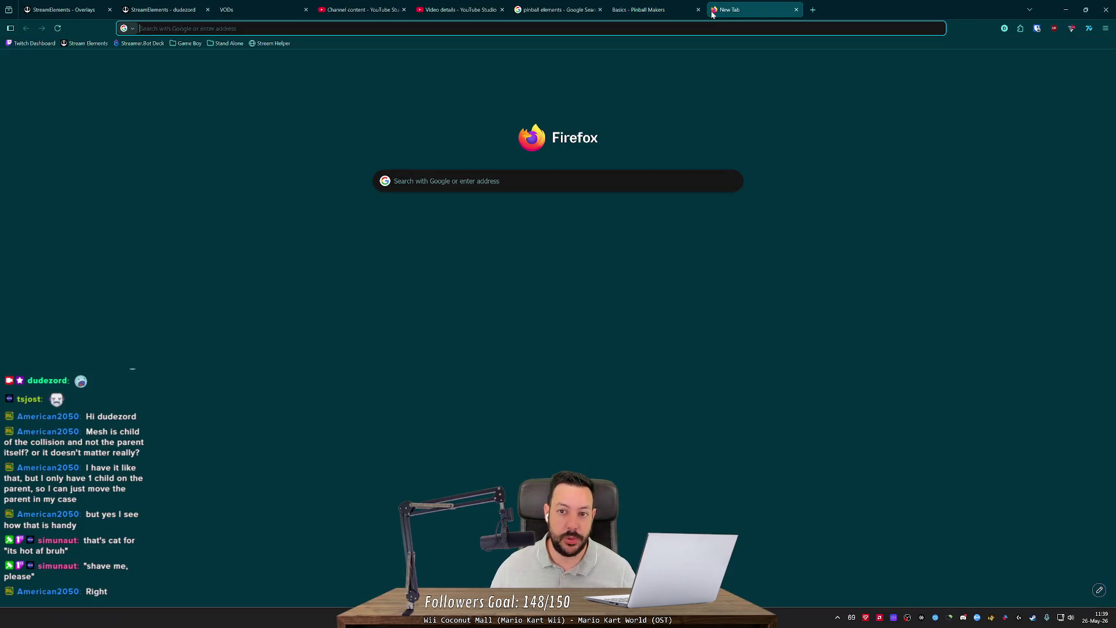
Step: Search 'lisbon weather', show temperatures in °C, and open the AccuWeather Lisbon forecast
{"action": "type", "text": "lisbon w"}
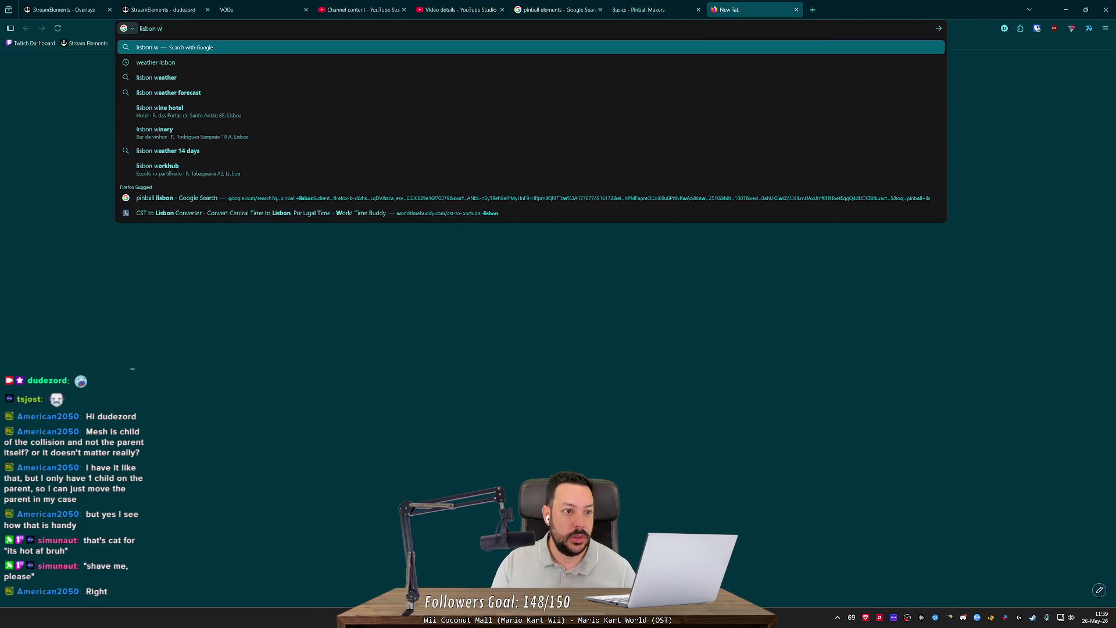
{"action": "type", "text": "eather"}
{"action": "key", "text": "Return"}
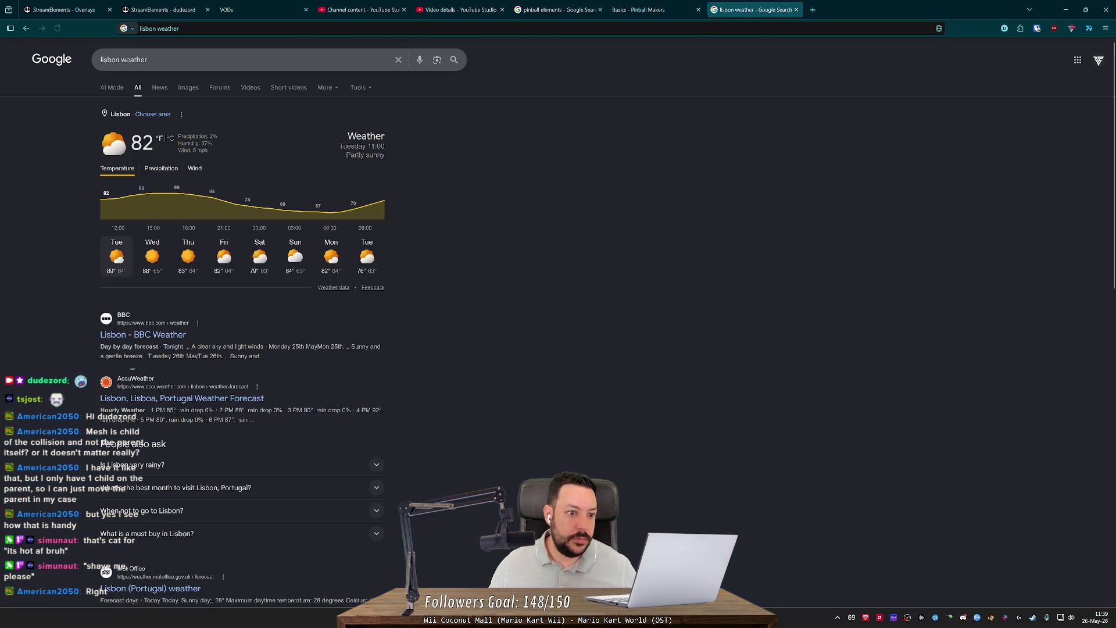
{"action": "left_click", "coordinate": [168, 141]}
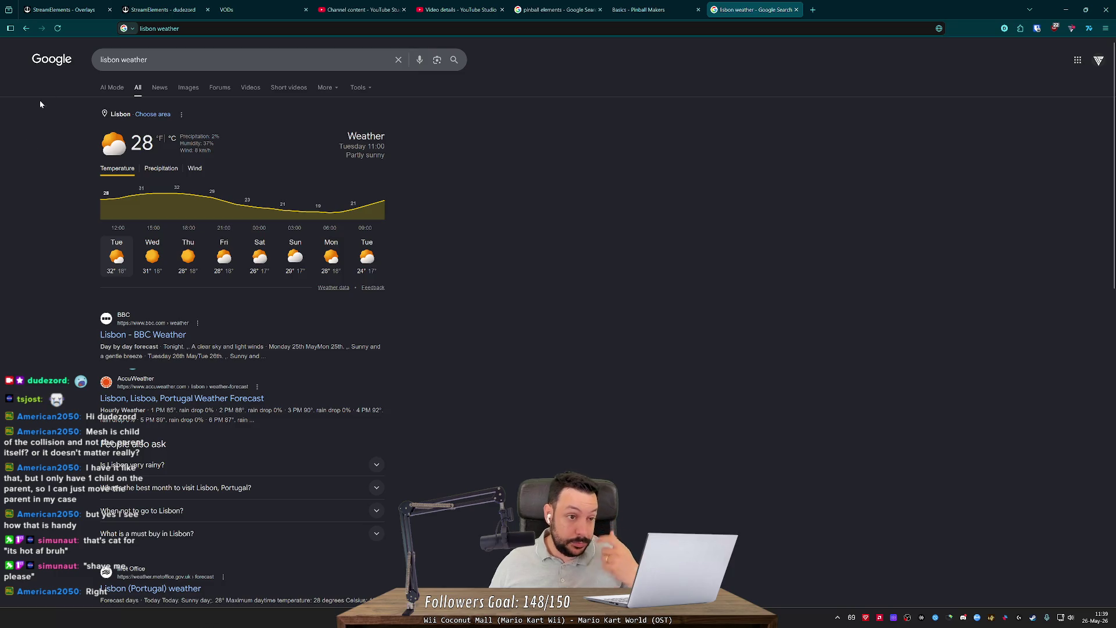
{"action": "double_click", "coordinate": [139, 143]}
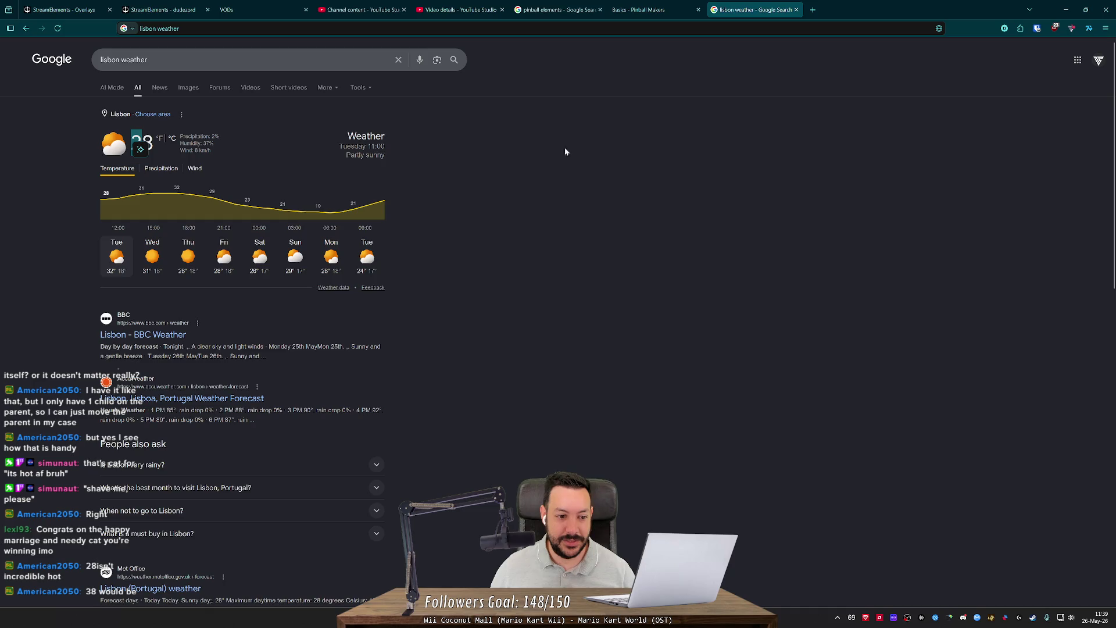
{"action": "left_click", "coordinate": [232, 399]}
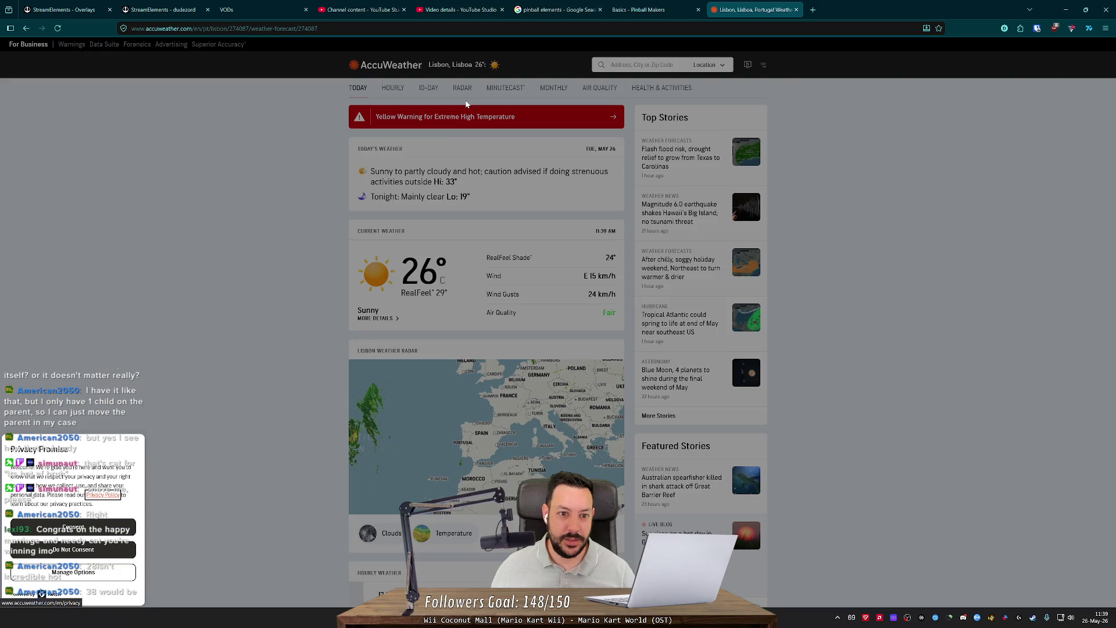
Step: Decline the privacy prompt and view the Yellow Warning extreme-heat alert with its full map
{"action": "left_click", "coordinate": [103, 552]}
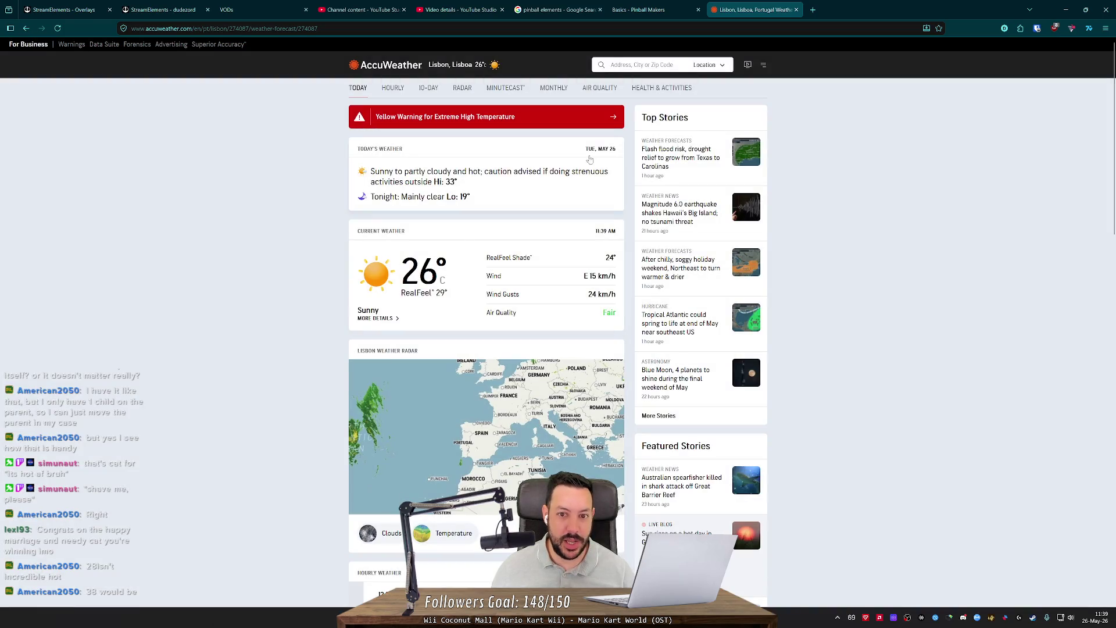
{"action": "left_click", "coordinate": [611, 118]}
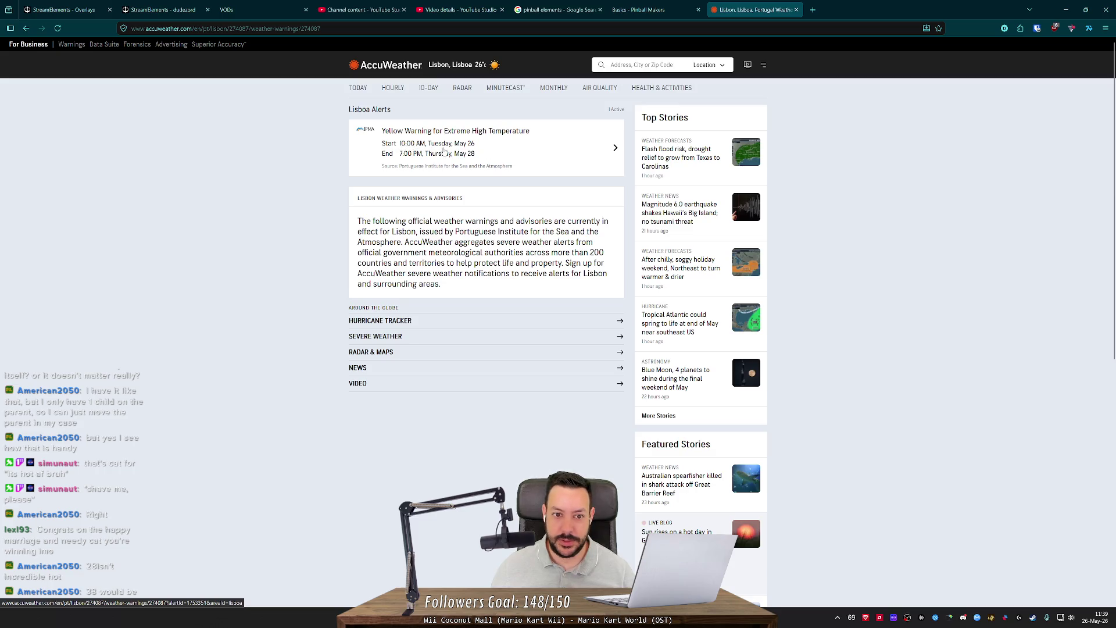
{"action": "left_click", "coordinate": [616, 149]}
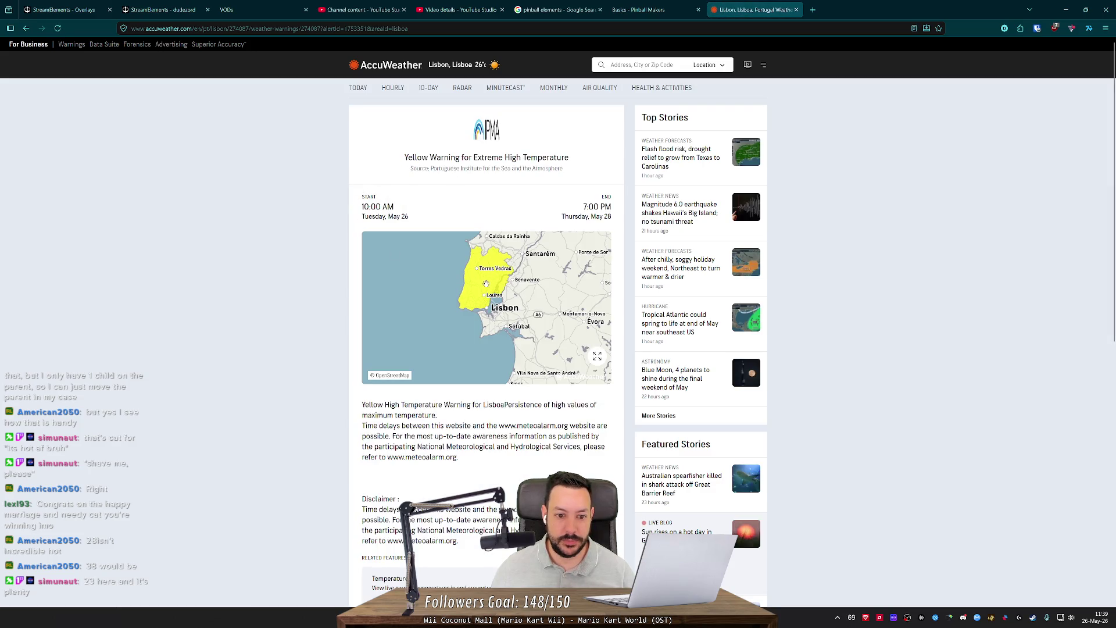
{"action": "left_click", "coordinate": [488, 285]}
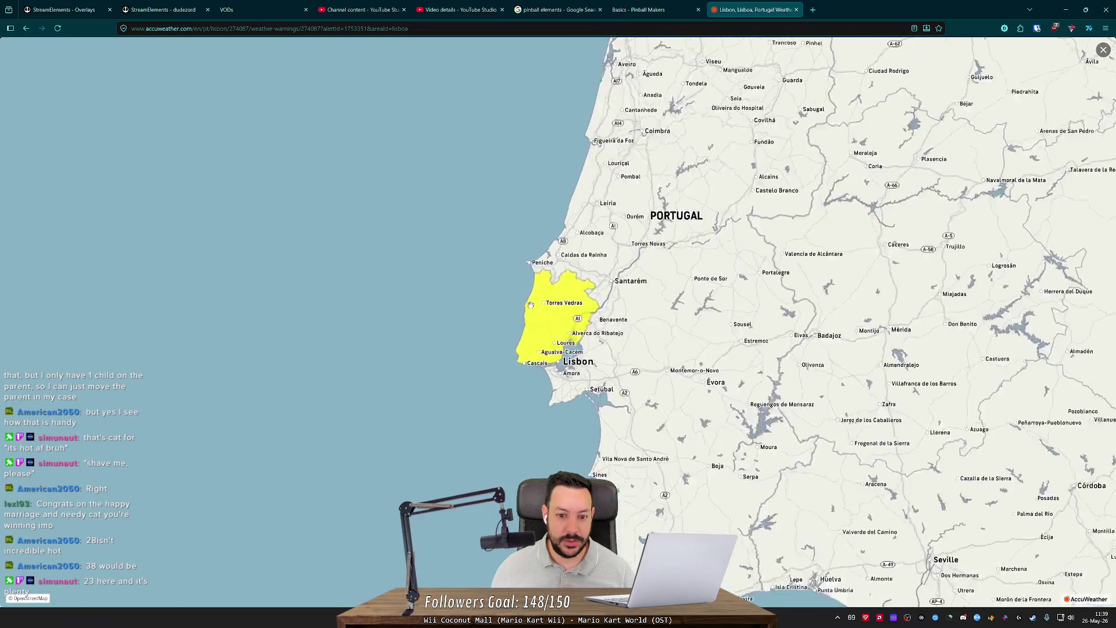
{"action": "scroll", "coordinate": [530, 305], "scroll_direction": "up", "scroll_amount": 5}
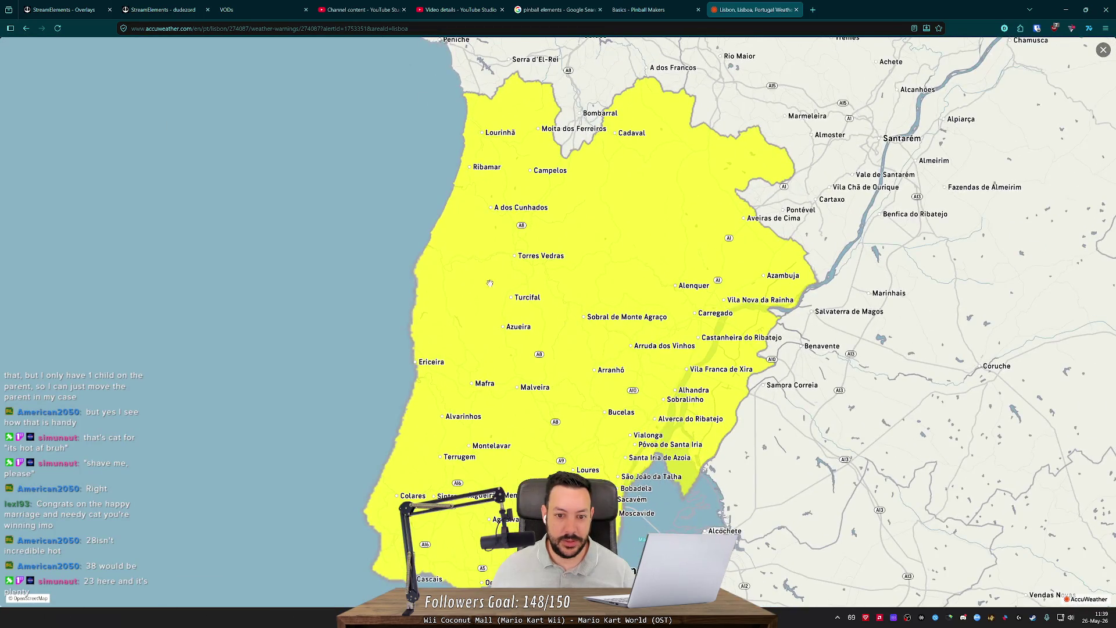
{"action": "scroll", "coordinate": [490, 284], "scroll_direction": "down", "scroll_amount": 5}
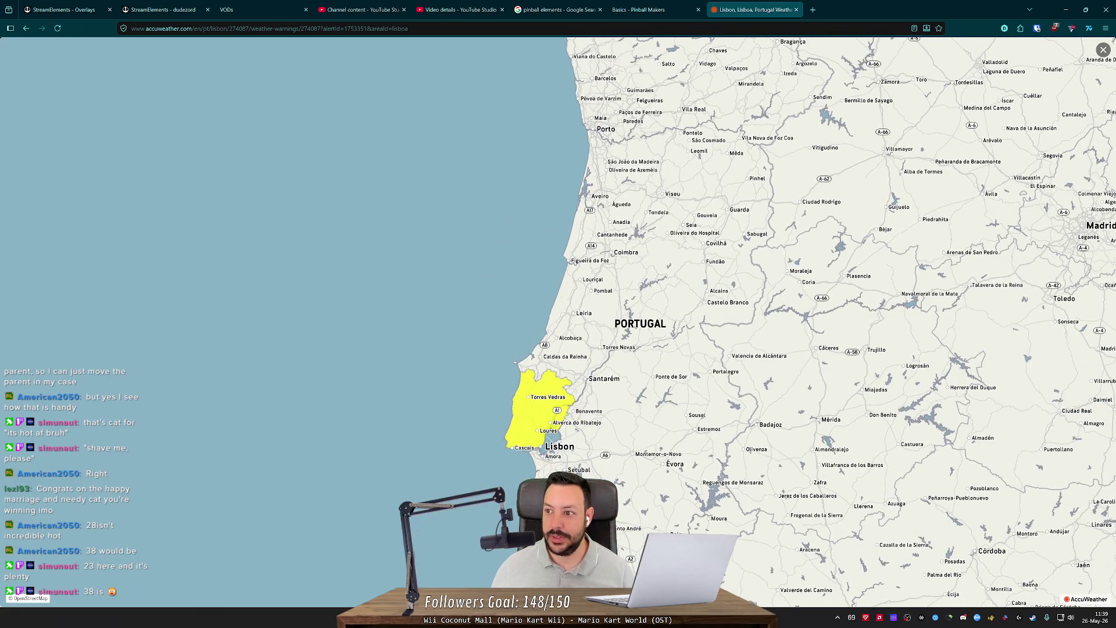
{"action": "left_click", "coordinate": [1103, 50]}
Step: Go back to the Lisbon forecast, browse the 10-day outlook, then move to the Pinball Makers tab
{"action": "scroll", "coordinate": [296, 365], "scroll_direction": "down", "scroll_amount": 5}
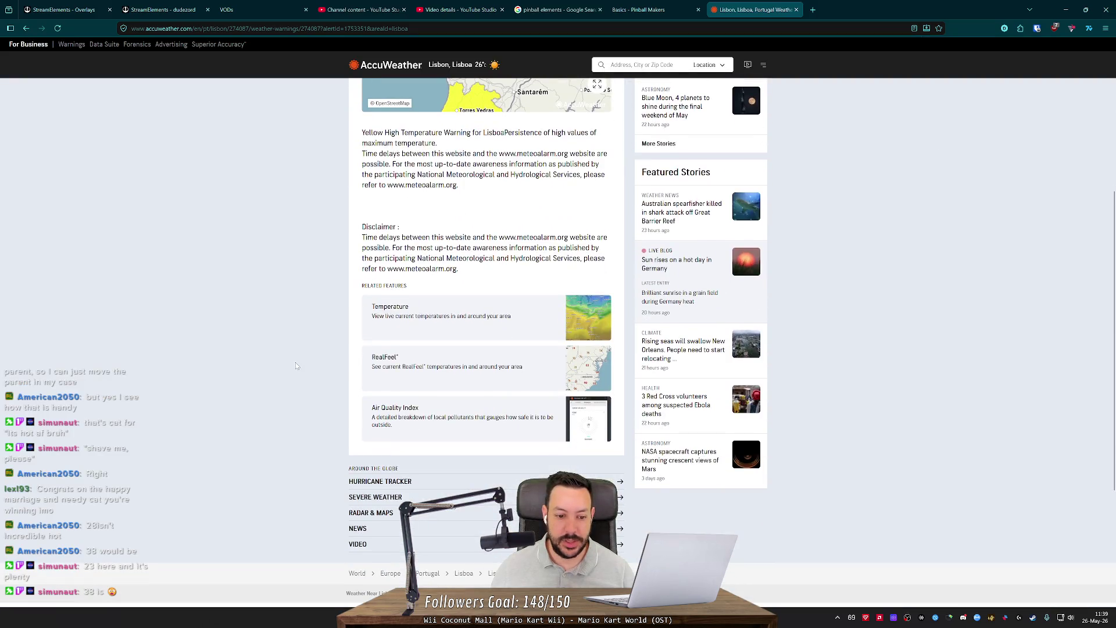
{"action": "scroll", "coordinate": [309, 340], "scroll_direction": "up", "scroll_amount": 5}
{"action": "key", "text": "alt+Left"}
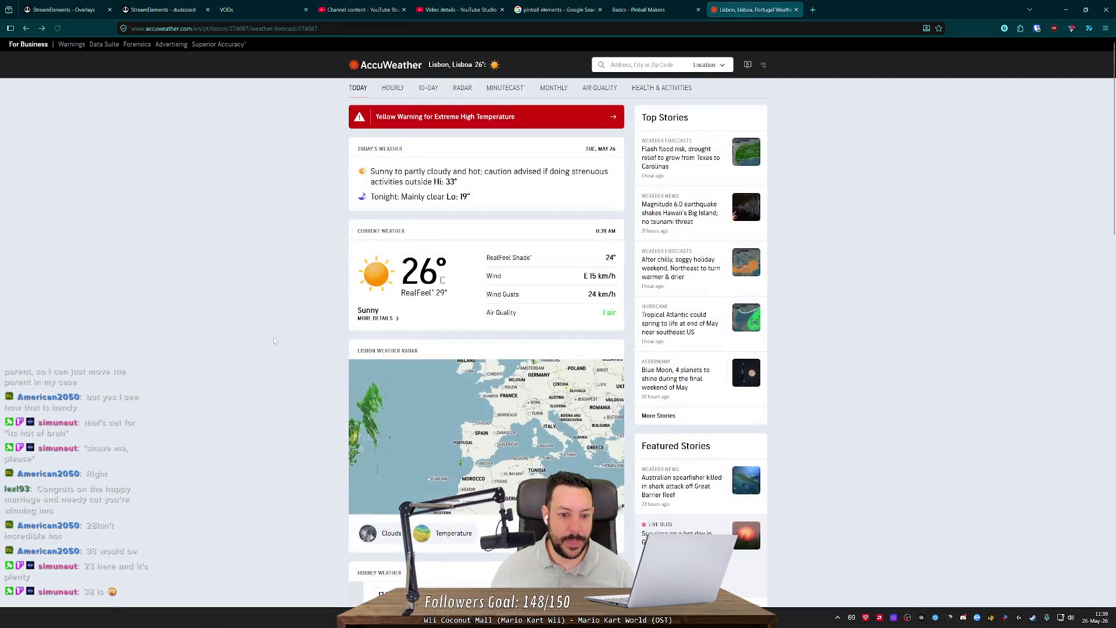
{"action": "scroll", "coordinate": [302, 329], "scroll_direction": "down", "scroll_amount": 5}
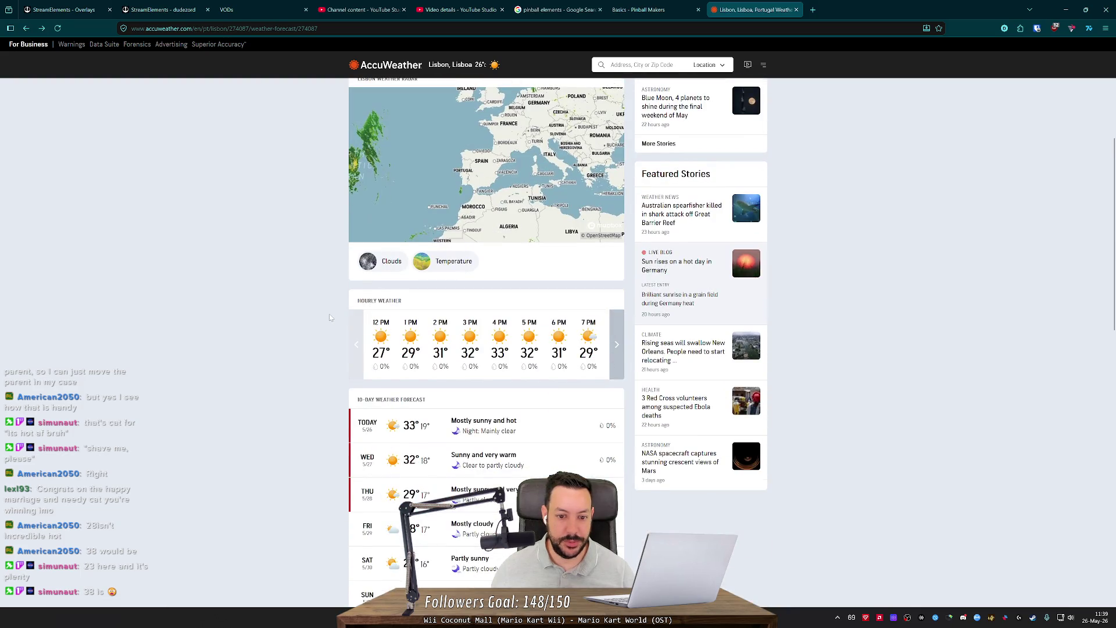
{"action": "scroll", "coordinate": [330, 317], "scroll_direction": "down", "scroll_amount": 1}
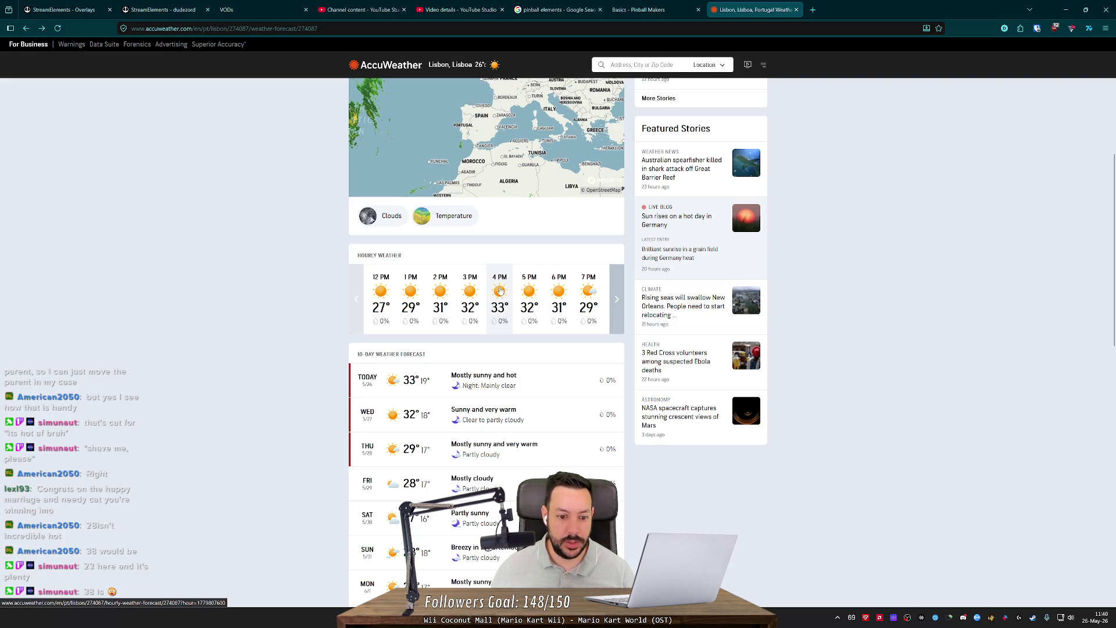
{"action": "scroll", "coordinate": [501, 290], "scroll_direction": "down", "scroll_amount": 2}
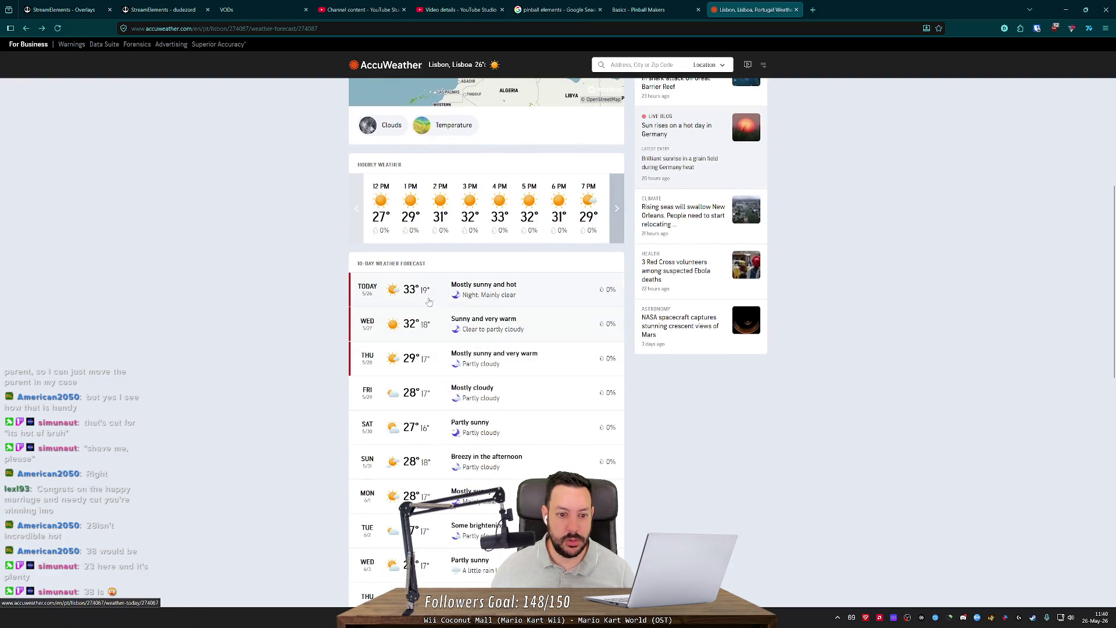
{"action": "scroll", "coordinate": [430, 302], "scroll_direction": "up", "scroll_amount": 2}
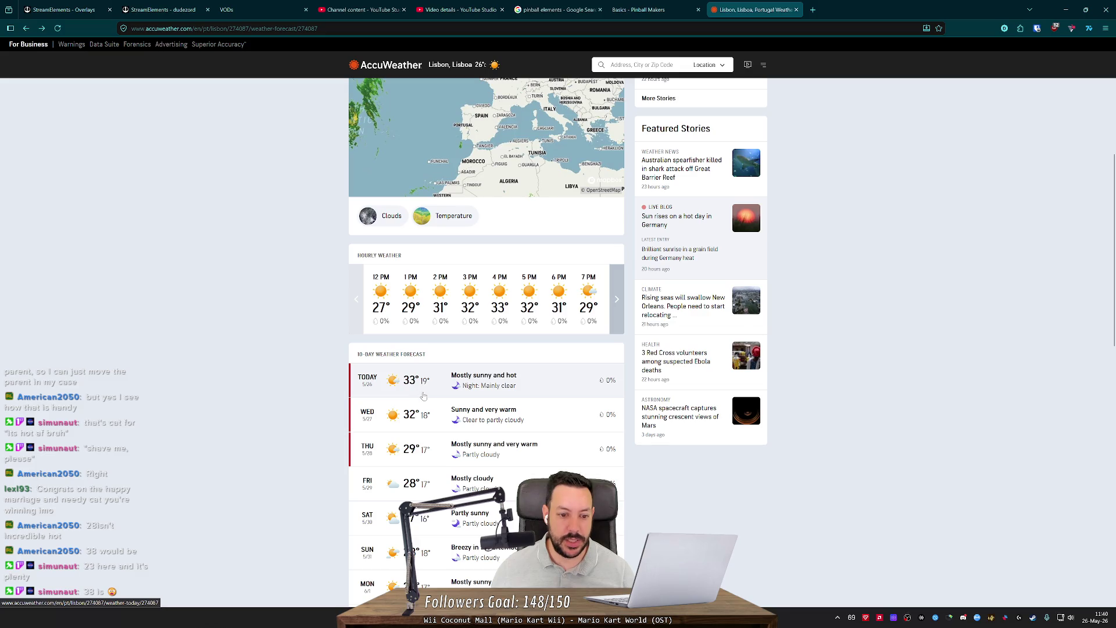
{"action": "scroll", "coordinate": [442, 360], "scroll_direction": "down", "scroll_amount": 3}
{"action": "scroll", "coordinate": [448, 353], "scroll_direction": "down", "scroll_amount": 5}
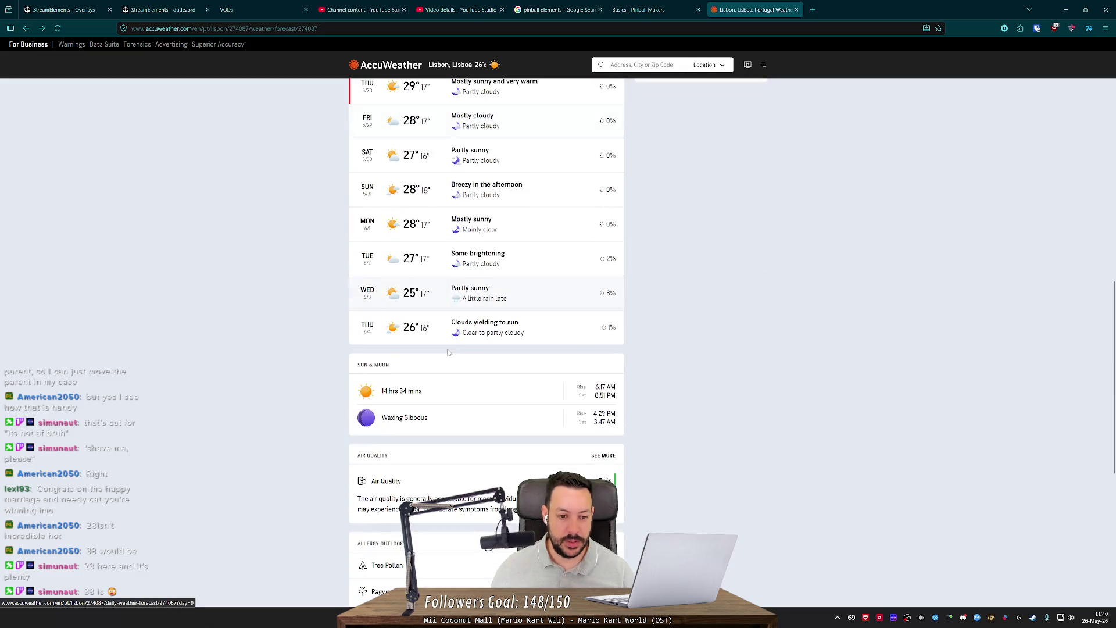
{"action": "scroll", "coordinate": [423, 406], "scroll_direction": "up", "scroll_amount": 3}
{"action": "scroll", "coordinate": [422, 406], "scroll_direction": "up", "scroll_amount": 14}
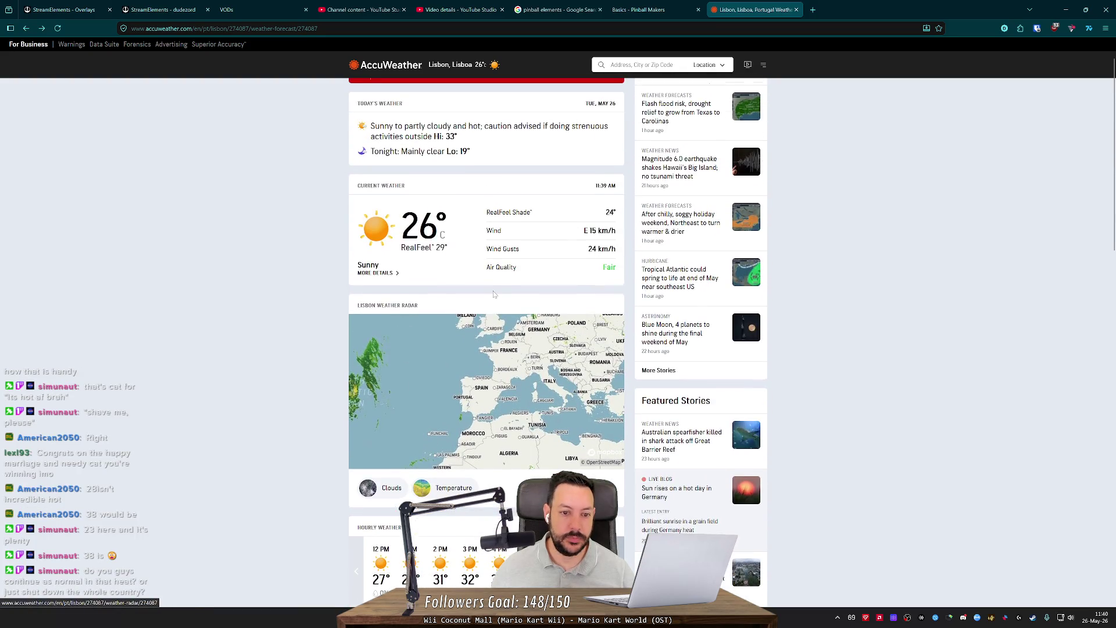
{"action": "left_click", "coordinate": [639, 10]}
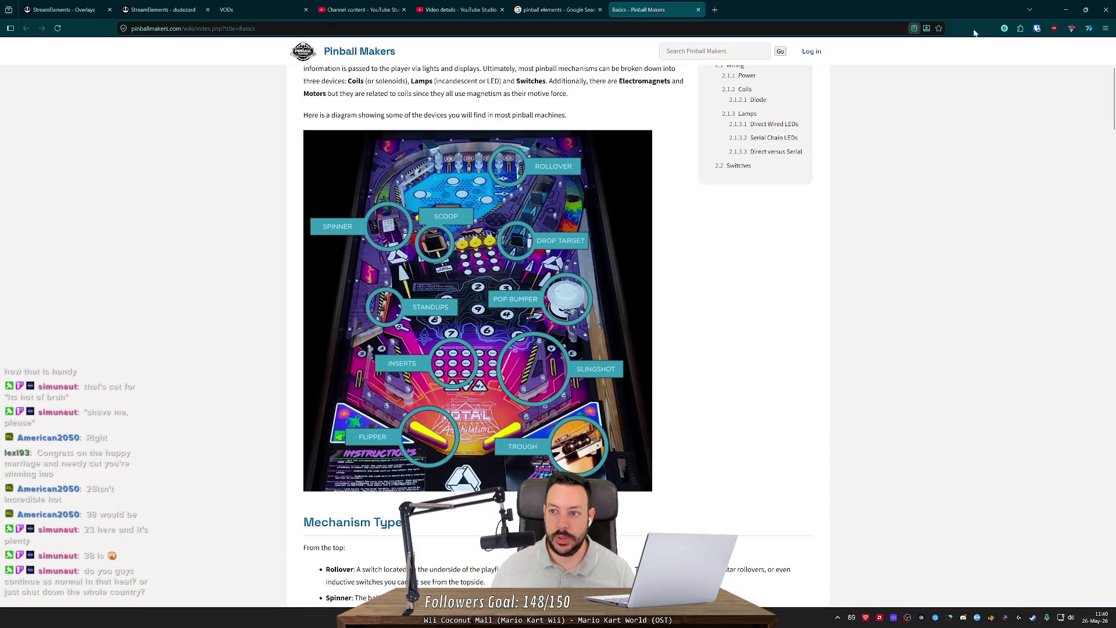
Step: Minimize Firefox to bring the Godot slot_rollover scene back
{"action": "left_click", "coordinate": [1066, 9]}
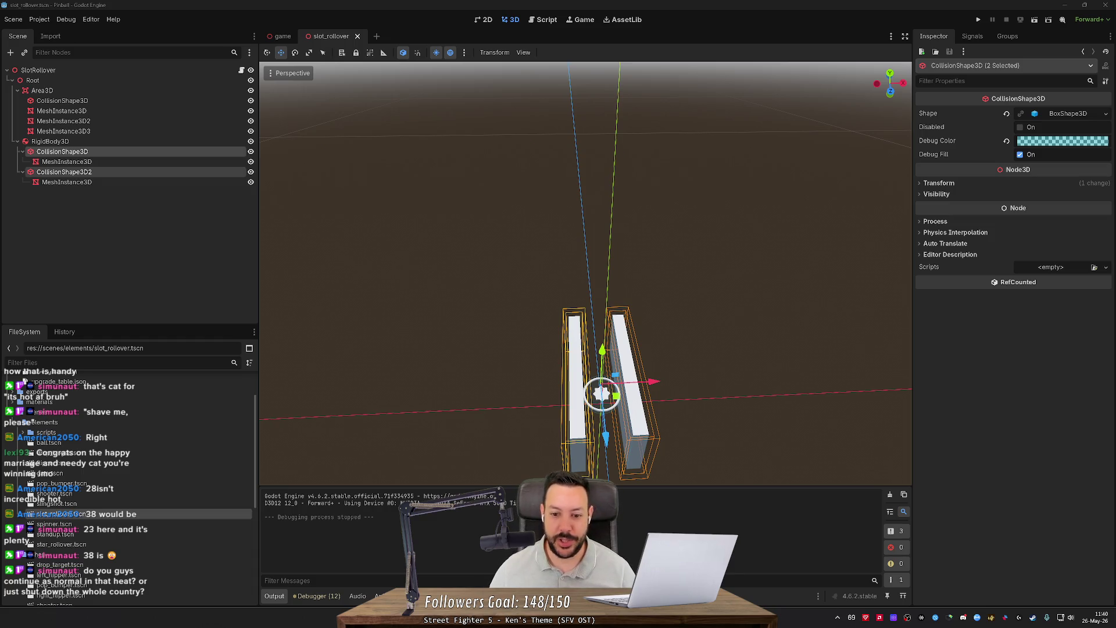
Step: Set CollisionShape3D's Position X to -0.025
{"action": "left_click", "coordinate": [145, 150]}
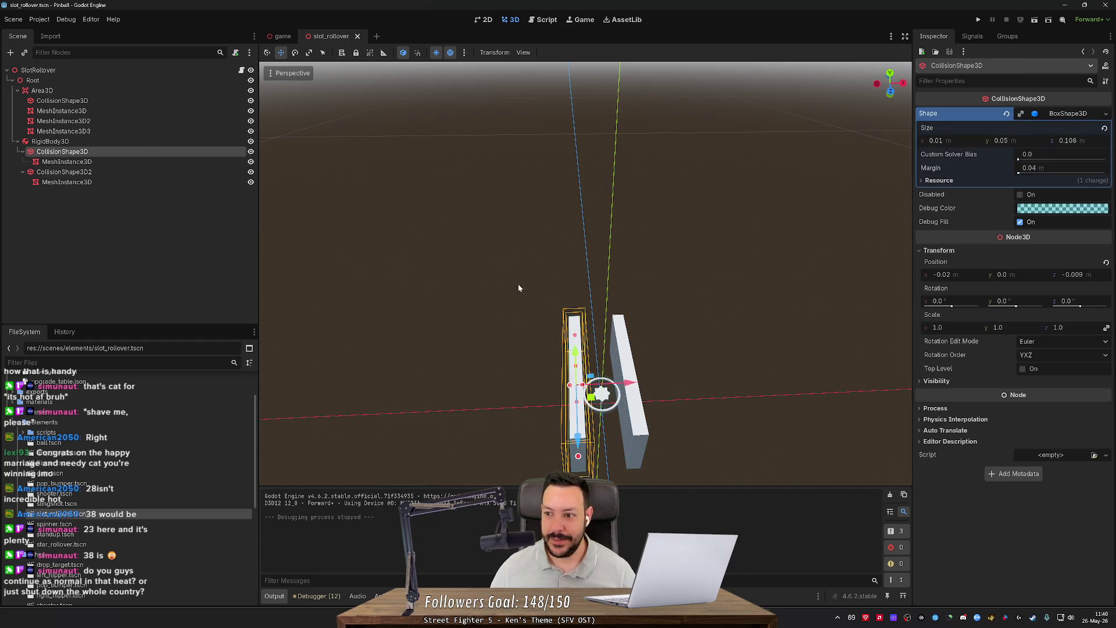
{"action": "scroll", "coordinate": [730, 249], "scroll_direction": "down", "scroll_amount": 5}
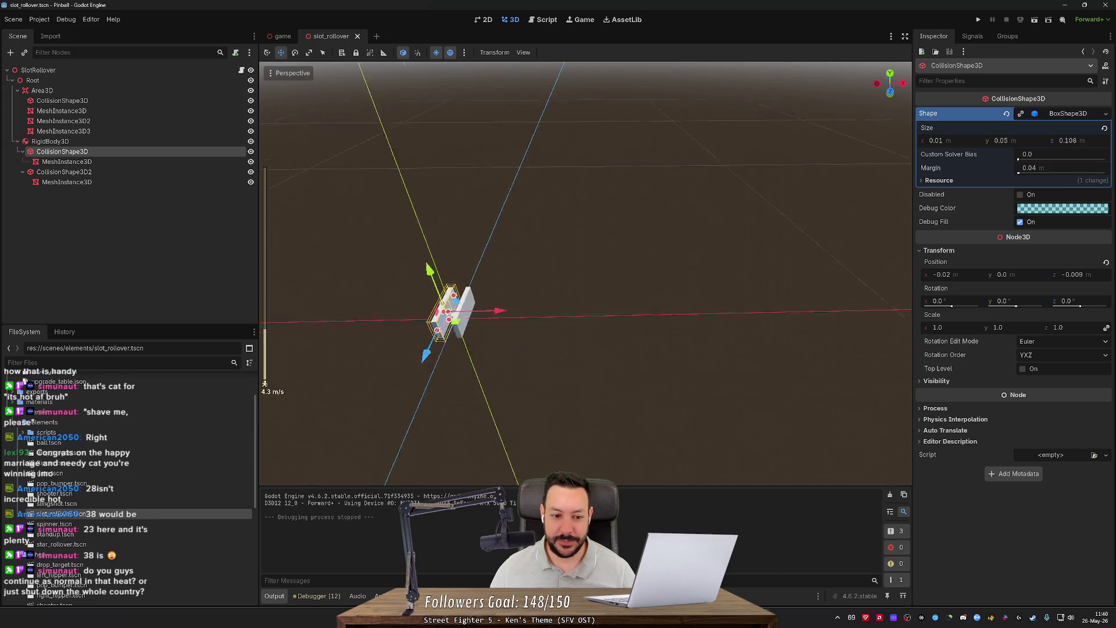
{"action": "scroll", "coordinate": [586, 274], "scroll_direction": "down", "scroll_amount": 5}
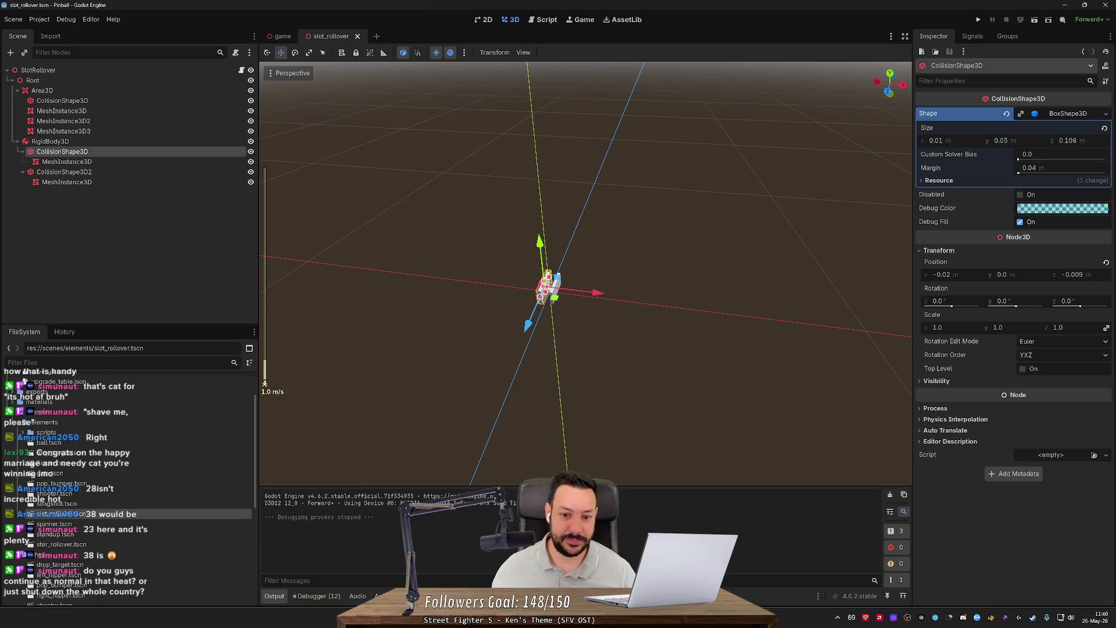
{"action": "scroll", "coordinate": [585, 274], "scroll_direction": "up", "scroll_amount": 7}
{"action": "key", "text": "w"}
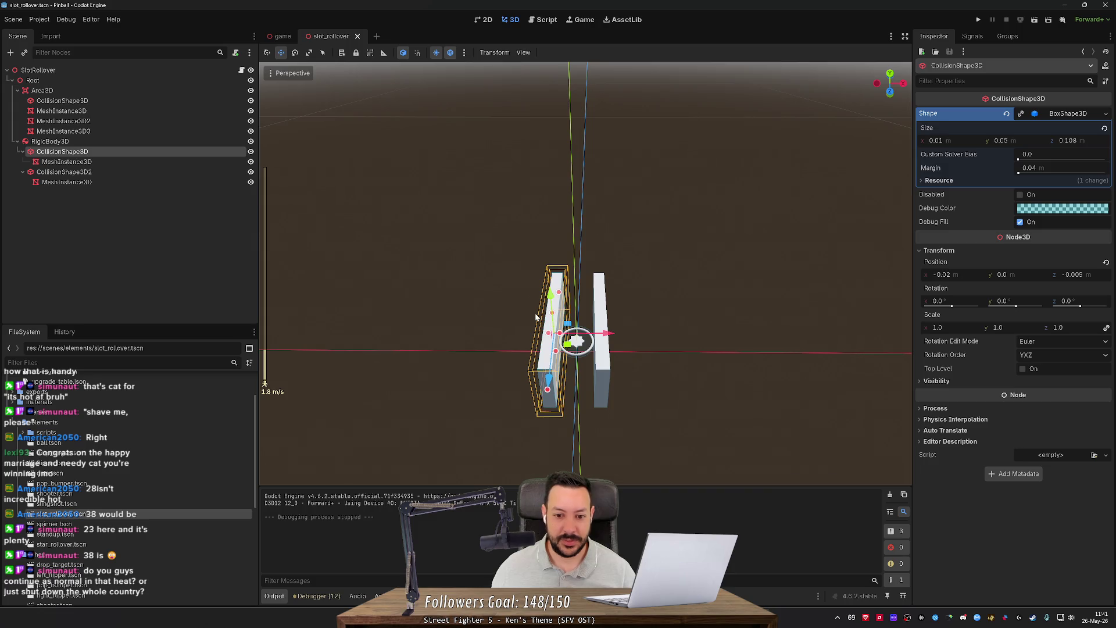
{"action": "left_click", "coordinate": [942, 275]}
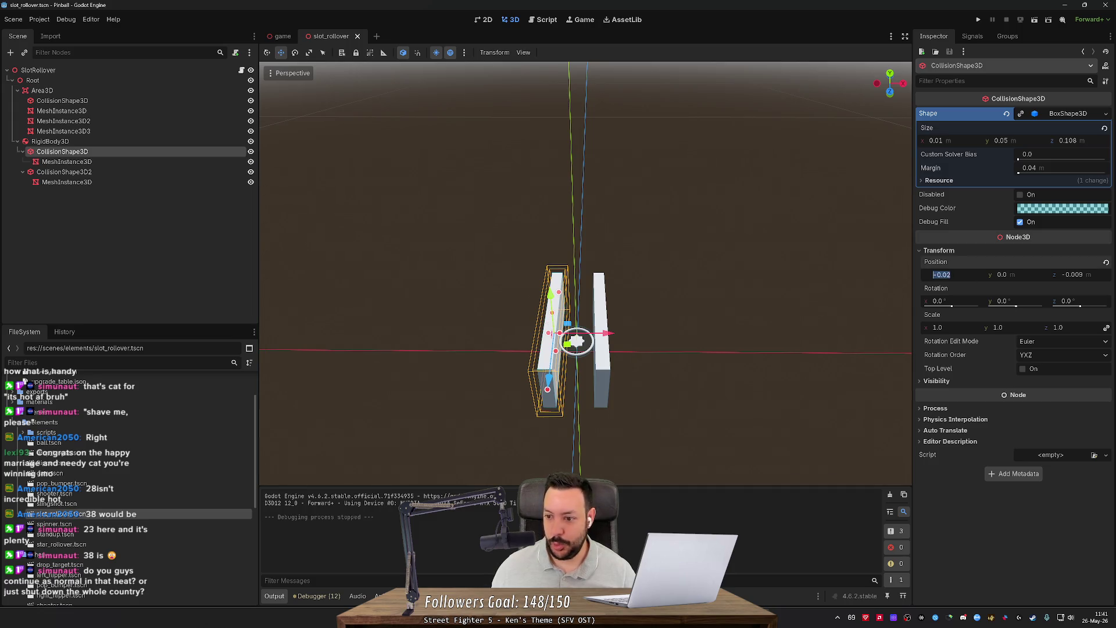
{"action": "left_click", "coordinate": [951, 275]}
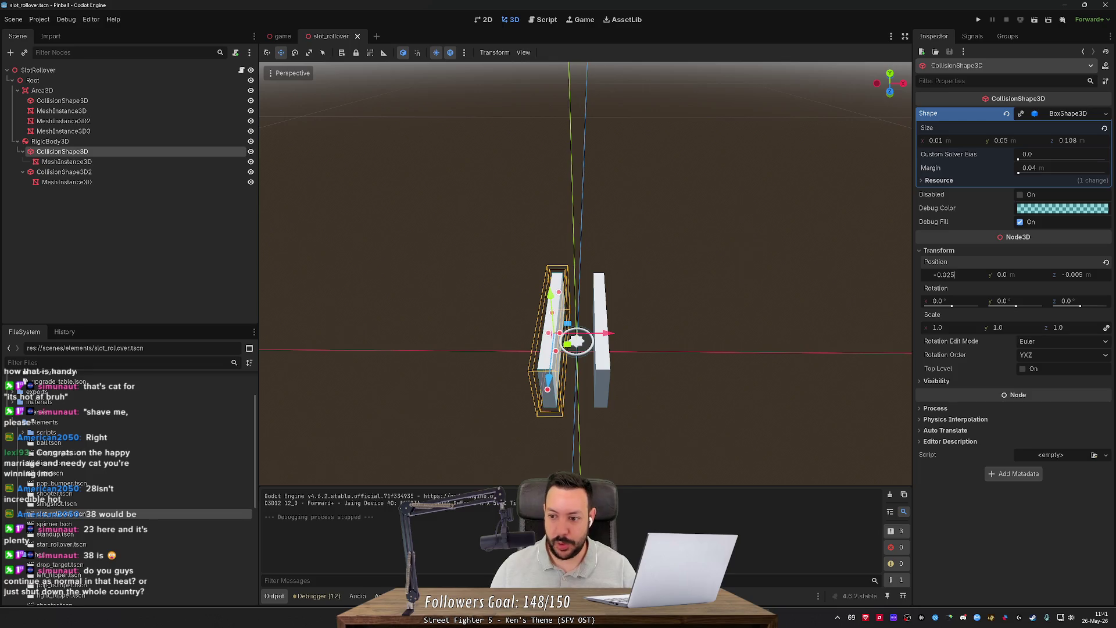
{"action": "key", "text": "Return"}
Step: Set CollisionShape3D2's Position X to 0.025, save the scene, and run the game
{"action": "left_click", "coordinate": [100, 172]}
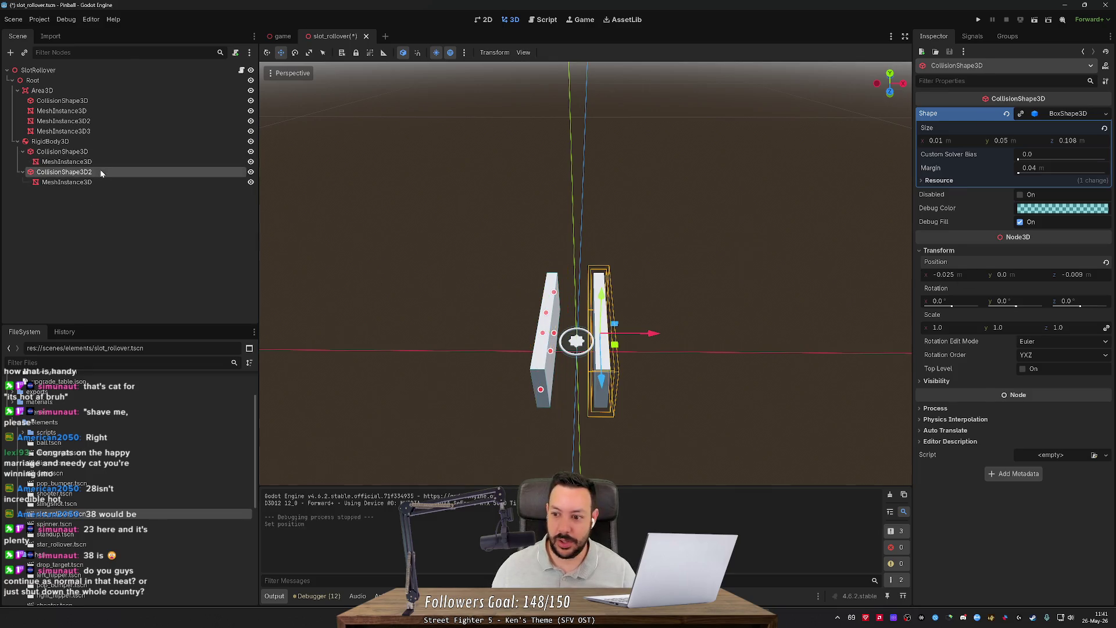
{"action": "left_click", "coordinate": [965, 208]}
{"action": "type", "text": "5"}
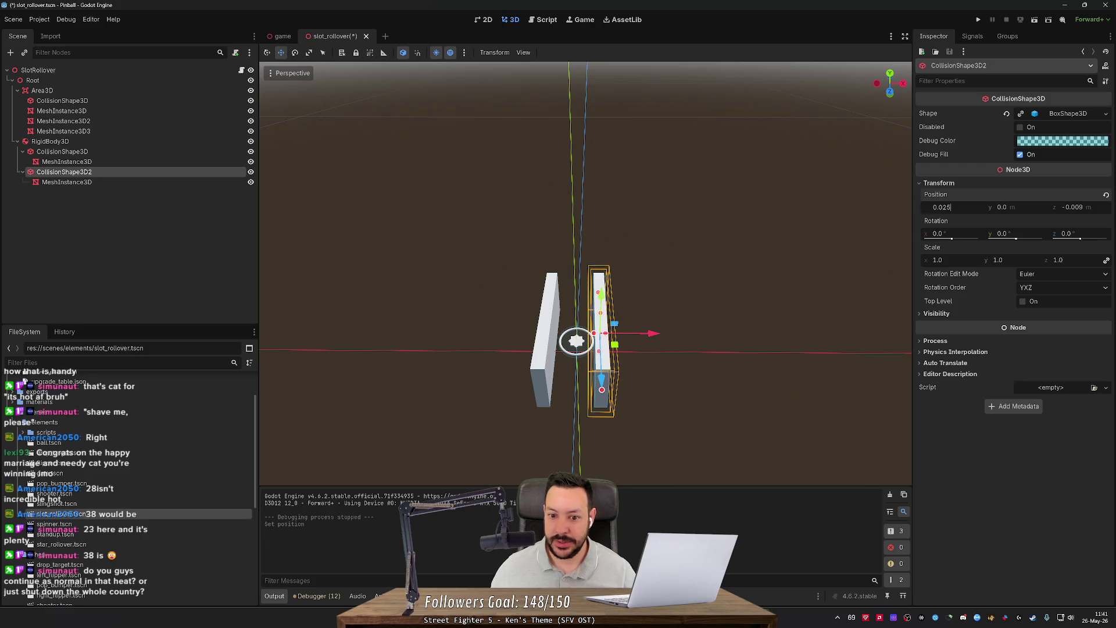
{"action": "key", "text": "Return"}
{"action": "key", "text": "ctrl+s"}
{"action": "left_click", "coordinate": [979, 19]}
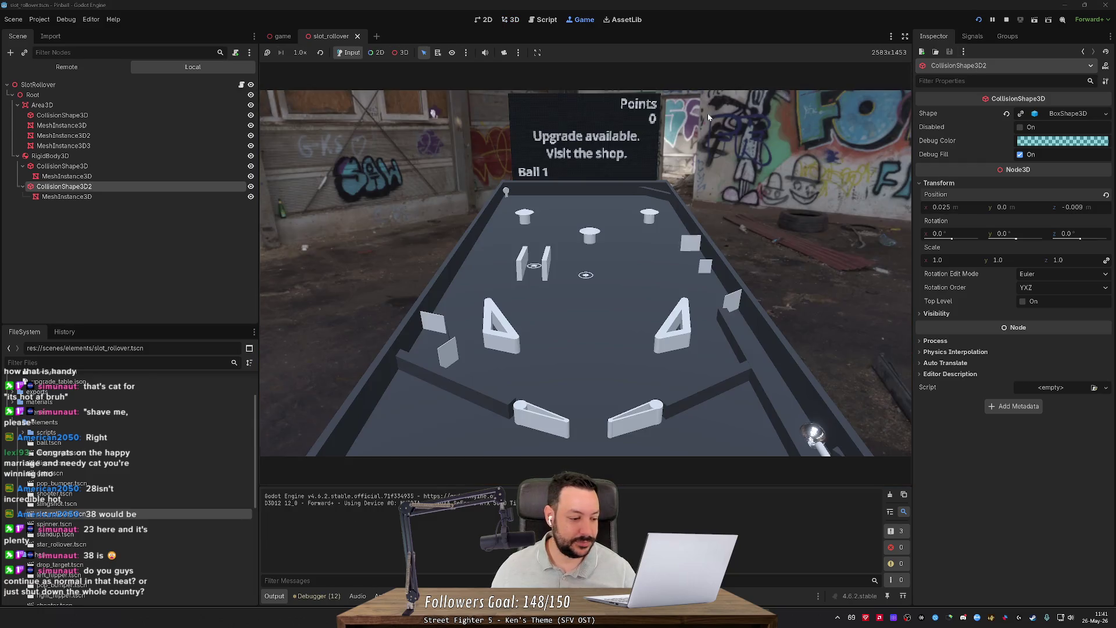
Step: Launch the ball, enable the 3D camera override, zoom in on the ball between the walls, then stop
{"action": "key", "text": "space"}
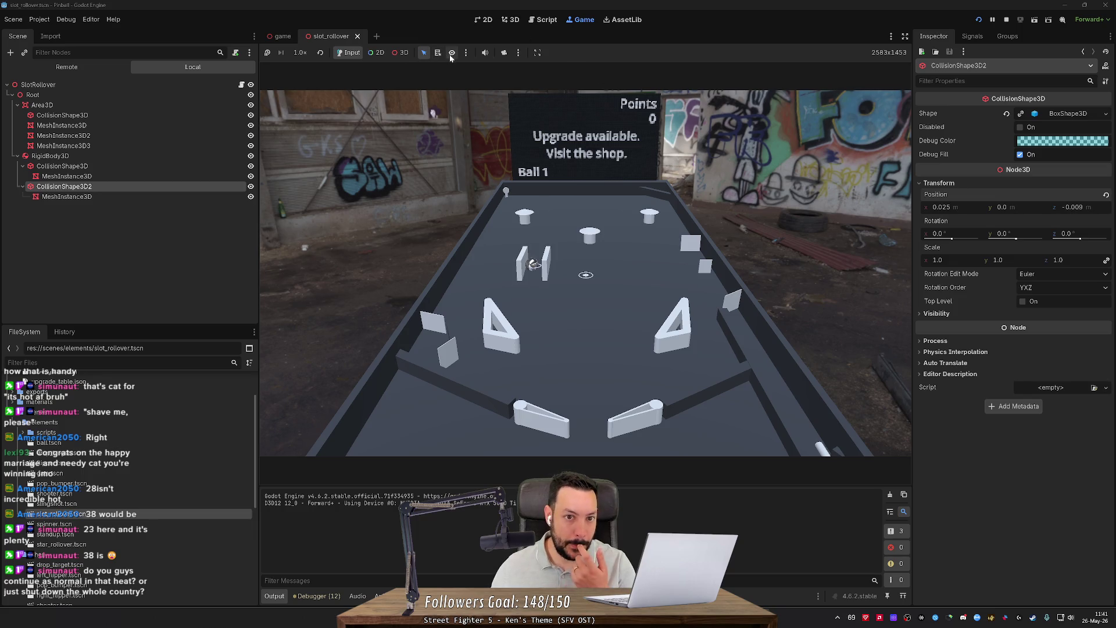
{"action": "left_click", "coordinate": [401, 52]}
{"action": "left_click", "coordinate": [504, 52]}
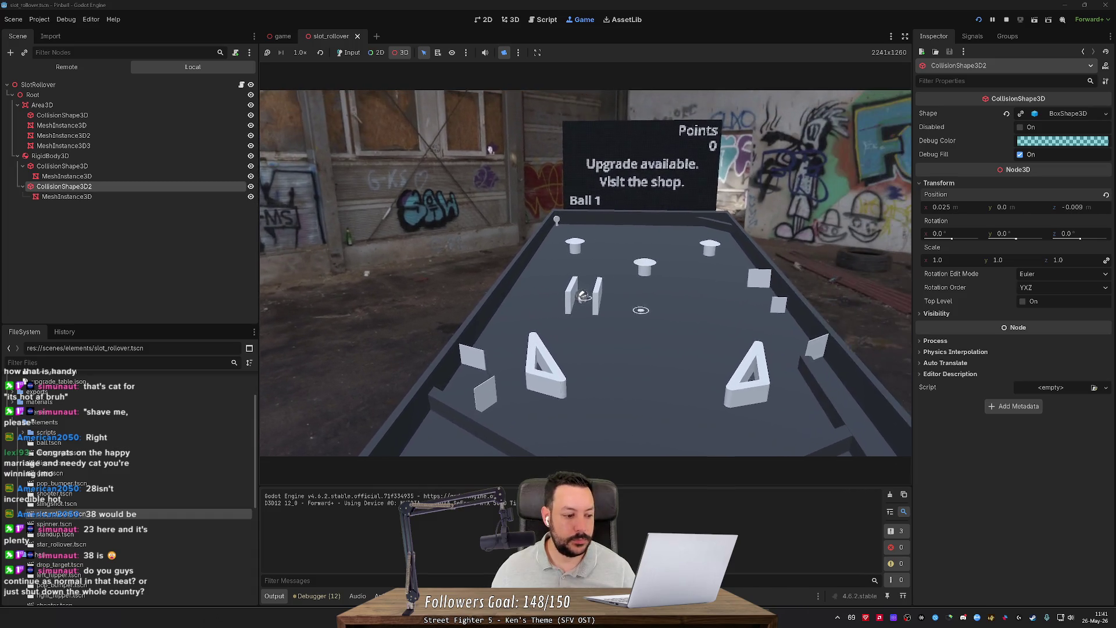
{"action": "scroll", "coordinate": [586, 273], "scroll_direction": "up", "scroll_amount": 5}
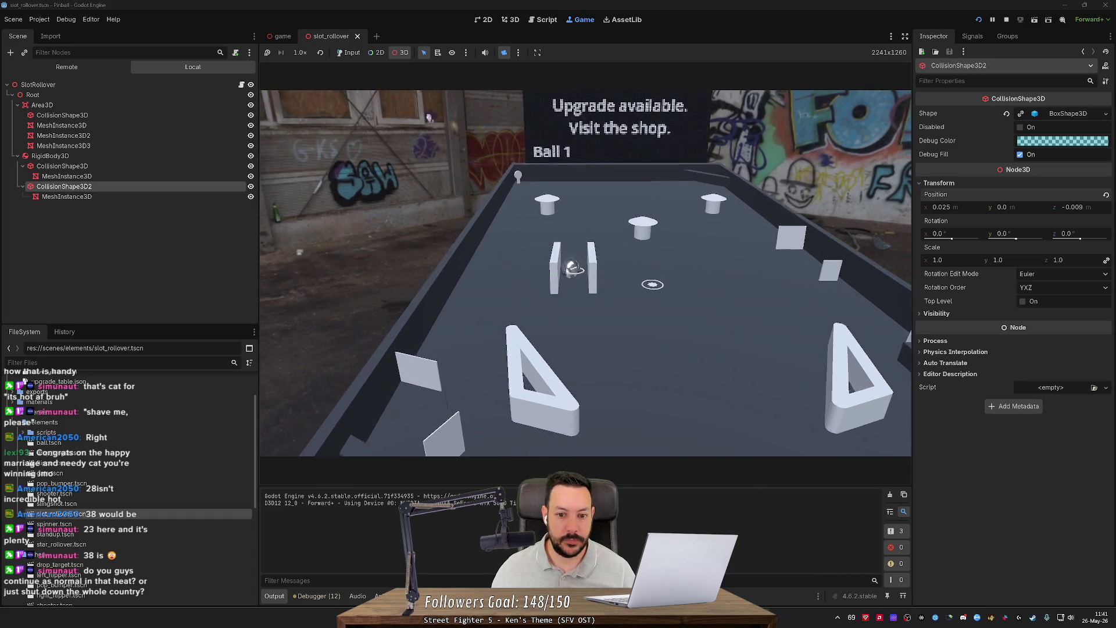
{"action": "scroll", "coordinate": [585, 273], "scroll_direction": "up", "scroll_amount": 5}
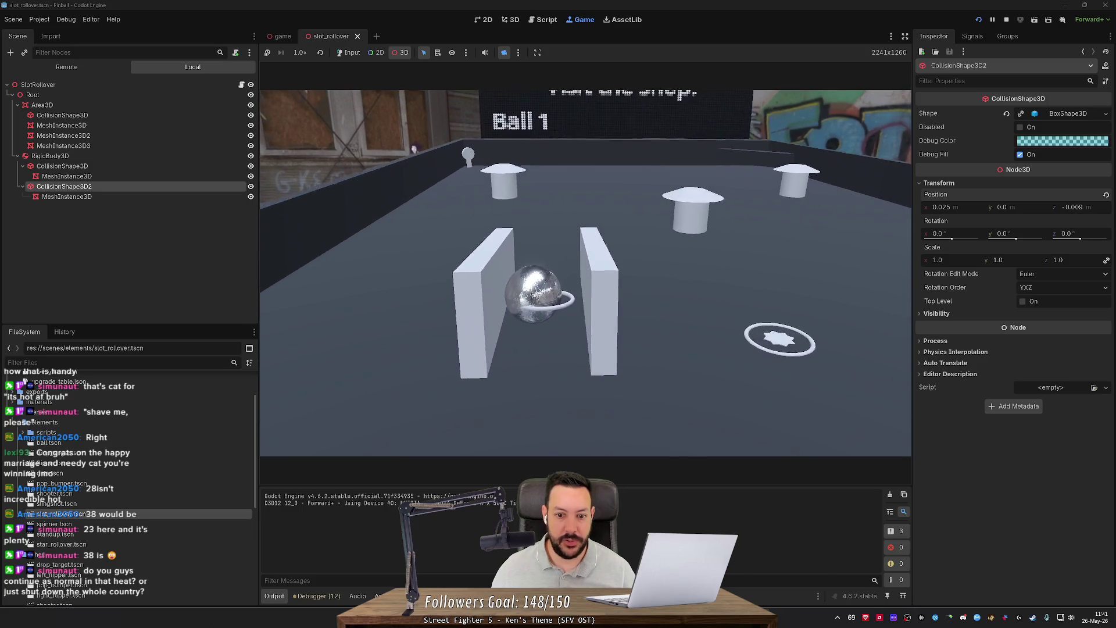
{"action": "scroll", "coordinate": [585, 273], "scroll_direction": "up", "scroll_amount": 8}
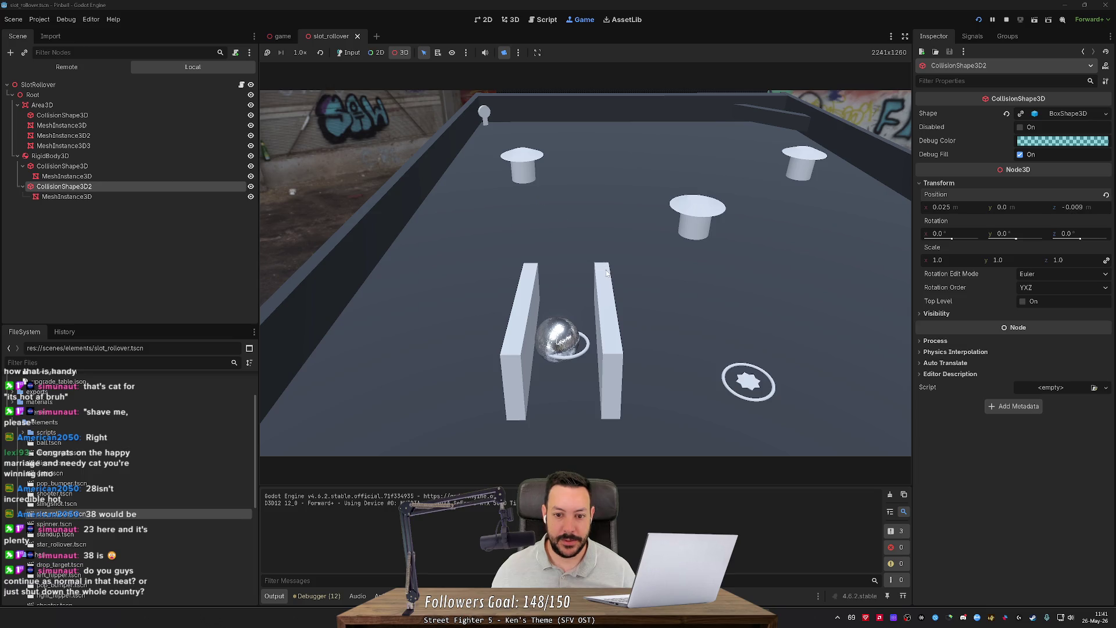
{"action": "left_click", "coordinate": [1007, 19]}
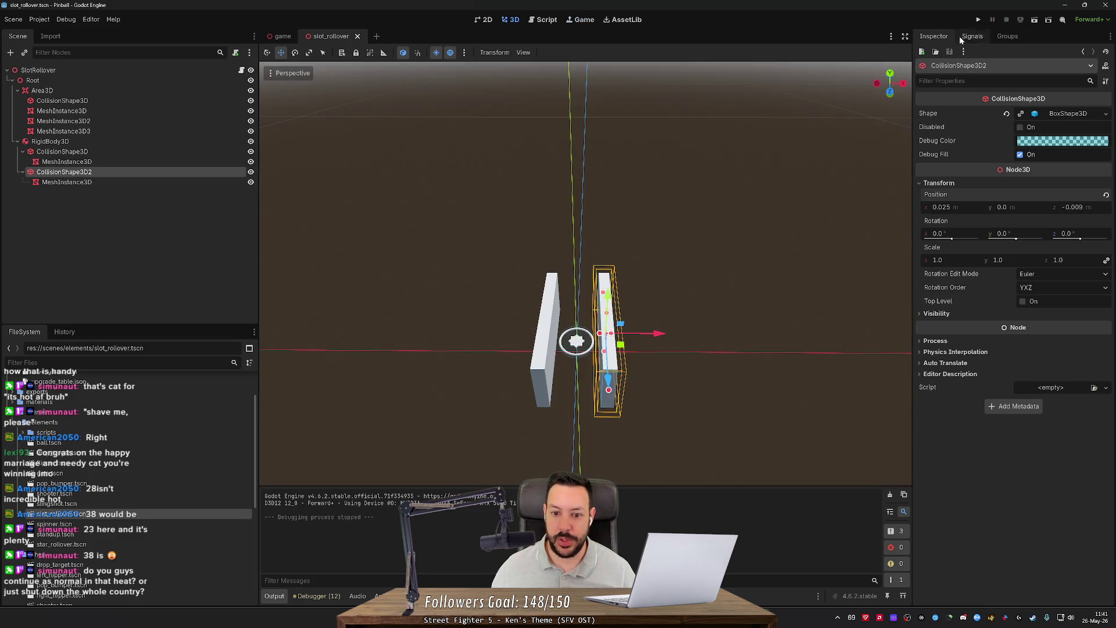
Step: Change CollisionShape3D2's Position X to 0.0225
{"action": "left_click", "coordinate": [957, 210]}
{"action": "left_click", "coordinate": [952, 208]}
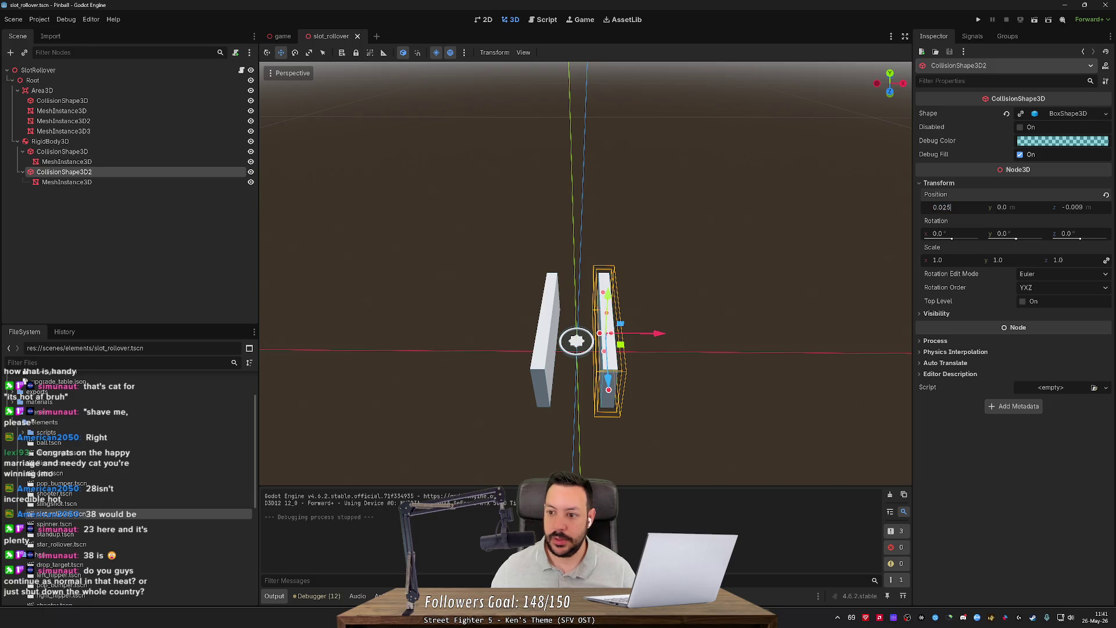
{"action": "type", "text": "2"}
{"action": "key", "text": "Return"}
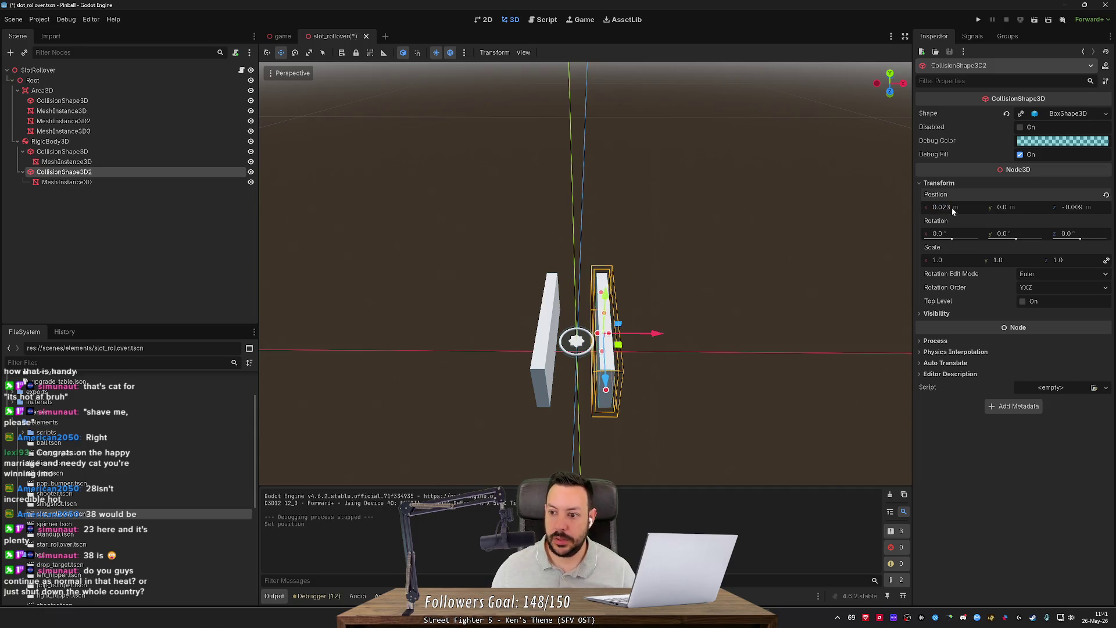
Step: Change CollisionShape3D's Position X to -0.022, save, and run the game again
{"action": "left_click", "coordinate": [63, 151]}
{"action": "left_click", "coordinate": [942, 275]}
{"action": "left_click", "coordinate": [955, 275]}
{"action": "key", "text": "BackSpace"}
{"action": "type", "text": "22"}
{"action": "key", "text": "Return"}
{"action": "key", "text": "ctrl+s"}
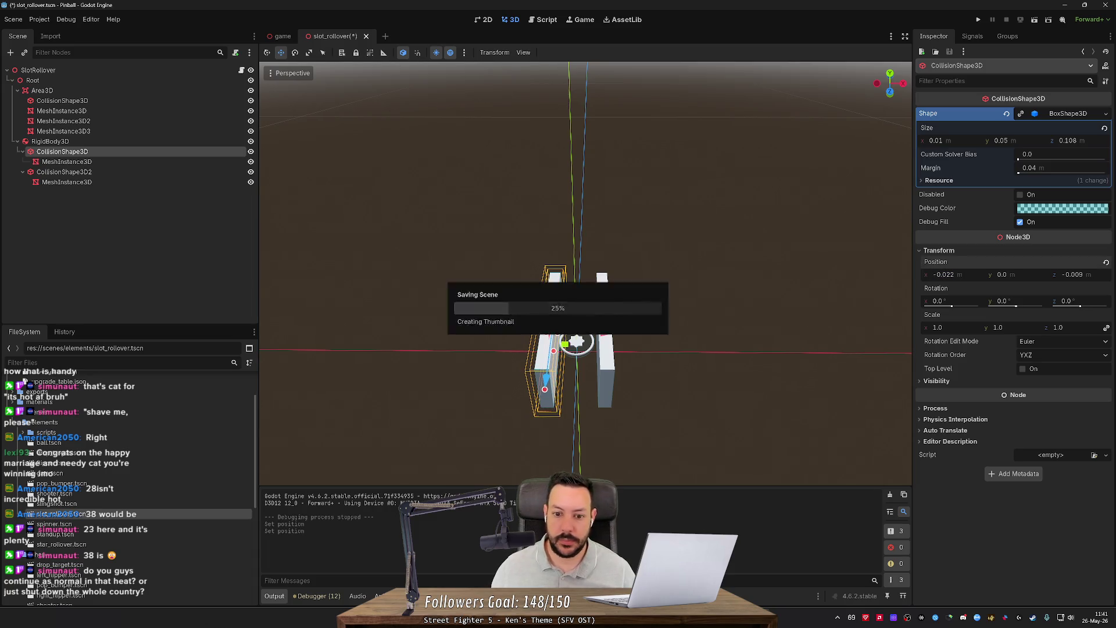
{"action": "left_click", "coordinate": [978, 22]}
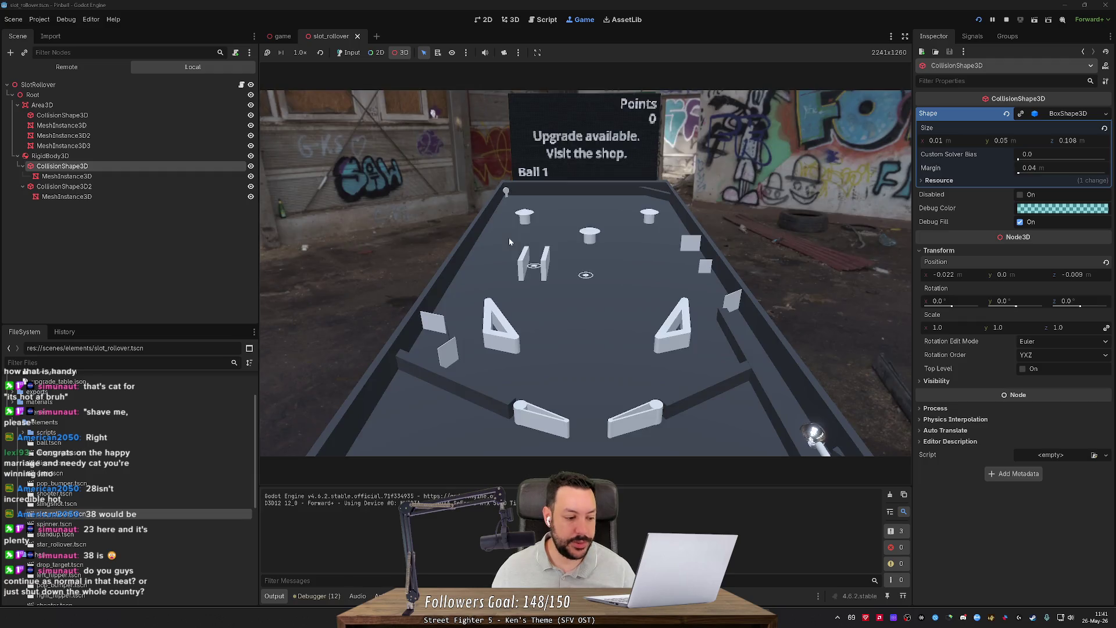
Step: Launch the ball and zoom in on the slot rollover with the 3D camera override
{"action": "left_click", "coordinate": [541, 241]}
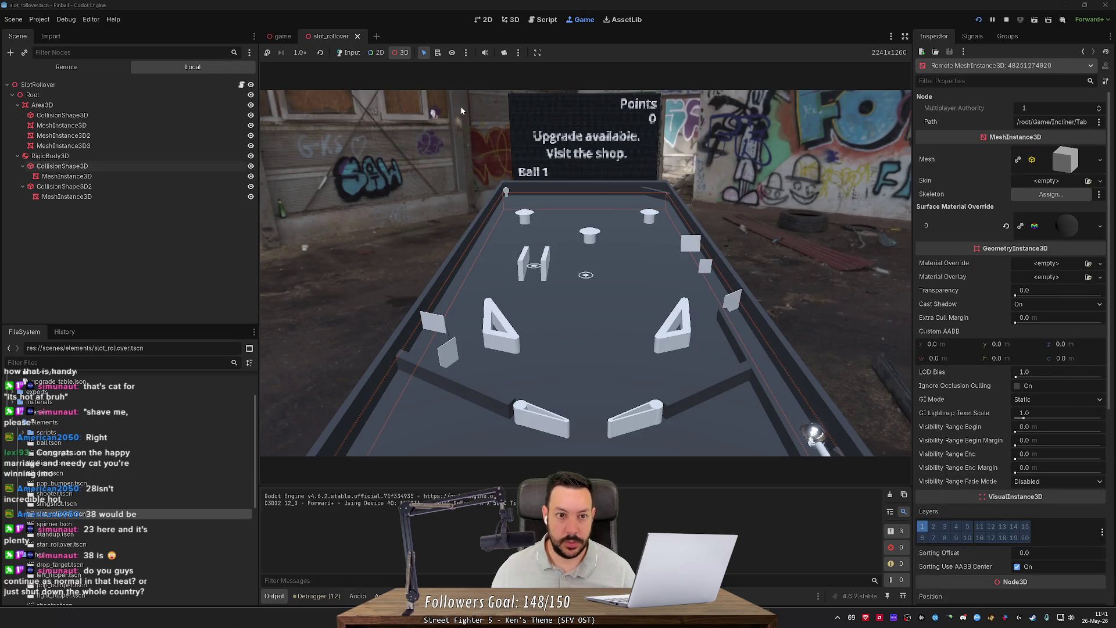
{"action": "left_click", "coordinate": [349, 52]}
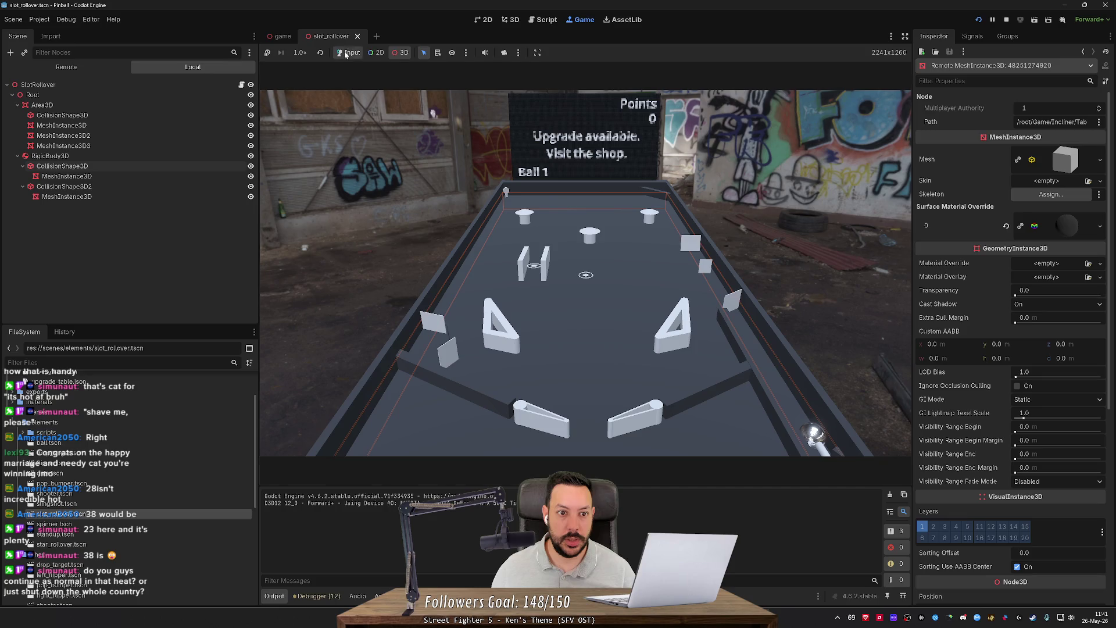
{"action": "key", "text": "space"}
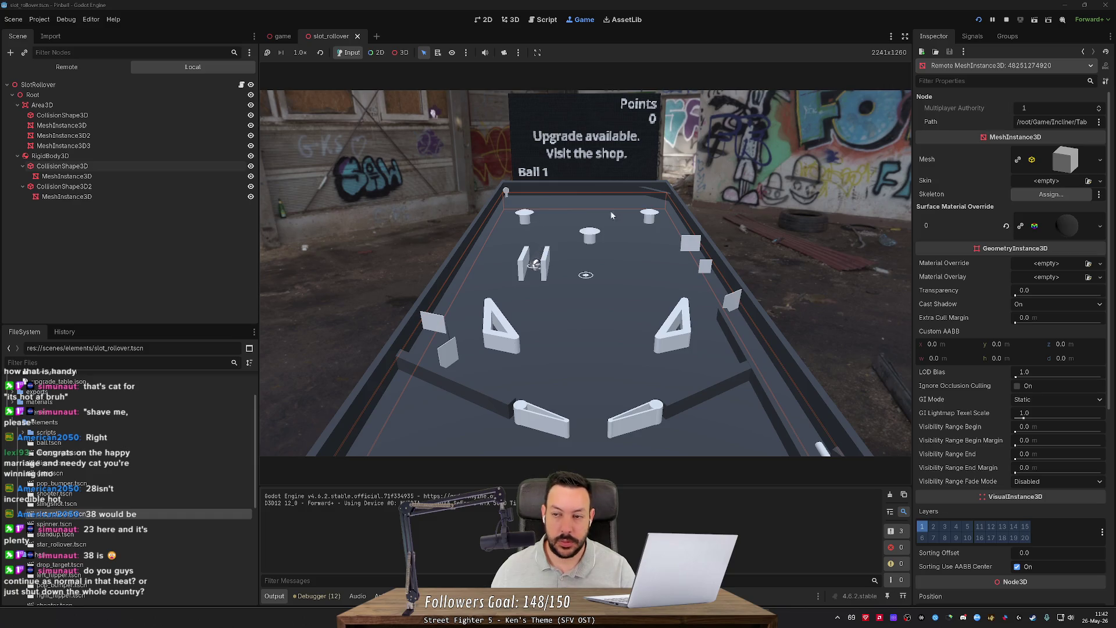
{"action": "left_click", "coordinate": [504, 52]}
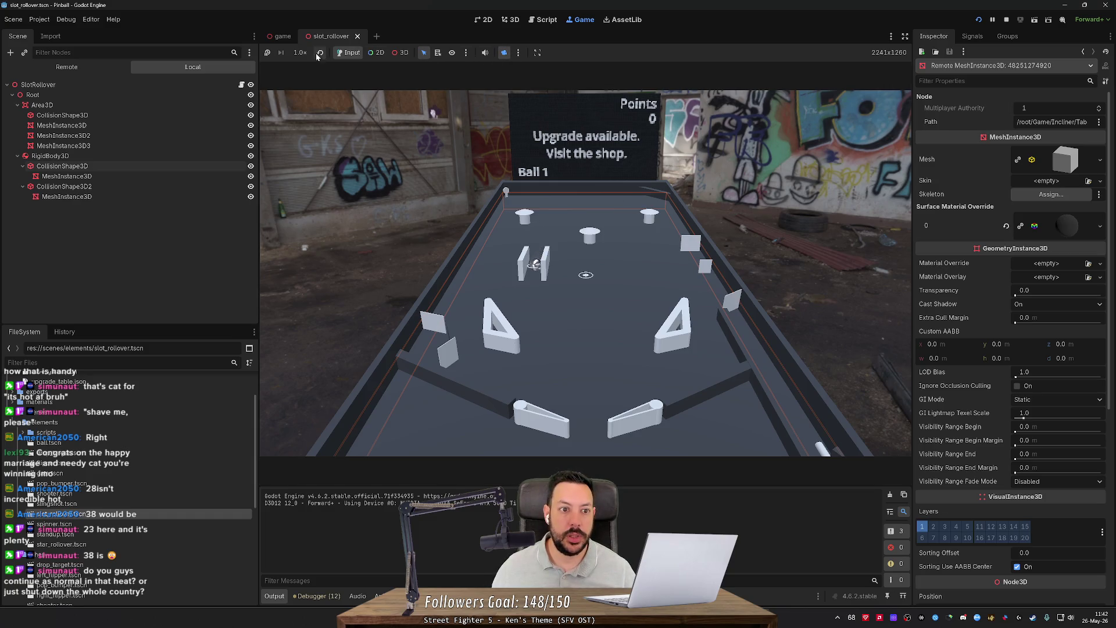
{"action": "left_click", "coordinate": [401, 53]}
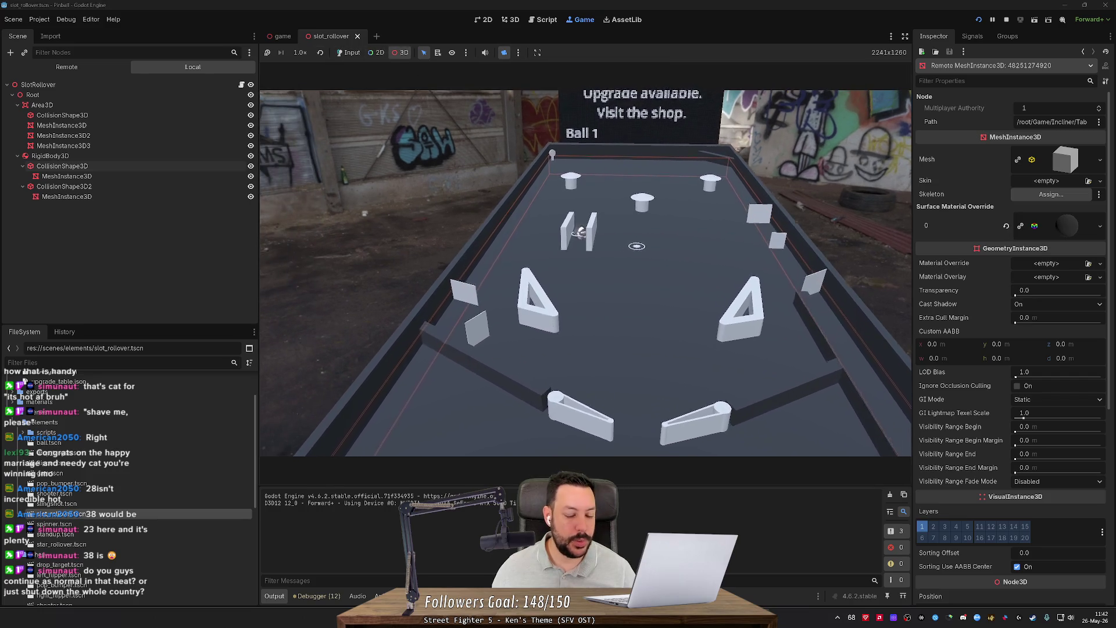
{"action": "scroll", "coordinate": [586, 273], "scroll_direction": "up", "scroll_amount": 10}
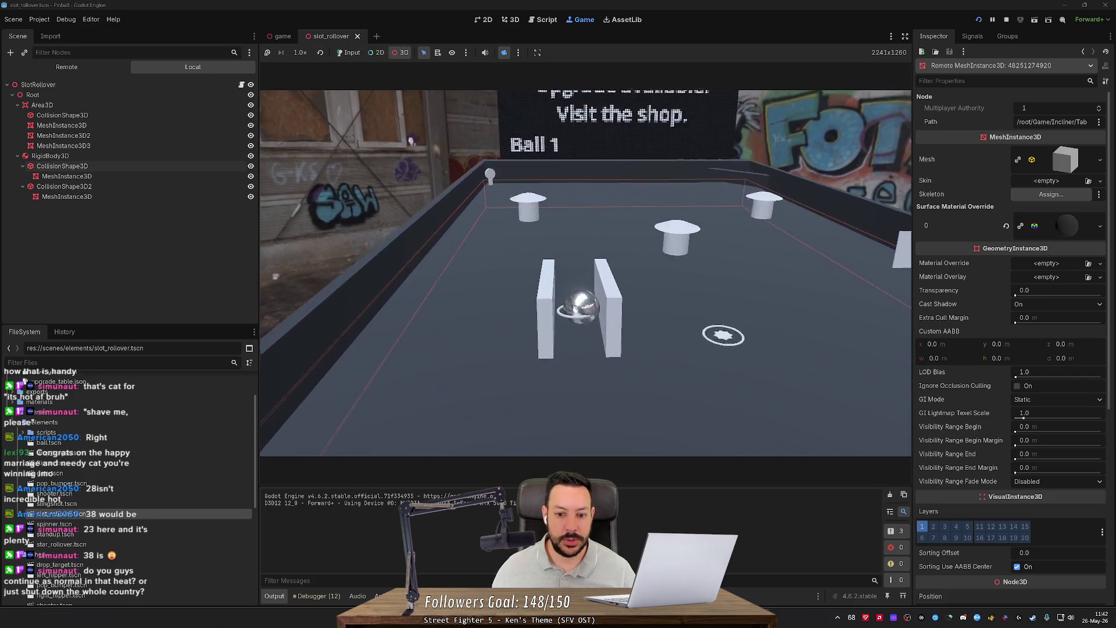
{"action": "scroll", "coordinate": [410, 140], "scroll_direction": "up", "scroll_amount": 3}
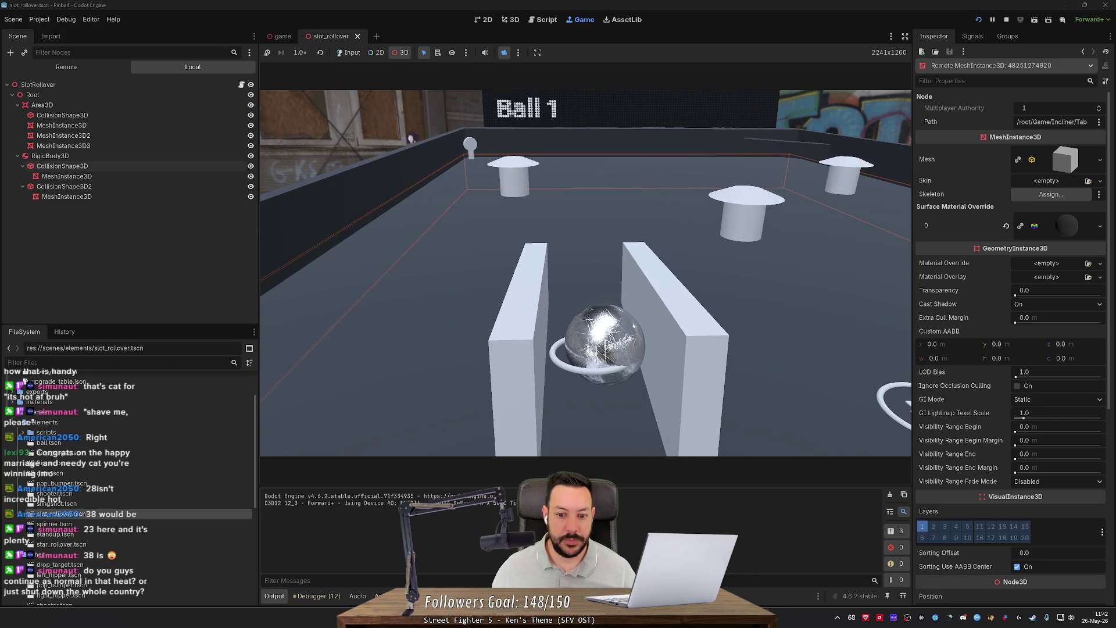
{"action": "scroll", "coordinate": [411, 140], "scroll_direction": "down", "scroll_amount": 3}
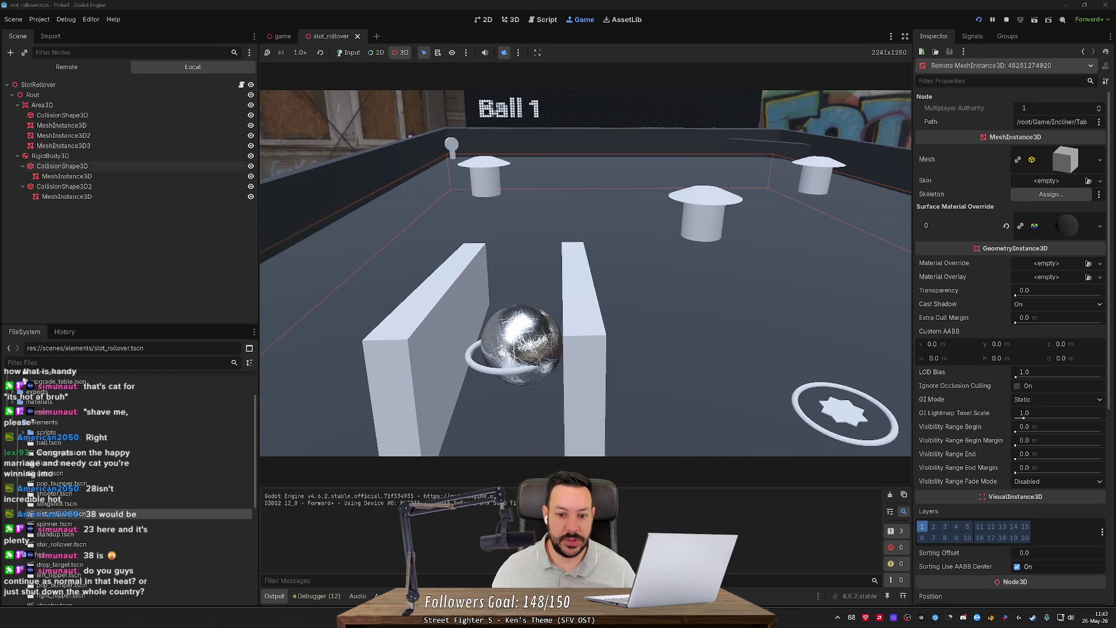
{"action": "scroll", "coordinate": [657, 101], "scroll_direction": "up", "scroll_amount": 3}
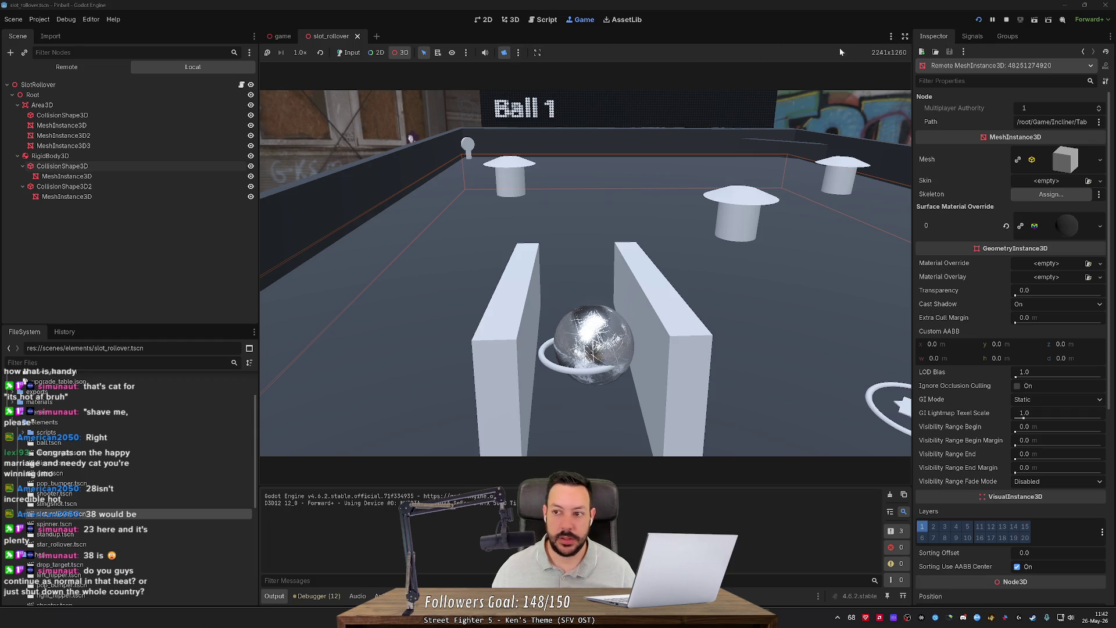
Step: Restart the game, launch the ball again, check the Remote scene tree, then stop
{"action": "left_click", "coordinate": [978, 20]}
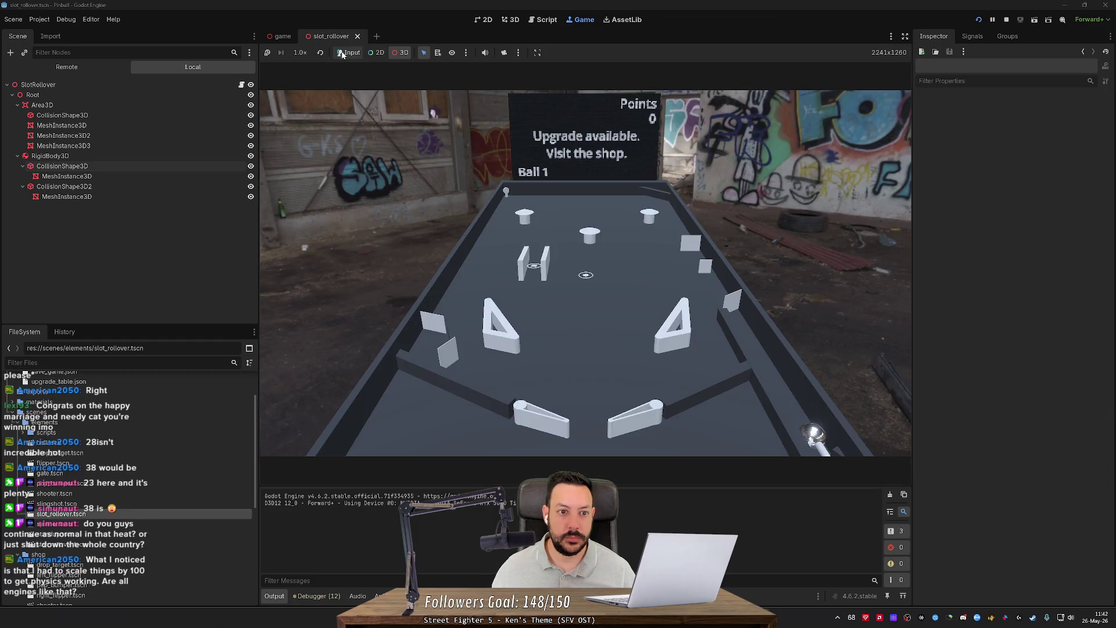
{"action": "left_click", "coordinate": [340, 53]}
{"action": "left_click", "coordinate": [548, 224]}
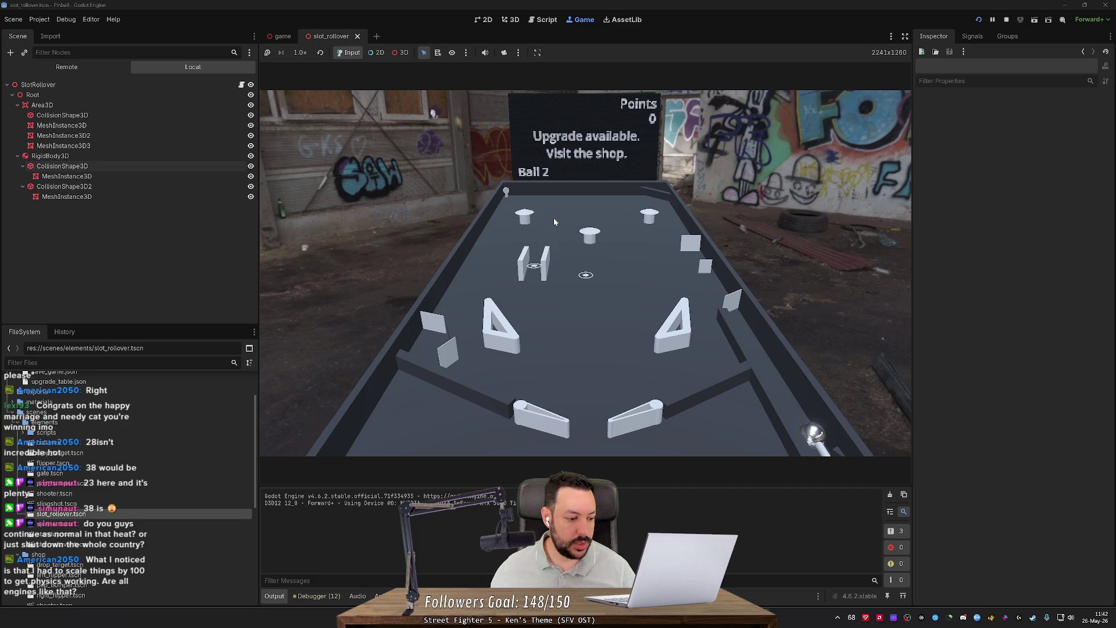
{"action": "left_click", "coordinate": [89, 71]}
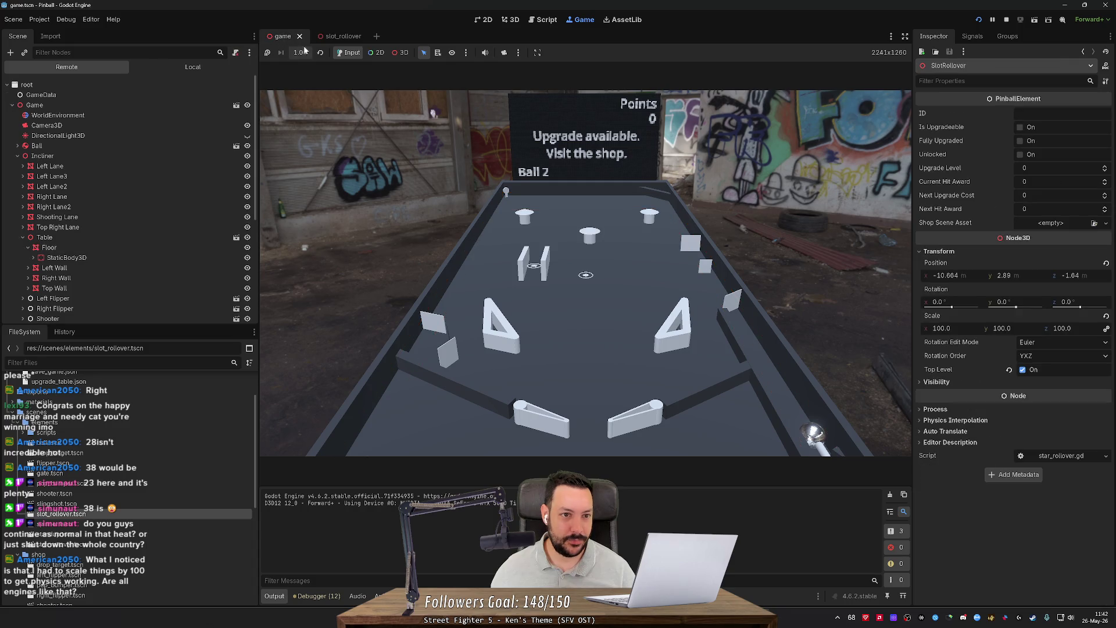
{"action": "left_click", "coordinate": [1007, 20]}
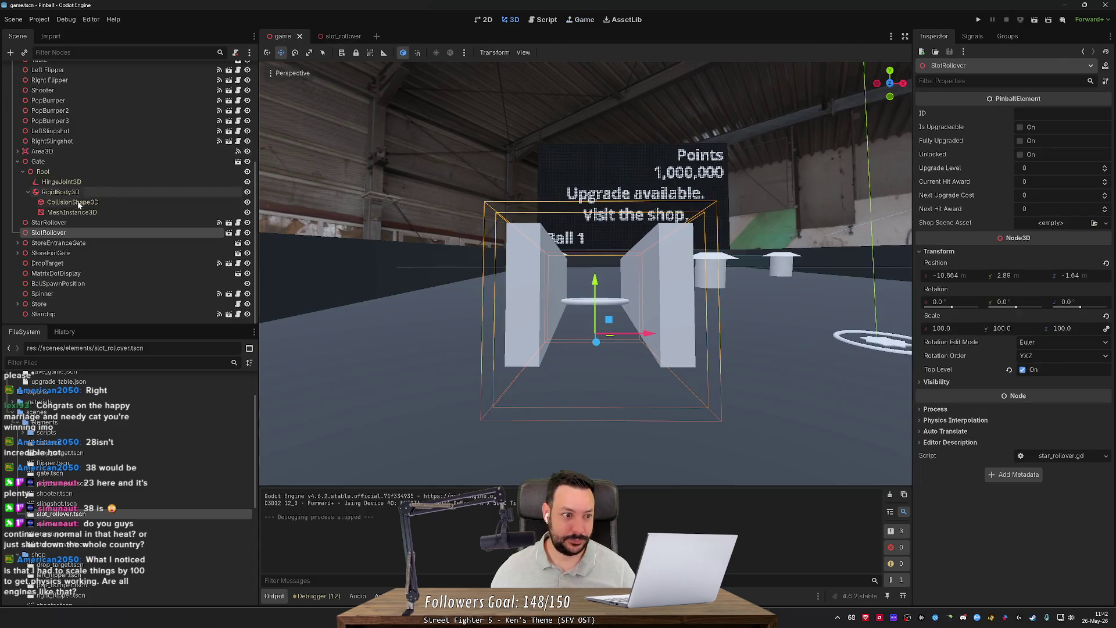
Step: Select the Incliner node and fly around the pinball table to inspect it
{"action": "left_click", "coordinate": [56, 122]}
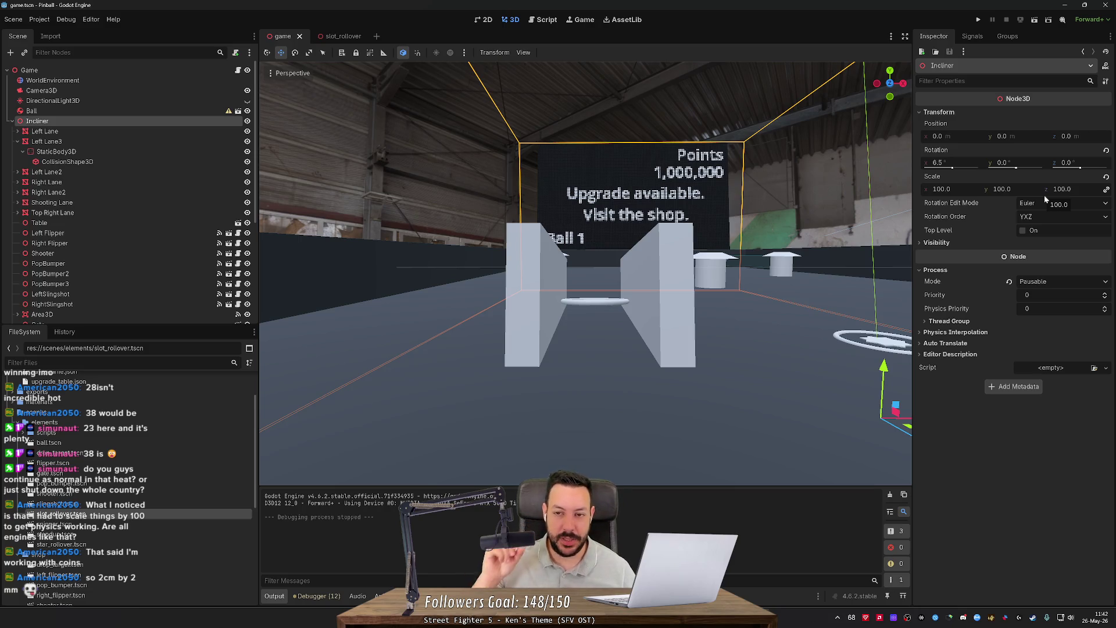
{"action": "key", "text": "s"}
{"action": "scroll", "coordinate": [585, 261], "scroll_direction": "up", "scroll_amount": 1}
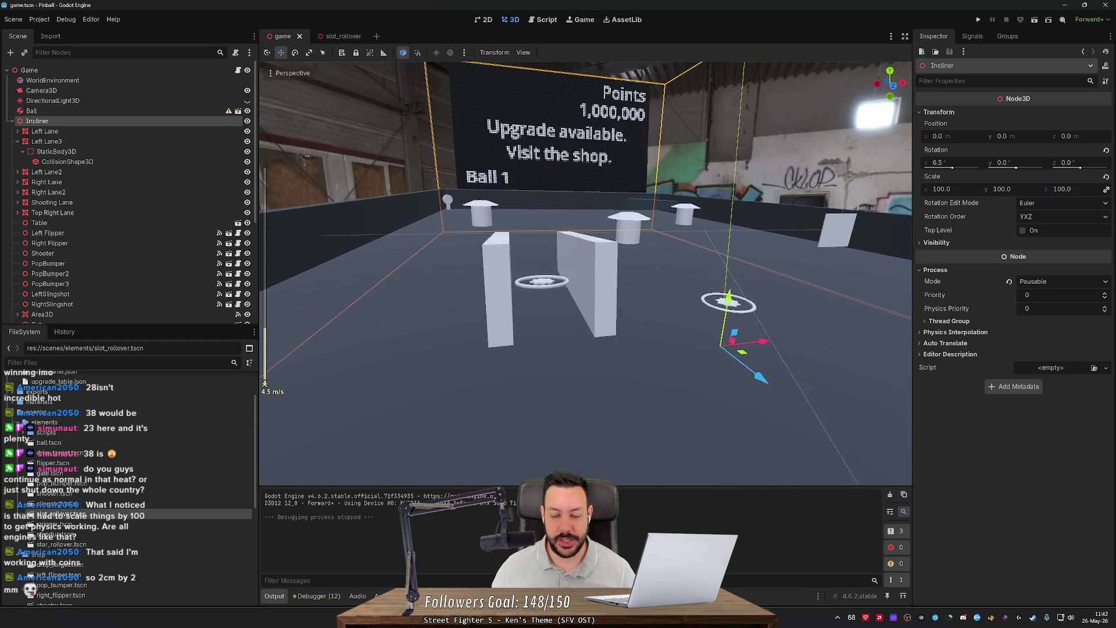
{"action": "scroll", "coordinate": [585, 273], "scroll_direction": "up", "scroll_amount": 5}
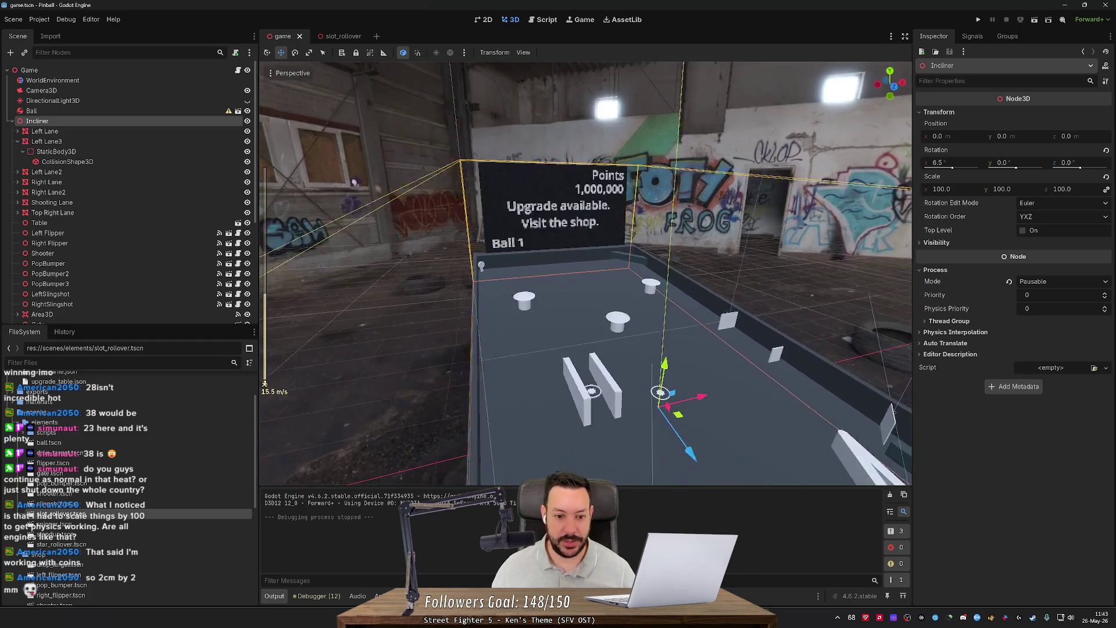
{"action": "key", "text": "s"}
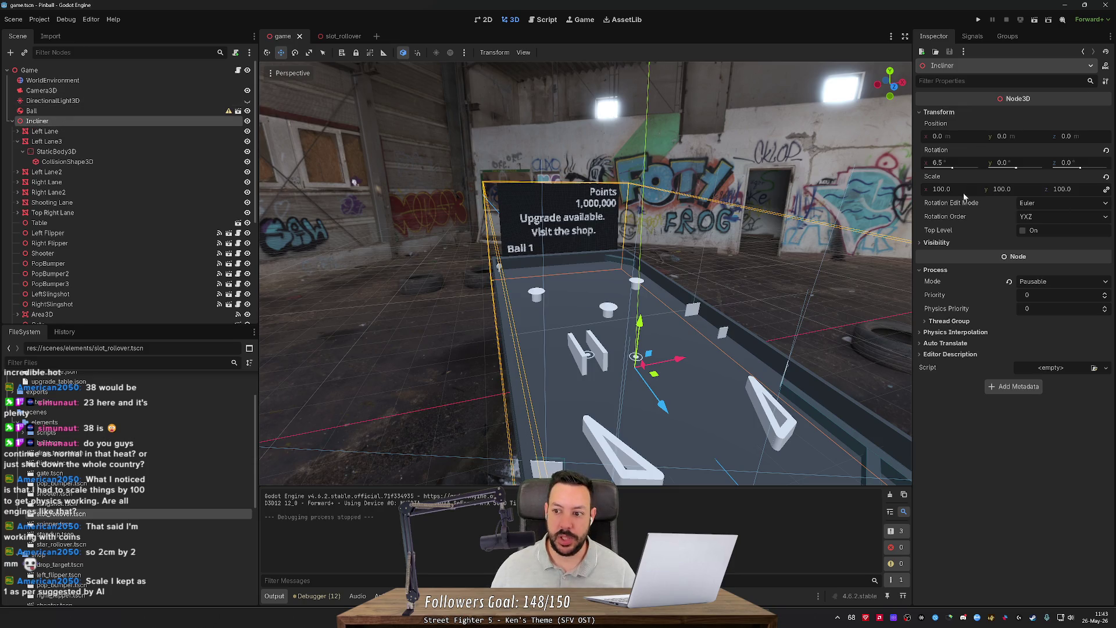
{"action": "scroll", "coordinate": [581, 274], "scroll_direction": "up", "scroll_amount": 2}
{"action": "key", "text": "w"}
{"action": "key", "text": "w"}
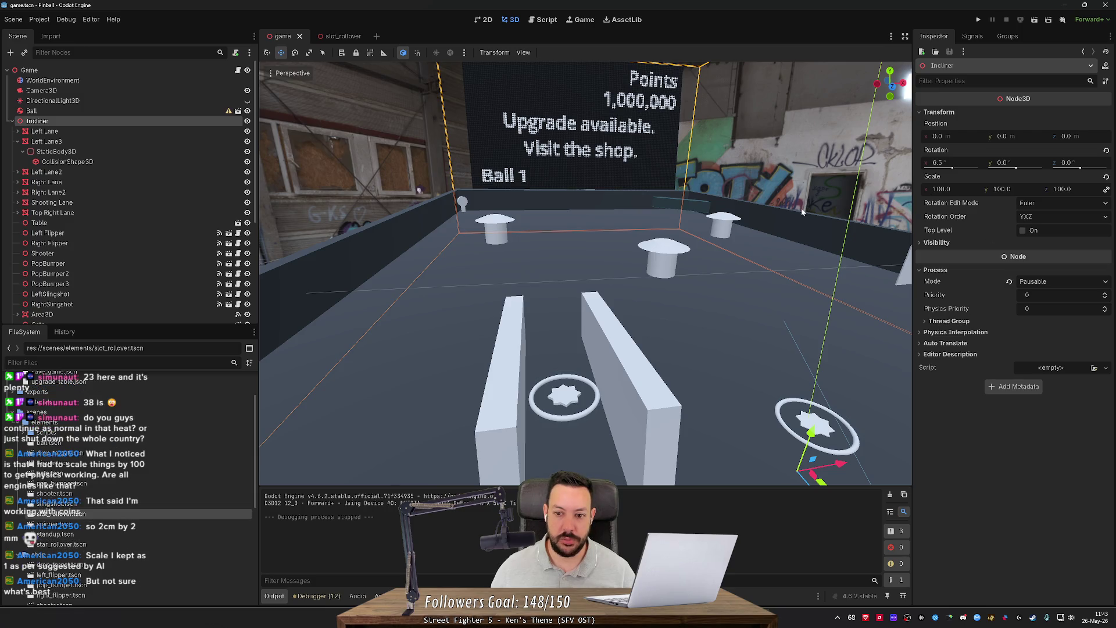
{"action": "scroll", "coordinate": [581, 298], "scroll_direction": "up", "scroll_amount": 5}
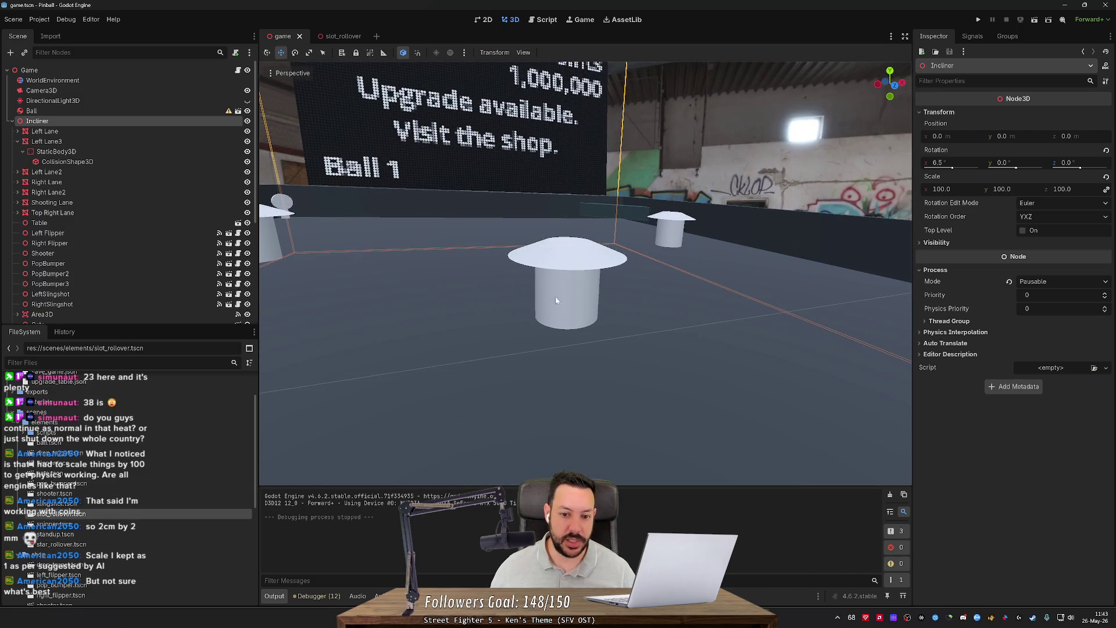
{"action": "scroll", "coordinate": [559, 268], "scroll_direction": "down", "scroll_amount": 8}
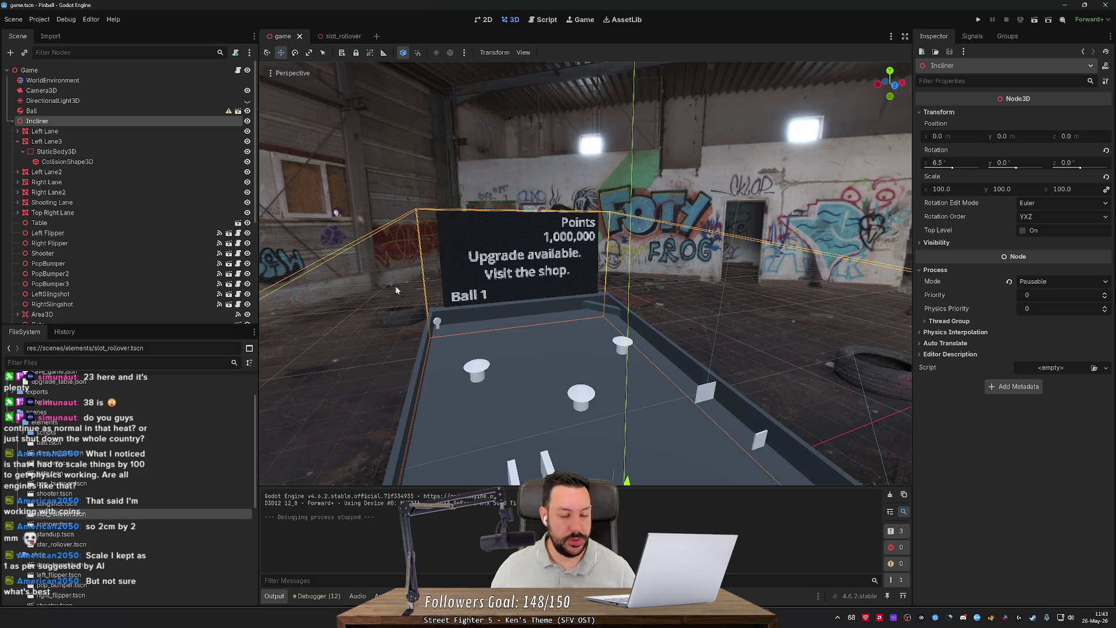
Step: Collapse Left Lane3, open the slot_rollover scene, and select the left pillar's MeshInstance3D
{"action": "left_click", "coordinate": [18, 141]}
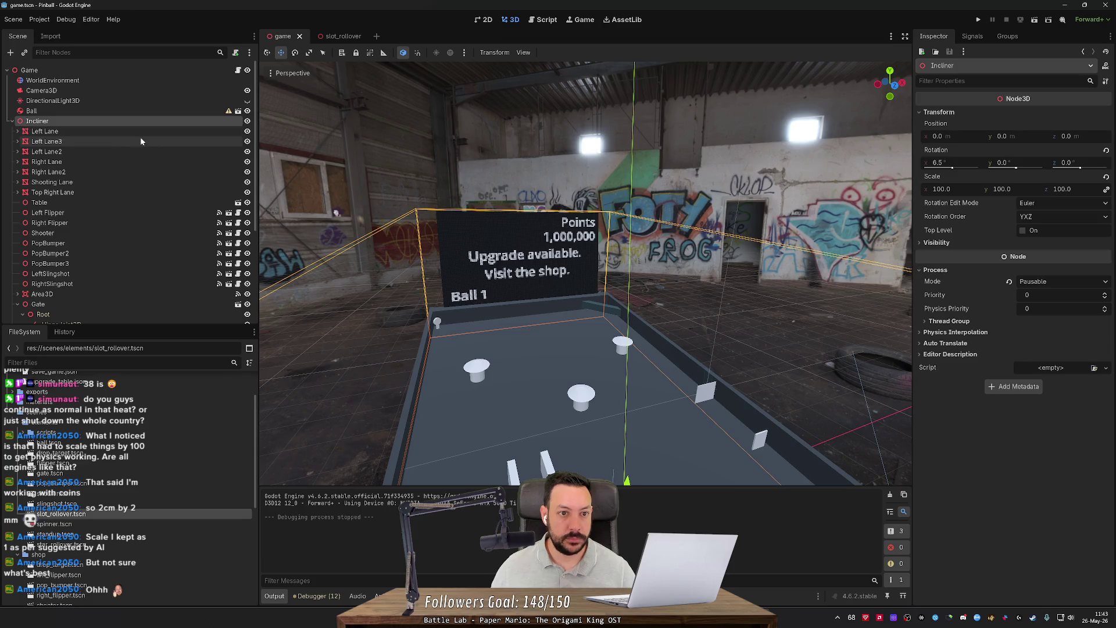
{"action": "left_click", "coordinate": [338, 36]}
{"action": "left_click", "coordinate": [555, 337]}
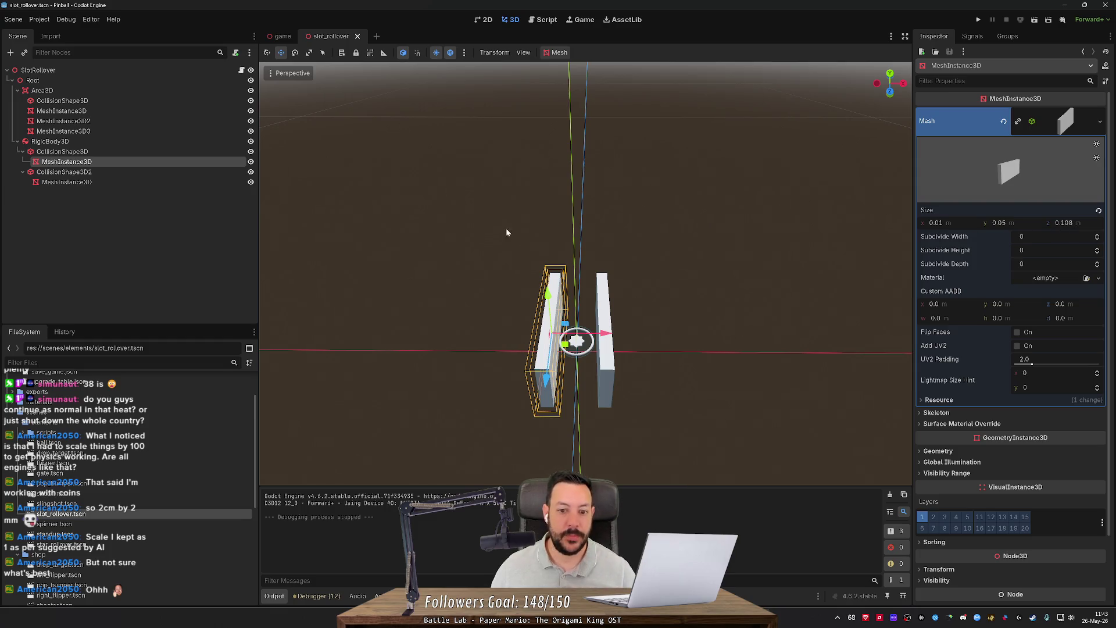
Step: Set the left pillar's BoxShape3D size z to 0.05
{"action": "left_click", "coordinate": [121, 151]}
{"action": "left_click", "coordinate": [119, 162]}
{"action": "left_click", "coordinate": [125, 152]}
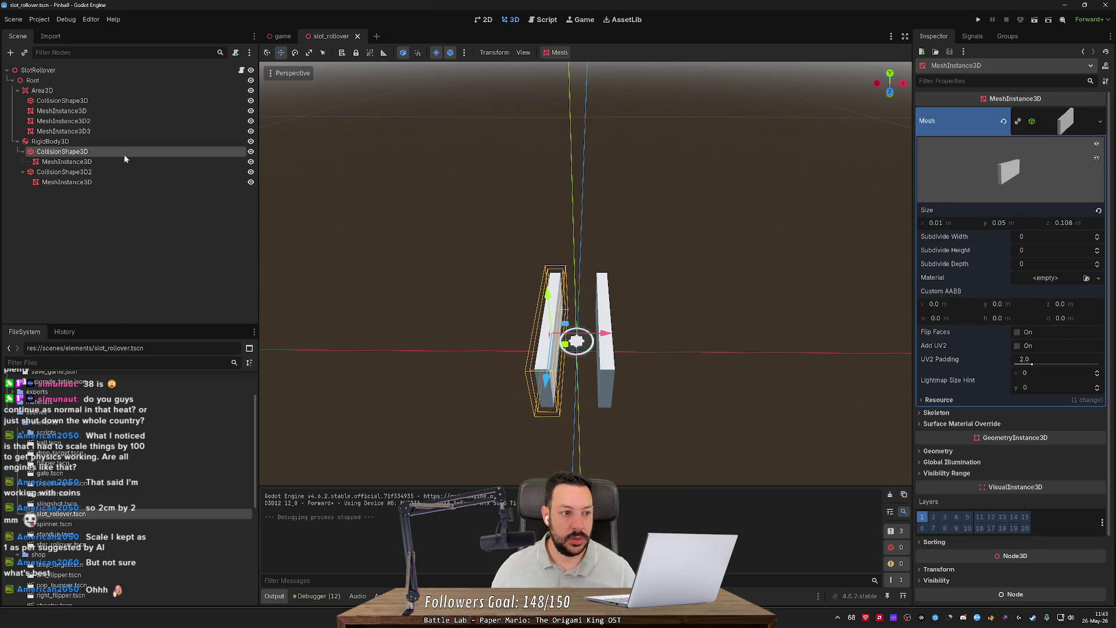
{"action": "left_click", "coordinate": [1054, 142]}
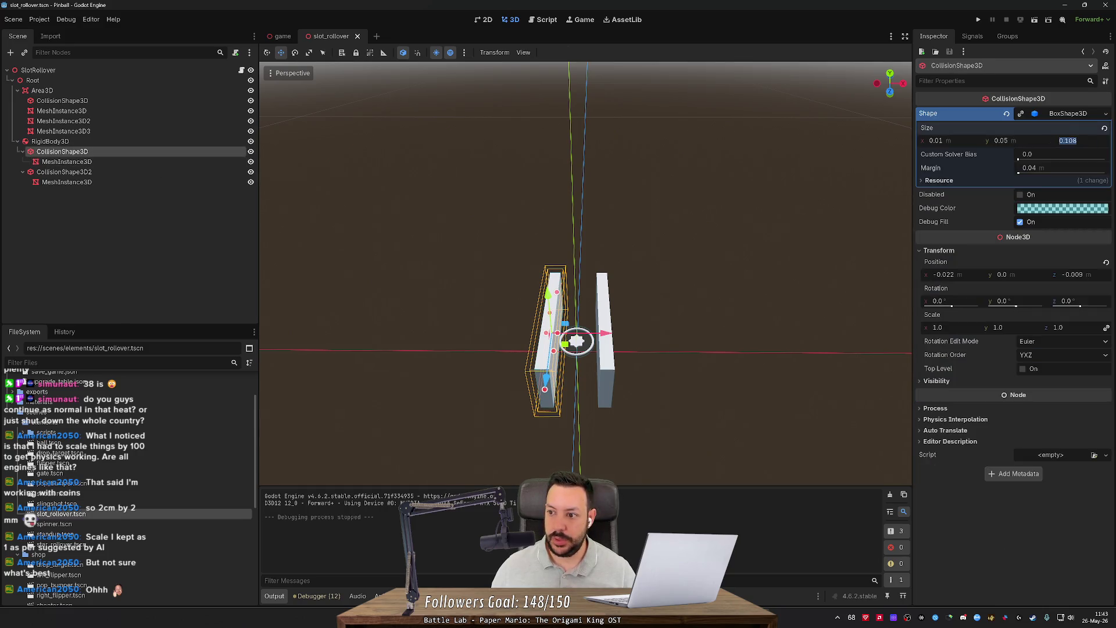
{"action": "key", "text": "End"}
{"action": "key", "text": "shift+Left"}
{"action": "key", "text": "shift+Left"}
{"action": "key", "text": "shift+Left"}
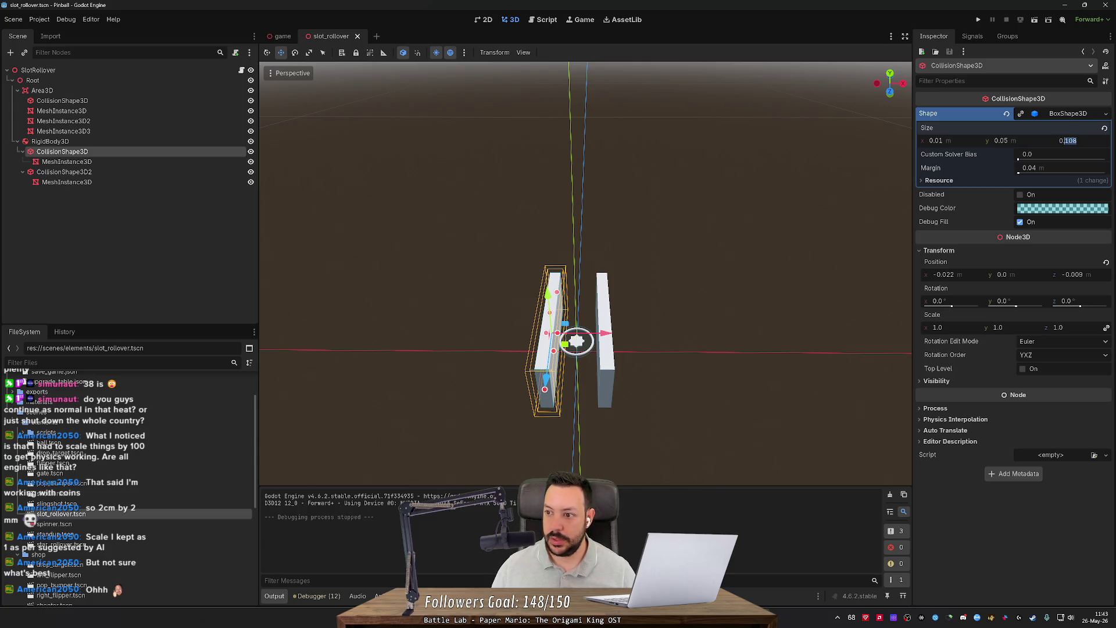
{"action": "type", "text": "05"}
{"action": "key", "text": "Return"}
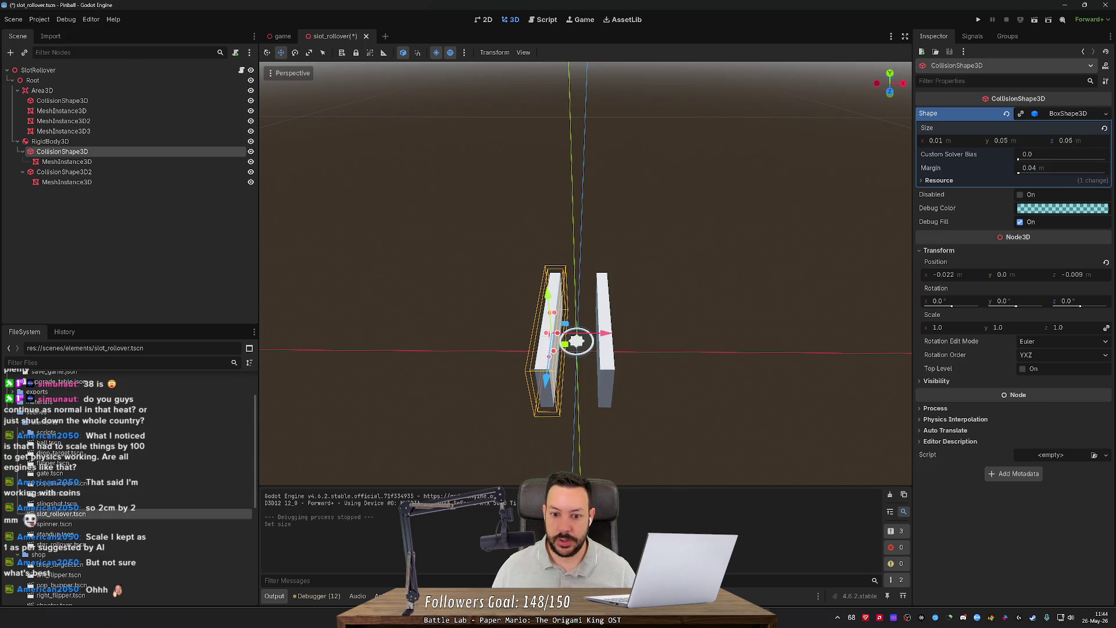
Step: Set the left pillar's BoxMesh size z to 0.05
{"action": "left_click", "coordinate": [178, 162]}
{"action": "left_click", "coordinate": [1081, 224]}
{"action": "type", "text": "0.05"}
{"action": "key", "text": "Return"}
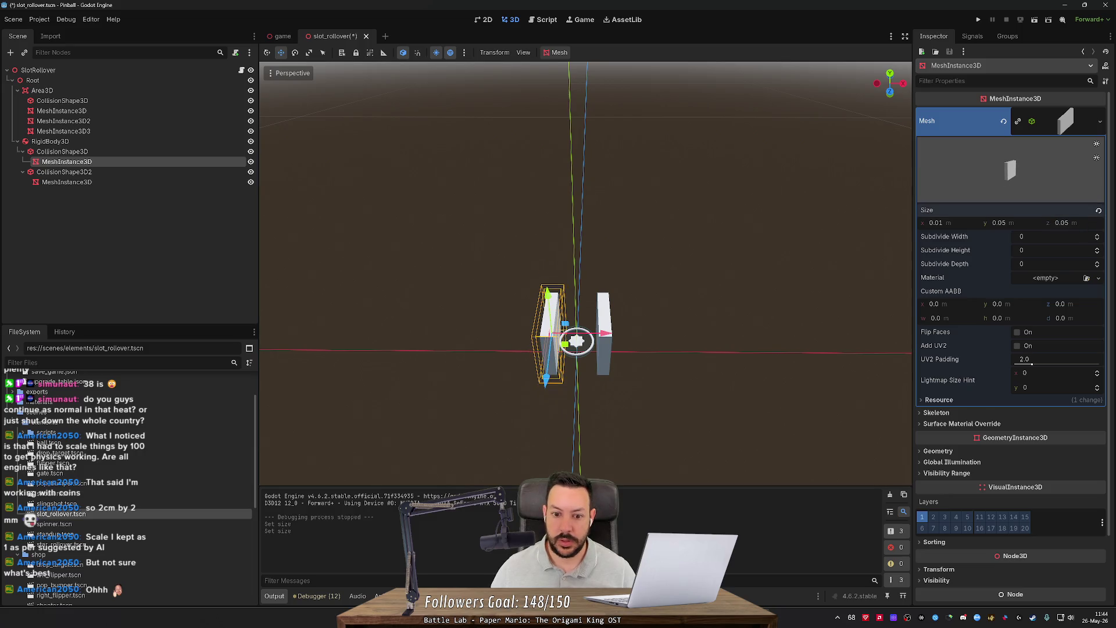
{"action": "left_click", "coordinate": [1062, 223]}
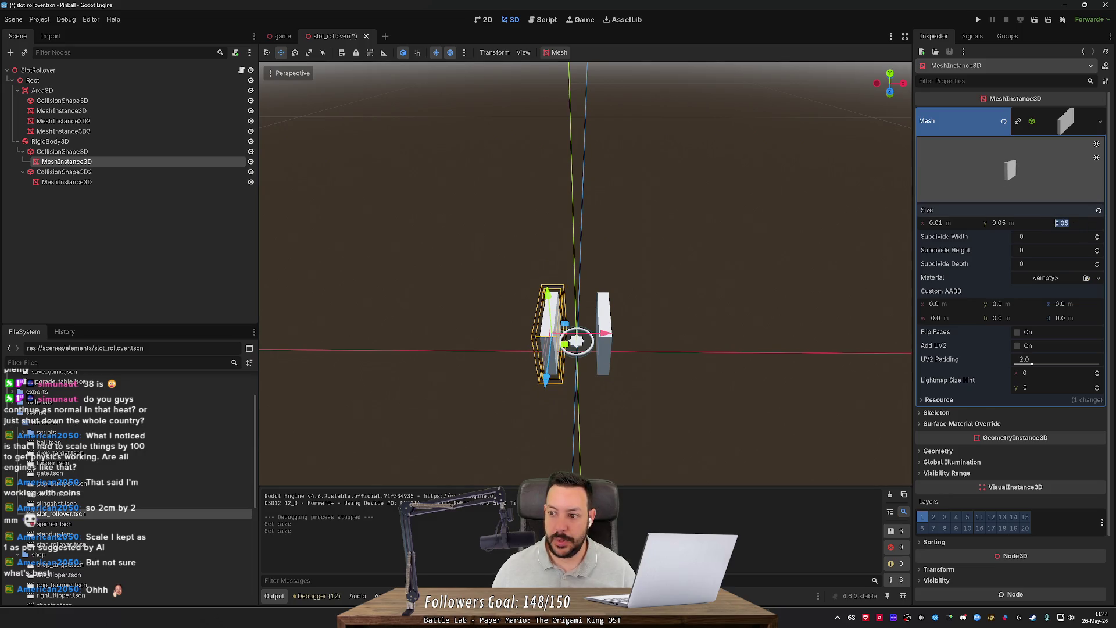
{"action": "type", "text": "0.06"}
{"action": "key", "text": "Return"}
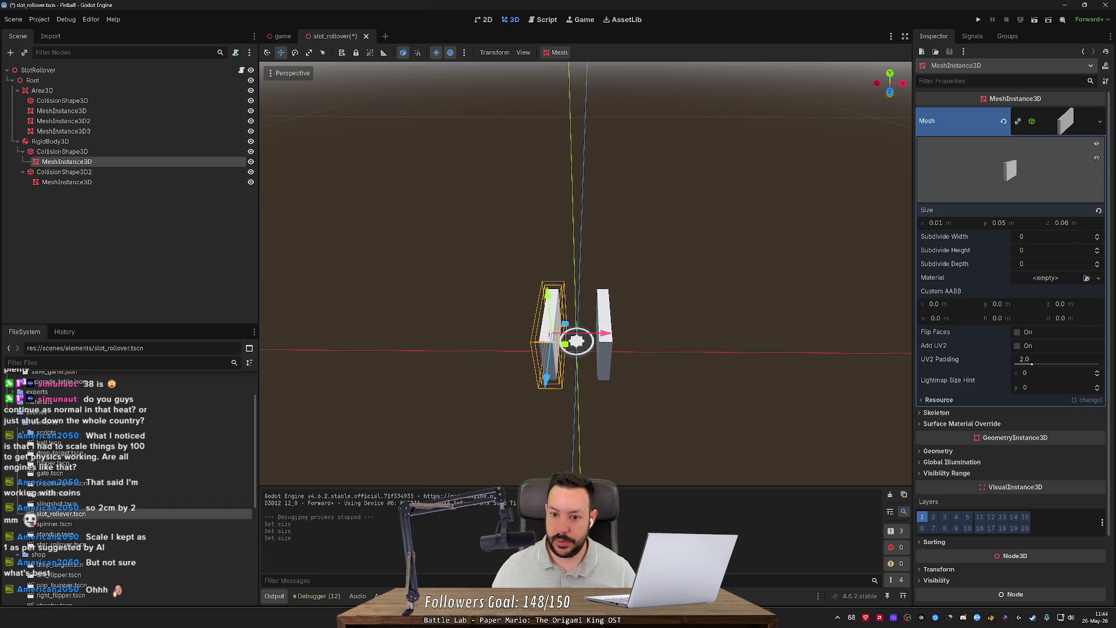
Step: Change the BoxShape3D size z to 0.06, save, and return to the game scene
{"action": "left_click", "coordinate": [137, 151]}
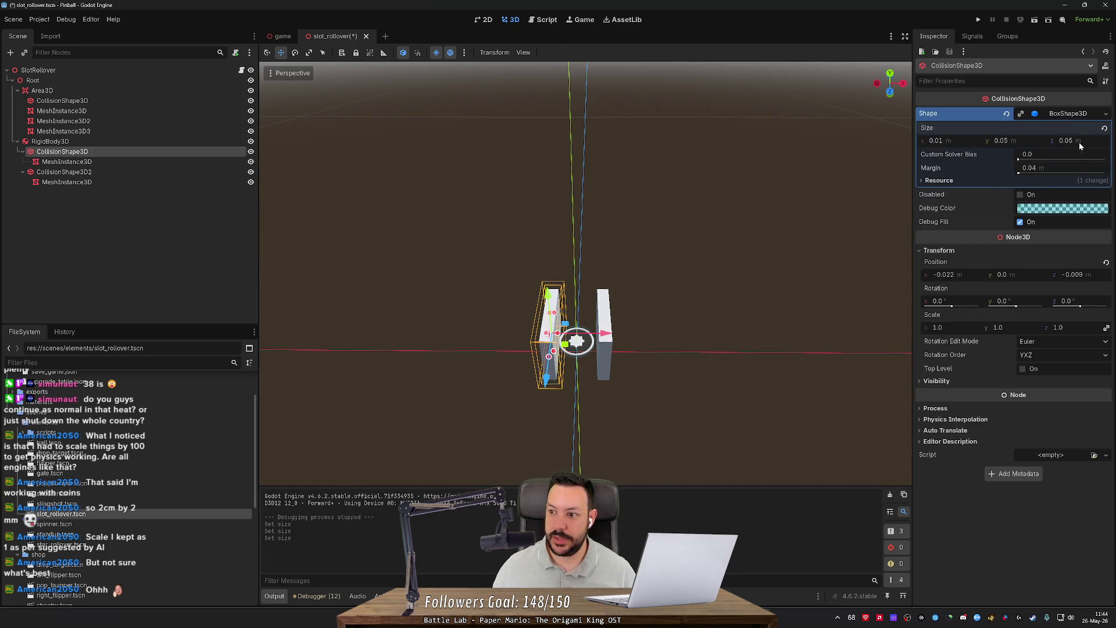
{"action": "left_click", "coordinate": [1074, 140]}
{"action": "key", "text": "BackSpace"}
{"action": "type", "text": "6"}
{"action": "key", "text": "Return"}
{"action": "key", "text": "ctrl+s"}
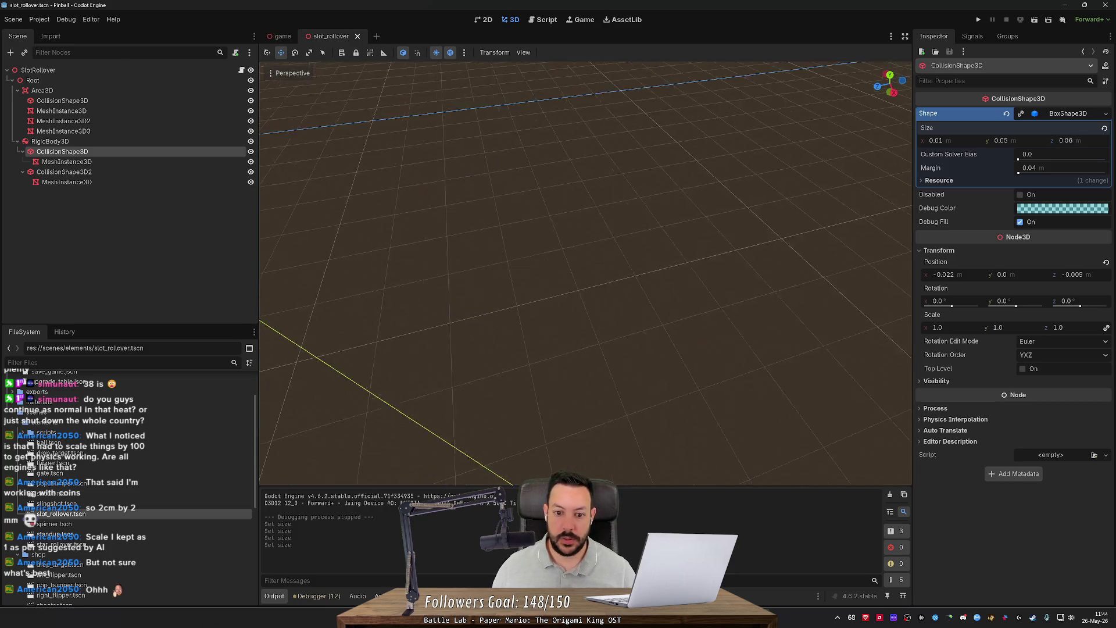
{"action": "scroll", "coordinate": [585, 273], "scroll_direction": "up", "scroll_amount": 3}
{"action": "scroll", "coordinate": [586, 274], "scroll_direction": "down", "scroll_amount": 5}
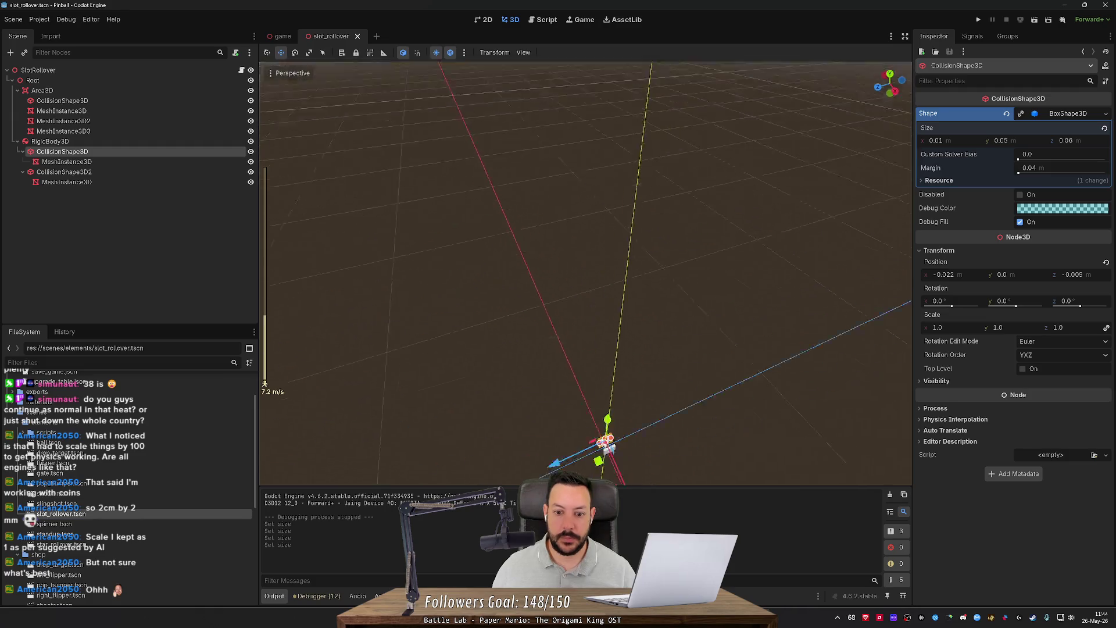
{"action": "scroll", "coordinate": [747, 222], "scroll_direction": "up", "scroll_amount": 2}
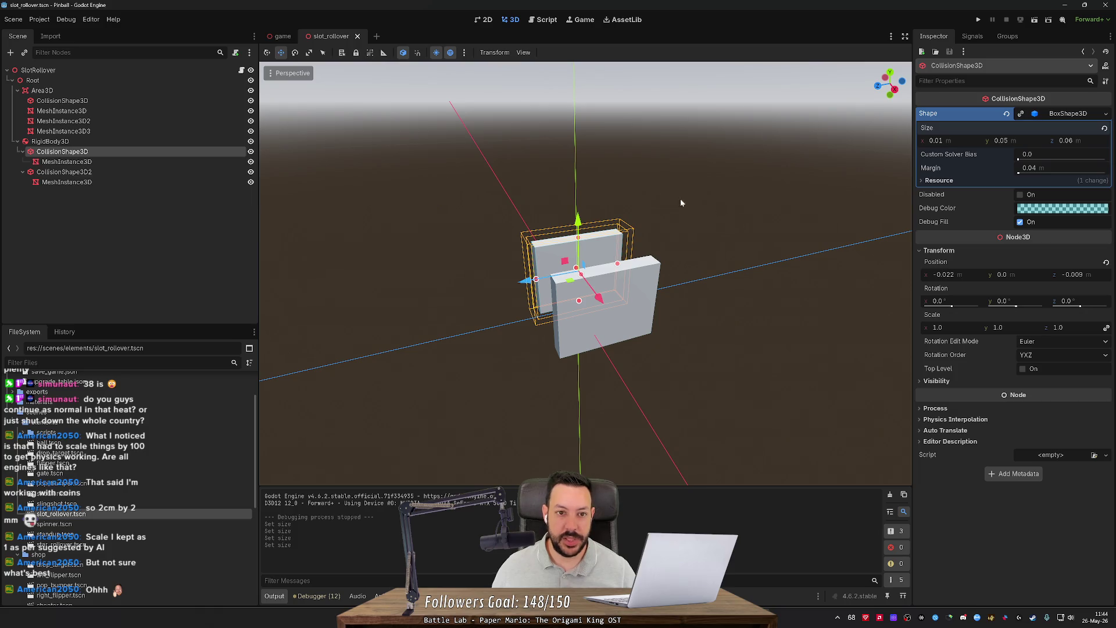
{"action": "left_click", "coordinate": [282, 35]}
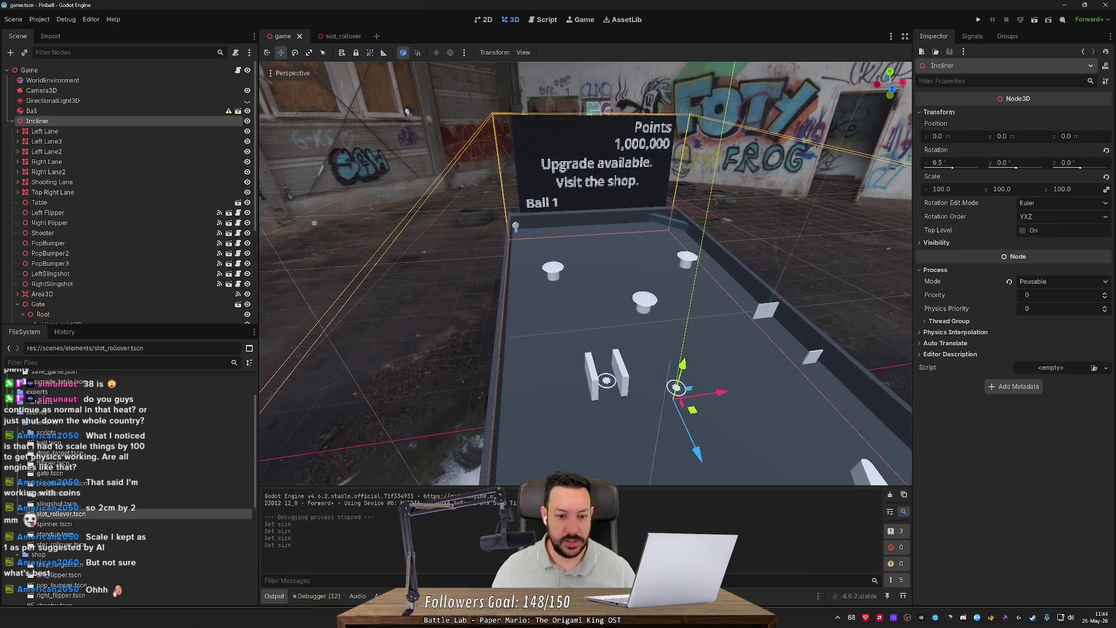
Step: Pull the view back and fly in over the near end of the table
{"action": "scroll", "coordinate": [581, 273], "scroll_direction": "up", "scroll_amount": 2}
{"action": "scroll", "coordinate": [585, 273], "scroll_direction": "up", "scroll_amount": 10}
{"action": "key", "text": "s"}
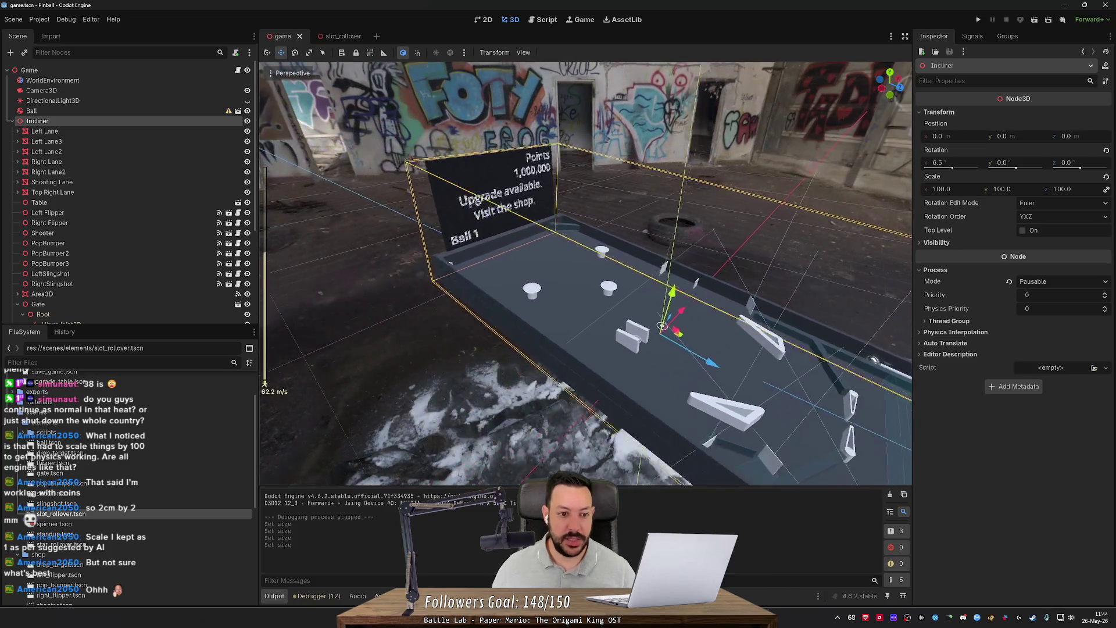
{"action": "key", "text": "w"}
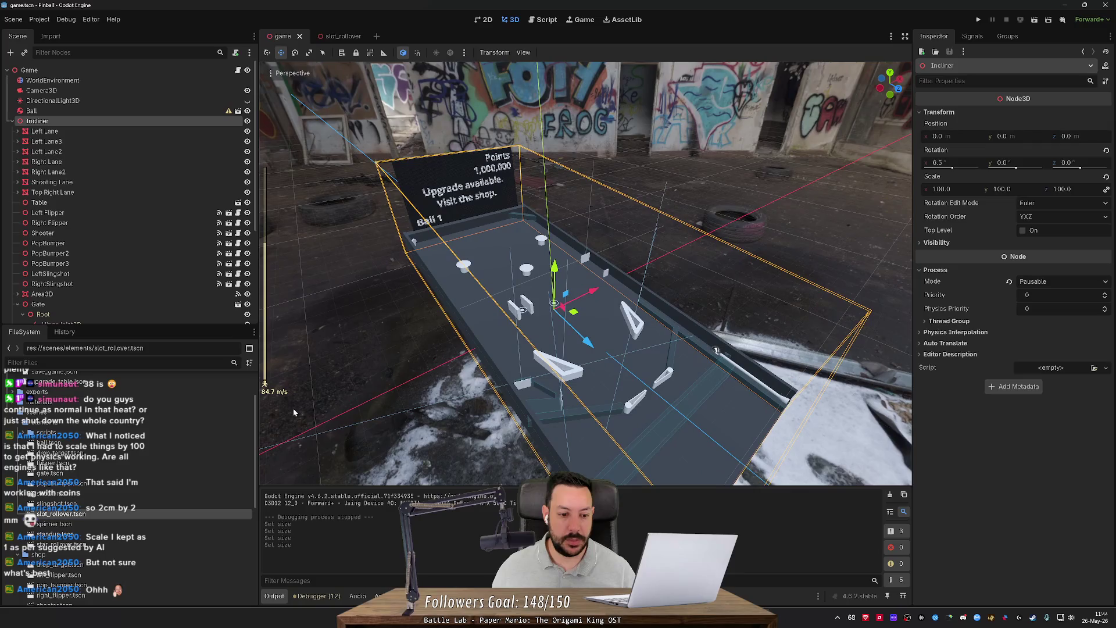
{"action": "key", "text": "w"}
{"action": "key", "text": "w"}
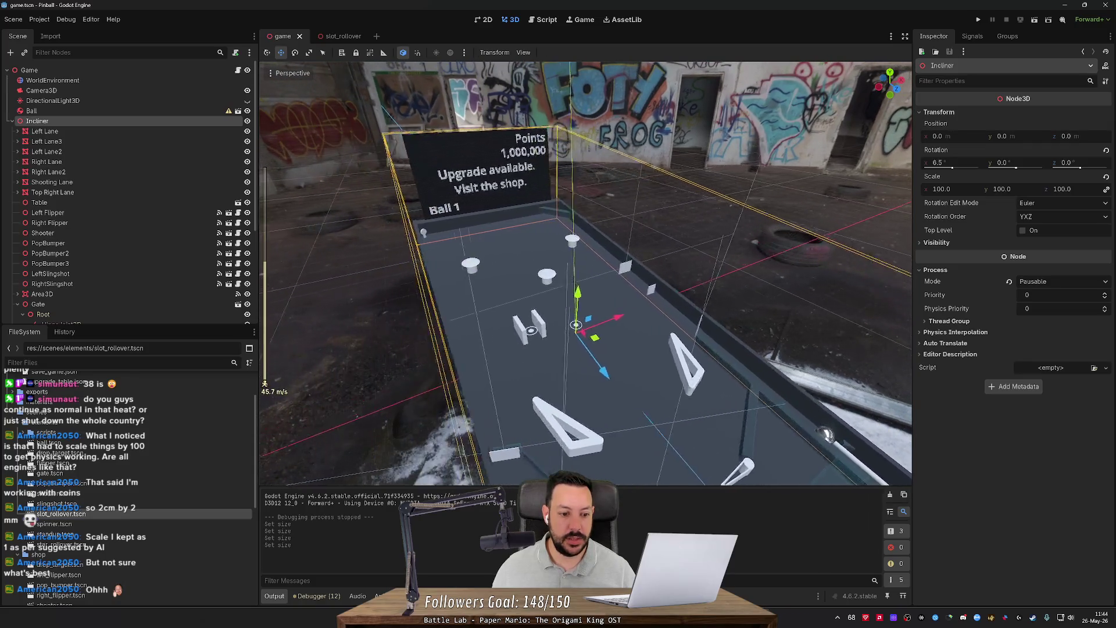
{"action": "scroll", "coordinate": [772, 385], "scroll_direction": "down", "scroll_amount": 8}
{"action": "key", "text": "w"}
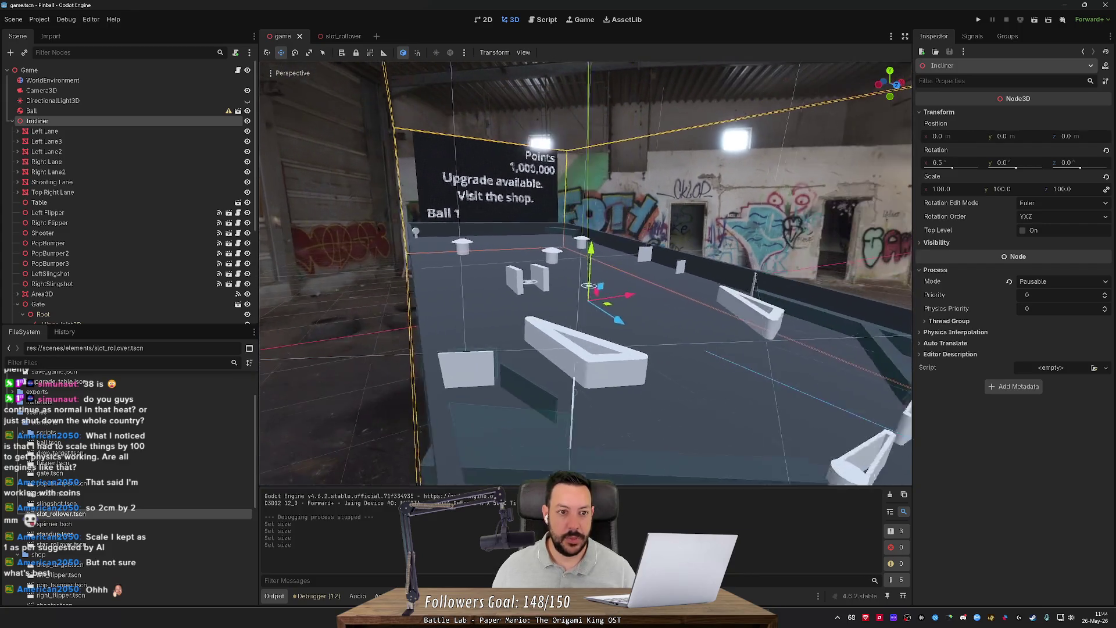
Step: Glance at the slot rollover scene, then return to the pinball table scene
{"action": "left_click", "coordinate": [342, 39]}
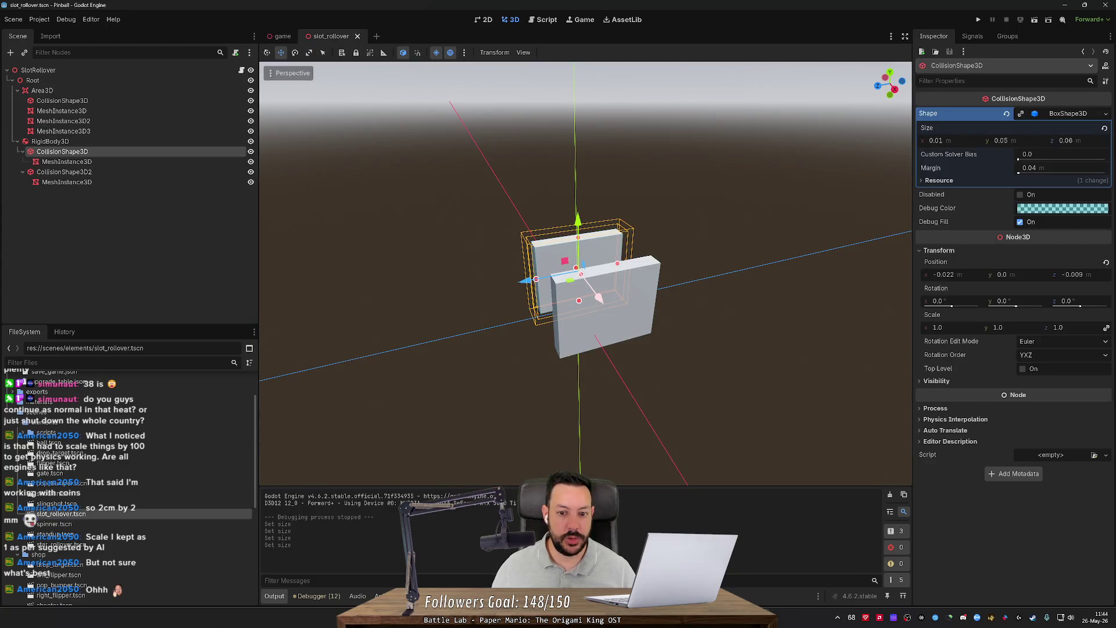
{"action": "scroll", "coordinate": [585, 274], "scroll_direction": "down", "scroll_amount": 5}
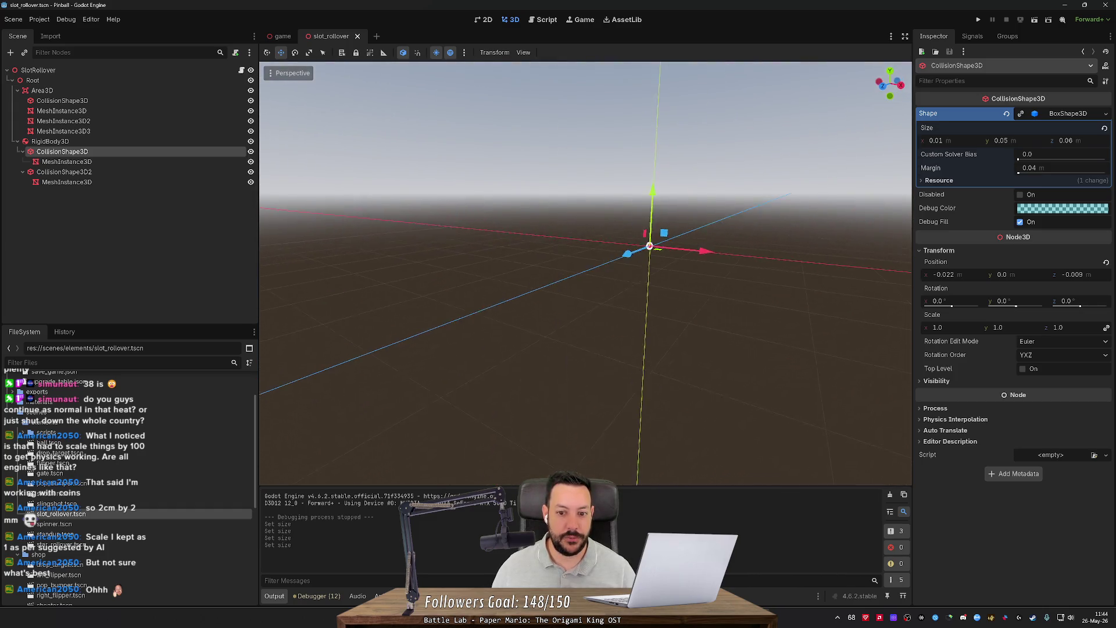
{"action": "scroll", "coordinate": [586, 273], "scroll_direction": "down", "scroll_amount": 2}
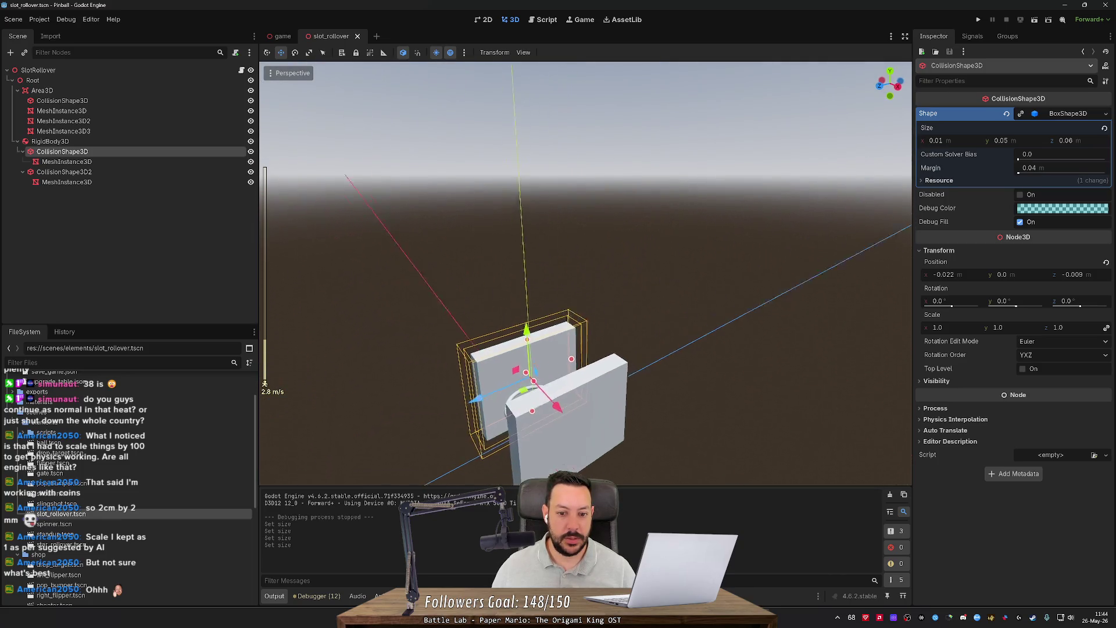
{"action": "left_click", "coordinate": [291, 37]}
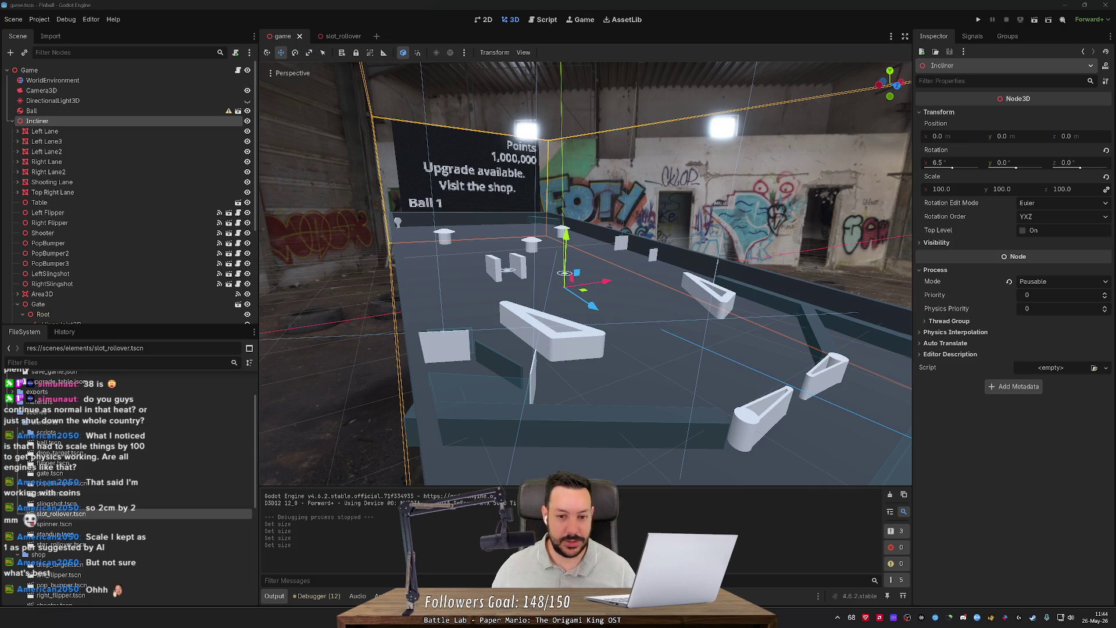
Step: Select SlotRollover, then fly in to frame and orbit around its boxes
{"action": "left_click", "coordinate": [498, 270]}
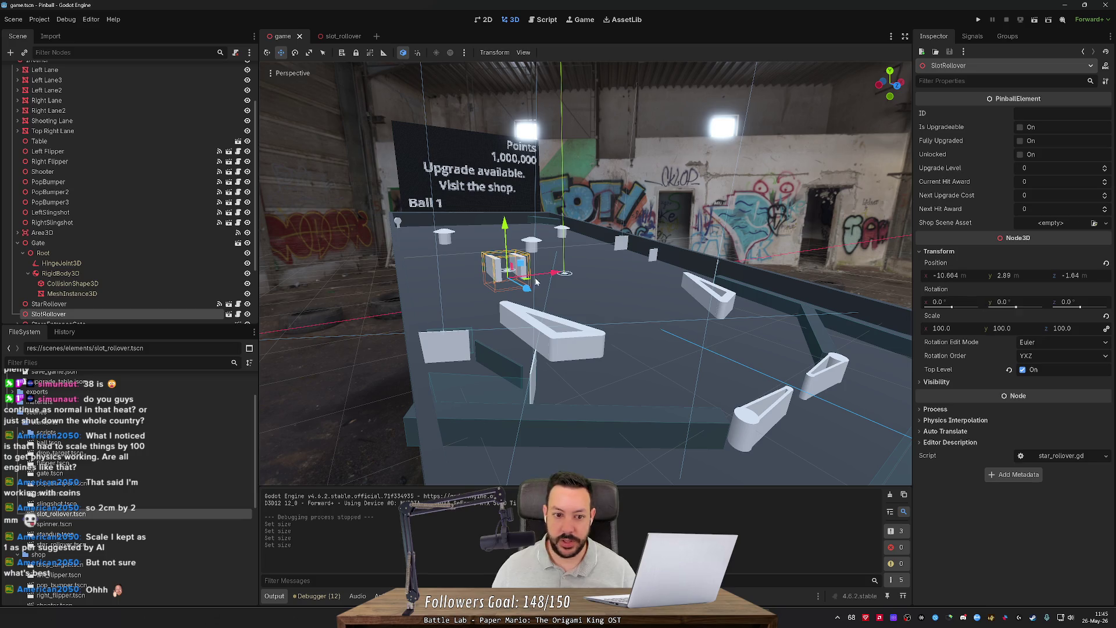
{"action": "key", "text": "shift+f"}
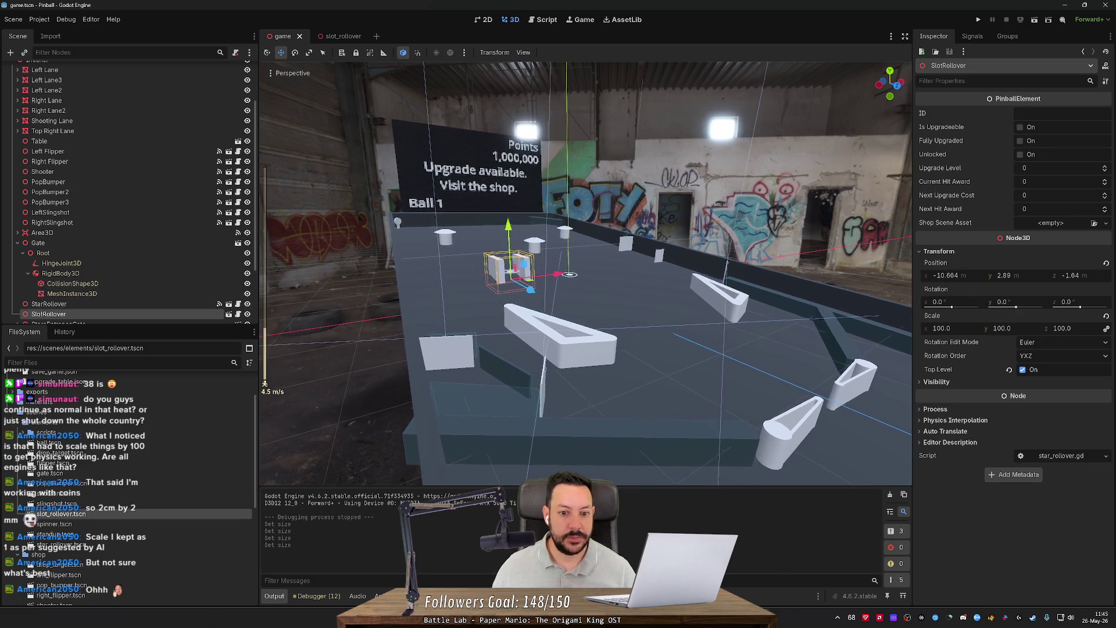
{"action": "key", "text": "w"}
{"action": "scroll", "coordinate": [586, 273], "scroll_direction": "up", "scroll_amount": 15}
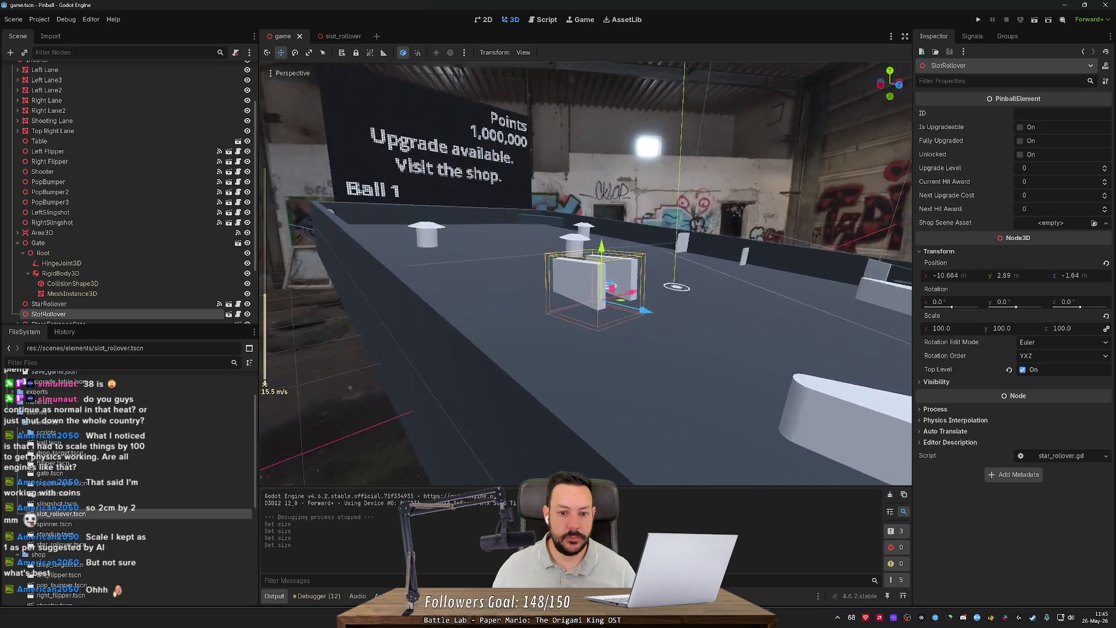
{"action": "key", "text": "w"}
{"action": "key", "text": "shift+f"}
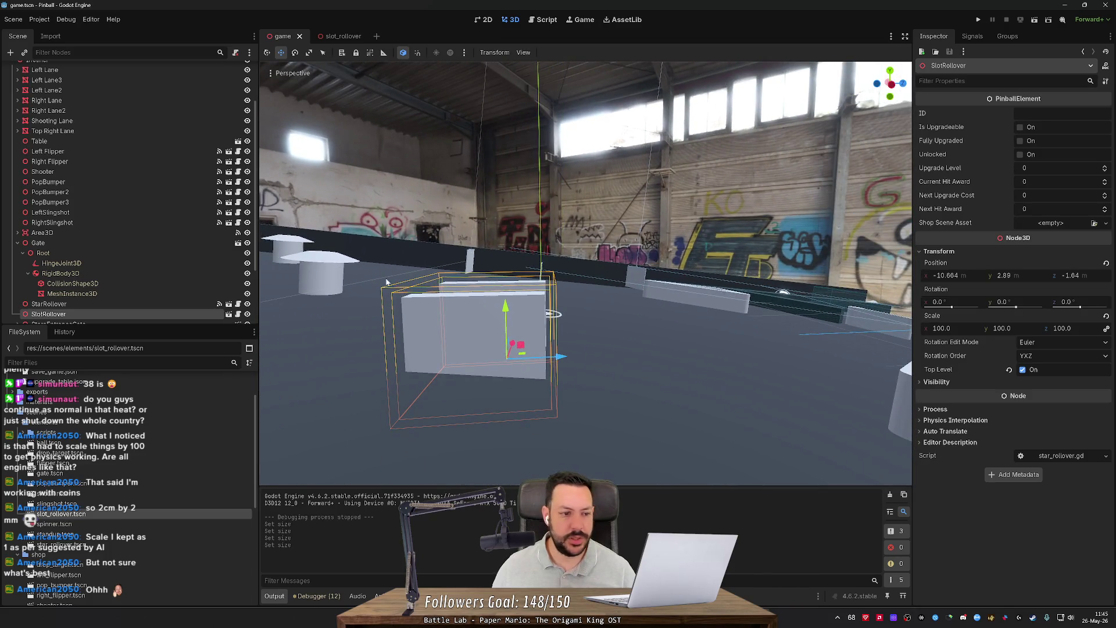
{"action": "left_click", "coordinate": [18, 243]}
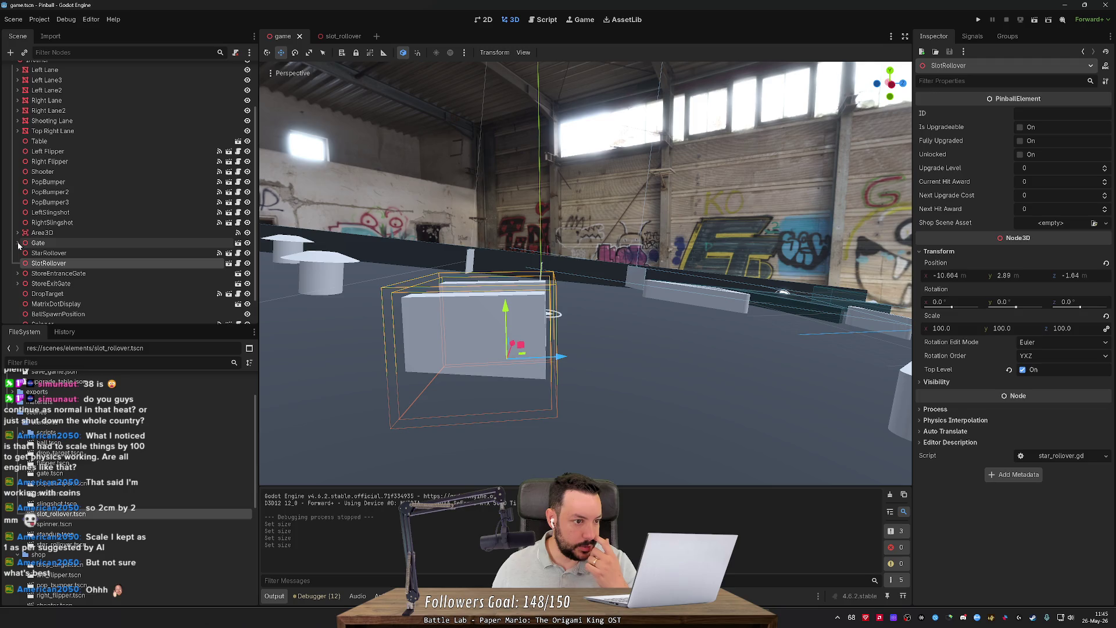
{"action": "left_click", "coordinate": [75, 260]}
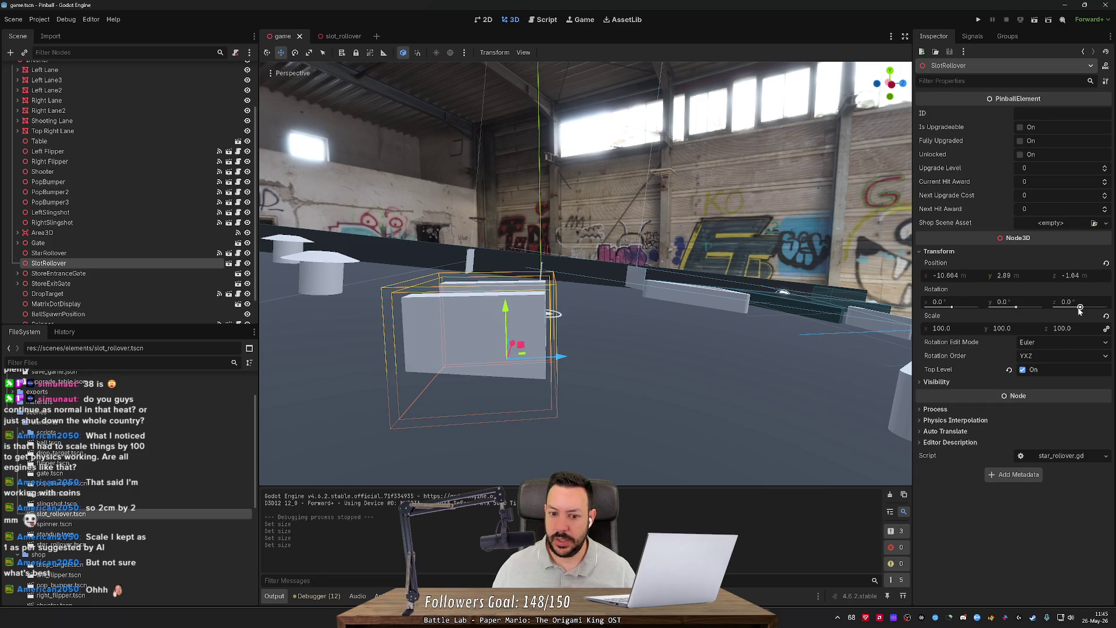
{"action": "key", "text": "w"}
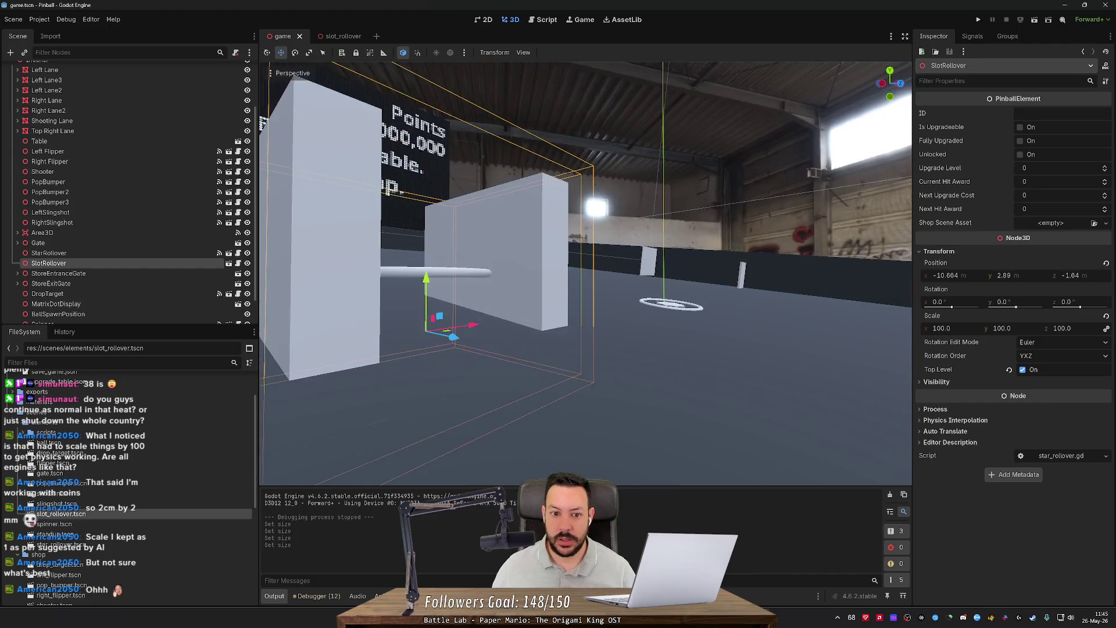
{"action": "key", "text": "f"}
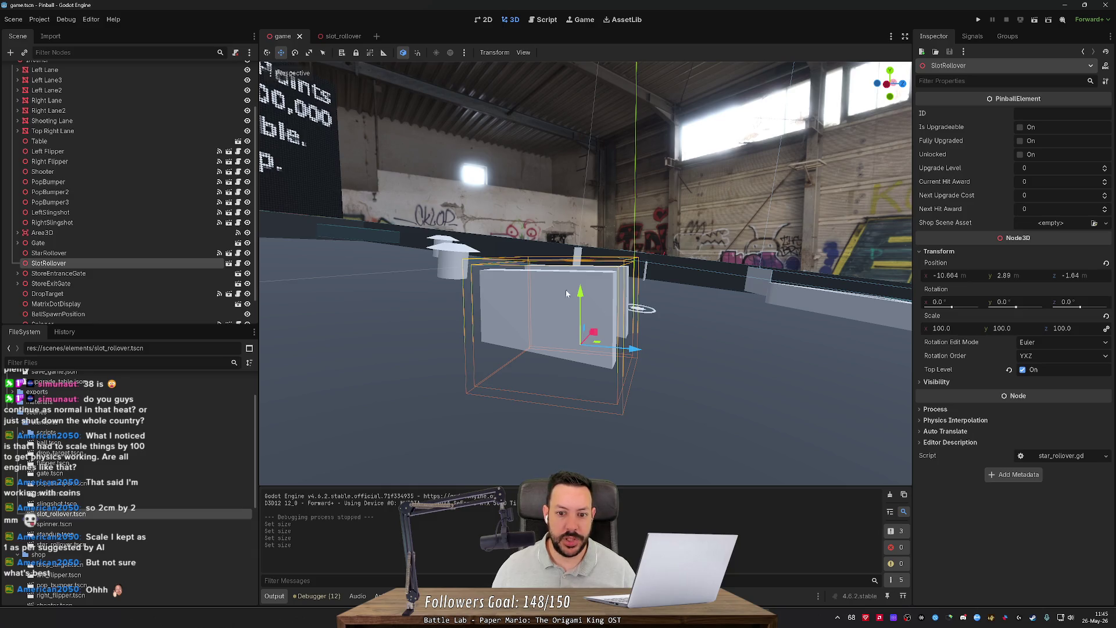
{"action": "left_click_drag", "start_coordinate": [567, 293], "coordinate": [635, 301]}
Step: Select StarRollover to show its settings in the Inspector
{"action": "left_click", "coordinate": [136, 250]}
{"action": "left_click", "coordinate": [136, 263]}
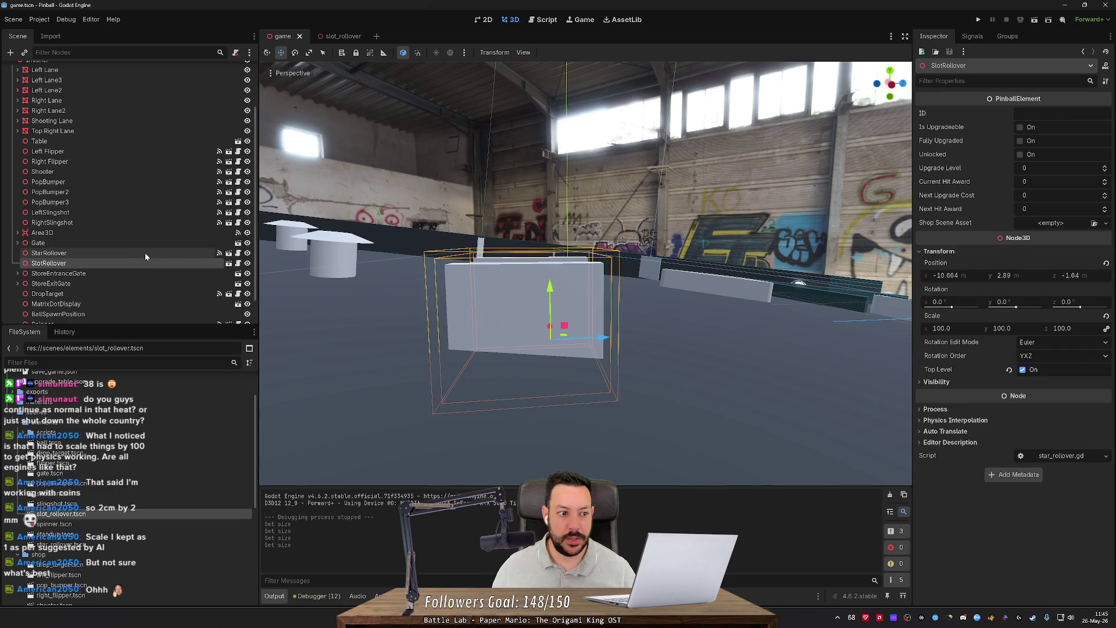
{"action": "left_click", "coordinate": [146, 255]}
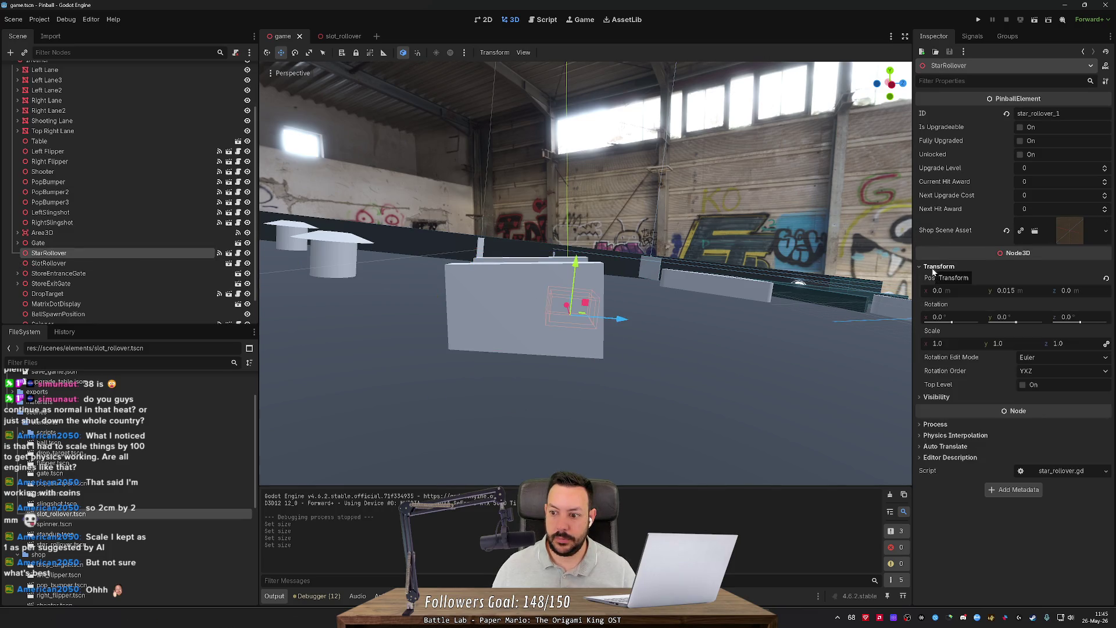
Step: Frame the star rollover, then check the Incliner's rotation and the Table's scale
{"action": "key", "text": "f"}
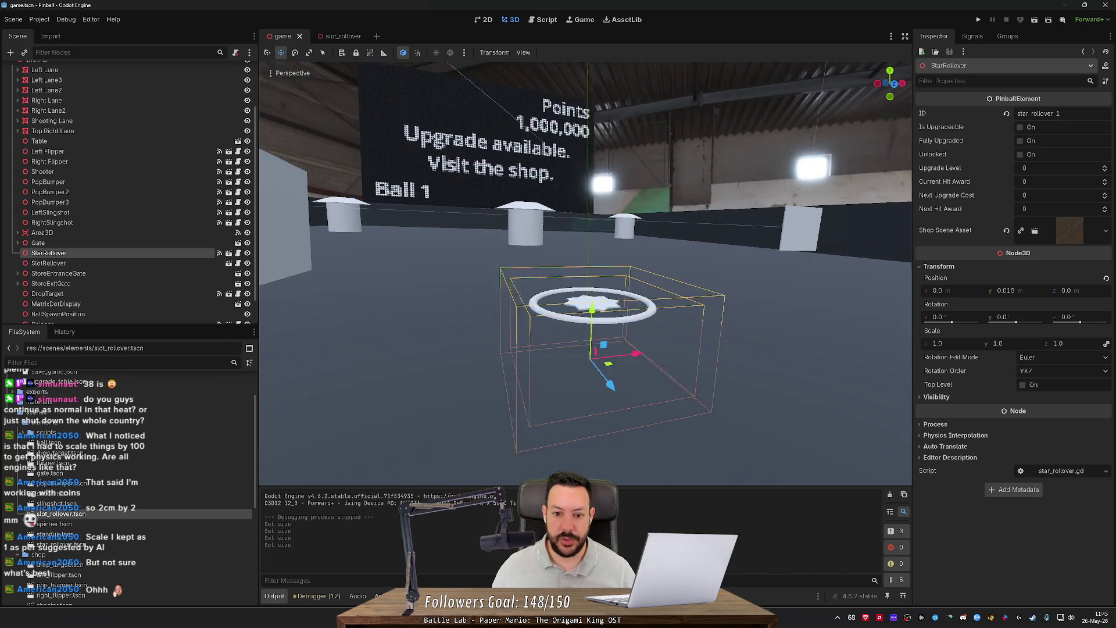
{"action": "scroll", "coordinate": [237, 209], "scroll_direction": "up", "scroll_amount": 3}
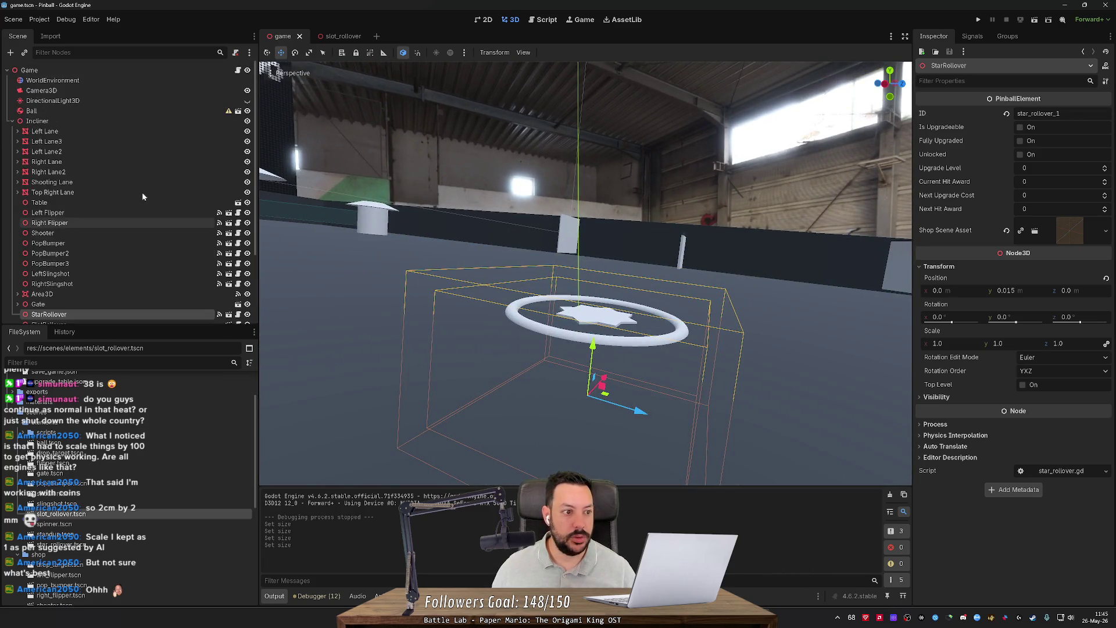
{"action": "left_click", "coordinate": [93, 121]}
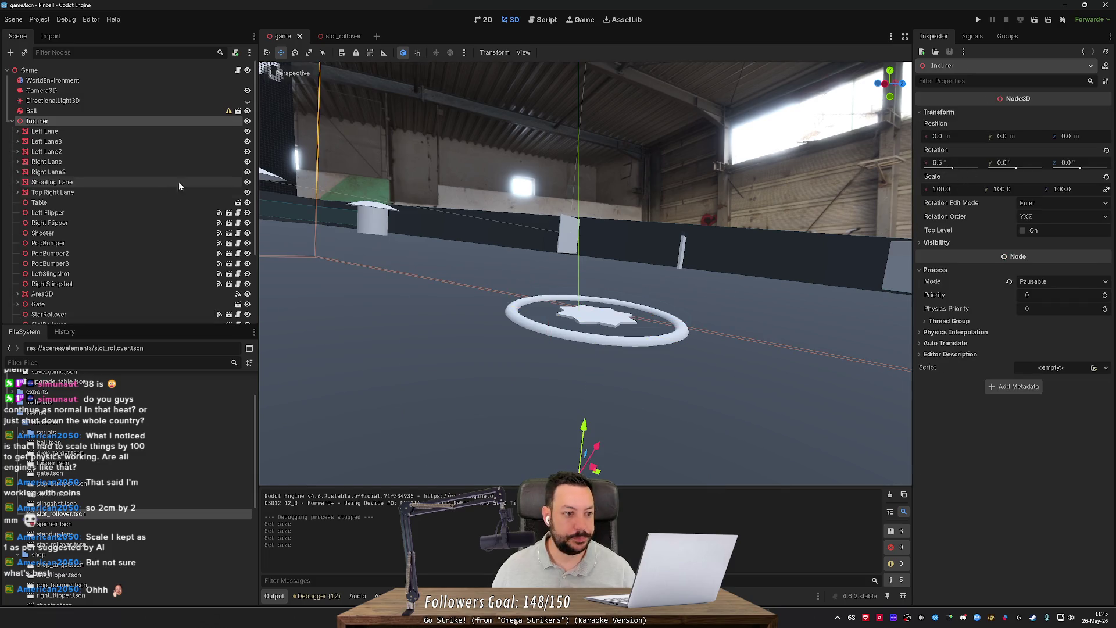
{"action": "left_click", "coordinate": [110, 203]}
{"action": "scroll", "coordinate": [118, 271], "scroll_direction": "down", "scroll_amount": 2}
{"action": "scroll", "coordinate": [118, 271], "scroll_direction": "down", "scroll_amount": 3}
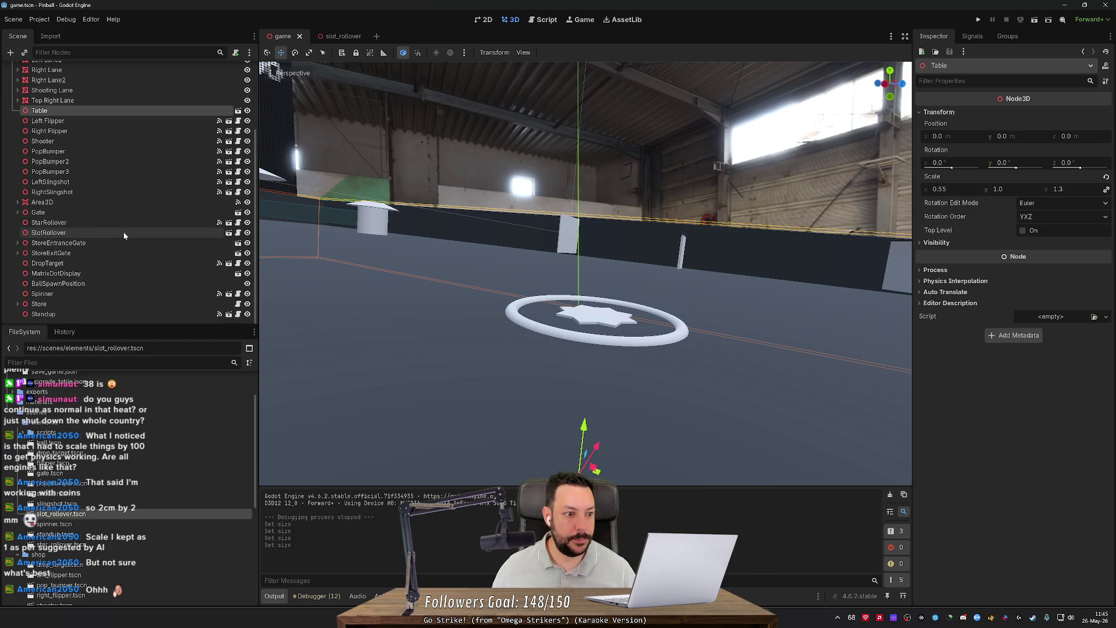
Step: Reselect and frame StarRollover, then select SlotRollover and open the Project menu
{"action": "left_click", "coordinate": [180, 223]}
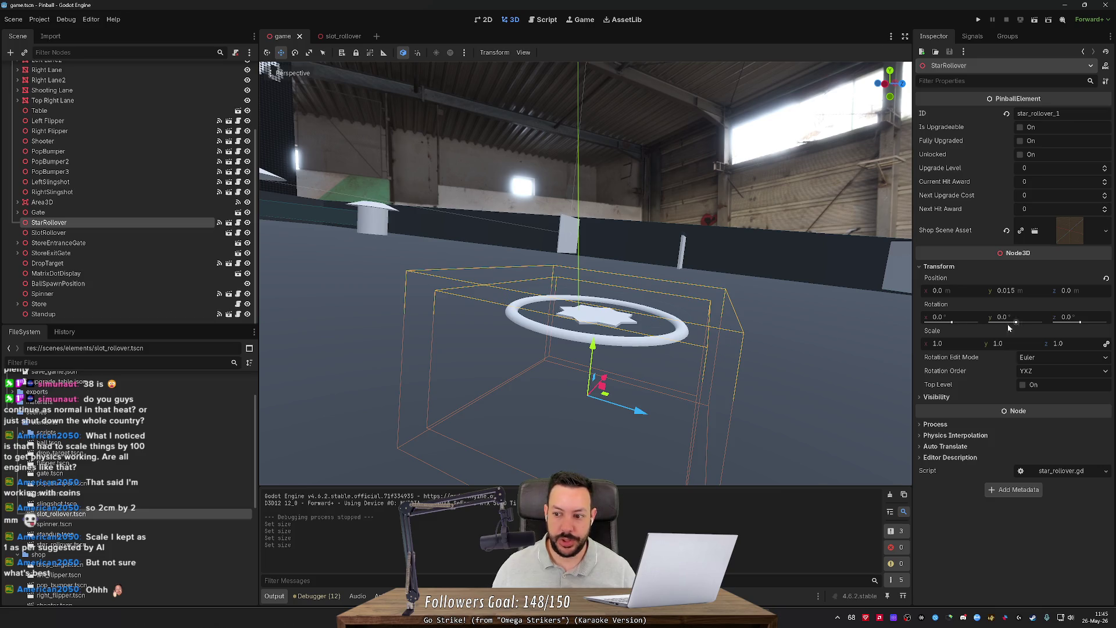
{"action": "left_click_drag", "start_coordinate": [826, 325], "coordinate": [863, 318]}
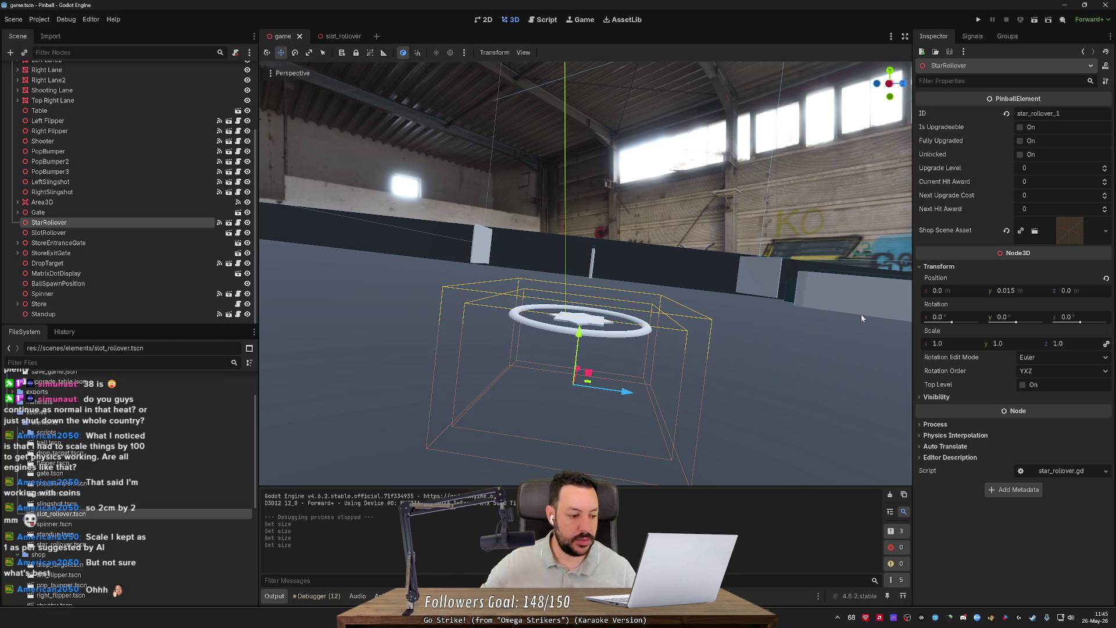
{"action": "left_click_drag", "start_coordinate": [532, 308], "coordinate": [512, 311]}
{"action": "key", "text": "f"}
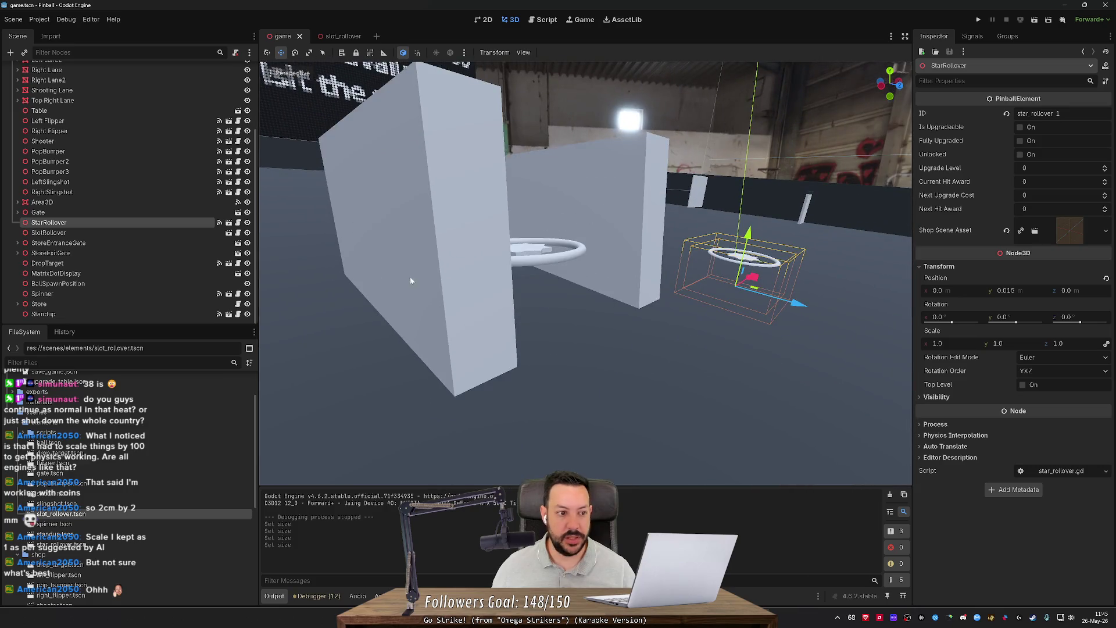
{"action": "left_click", "coordinate": [58, 232]}
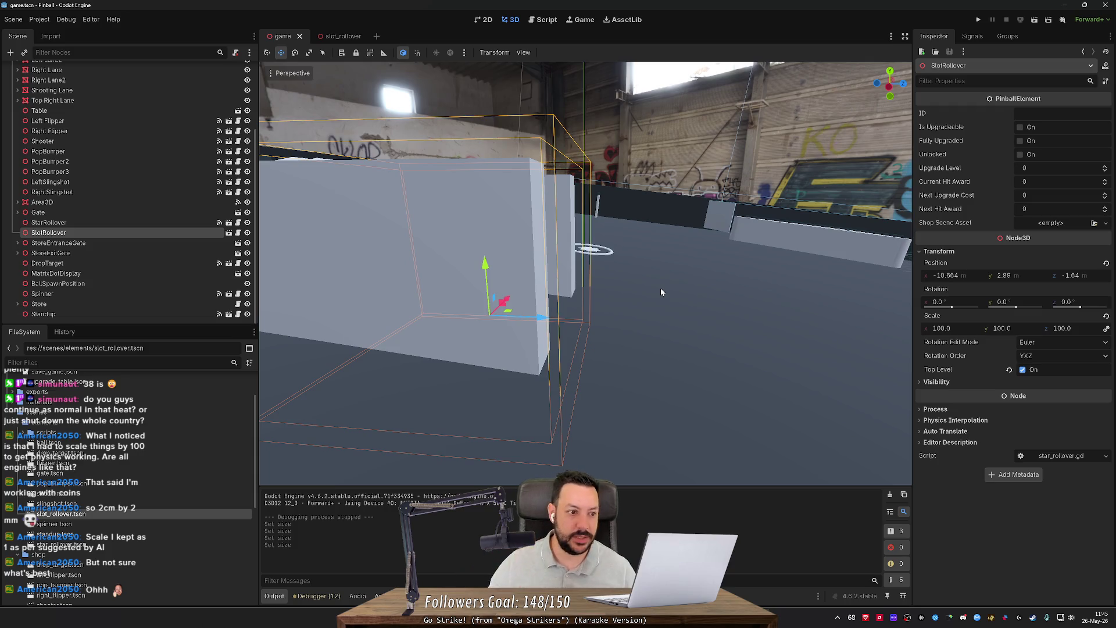
{"action": "left_click", "coordinate": [40, 19]}
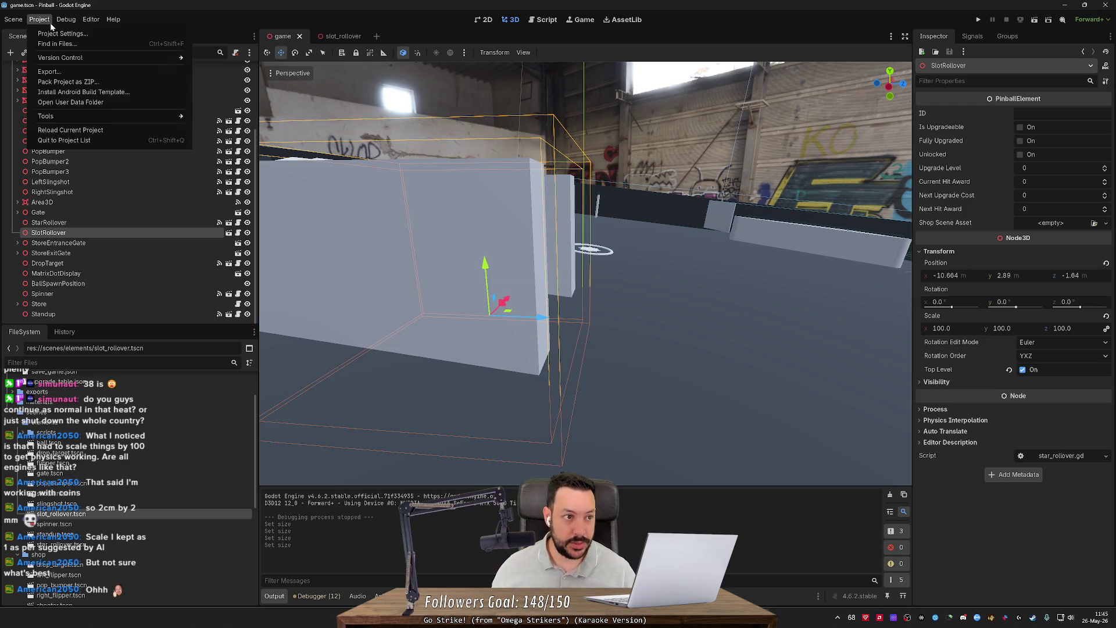
Step: Reload the current project and reselect SlotRollover on the table
{"action": "left_click", "coordinate": [81, 131]}
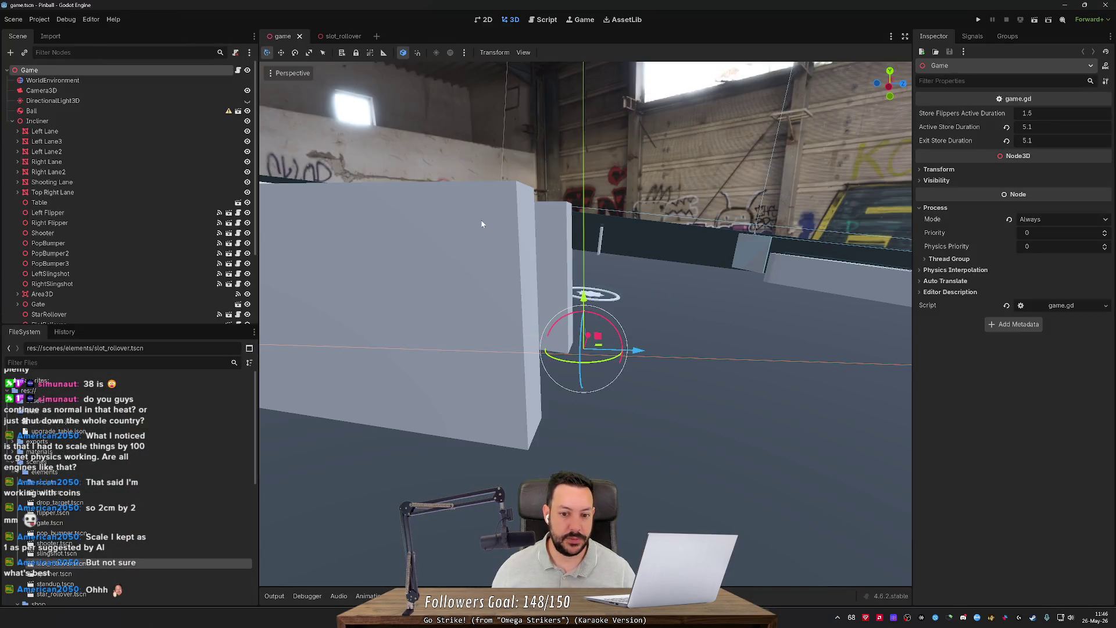
{"action": "left_click_drag", "start_coordinate": [481, 223], "coordinate": [419, 229]}
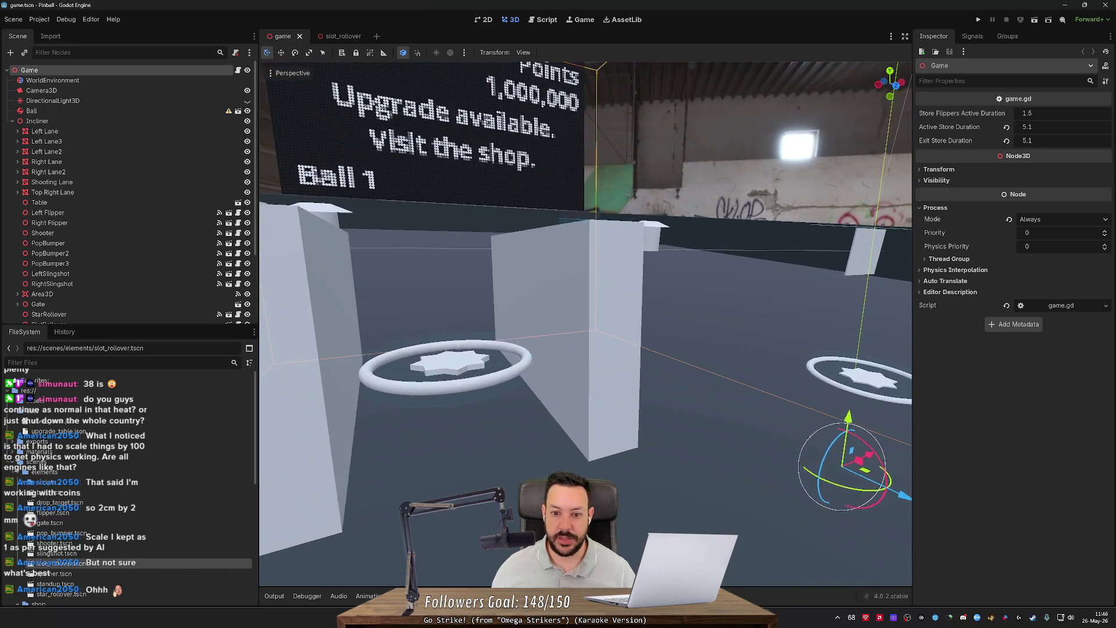
{"action": "left_click", "coordinate": [589, 270]}
Step: Try a slight X tilt on SlotRollover, revert it to zero, then open slot_rollover
{"action": "mouse_move", "coordinate": [948, 307]}
{"action": "left_mouse_down"}
{"action": "mouse_move", "coordinate": [938, 306]}
{"action": "mouse_move", "coordinate": [972, 310]}
{"action": "left_mouse_up"}
{"action": "key", "text": "w"}
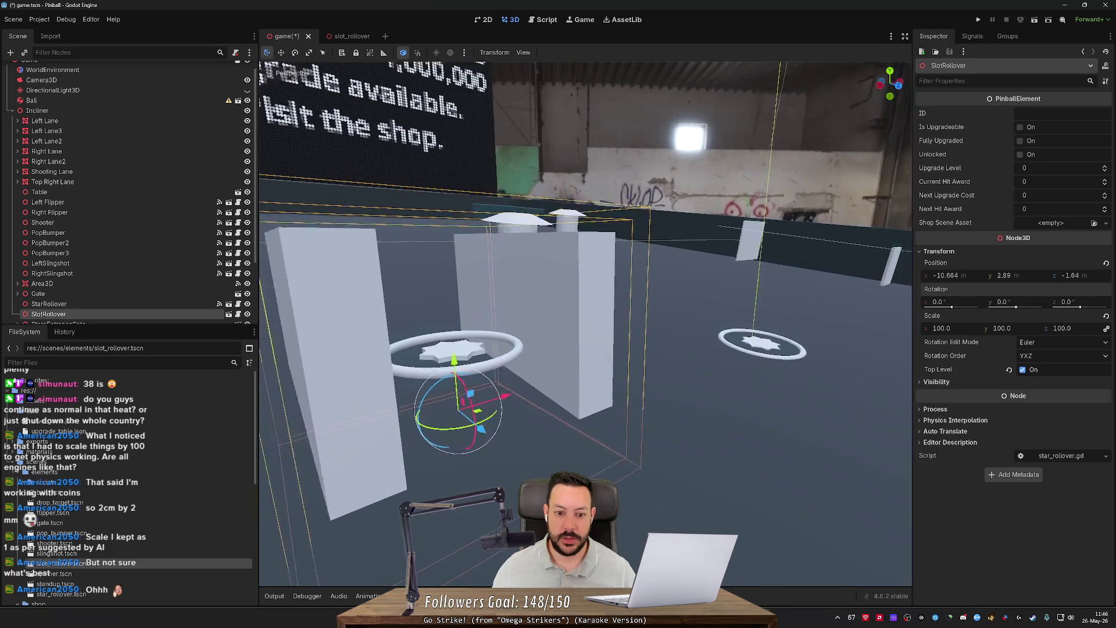
{"action": "key", "text": "s"}
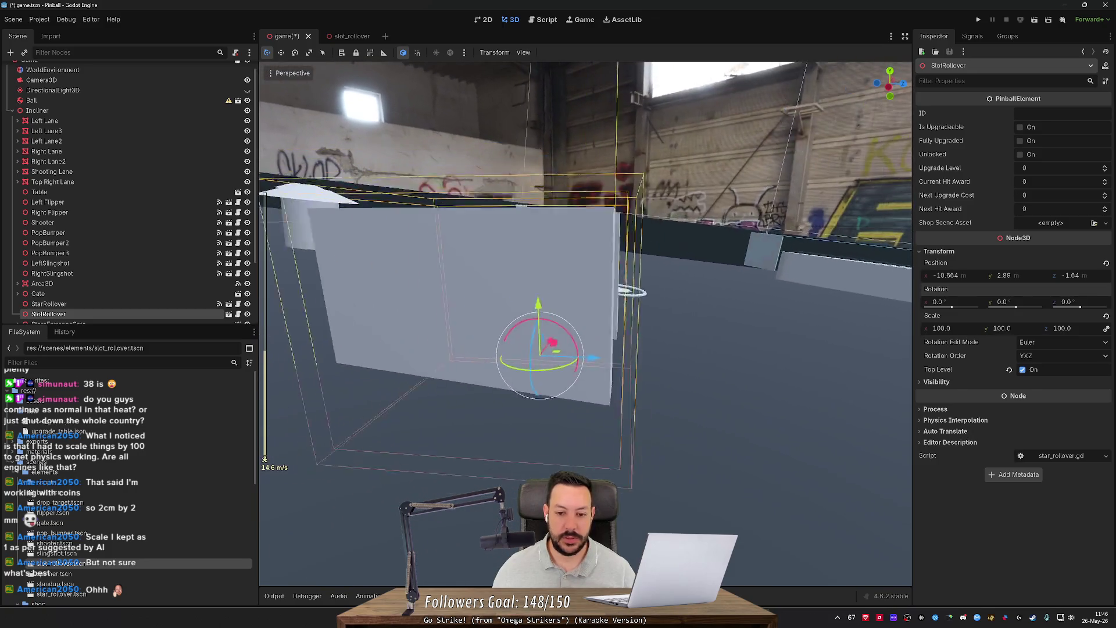
{"action": "key", "text": "ctrl+s"}
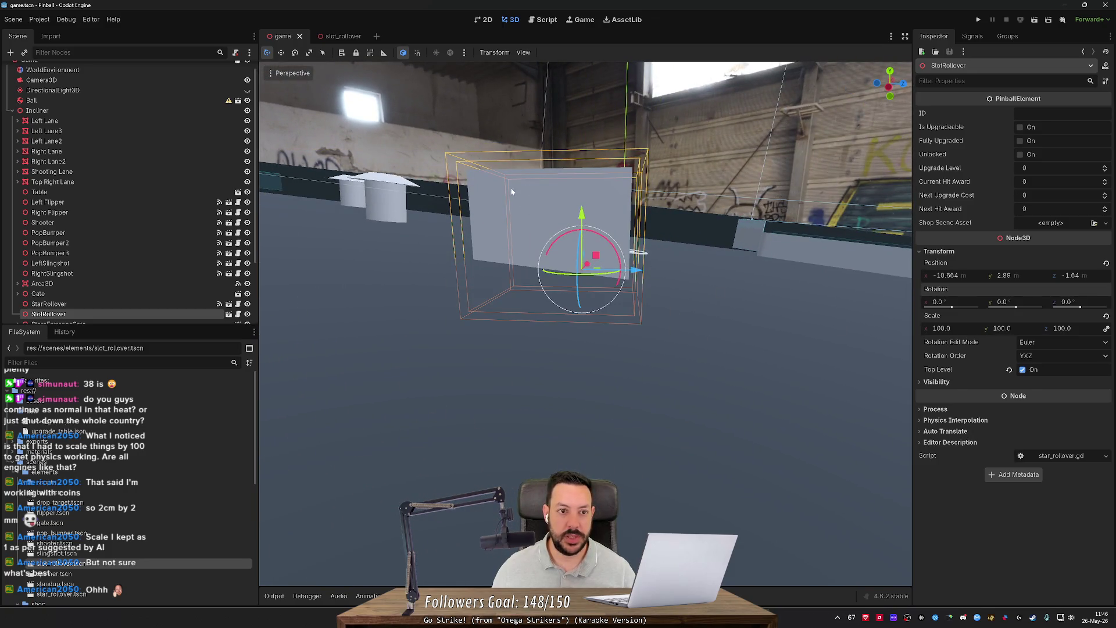
{"action": "left_click", "coordinate": [340, 36]}
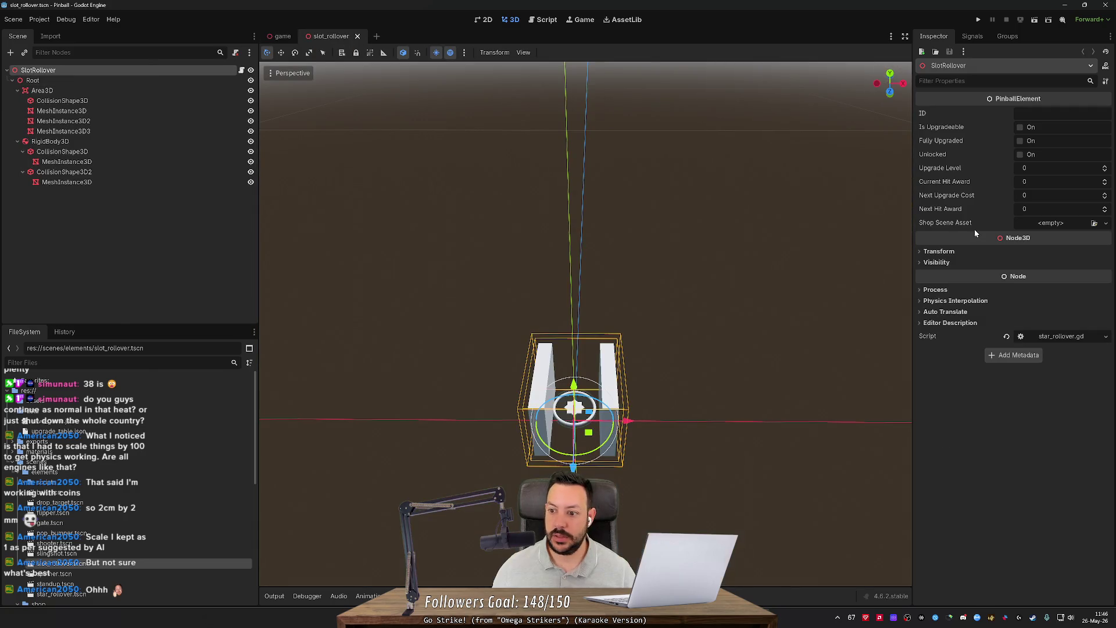
Step: Check the Transform values of the slot rollover's Root and Area3D nodes
{"action": "left_click", "coordinate": [941, 251]}
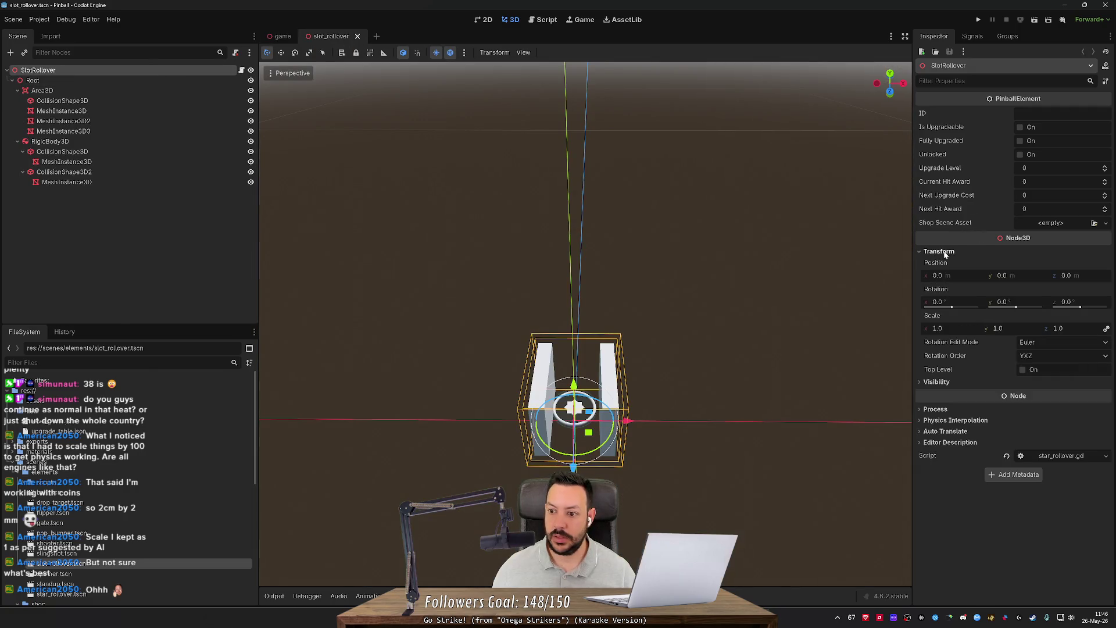
{"action": "left_click", "coordinate": [139, 82]}
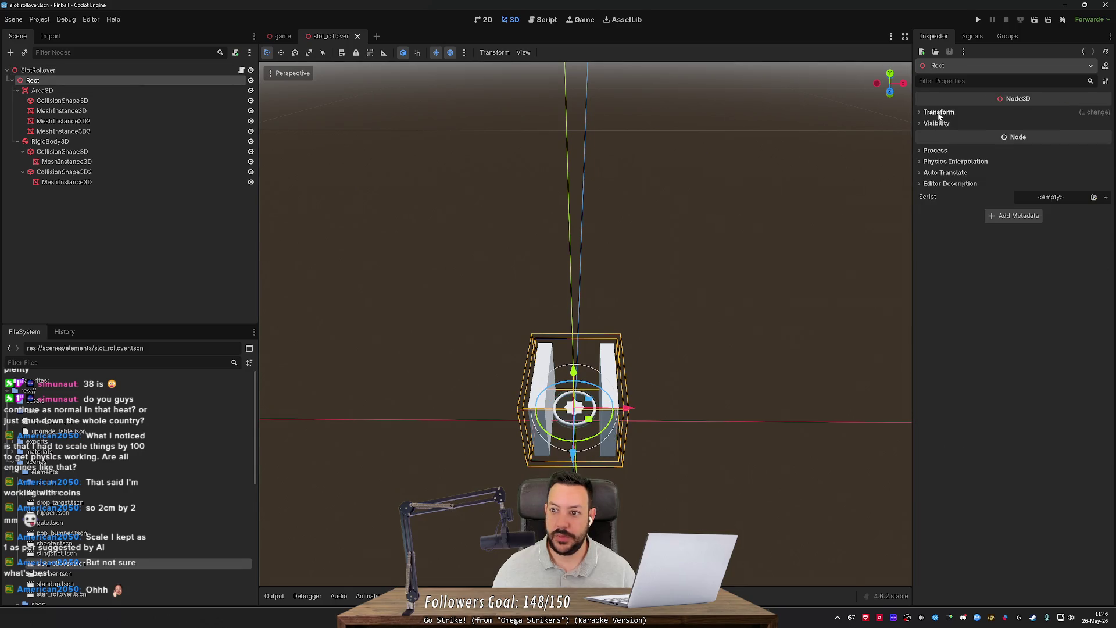
{"action": "left_click", "coordinate": [939, 112]}
{"action": "left_click", "coordinate": [114, 93]}
{"action": "mouse_move", "coordinate": [599, 172]}
{"action": "left_mouse_down"}
{"action": "mouse_move", "coordinate": [599, 261]}
{"action": "mouse_move", "coordinate": [576, 285]}
{"action": "left_mouse_up"}
{"action": "scroll", "coordinate": [586, 325], "scroll_direction": "down", "scroll_amount": 8}
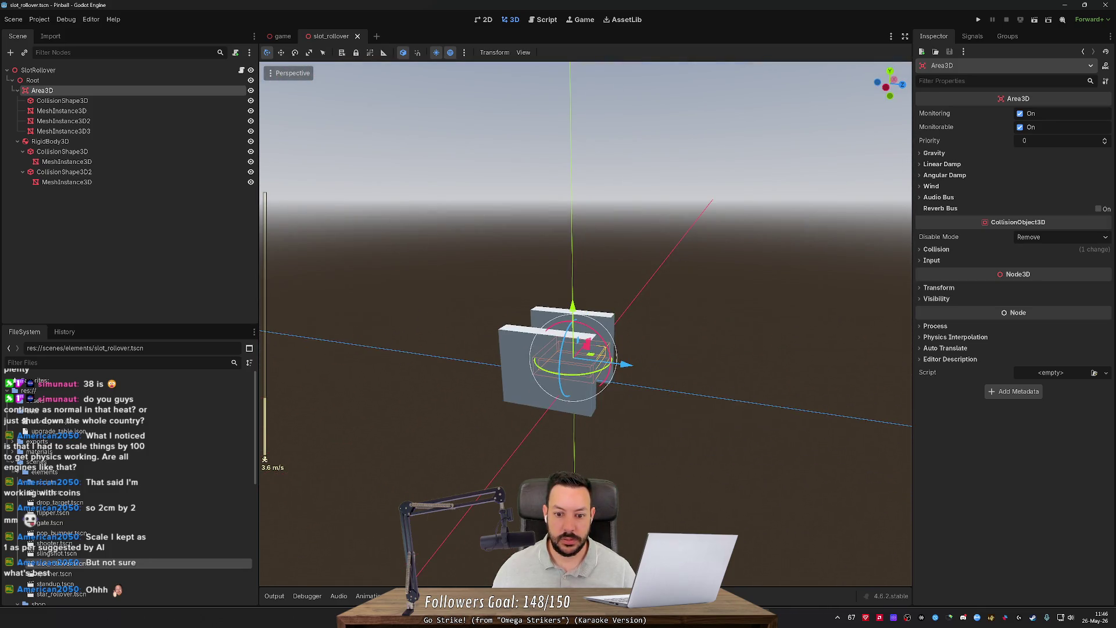
Step: Back in the game scene, orbit around SlotRollover and delete it
{"action": "left_click", "coordinate": [280, 38]}
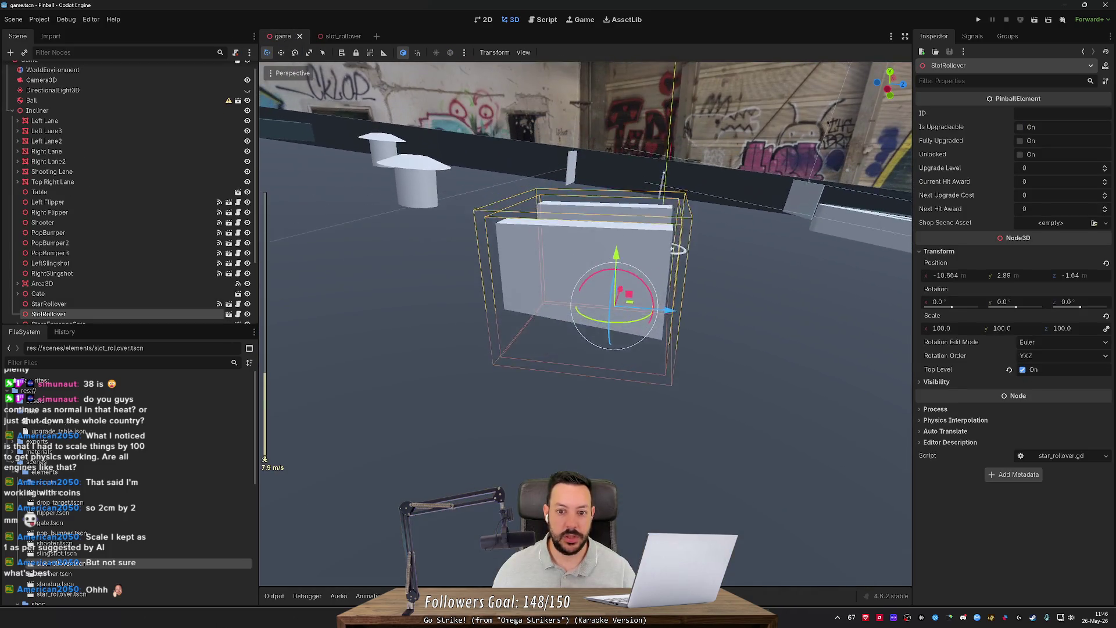
{"action": "left_click_drag", "start_coordinate": [585, 326], "coordinate": [640, 320]}
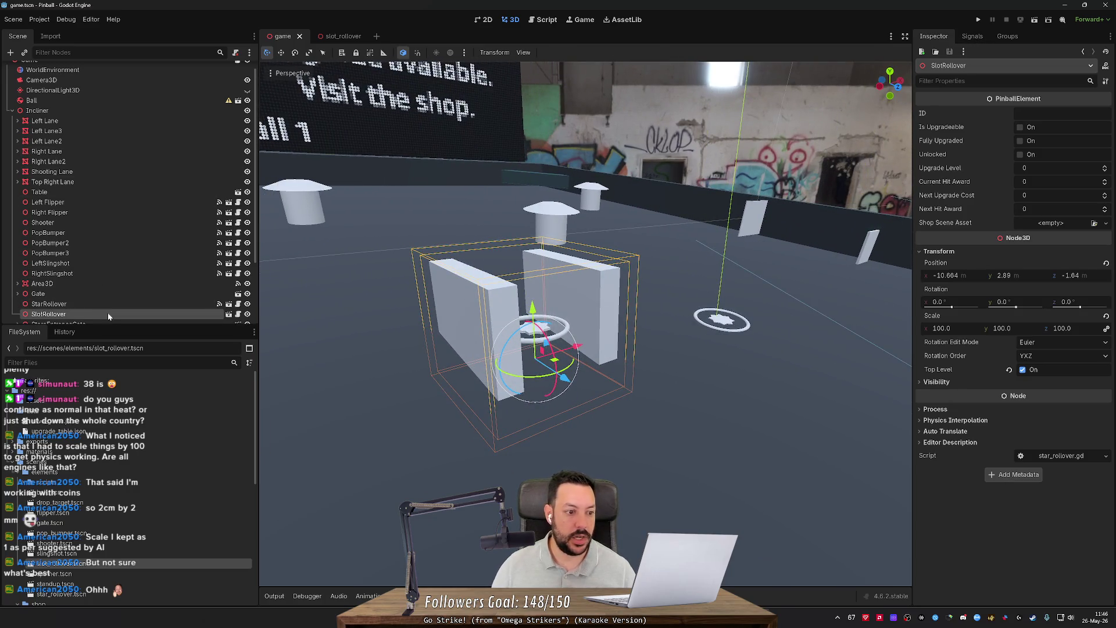
{"action": "key", "text": "Delete"}
Step: Re-add the slot_rollover scene below Shooter, move it onto the table, and save game.tscn
{"action": "key", "text": "Return"}
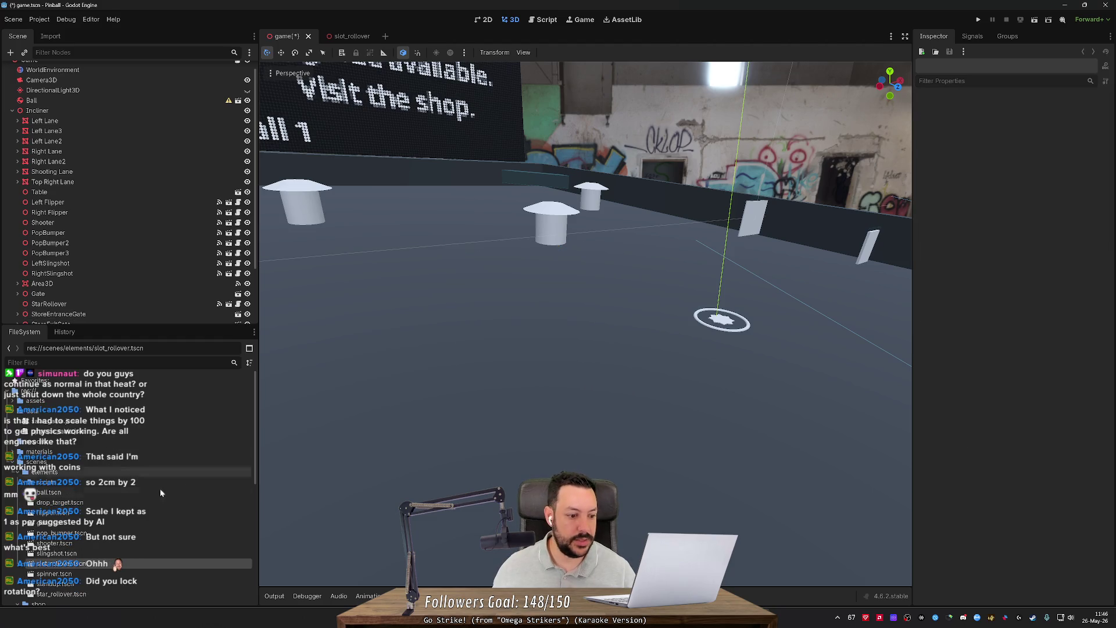
{"action": "mouse_move", "coordinate": [96, 564]}
{"action": "left_mouse_down"}
{"action": "mouse_move", "coordinate": [107, 222]}
{"action": "mouse_move", "coordinate": [100, 303]}
{"action": "left_mouse_up"}
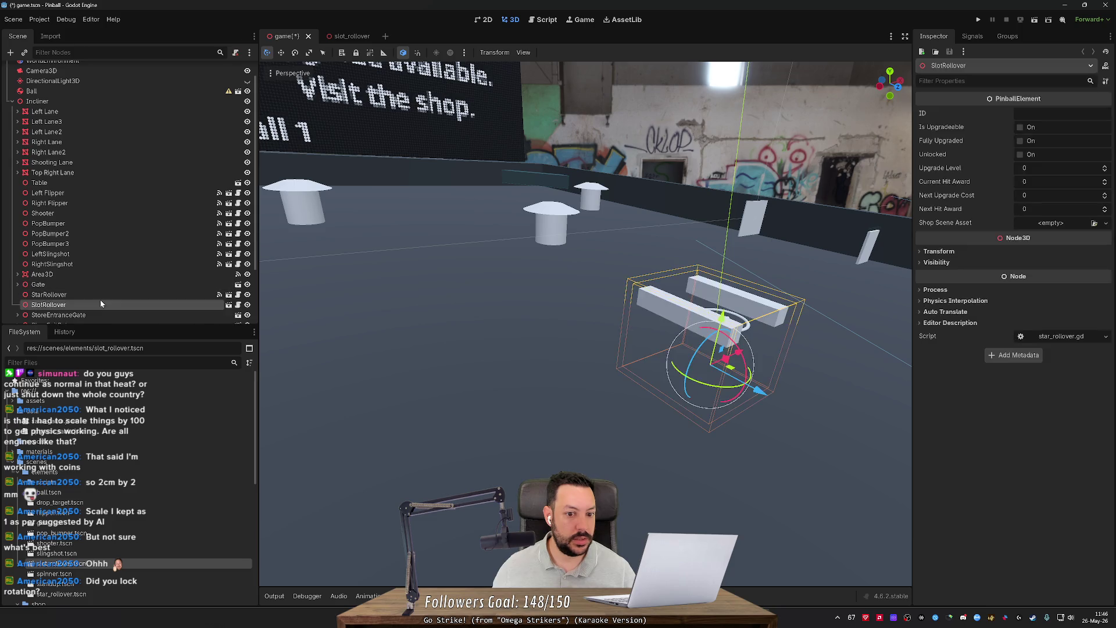
{"action": "left_click_drag", "start_coordinate": [642, 347], "coordinate": [664, 348]}
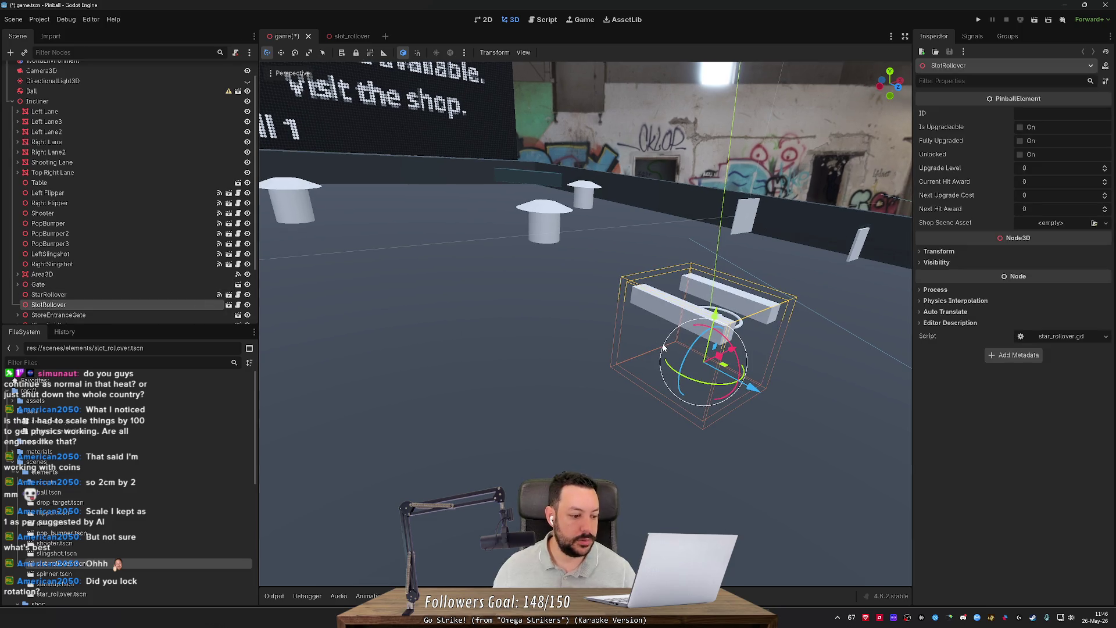
{"action": "key", "text": "w"}
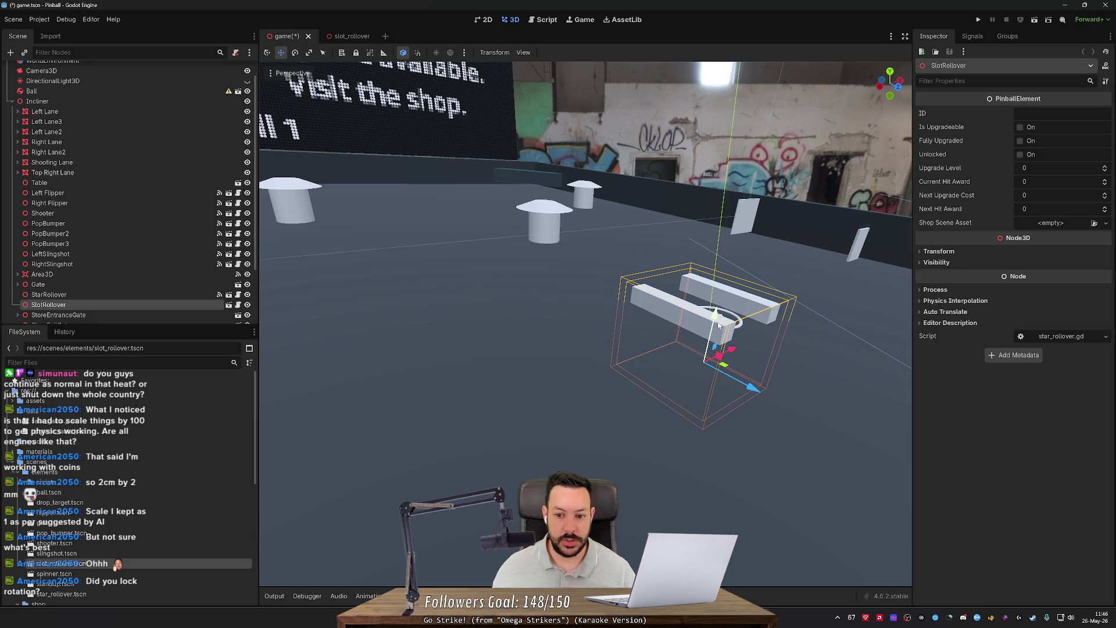
{"action": "mouse_move", "coordinate": [716, 316]}
{"action": "left_mouse_down"}
{"action": "mouse_move", "coordinate": [730, 249]}
{"action": "mouse_move", "coordinate": [533, 355]}
{"action": "left_mouse_up"}
{"action": "key", "text": "ctrl+s"}
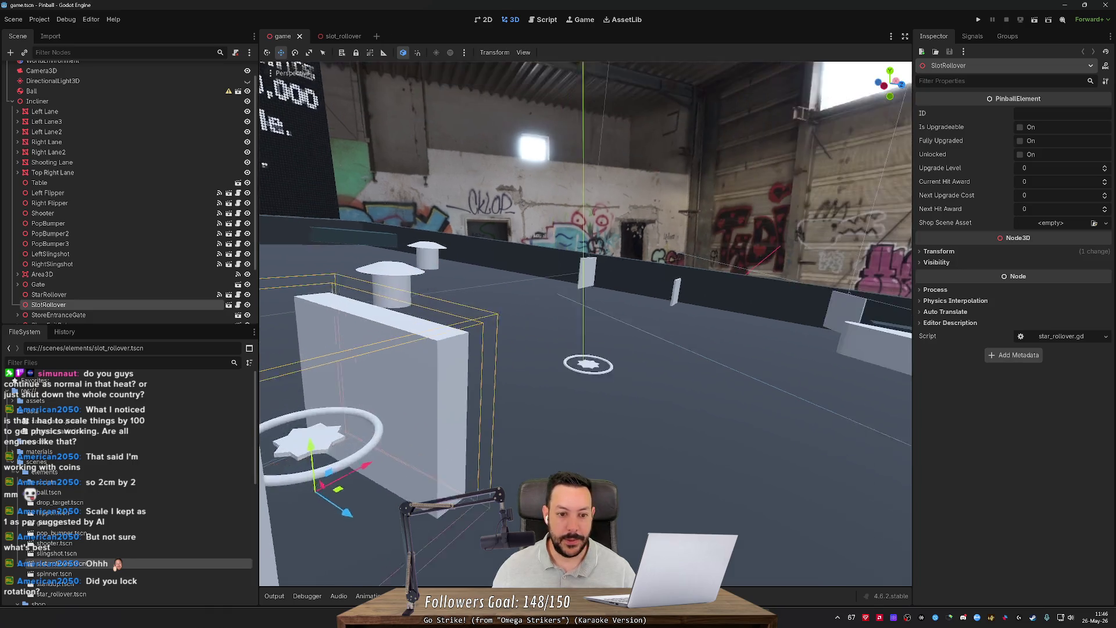
Step: Check SlotRollover's transform (position −0.149, 0.04, 0, scale 1), then open slot_rollover
{"action": "scroll", "coordinate": [585, 323], "scroll_direction": "down", "scroll_amount": 5}
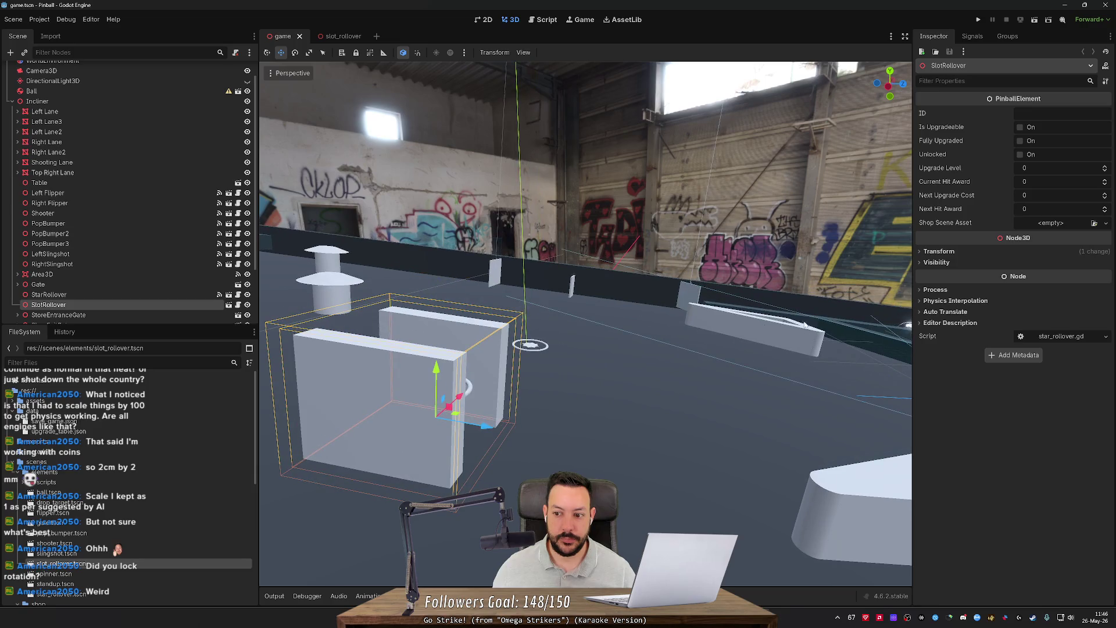
{"action": "left_click", "coordinate": [932, 254]}
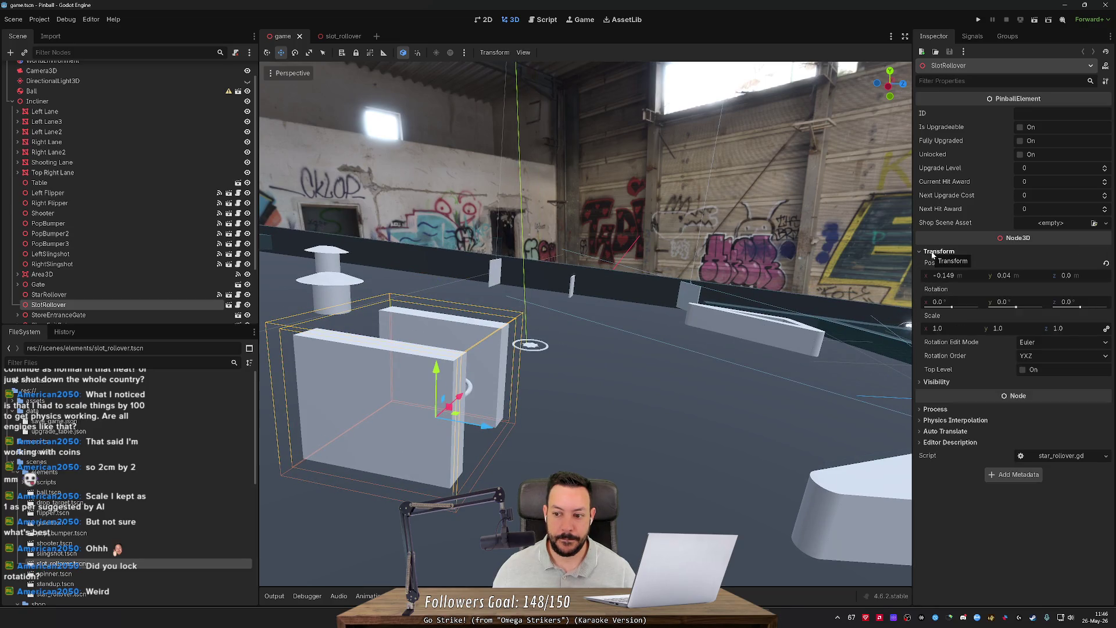
{"action": "left_click", "coordinate": [932, 255]}
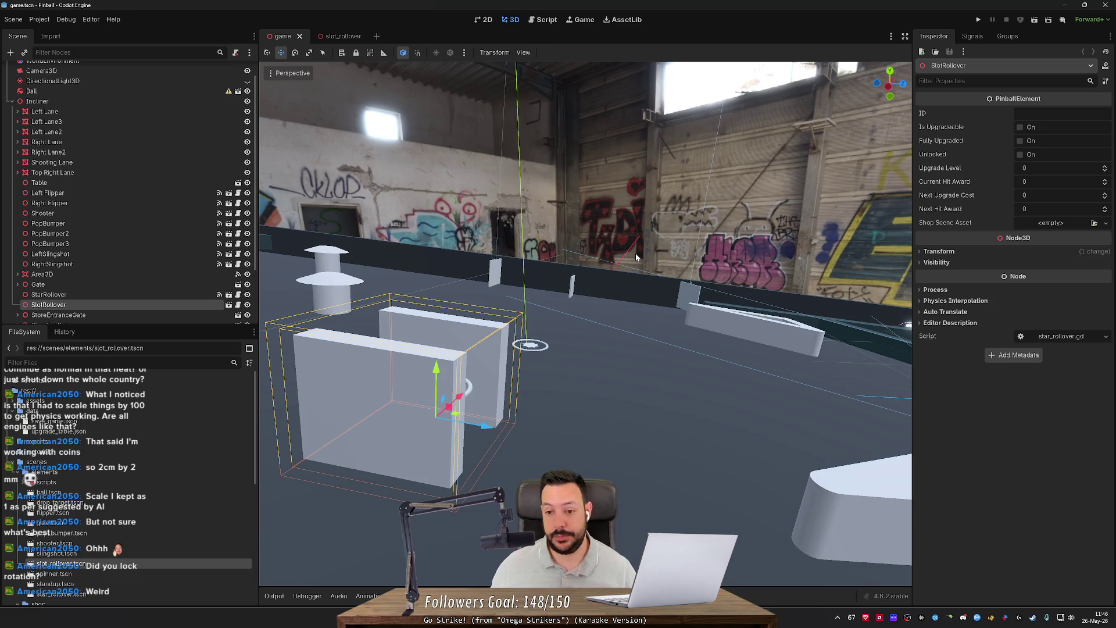
{"action": "scroll", "coordinate": [636, 257], "scroll_direction": "up", "scroll_amount": 5}
{"action": "key", "text": "f"}
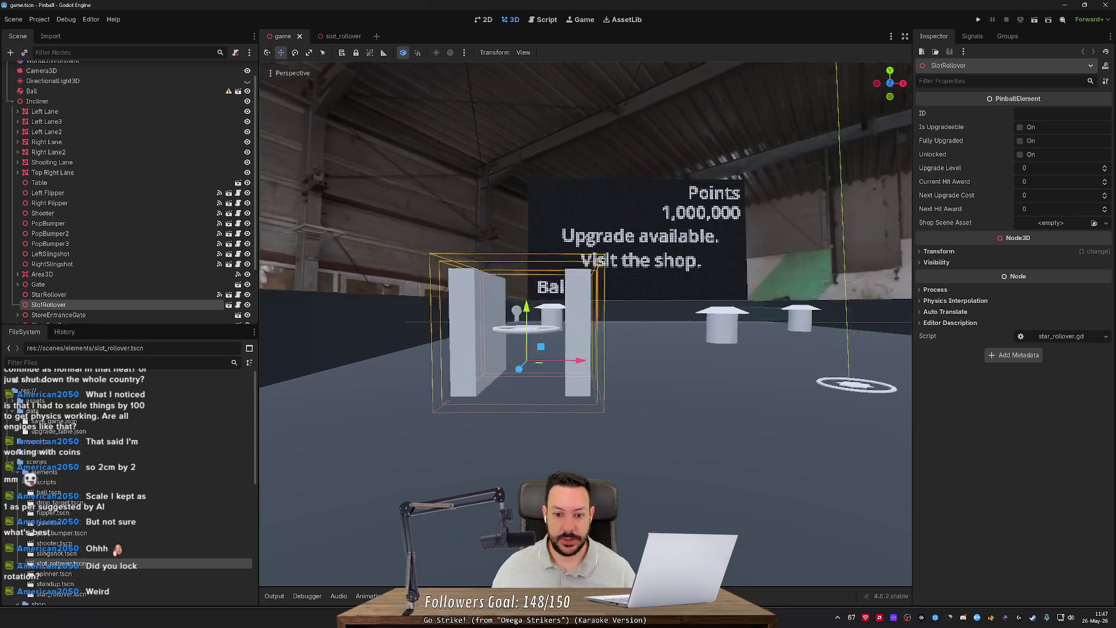
{"action": "scroll", "coordinate": [638, 256], "scroll_direction": "up", "scroll_amount": 2}
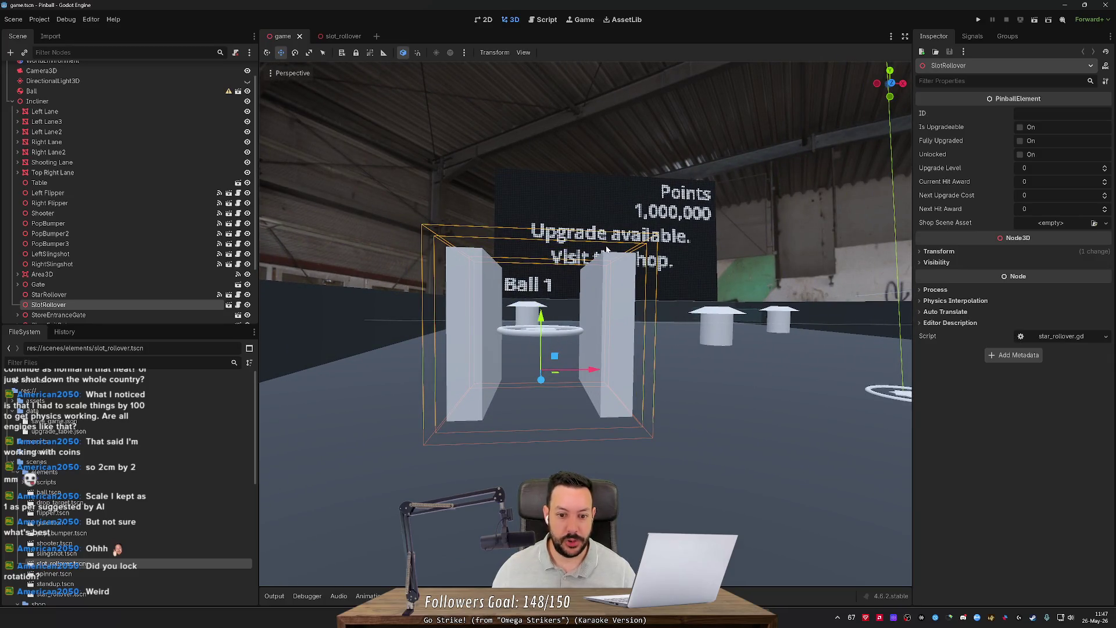
{"action": "left_click", "coordinate": [343, 36]}
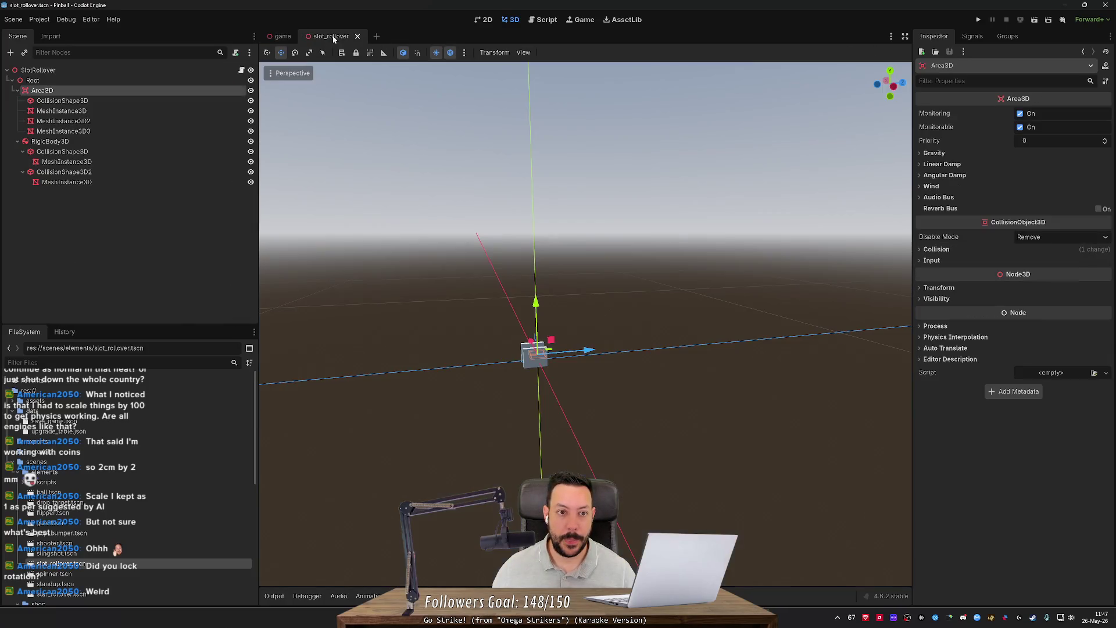
Step: Focus on the Area3D, try lowering it, and undo the move
{"action": "key", "text": "f"}
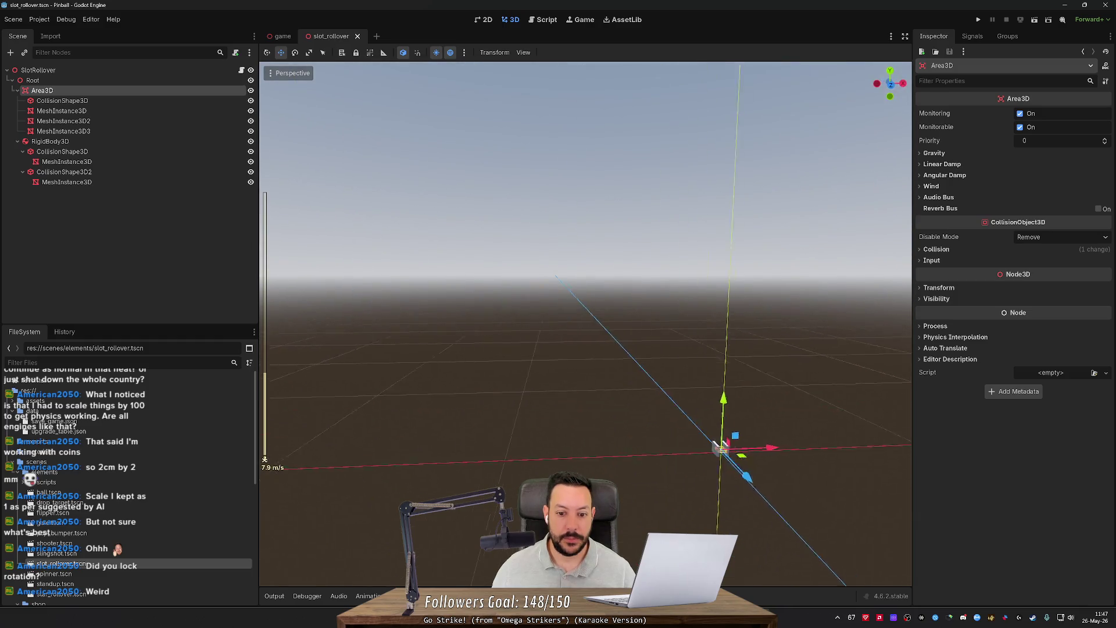
{"action": "scroll", "coordinate": [585, 323], "scroll_direction": "down", "scroll_amount": 5}
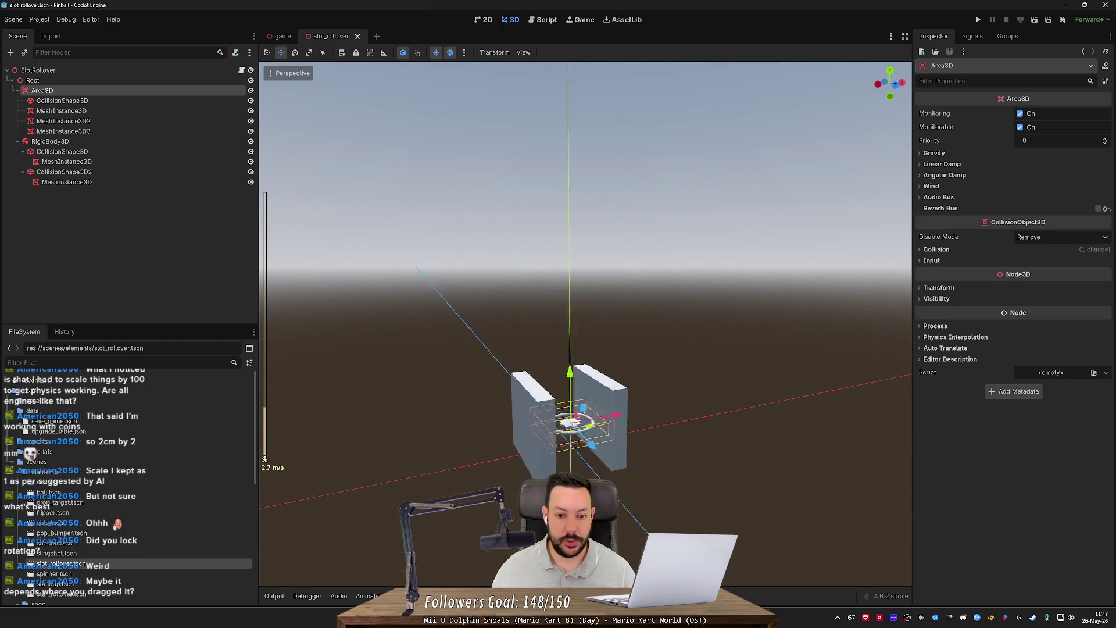
{"action": "key", "text": "w"}
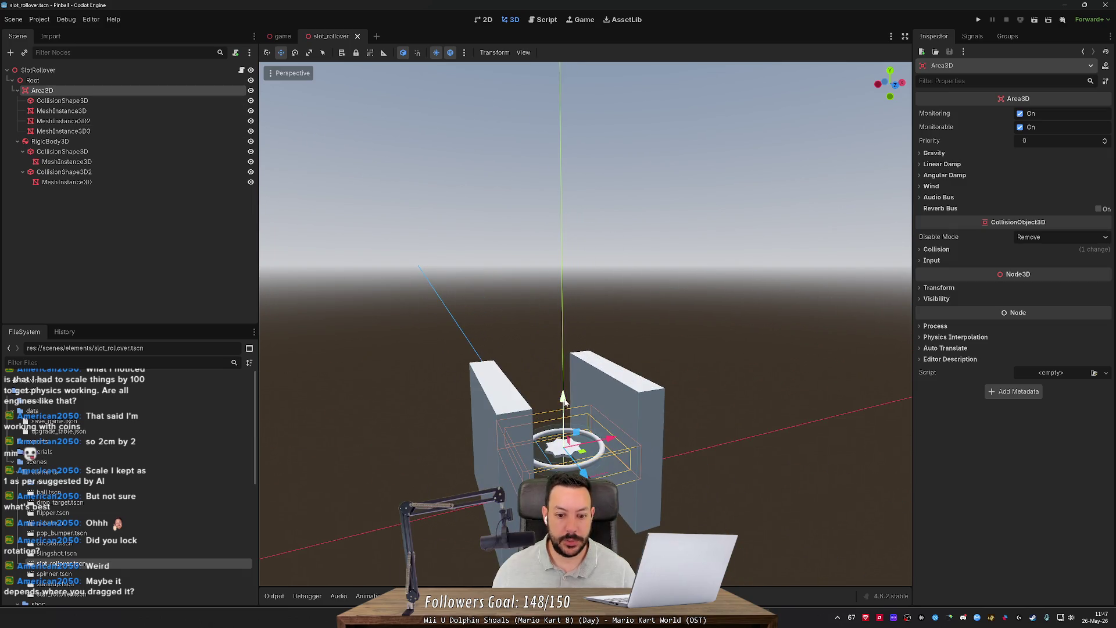
{"action": "left_click_drag", "start_coordinate": [565, 400], "coordinate": [566, 444]}
{"action": "left_click_drag", "start_coordinate": [566, 494], "coordinate": [575, 436]}
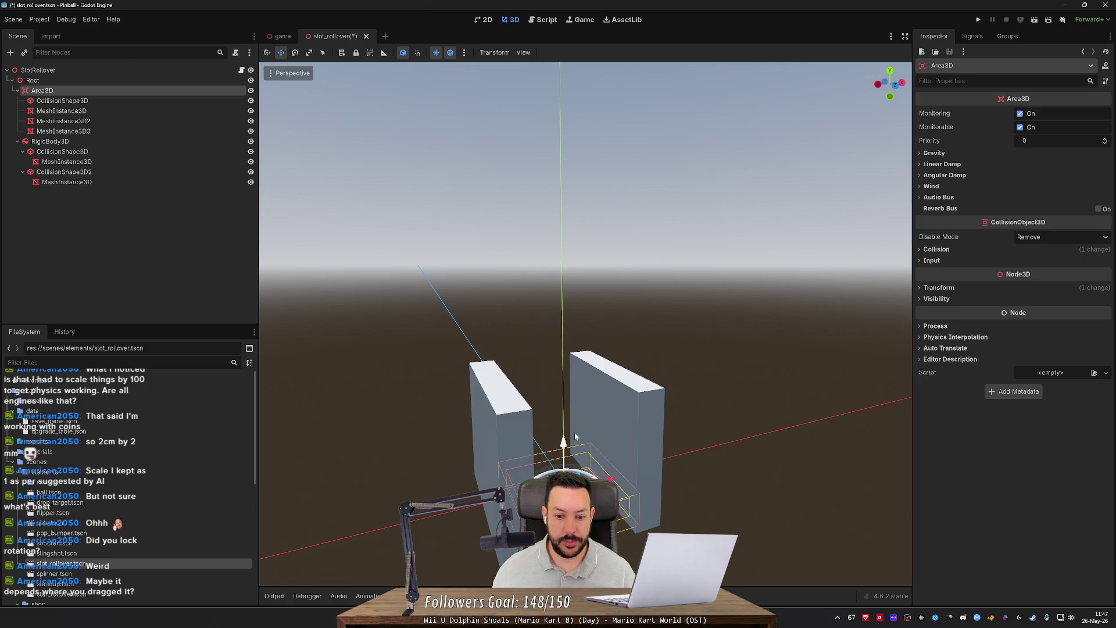
{"action": "scroll", "coordinate": [601, 336], "scroll_direction": "down", "scroll_amount": 10}
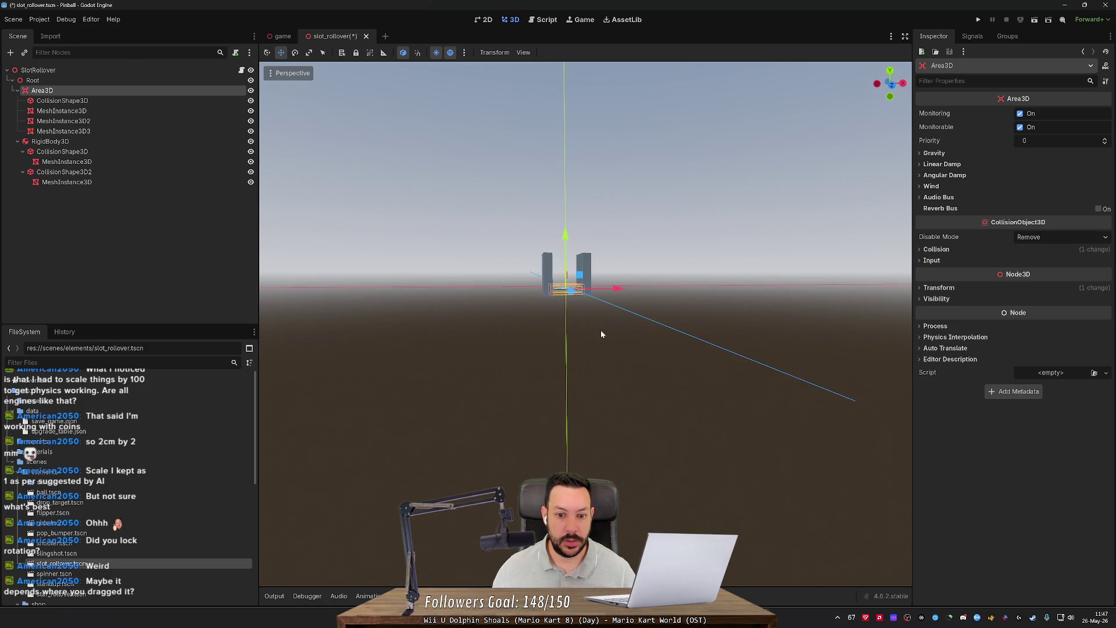
{"action": "key", "text": "ctrl+z"}
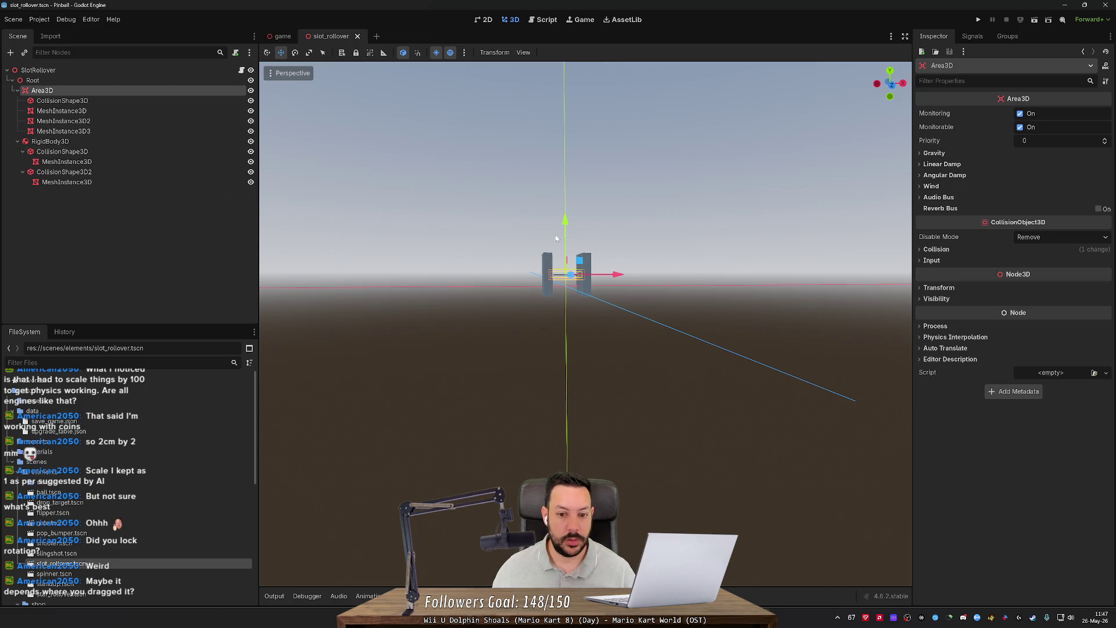
Step: Shift the Area3D ring along Y, about 0.006 up overall, and check it in Front view
{"action": "left_click_drag", "start_coordinate": [570, 233], "coordinate": [571, 250]}
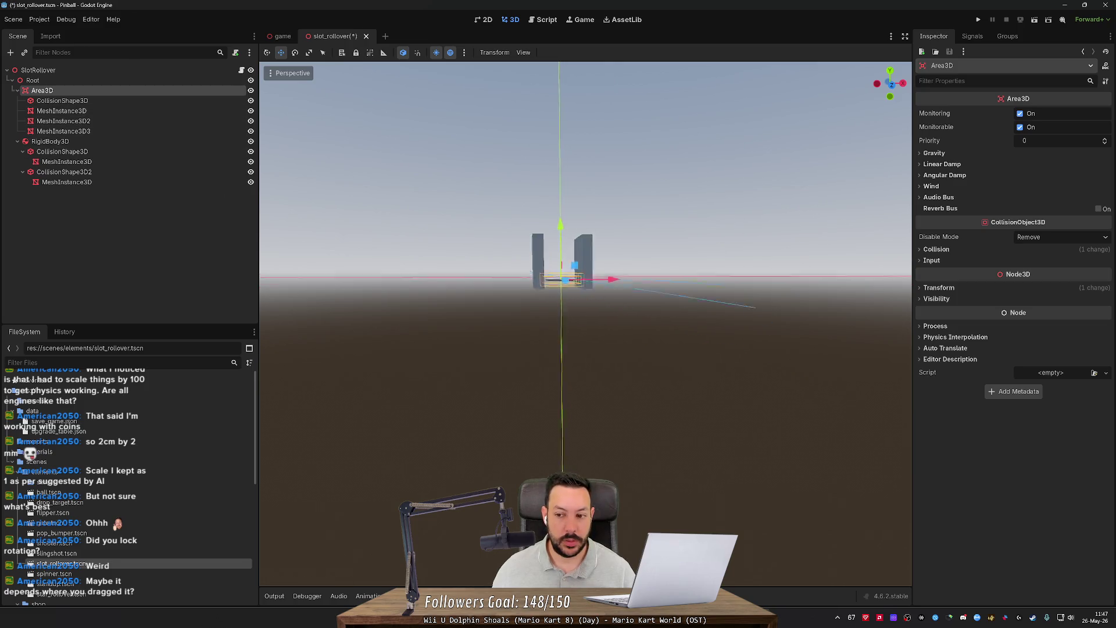
{"action": "key", "text": "w"}
{"action": "scroll", "coordinate": [585, 323], "scroll_direction": "down", "scroll_amount": 10}
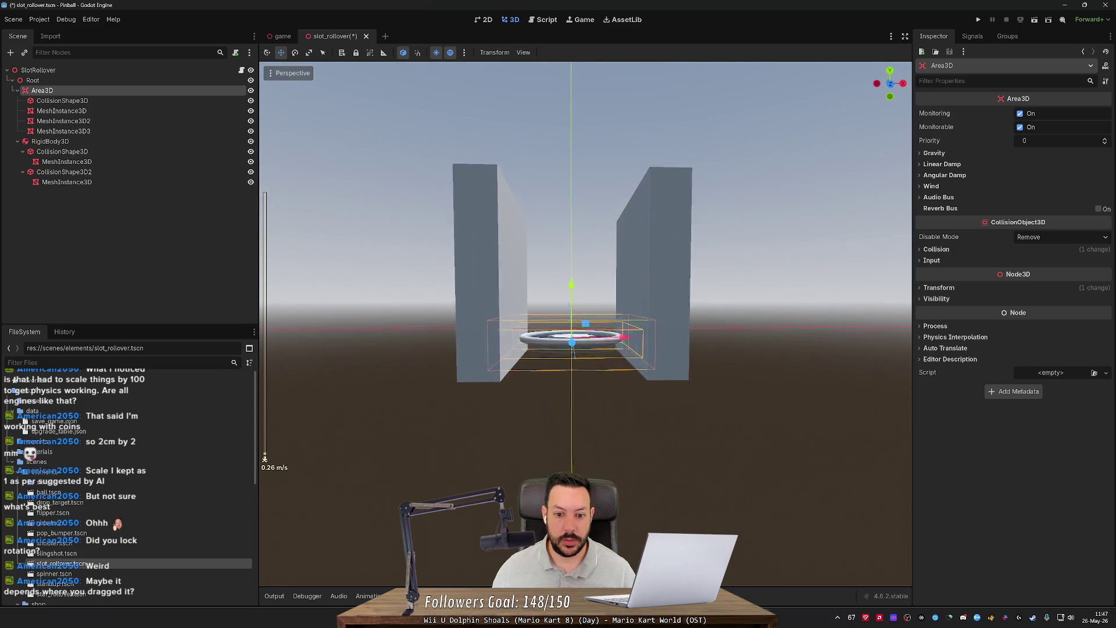
{"action": "key", "text": "s"}
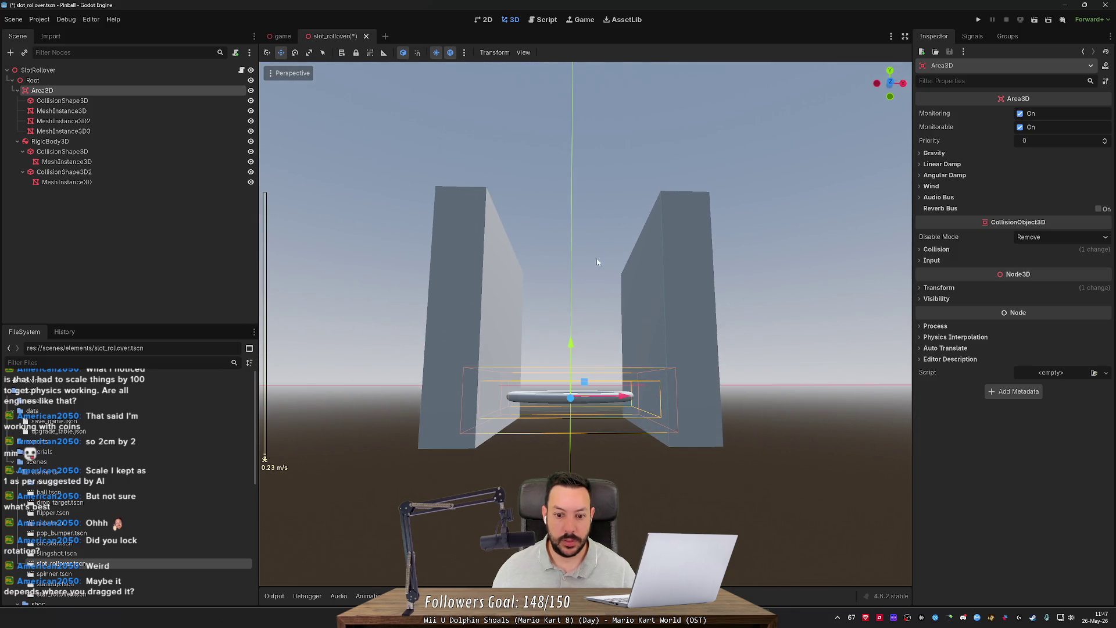
{"action": "left_click_drag", "start_coordinate": [566, 341], "coordinate": [584, 319]}
{"action": "key", "text": "w"}
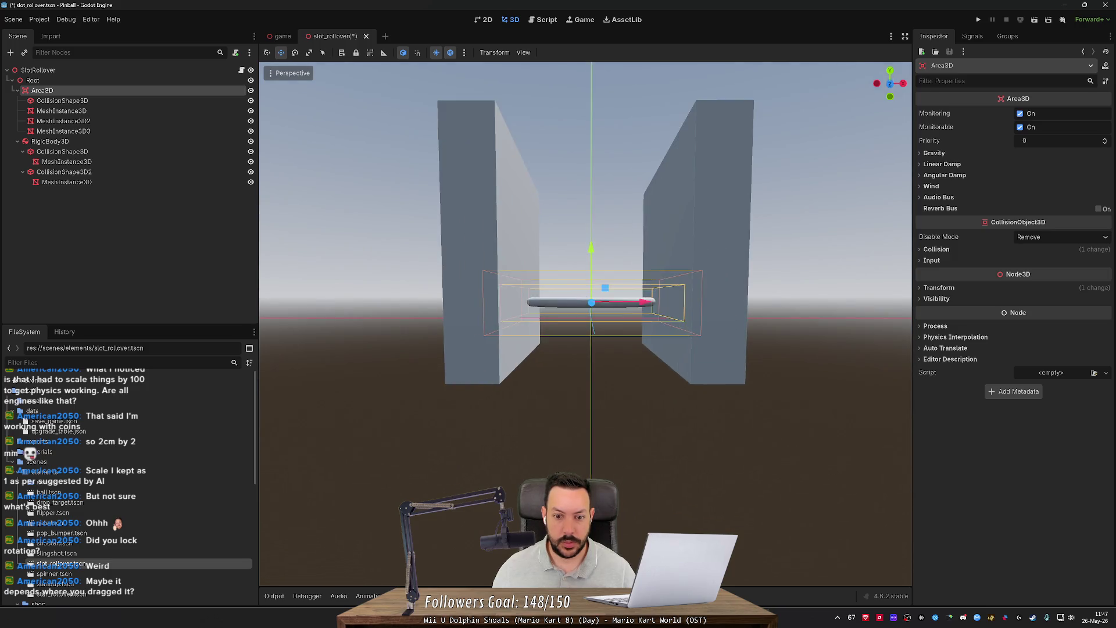
{"action": "left_click", "coordinate": [891, 85]}
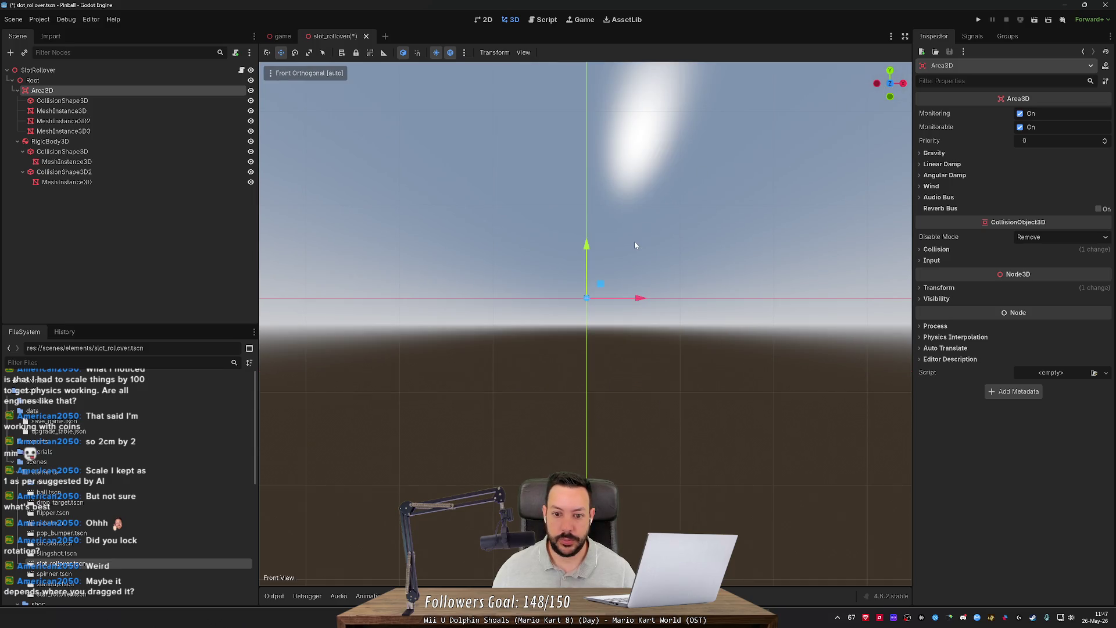
{"action": "scroll", "coordinate": [635, 244], "scroll_direction": "up", "scroll_amount": 10}
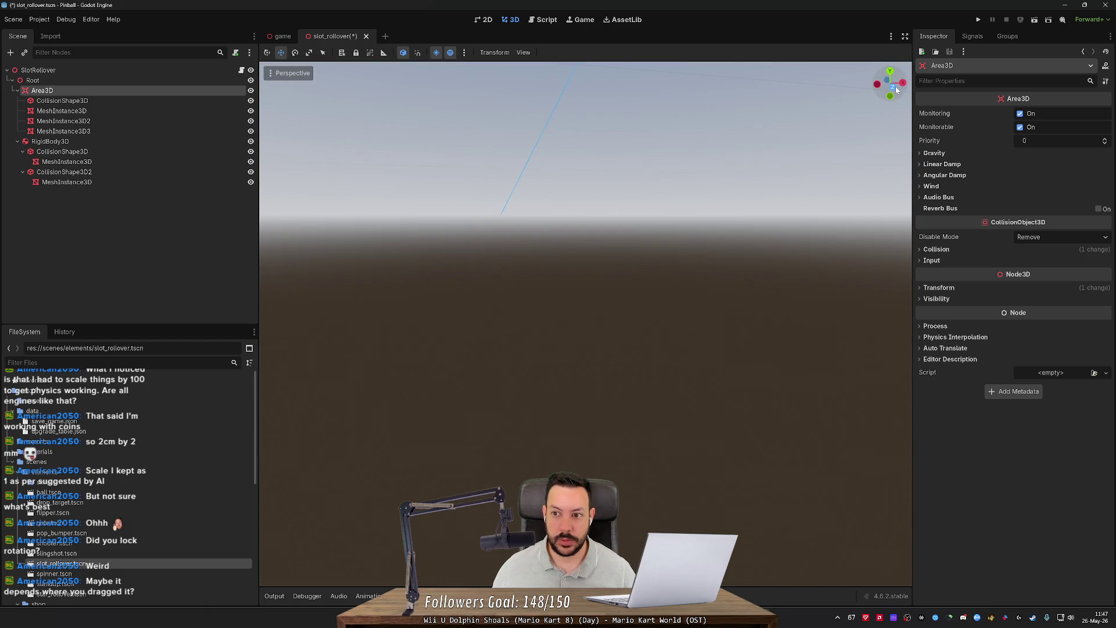
{"action": "key", "text": "KP_1"}
Step: Nudge the Area3D down and raise the left pillar's mesh slightly
{"action": "key", "text": "f"}
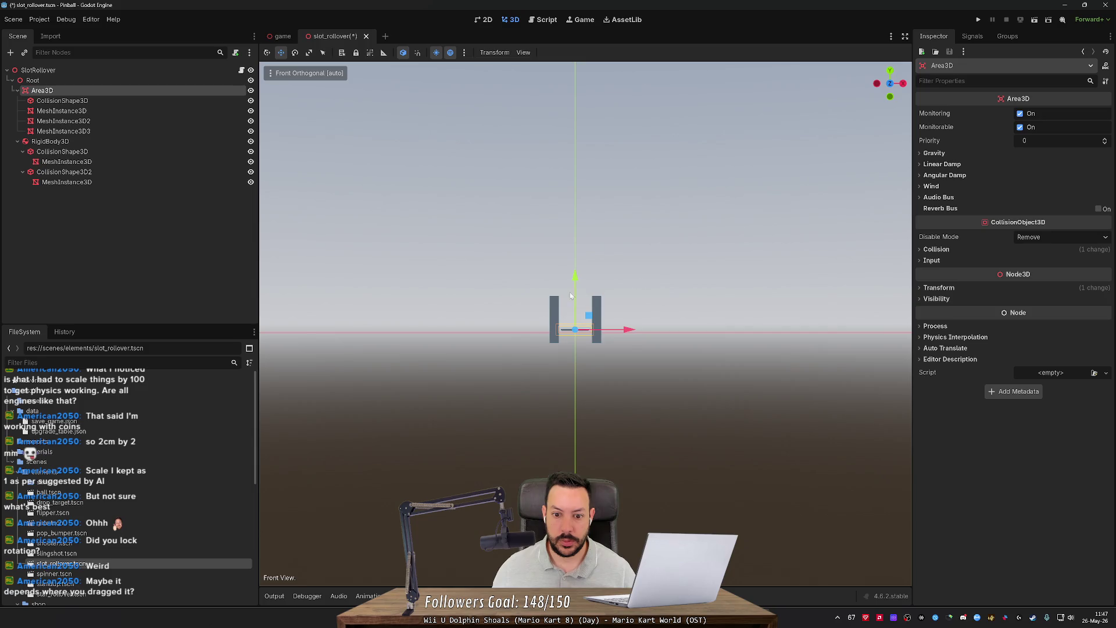
{"action": "left_click_drag", "start_coordinate": [575, 278], "coordinate": [575, 279]}
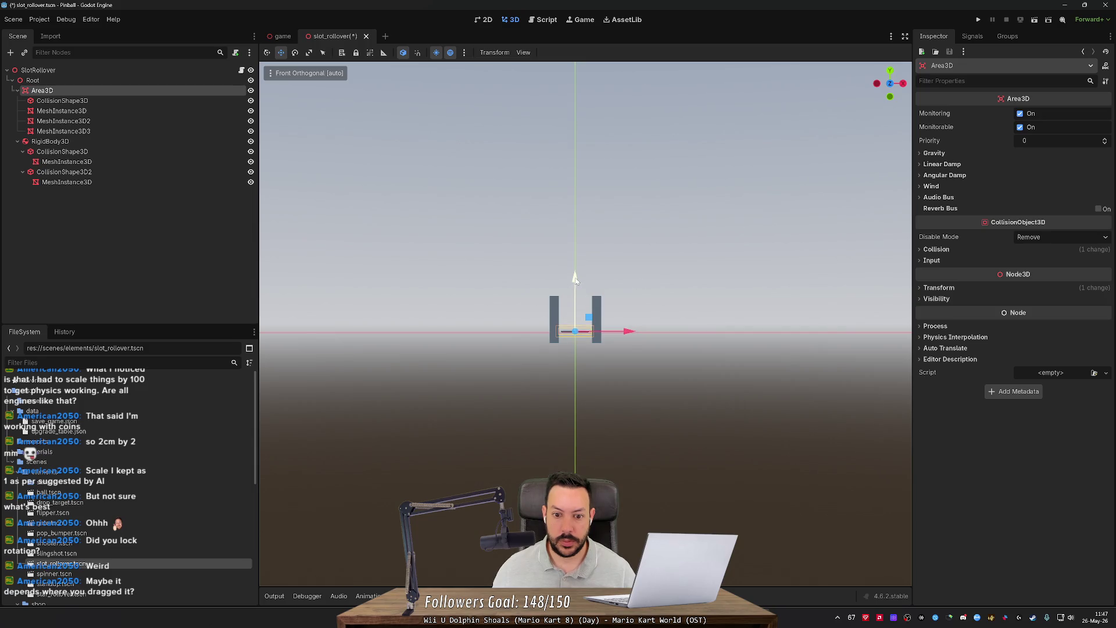
{"action": "left_click", "coordinate": [556, 306]}
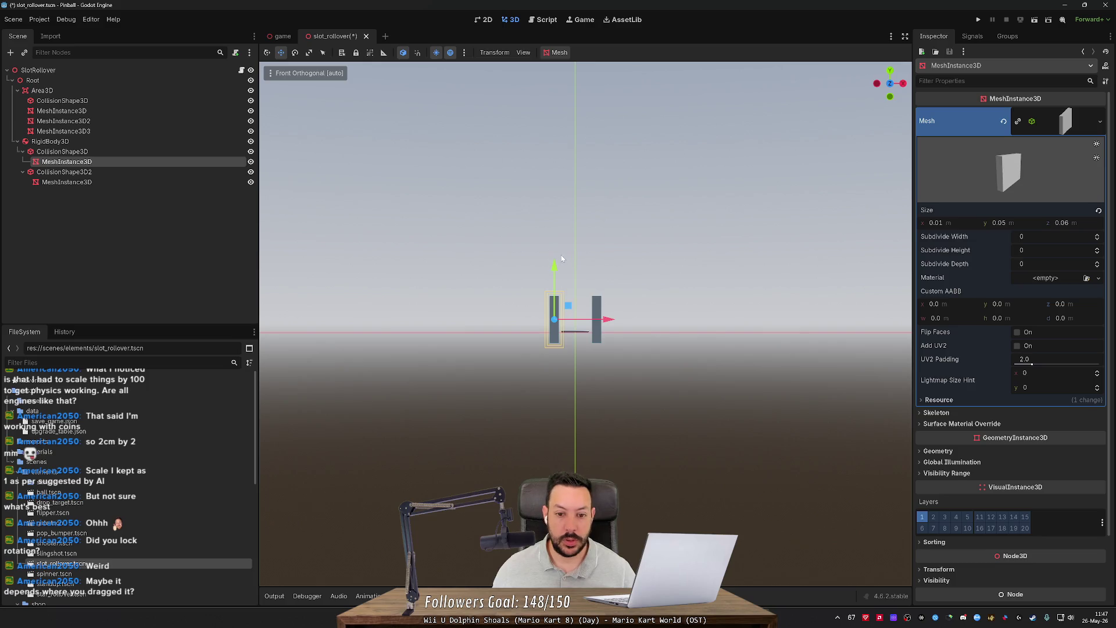
{"action": "left_click_drag", "start_coordinate": [554, 265], "coordinate": [559, 256]}
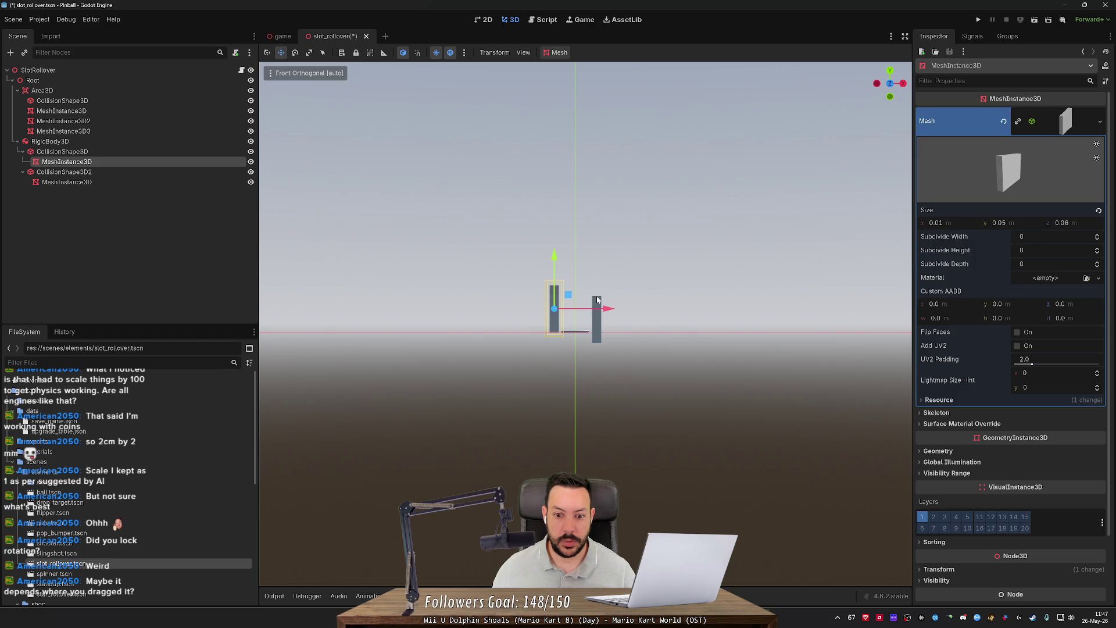
{"action": "left_click", "coordinate": [601, 295]}
Step: Raise both posts' collision shapes to Position y 0.011 and reselect the first post's collision box
{"action": "left_click", "coordinate": [121, 150]}
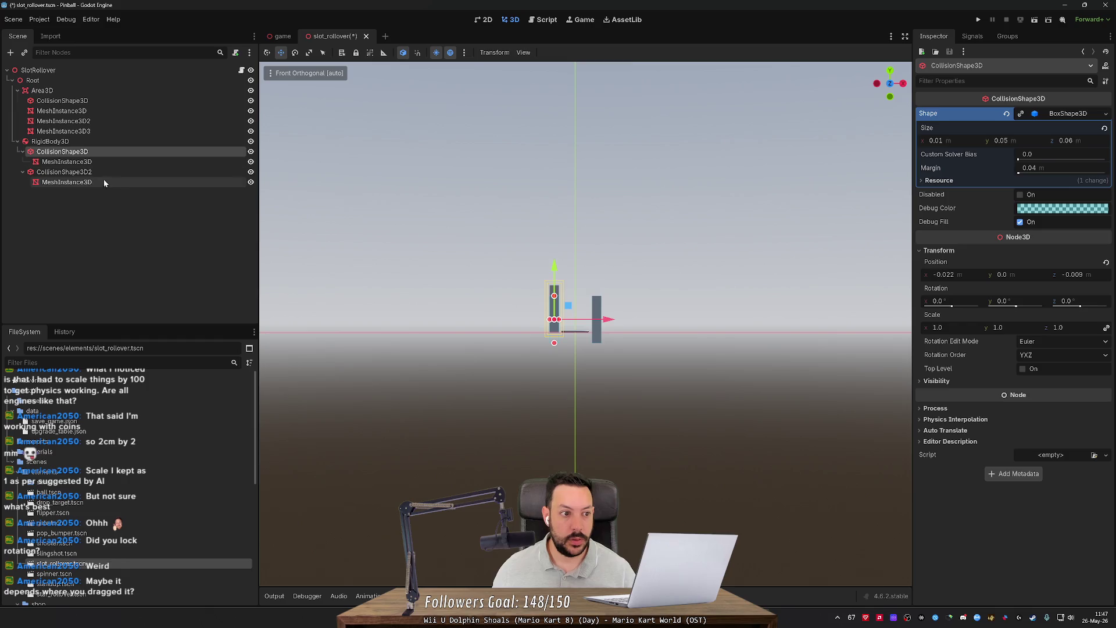
{"action": "left_click", "coordinate": [105, 163]}
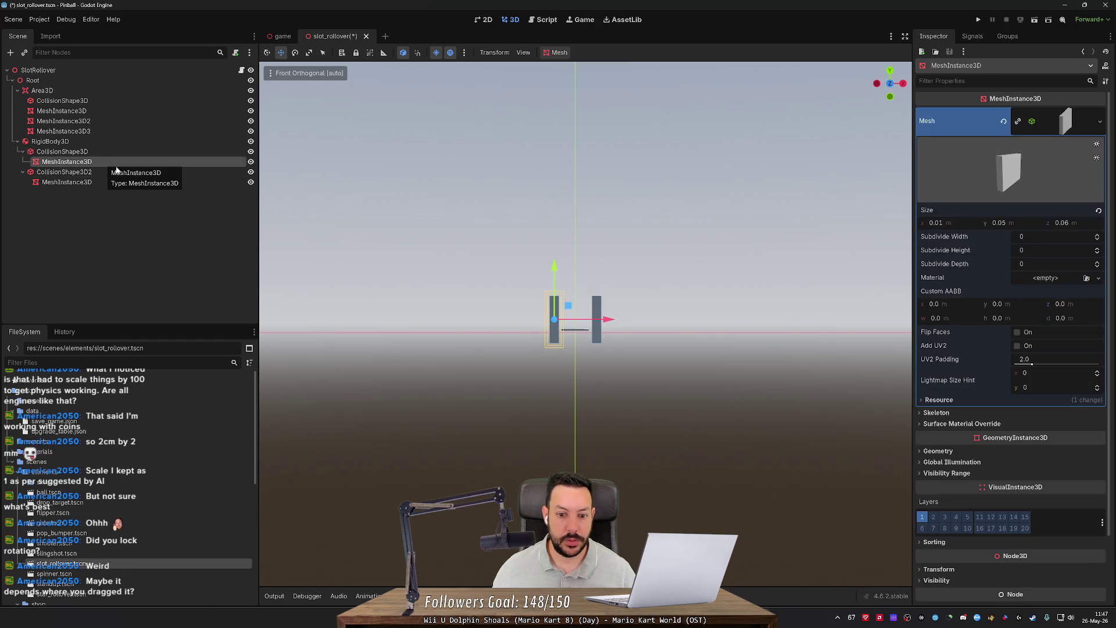
{"action": "left_click", "coordinate": [83, 153]}
{"action": "left_click_drag", "start_coordinate": [554, 267], "coordinate": [557, 256]}
{"action": "left_click", "coordinate": [1023, 277]}
{"action": "left_click", "coordinate": [149, 172]}
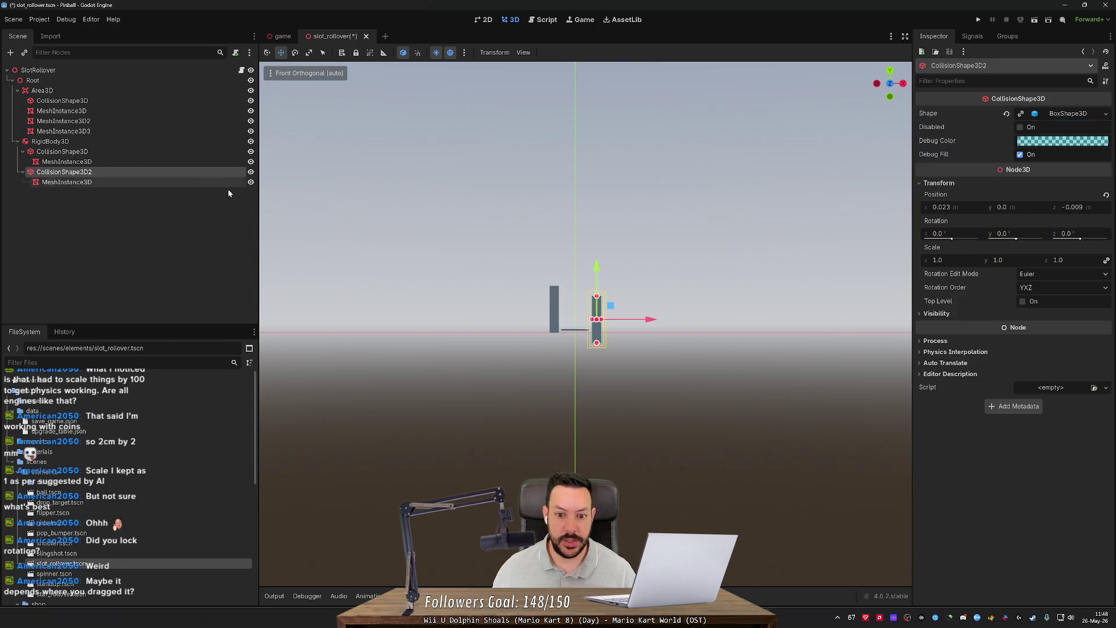
{"action": "key", "text": "Return"}
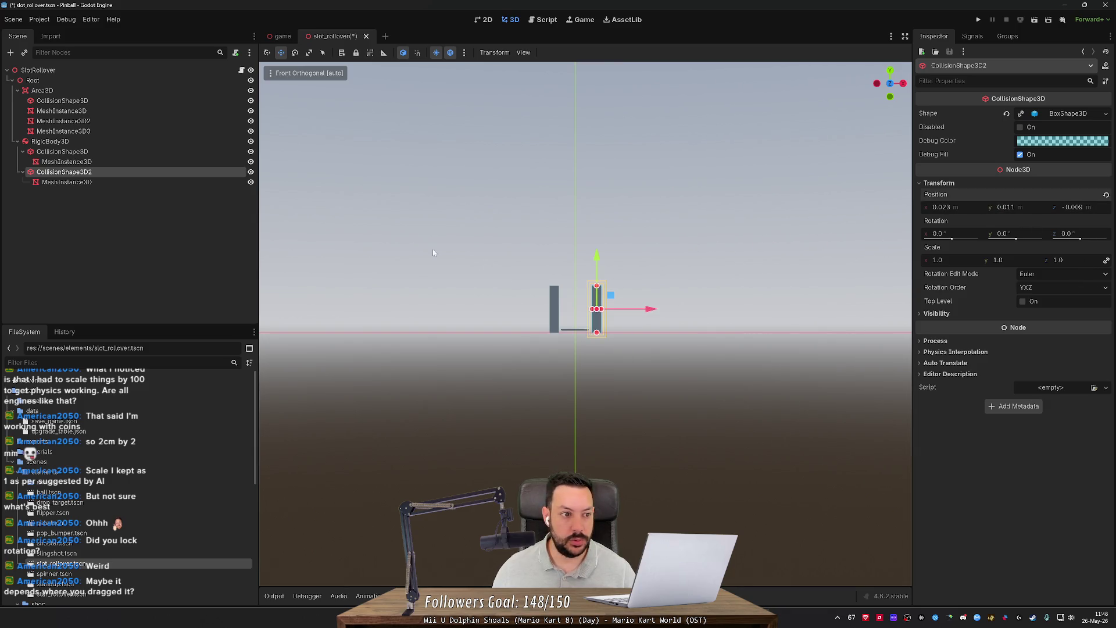
{"action": "left_click", "coordinate": [150, 162]}
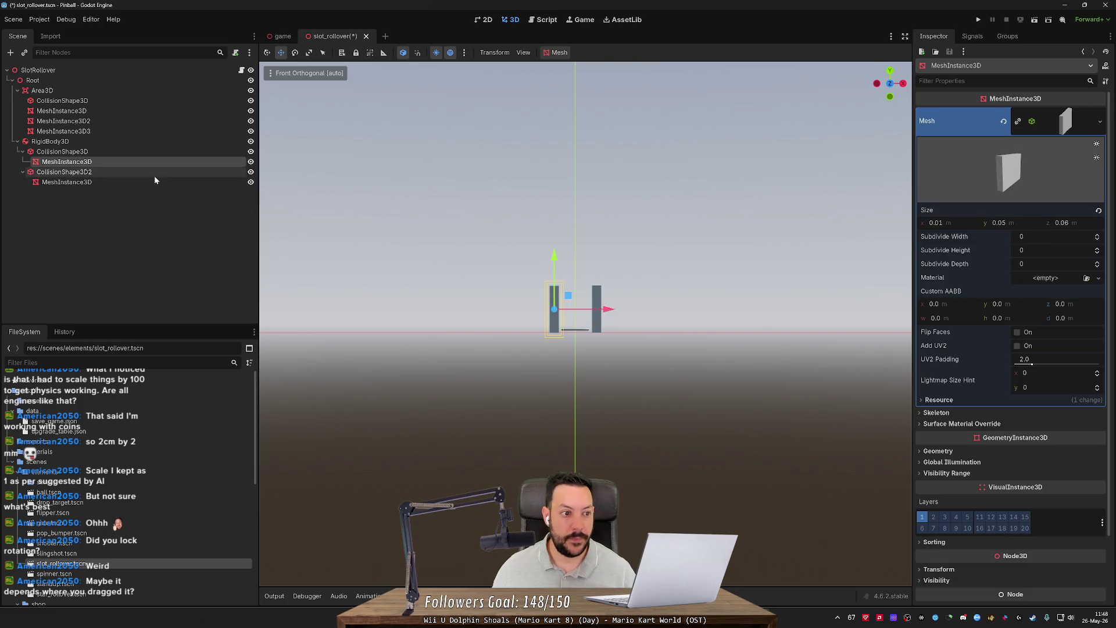
{"action": "left_click", "coordinate": [153, 152]}
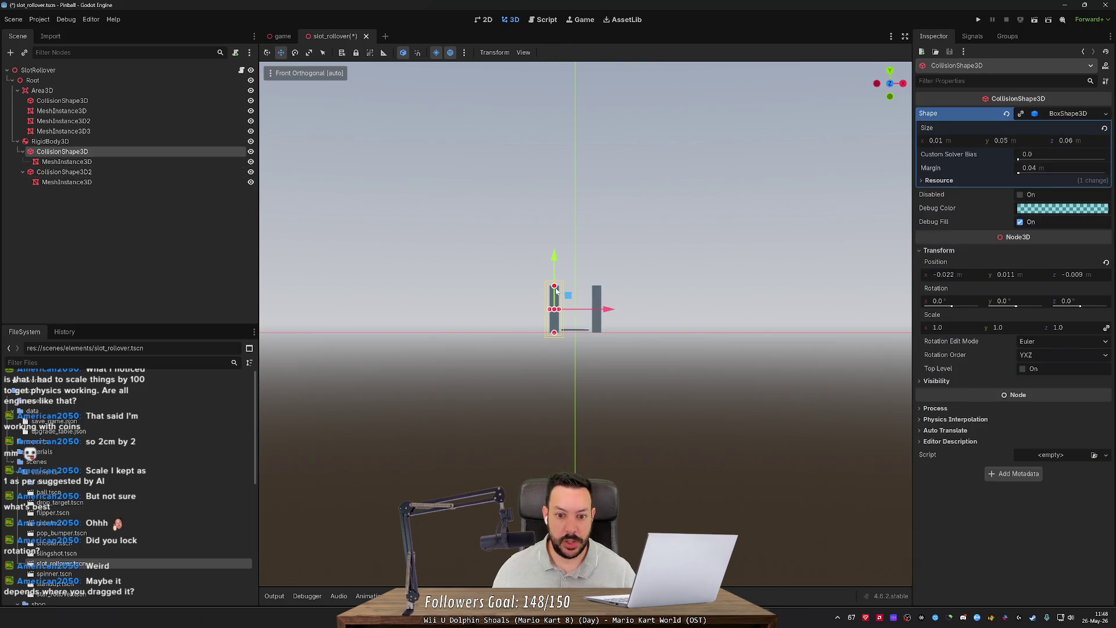
Step: Set the first post's collision box and mesh Size y to 0.025 m
{"action": "left_click_drag", "start_coordinate": [556, 288], "coordinate": [558, 310]}
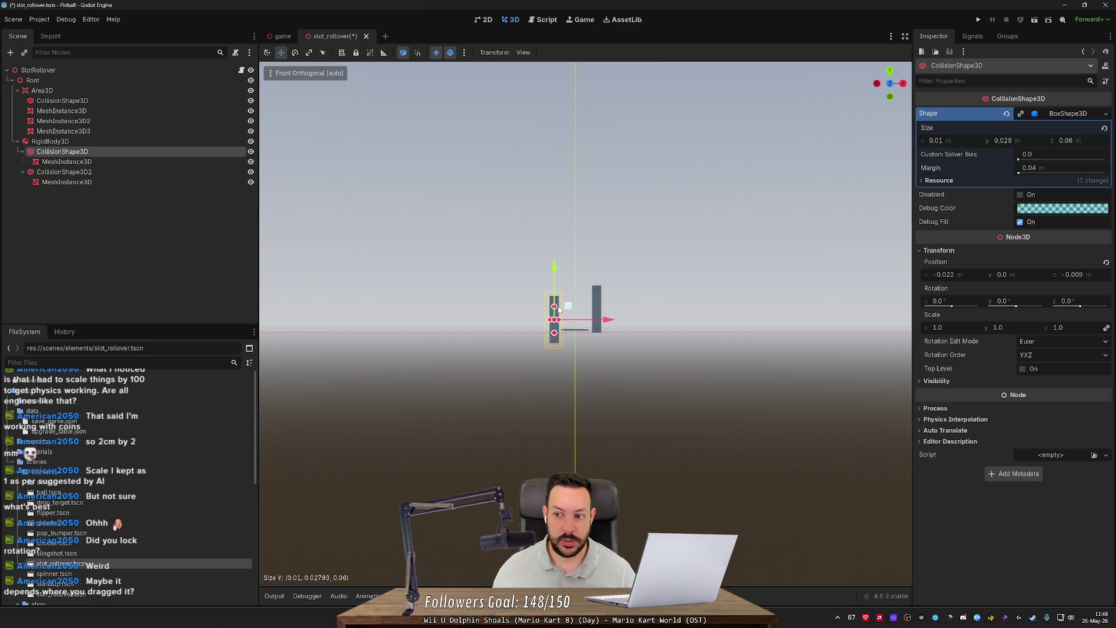
{"action": "left_click_drag", "start_coordinate": [554, 268], "coordinate": [554, 257]}
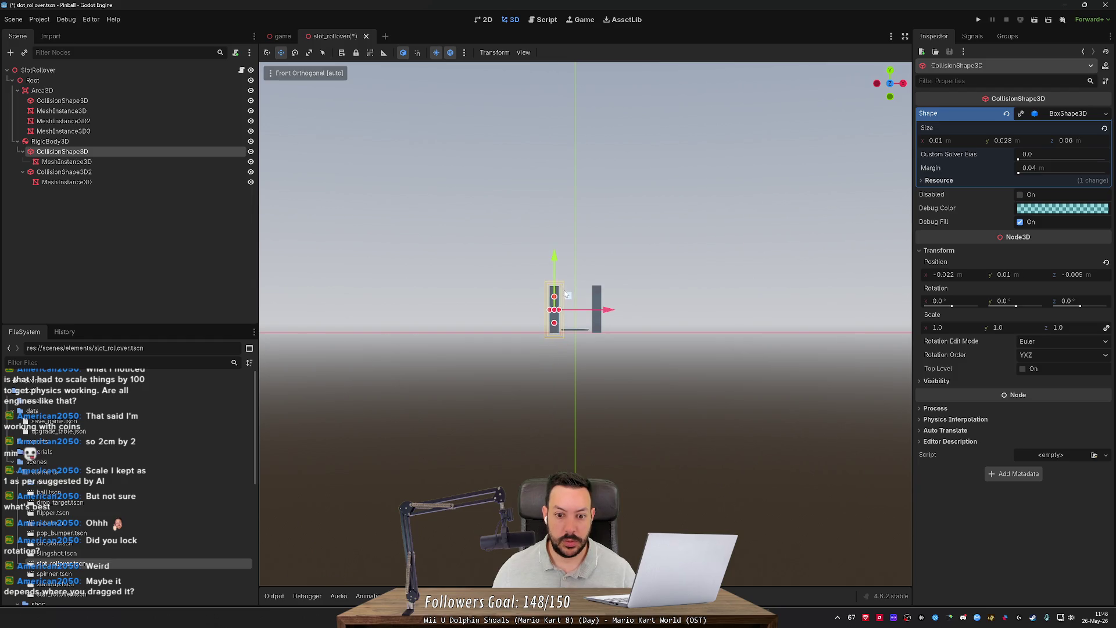
{"action": "key", "text": "ctrl+z"}
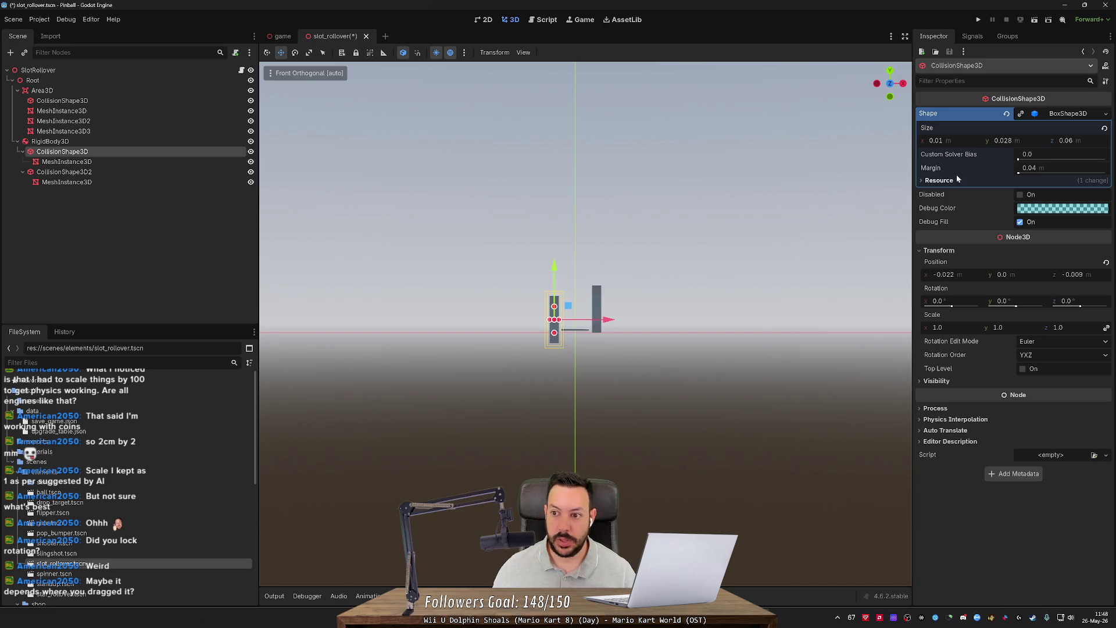
{"action": "left_click", "coordinate": [1014, 144]}
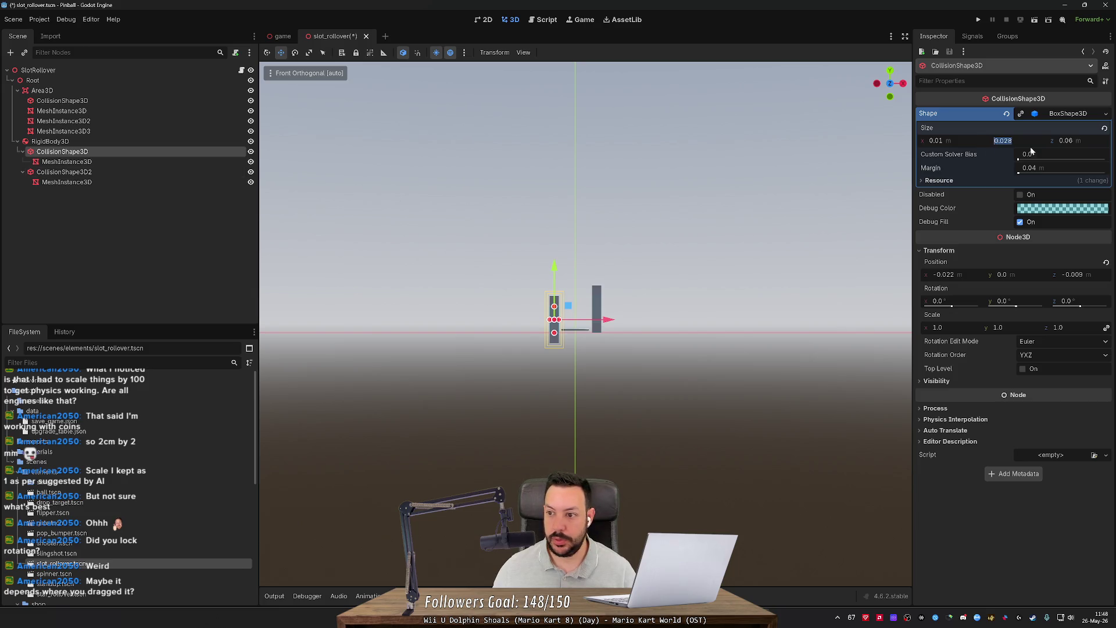
{"action": "type", "text": "0.025"}
{"action": "key", "text": "Return"}
{"action": "left_click", "coordinate": [162, 162]}
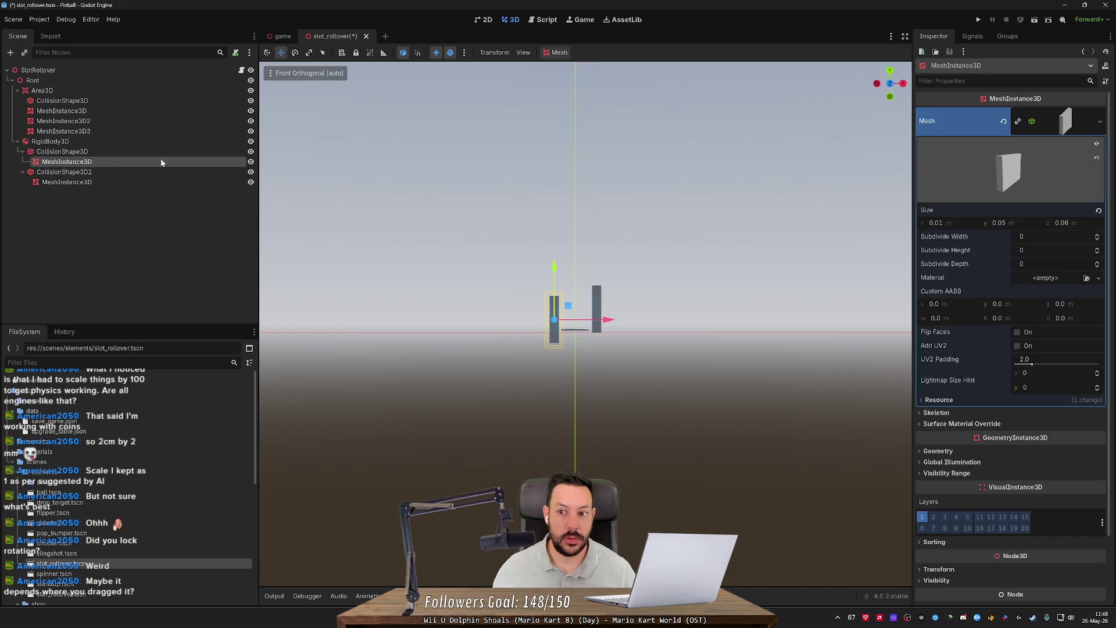
{"action": "key", "text": "Return"}
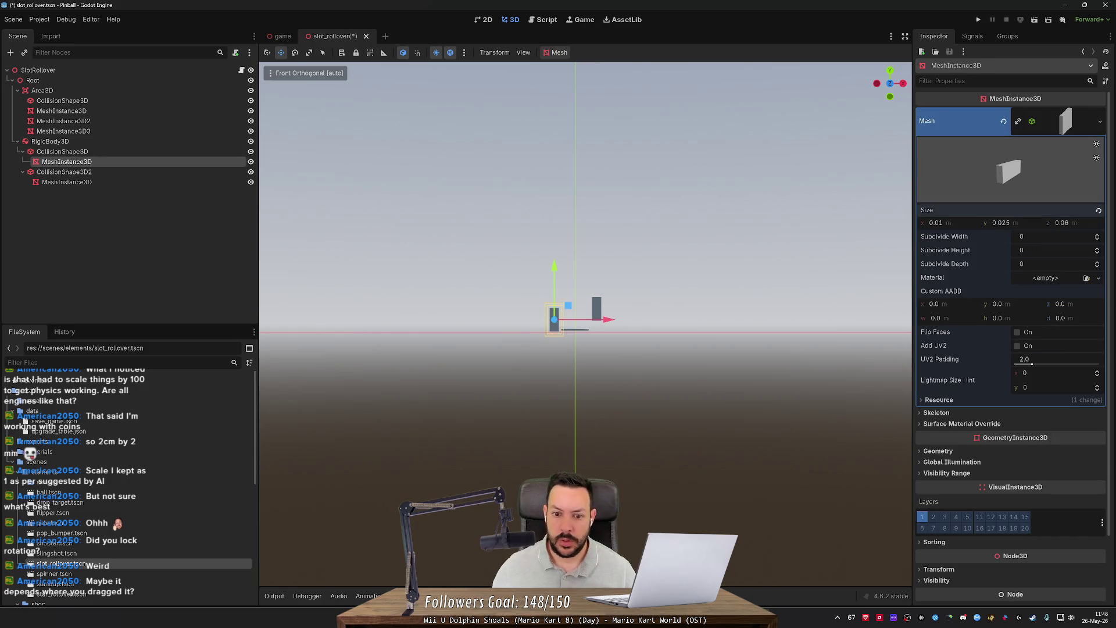
Step: Set the second post's collision shape Position y to 0, compare the posts, and save
{"action": "left_click", "coordinate": [117, 173]}
{"action": "left_click", "coordinate": [1022, 208]}
{"action": "type", "text": "0"}
{"action": "key", "text": "Return"}
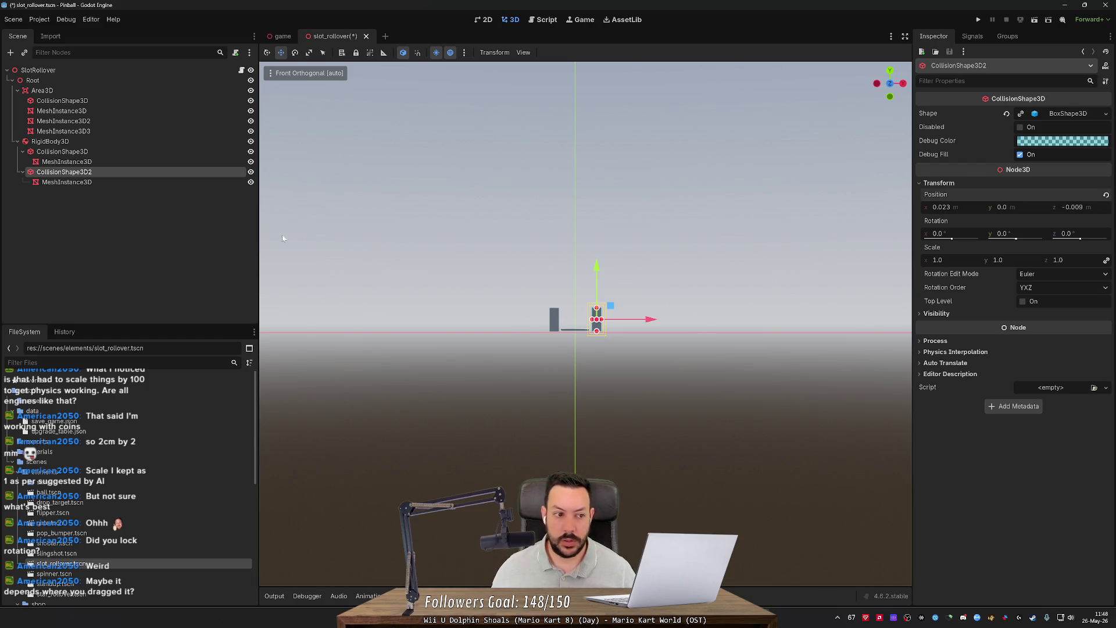
{"action": "left_click", "coordinate": [151, 154]}
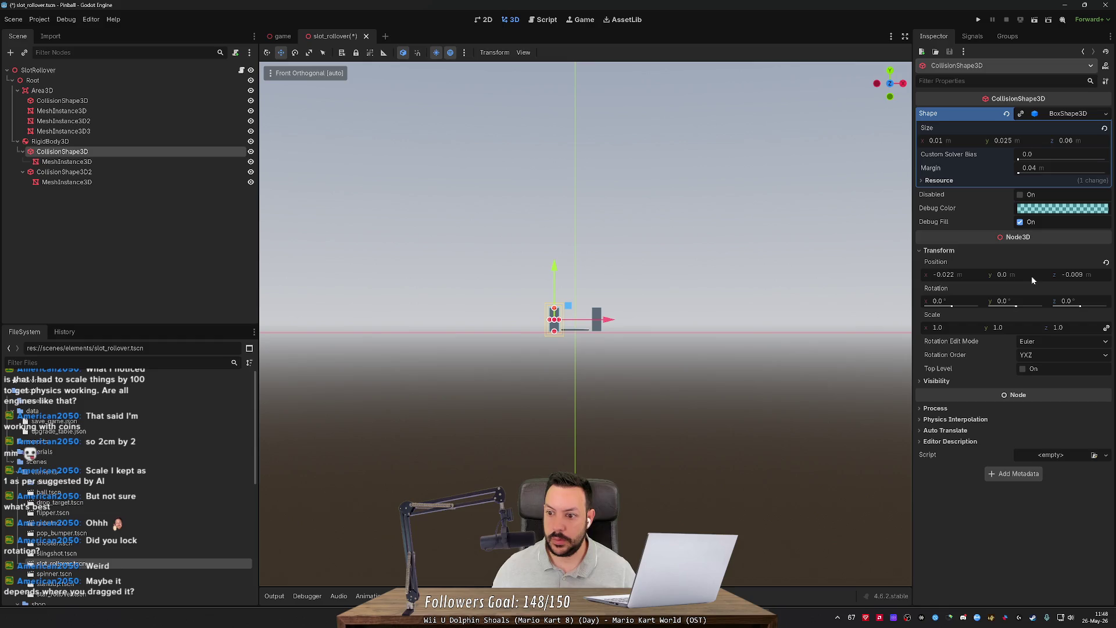
{"action": "left_click", "coordinate": [155, 174]}
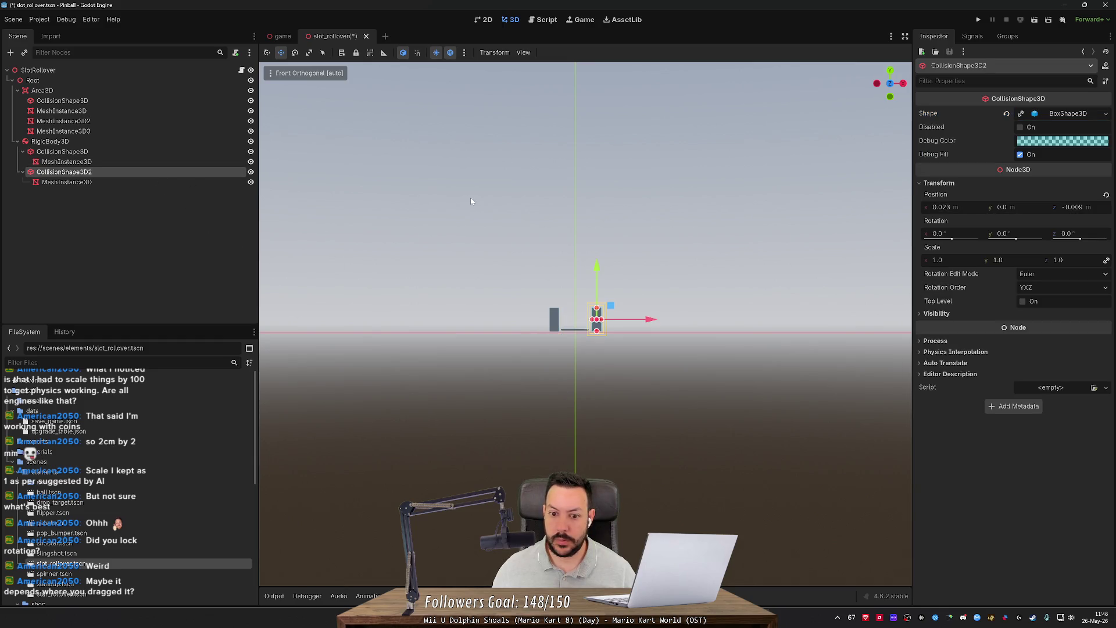
{"action": "left_click", "coordinate": [161, 154]}
{"action": "key", "text": "ctrl+s"}
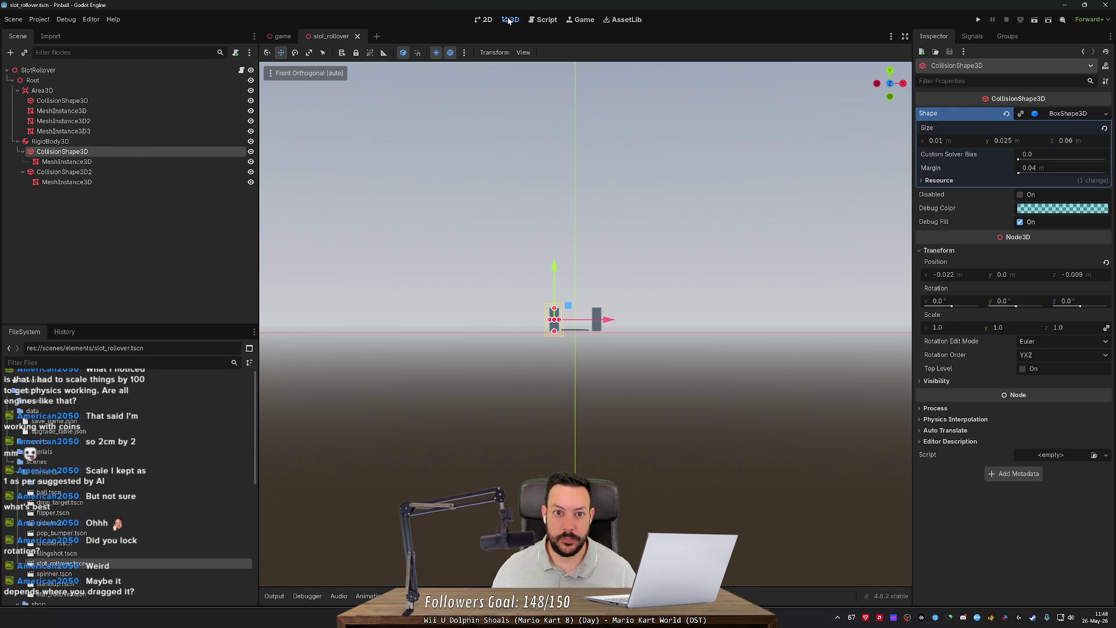
Step: In the game scene, fly close to SlotRollover and show its transform (−0.149, 0.04, 0)
{"action": "left_click", "coordinate": [282, 36]}
{"action": "key", "text": "w"}
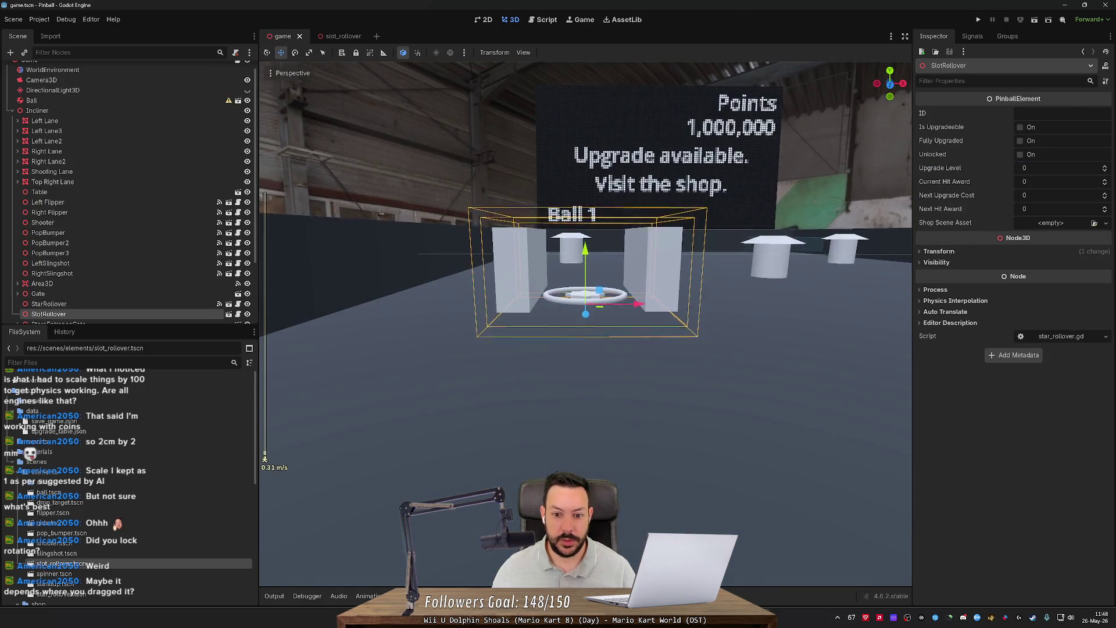
{"action": "scroll", "coordinate": [585, 324], "scroll_direction": "up", "scroll_amount": 10}
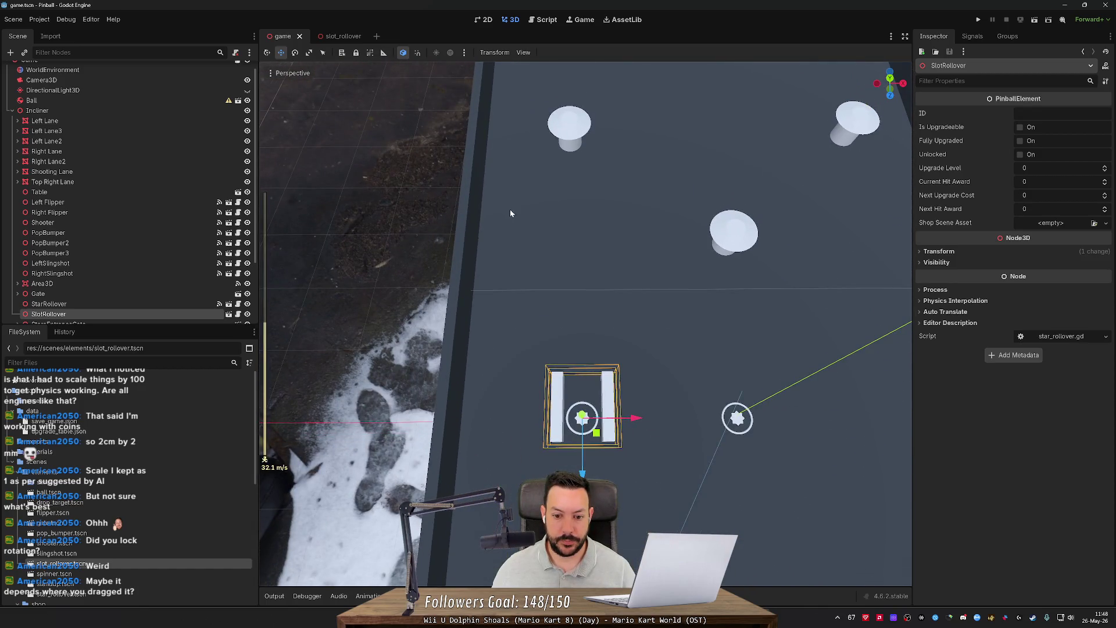
{"action": "key", "text": "w"}
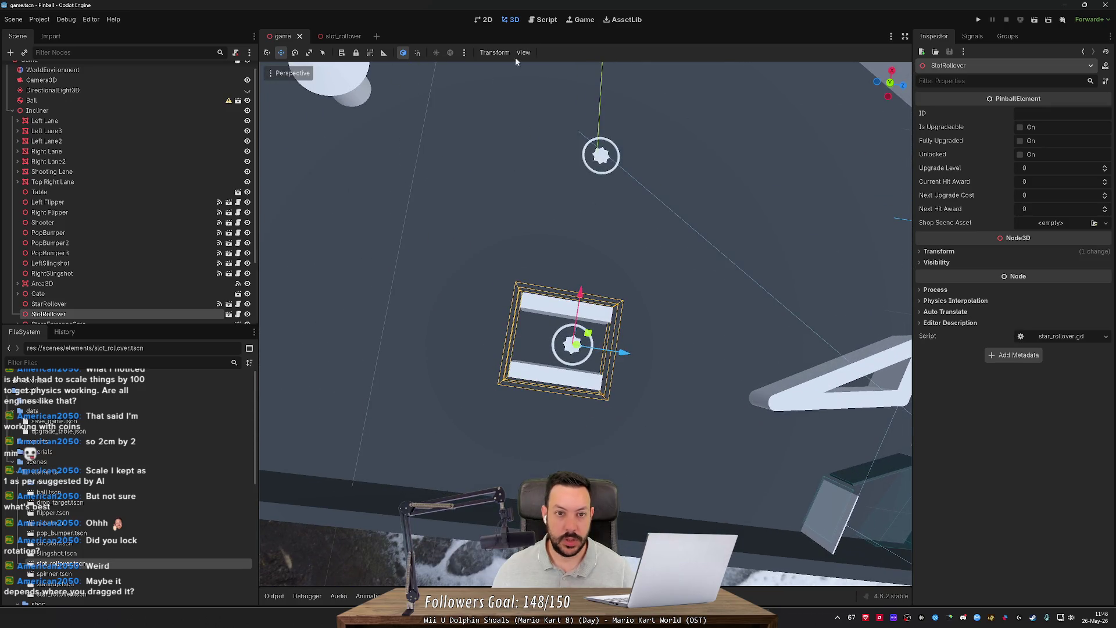
{"action": "left_click", "coordinate": [341, 37]}
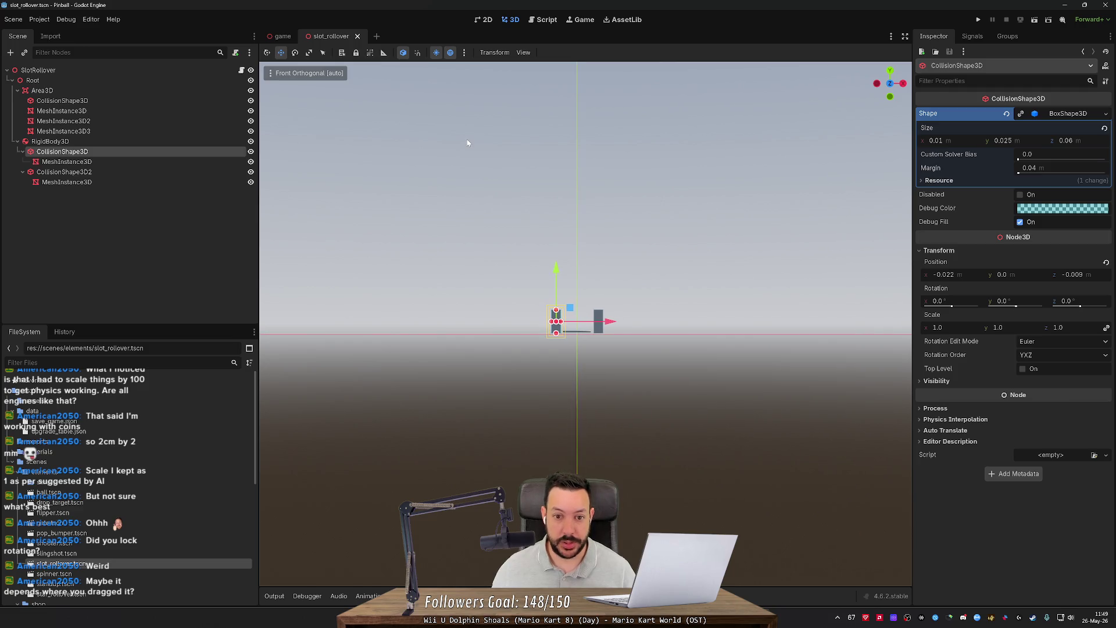
{"action": "left_click", "coordinate": [283, 36]}
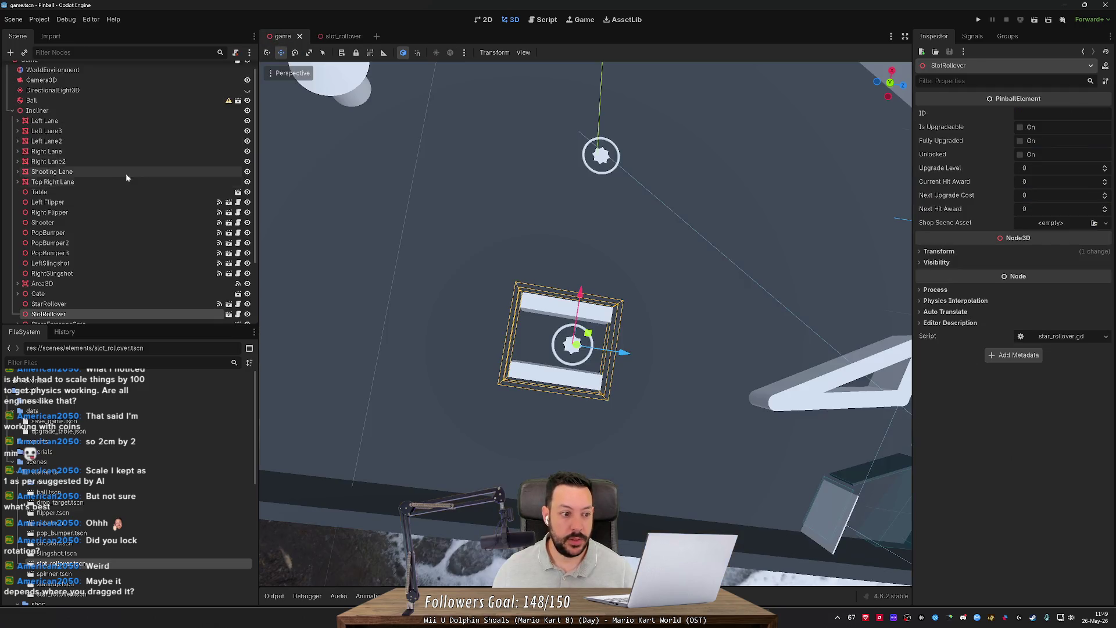
{"action": "left_click", "coordinate": [939, 252]}
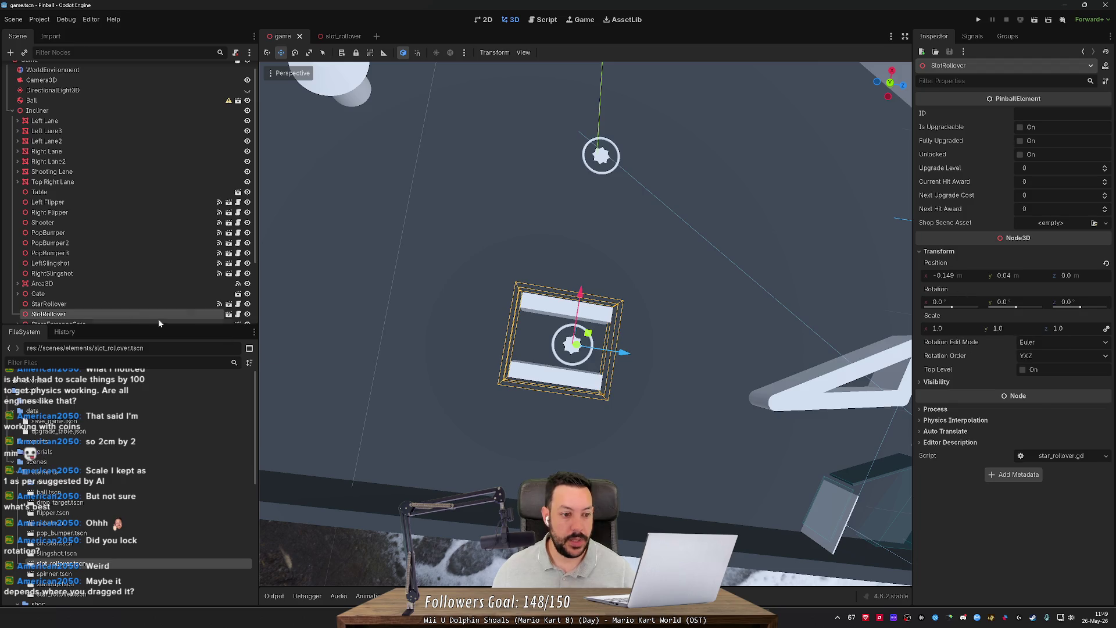
{"action": "scroll", "coordinate": [137, 239], "scroll_direction": "up", "scroll_amount": 1}
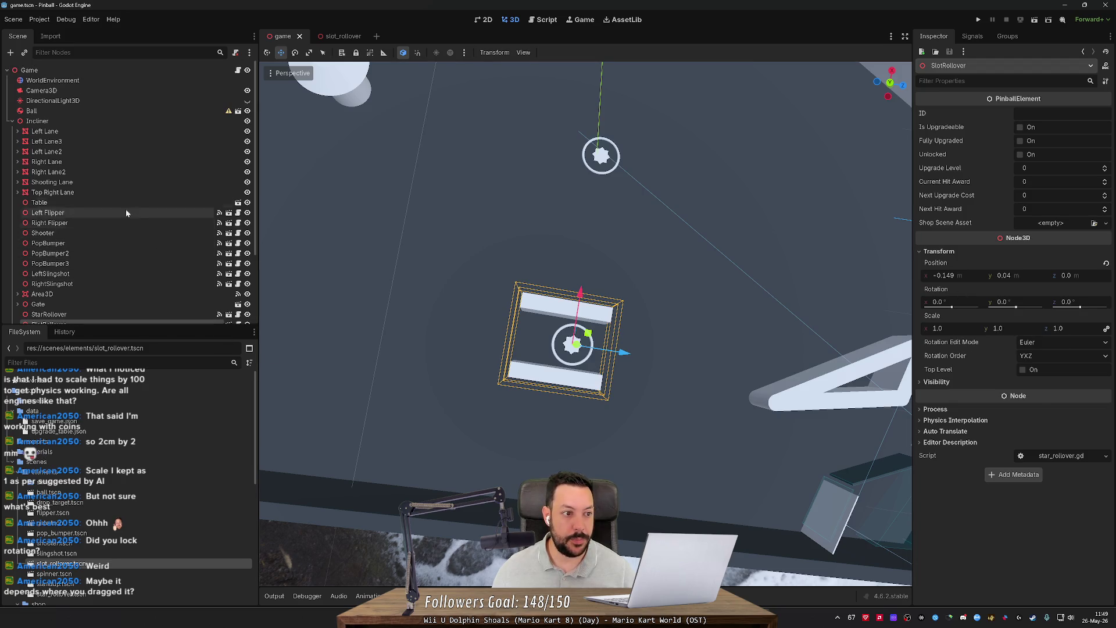
Step: Select the Incliner (6.5° X tilt) and orbit down to look along the table
{"action": "left_click", "coordinate": [44, 123]}
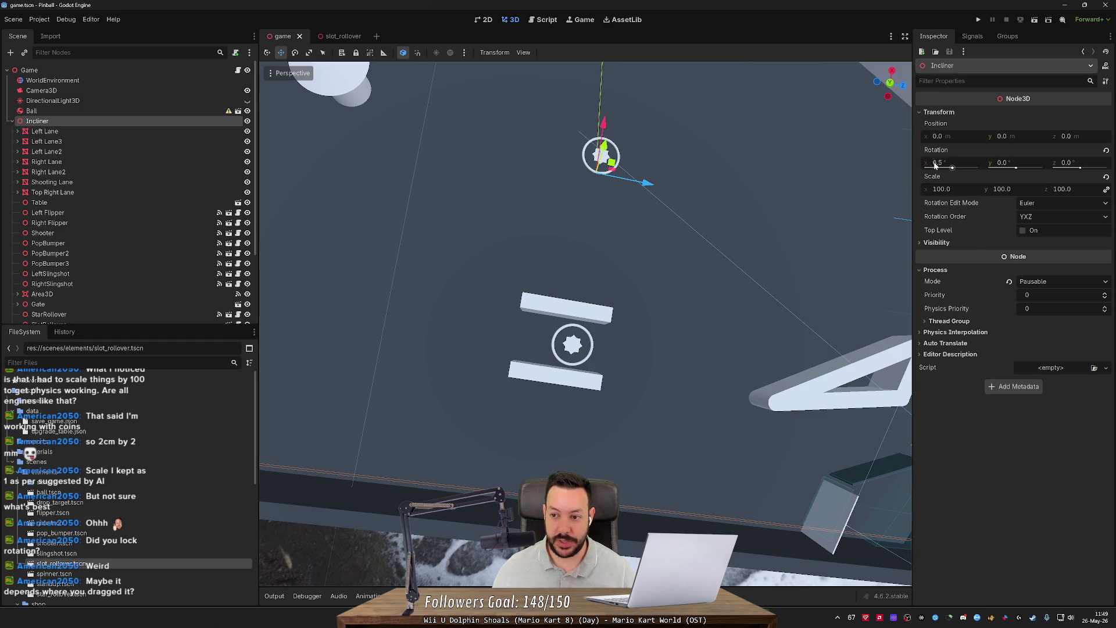
{"action": "left_click_drag", "start_coordinate": [797, 256], "coordinate": [790, 198]}
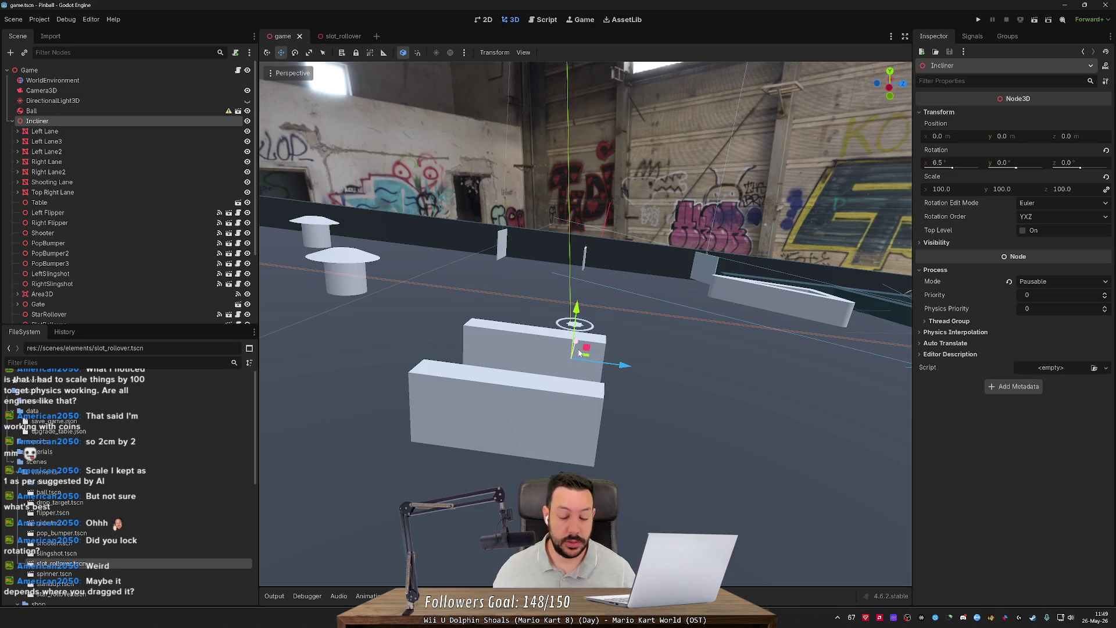
{"action": "scroll", "coordinate": [123, 275], "scroll_direction": "down", "scroll_amount": 3}
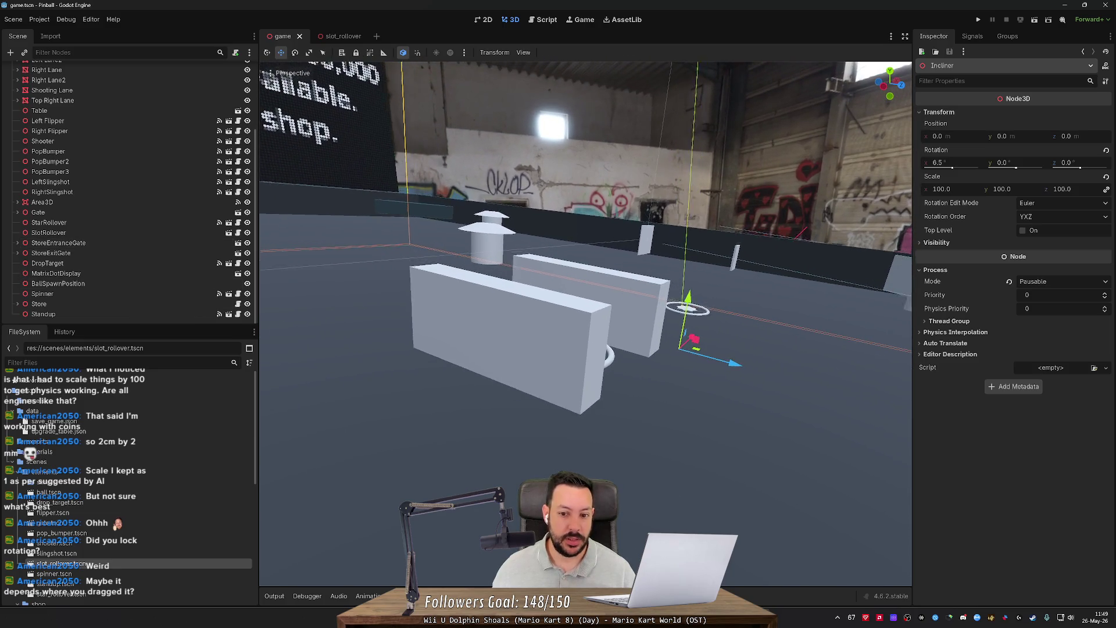
{"action": "key", "text": "shift+f"}
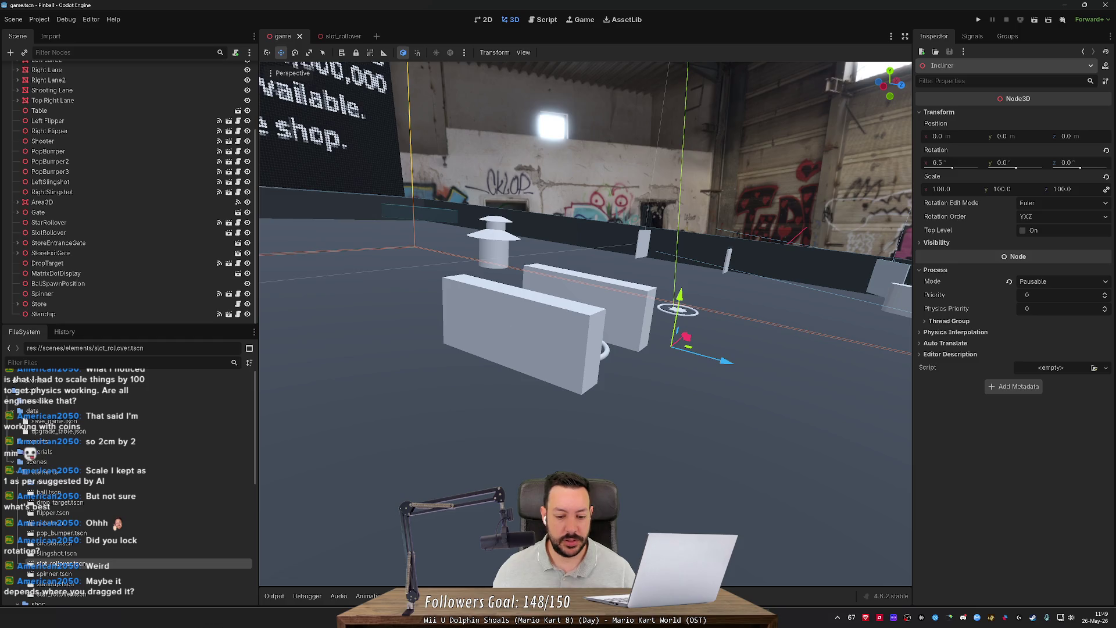
Step: Switch to the browser and search Google for 'confident'
{"action": "key", "text": "alt+Tab"}
{"action": "key", "text": "ctrl+t"}
{"action": "type", "text": "confident"}
{"action": "key", "text": "Return"}
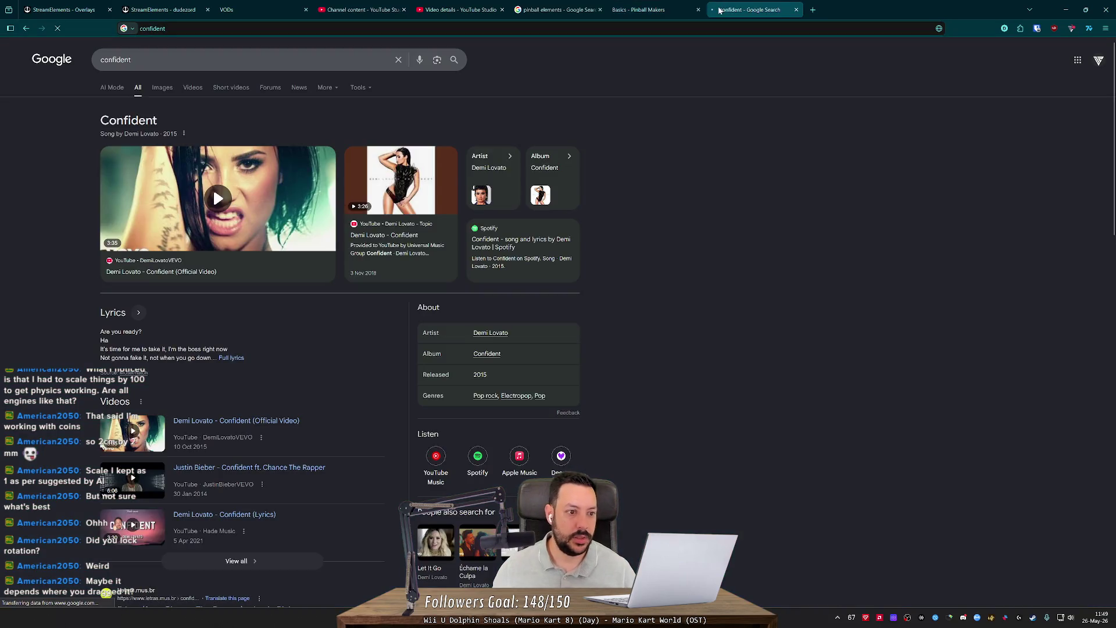
{"action": "left_click", "coordinate": [233, 60]}
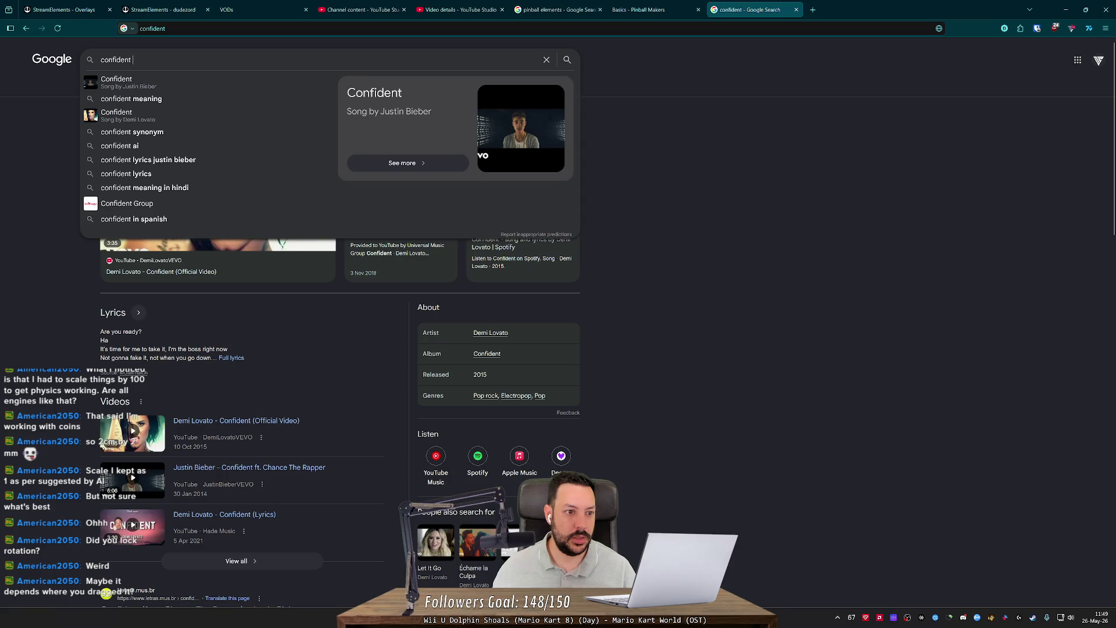
{"action": "key", "text": "ctrl+w"}
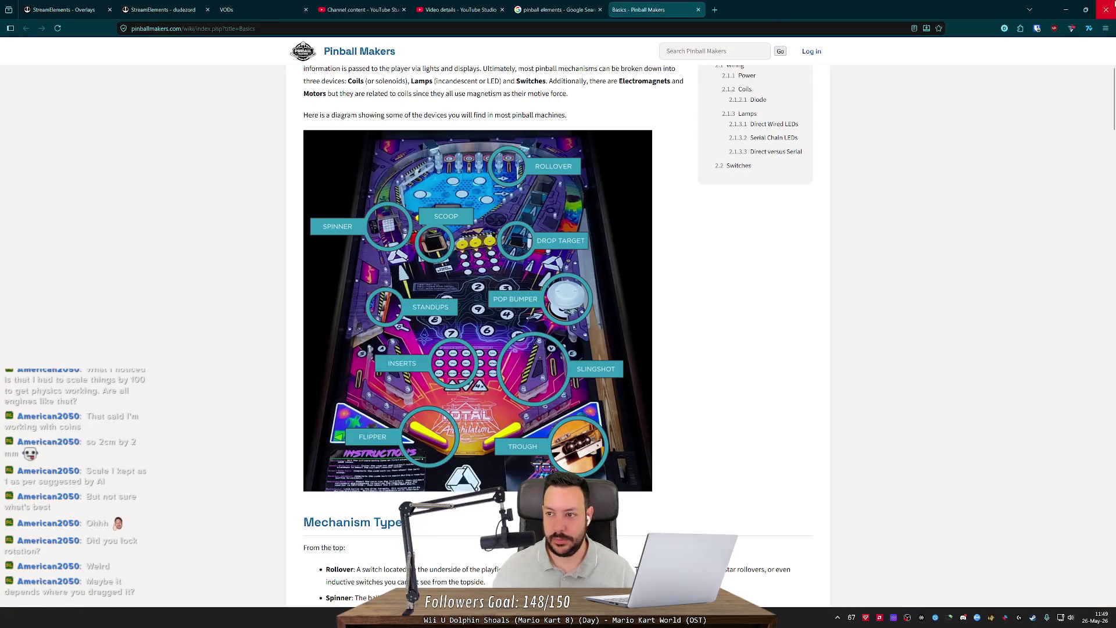
{"action": "key", "text": "alt+Tab"}
{"action": "scroll", "coordinate": [733, 150], "scroll_direction": "up", "scroll_amount": 5}
{"action": "scroll", "coordinate": [733, 150], "scroll_direction": "down", "scroll_amount": 4}
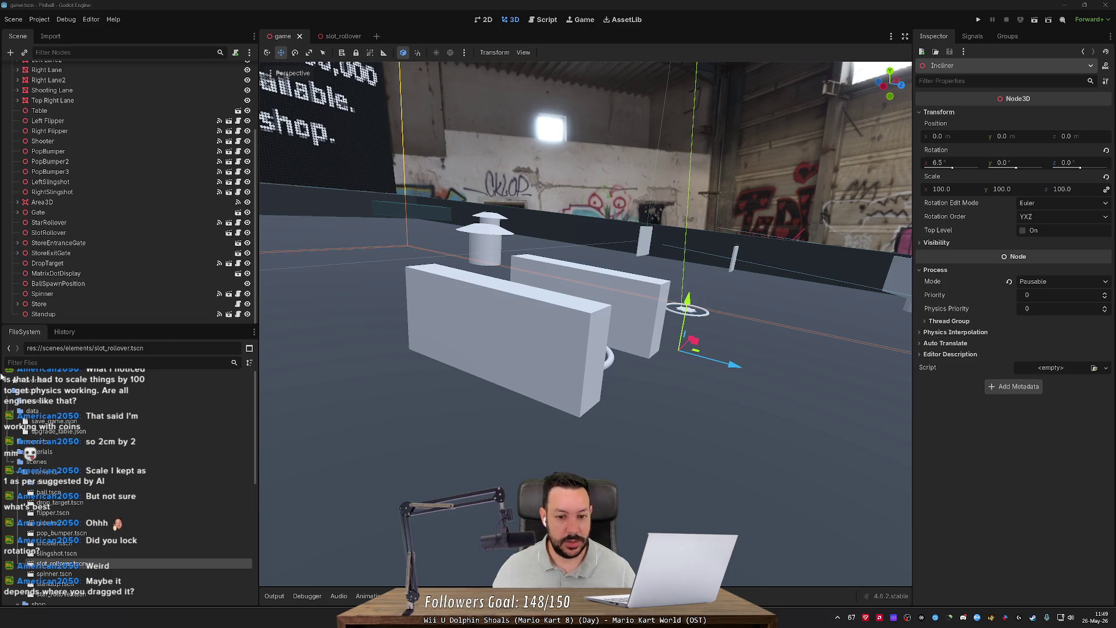
Step: Fly the freelook camera around the pinball table, from the points display to the rollovers
{"action": "key", "text": "a"}
{"action": "key", "text": "w"}
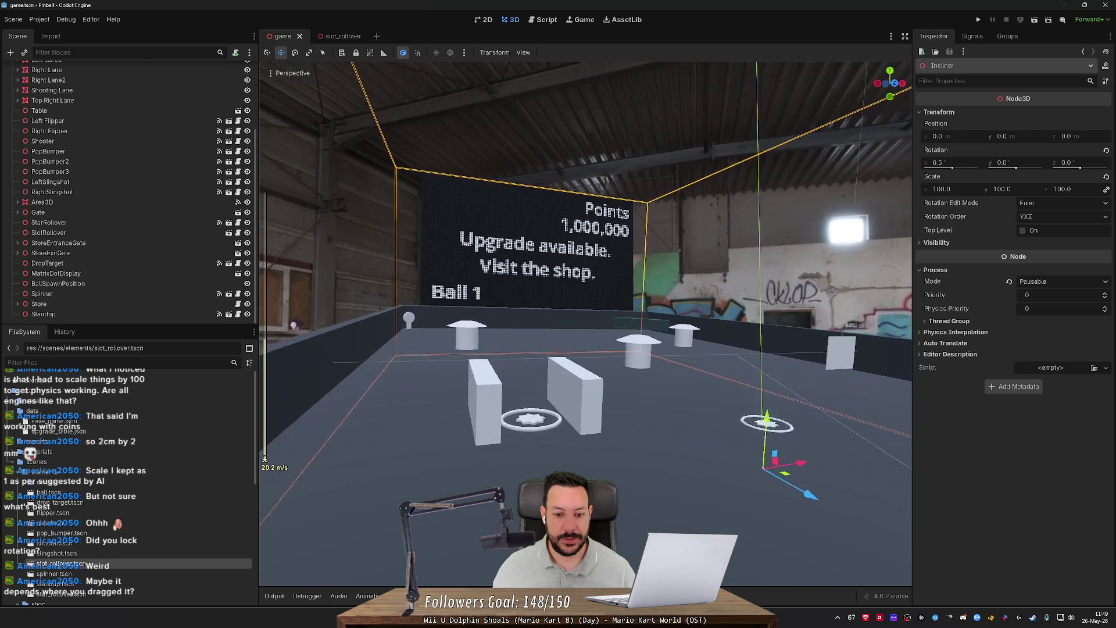
{"action": "key", "text": "w"}
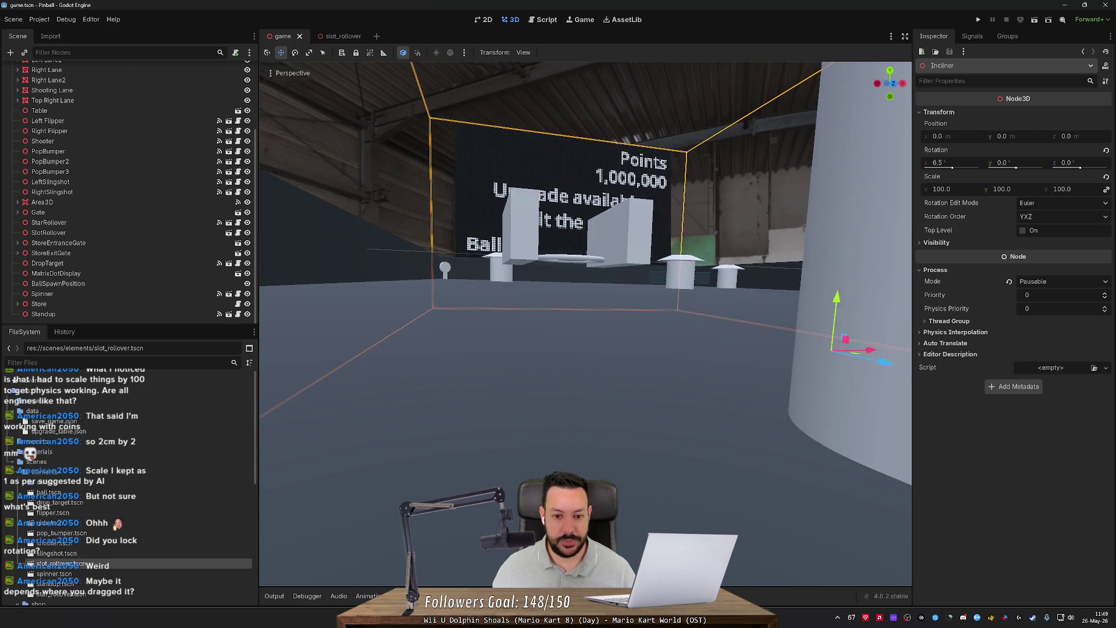
{"action": "key", "text": "s"}
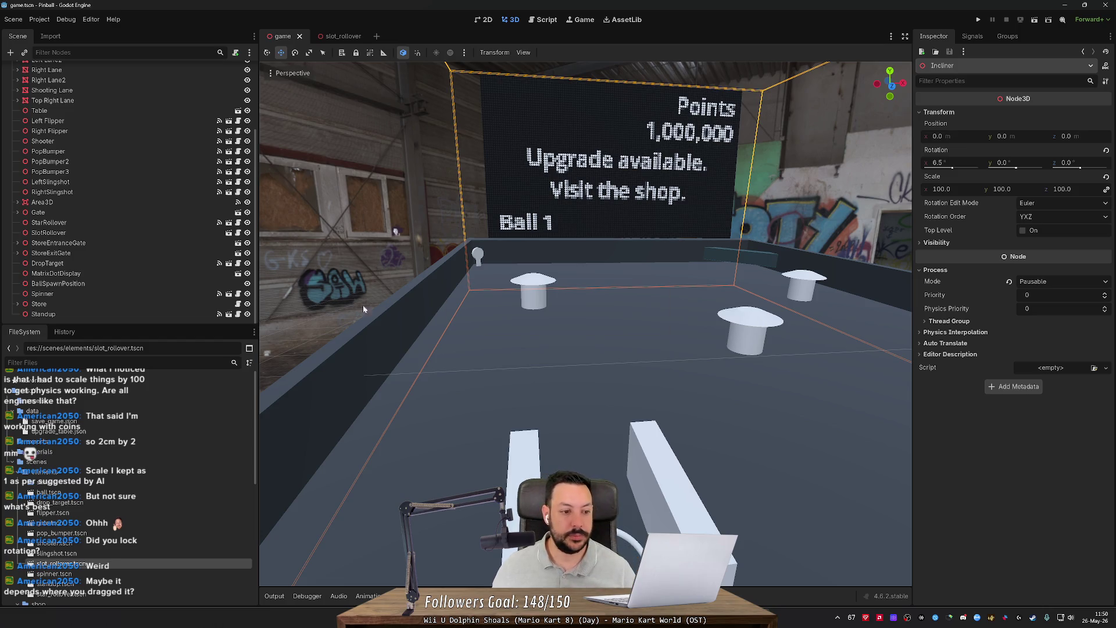
{"action": "key", "text": "w"}
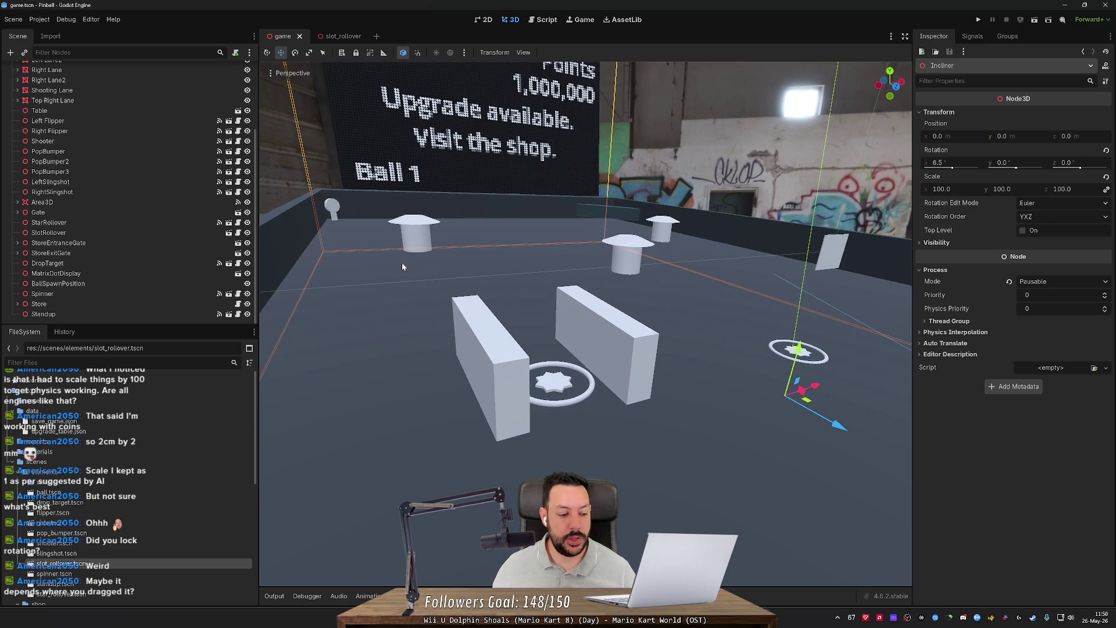
{"action": "key", "text": "s"}
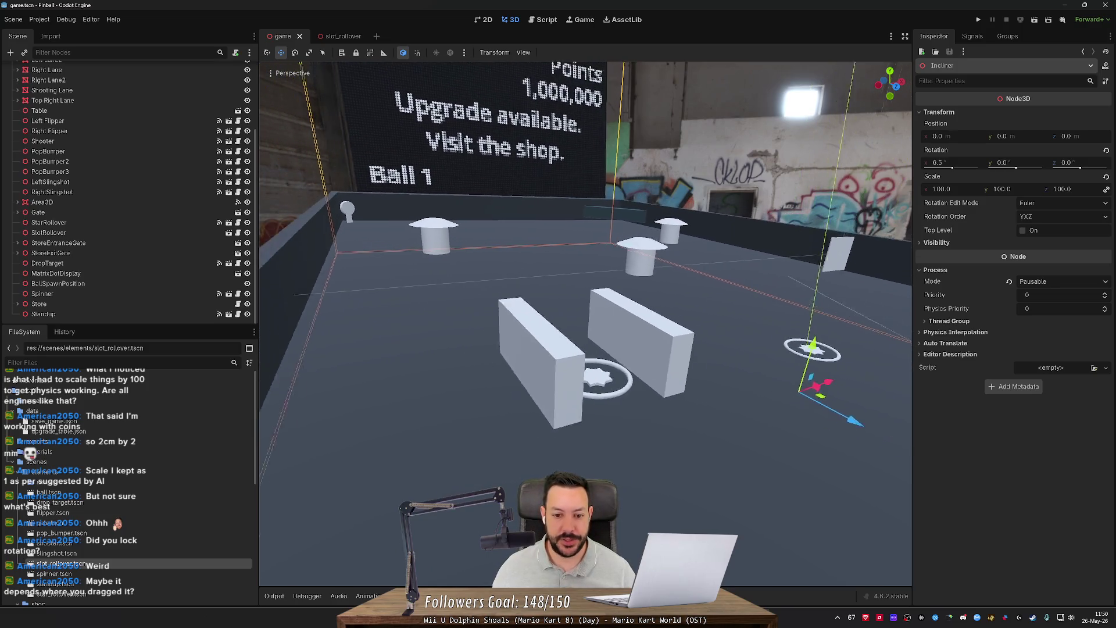
{"action": "key", "text": "w"}
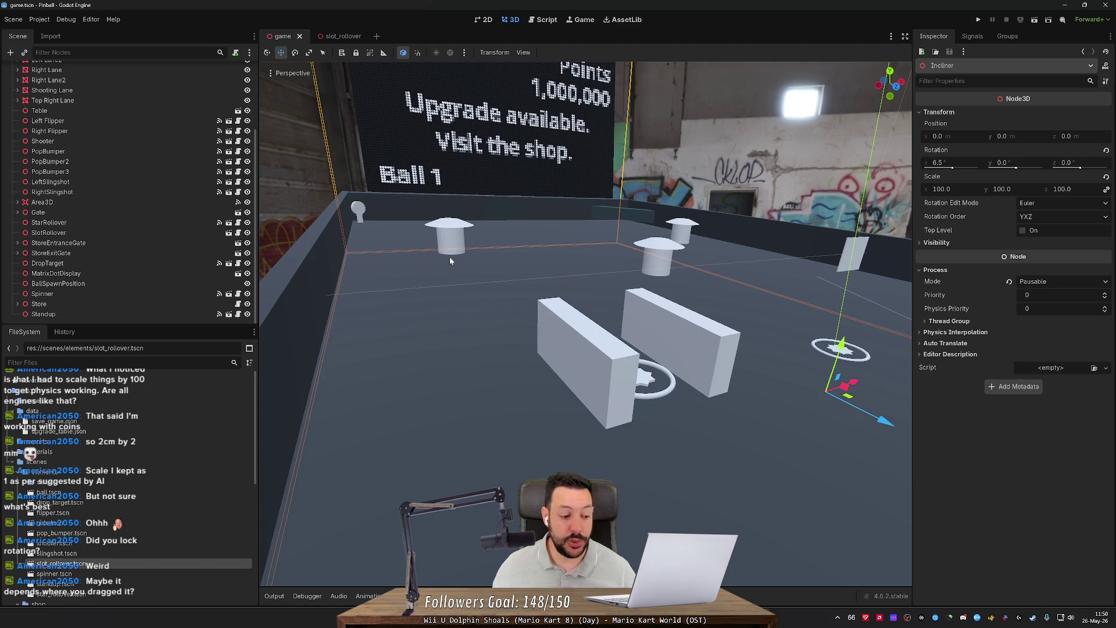
{"action": "key", "text": "w"}
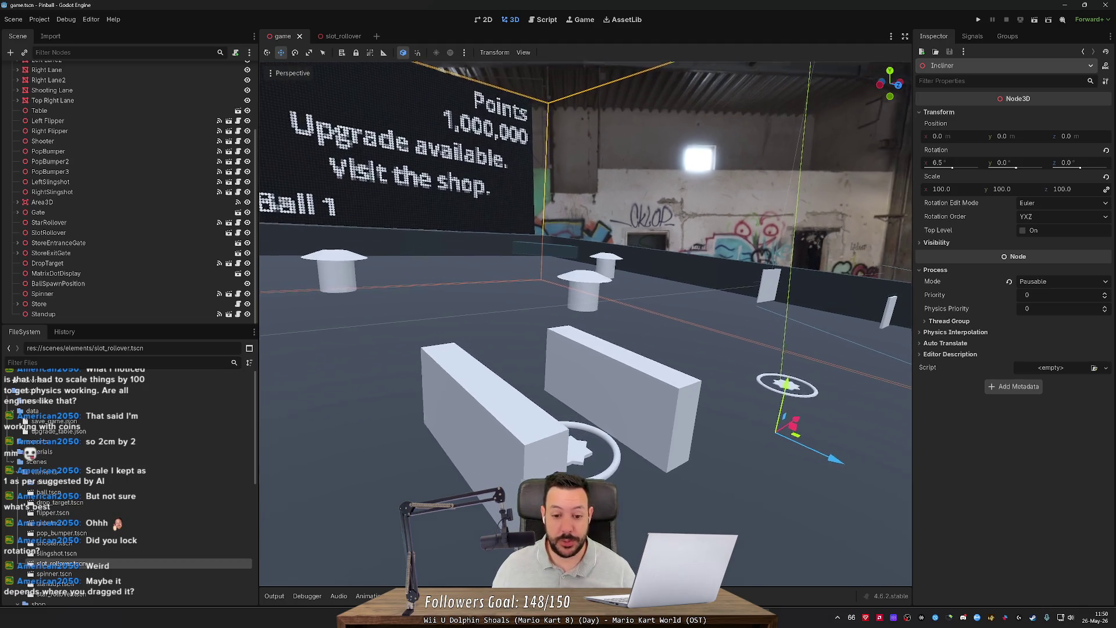
{"action": "key", "text": "s"}
{"action": "key", "text": "w"}
{"action": "key", "text": "w"}
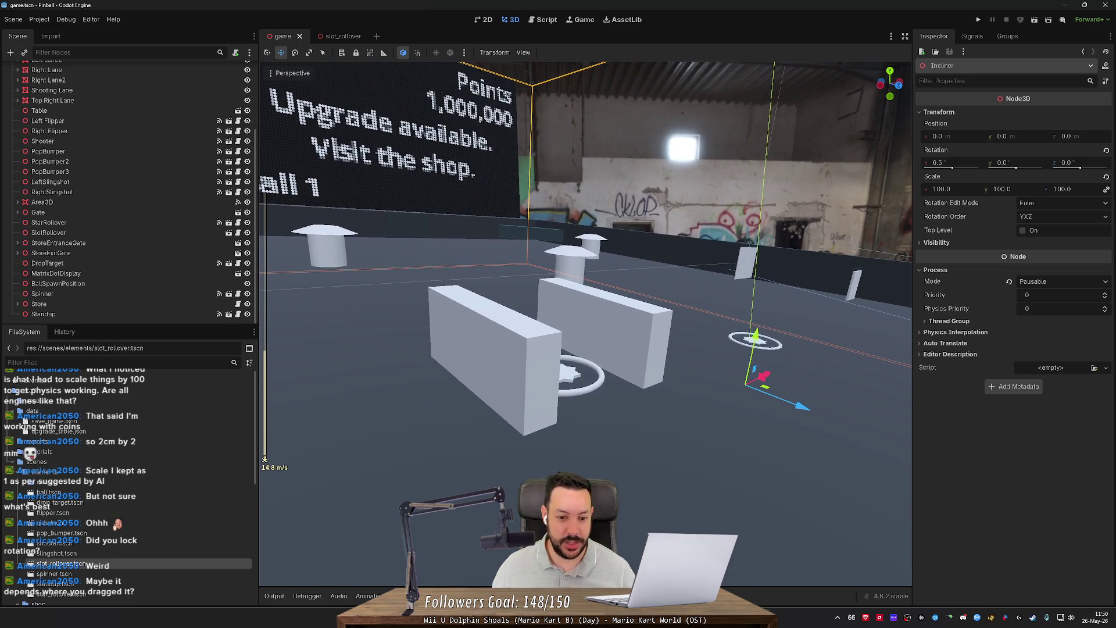
{"action": "scroll", "coordinate": [585, 324], "scroll_direction": "up", "scroll_amount": 3}
{"action": "key", "text": "w"}
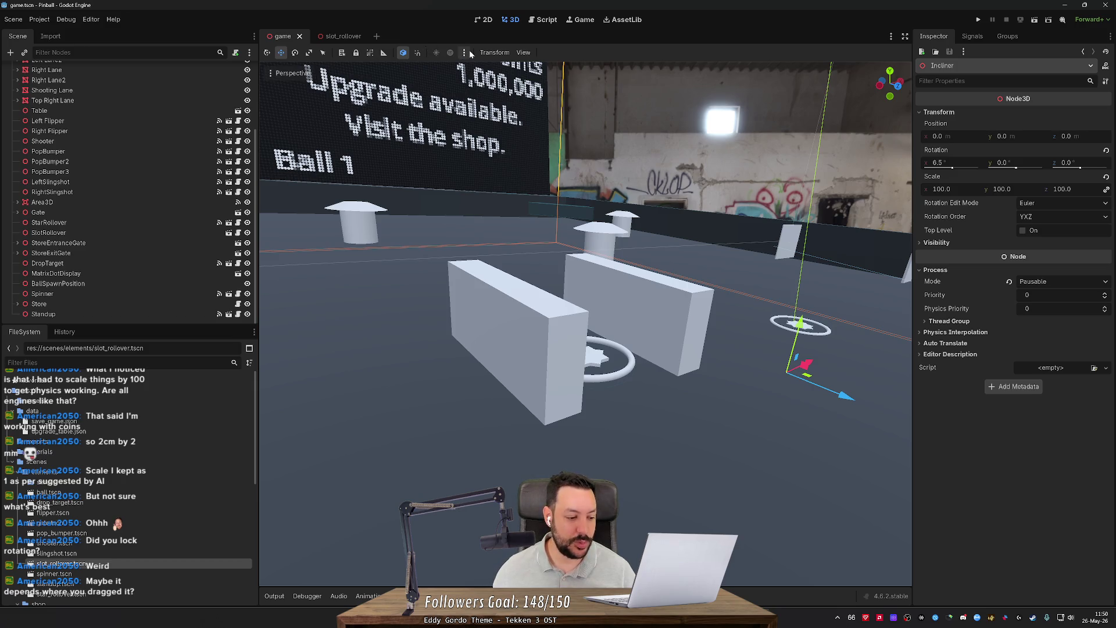
Step: Glance at save_game.json, face the display and slot rollover, then do a quick test run and stop it
{"action": "left_click", "coordinate": [547, 21]}
{"action": "left_click", "coordinate": [513, 21]}
{"action": "mouse_move", "coordinate": [585, 120]}
{"action": "left_mouse_down"}
{"action": "mouse_move", "coordinate": [500, 129]}
{"action": "mouse_move", "coordinate": [494, 111]}
{"action": "left_mouse_up"}
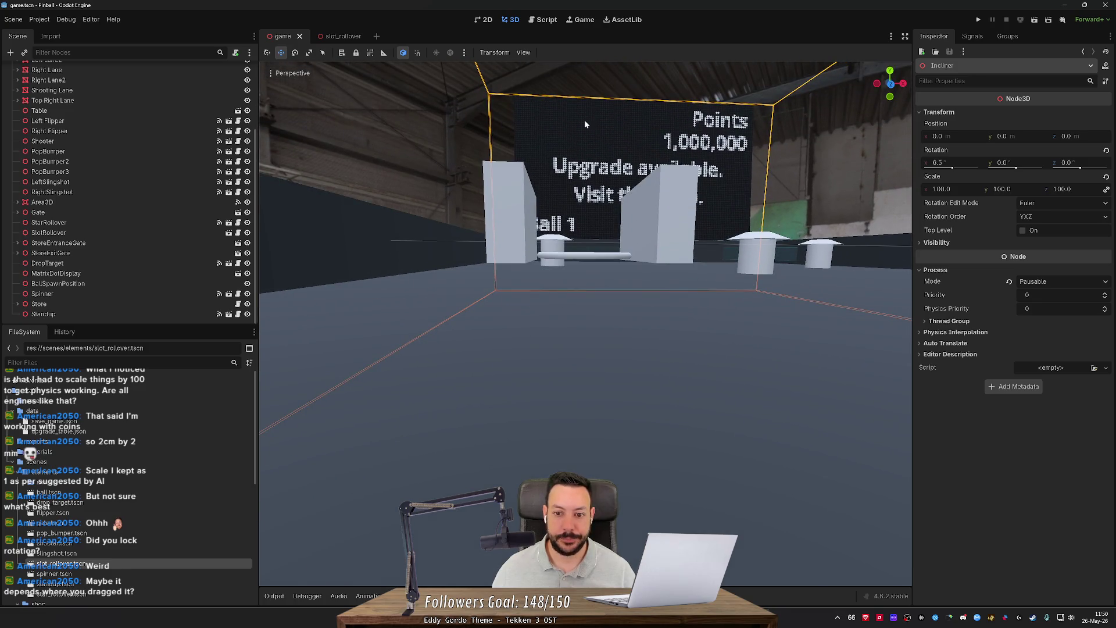
{"action": "left_click", "coordinate": [977, 19]}
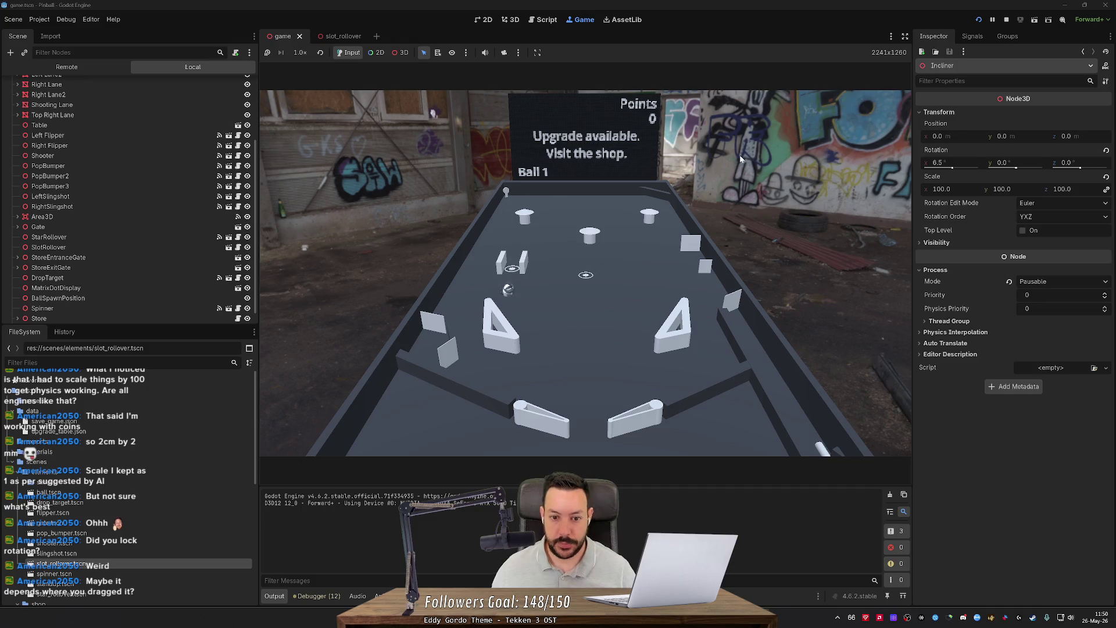
{"action": "left_click", "coordinate": [1007, 19]}
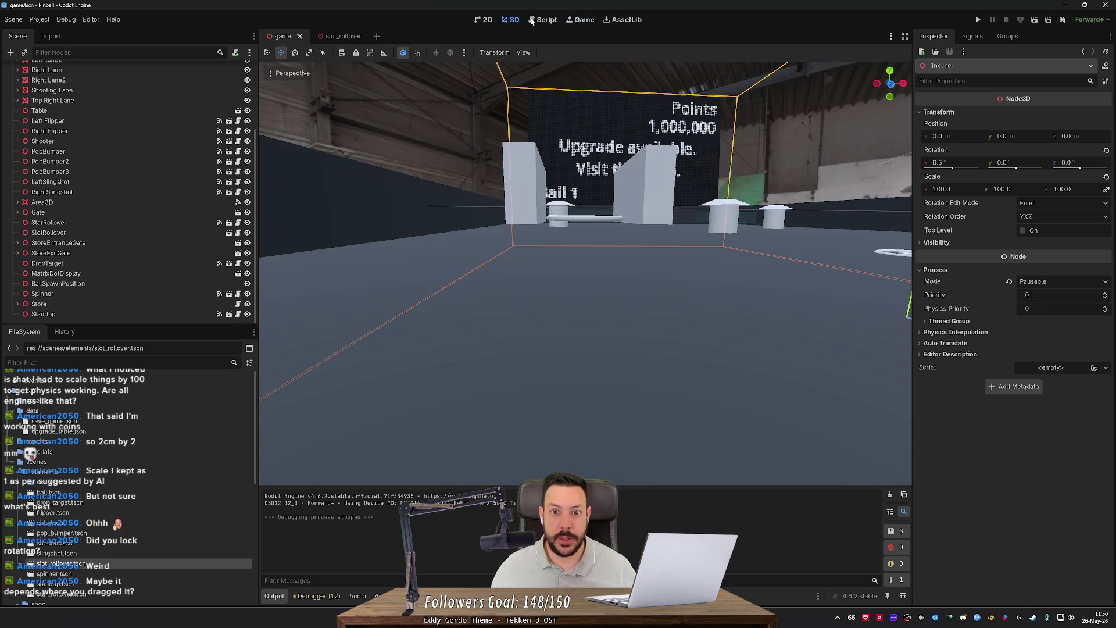
Step: Switch to the slot_rollover scene and frame its rigid-body collision boxes straight-on
{"action": "left_click", "coordinate": [336, 37]}
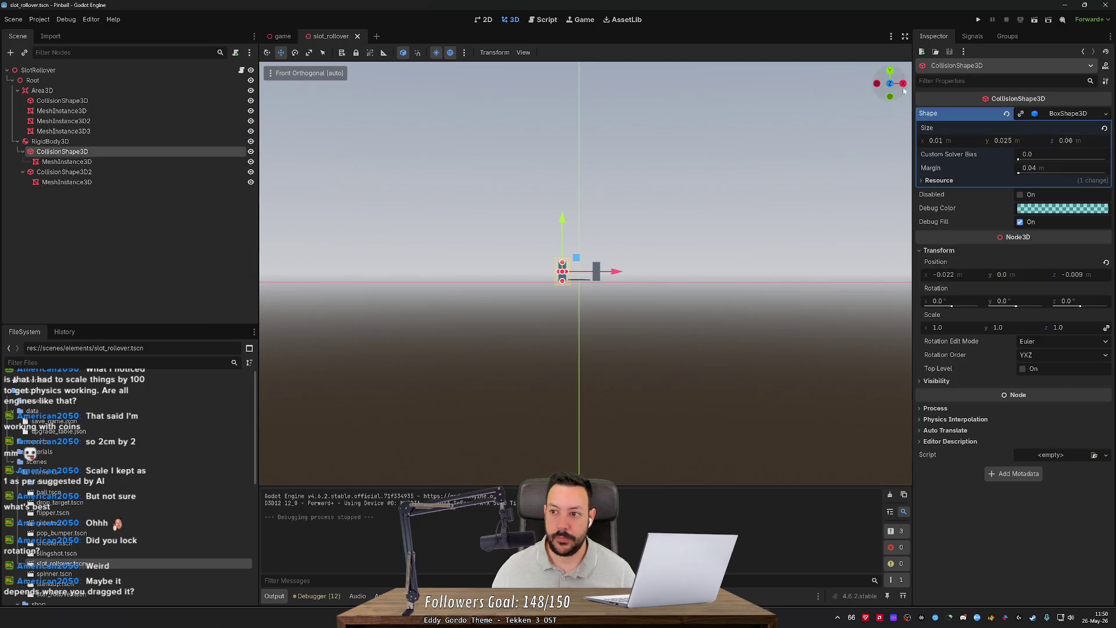
{"action": "mouse_move", "coordinate": [888, 89]}
{"action": "left_mouse_down"}
{"action": "mouse_move", "coordinate": [709, 277]}
{"action": "mouse_move", "coordinate": [697, 365]}
{"action": "mouse_move", "coordinate": [583, 316]}
{"action": "mouse_move", "coordinate": [576, 391]}
{"action": "left_mouse_up"}
{"action": "scroll", "coordinate": [614, 269], "scroll_direction": "up", "scroll_amount": 3}
{"action": "double_click", "coordinate": [117, 152]}
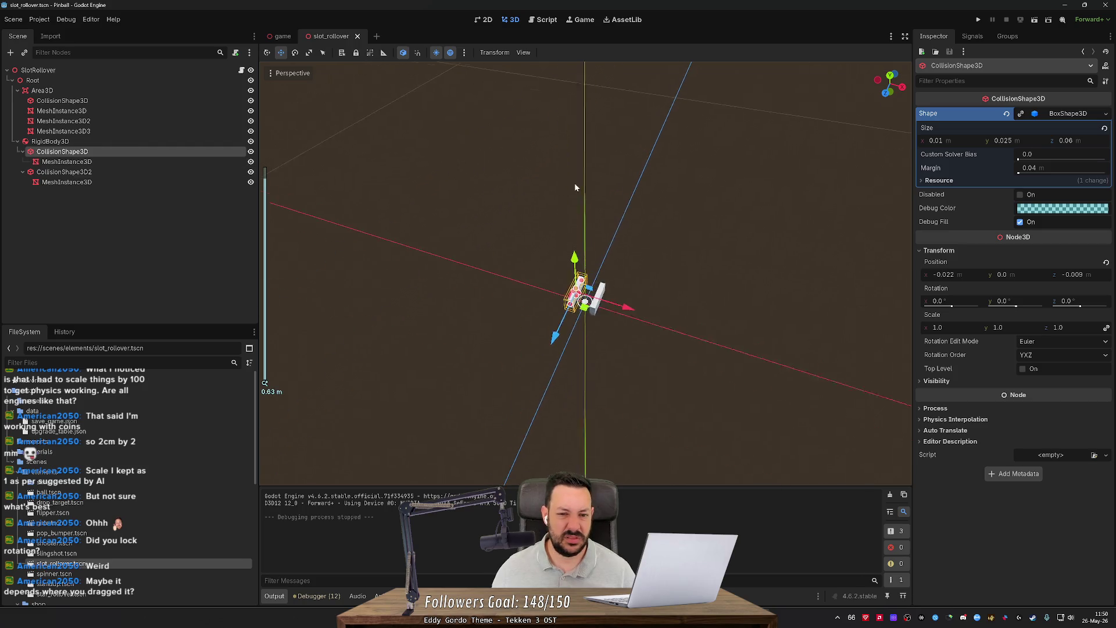
{"action": "scroll", "coordinate": [644, 239], "scroll_direction": "up", "scroll_amount": 4}
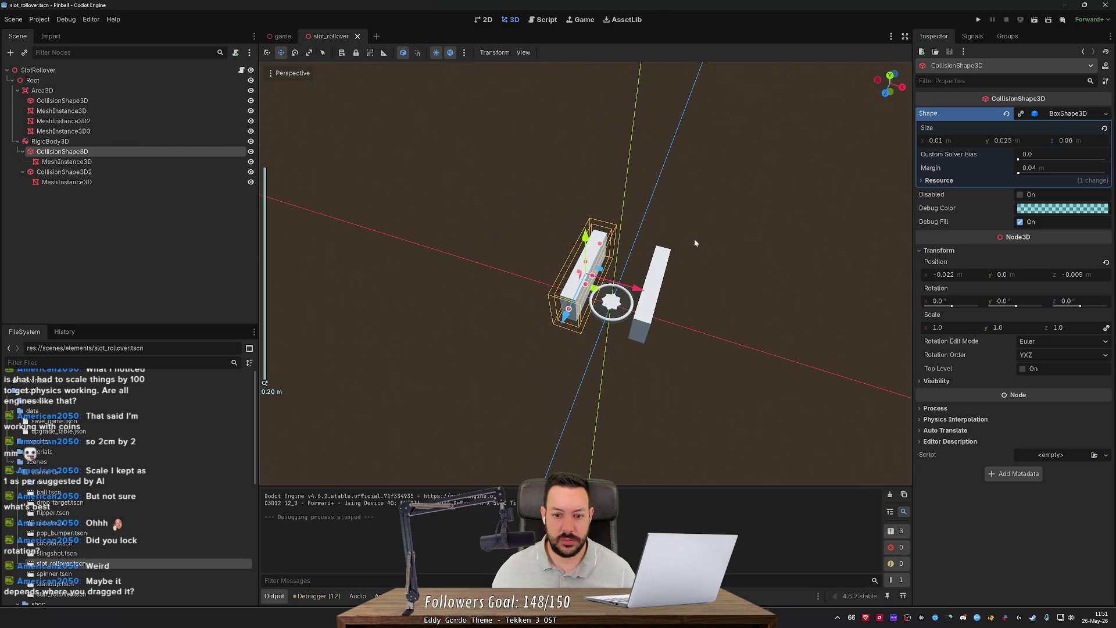
{"action": "left_click_drag", "start_coordinate": [728, 288], "coordinate": [643, 346]}
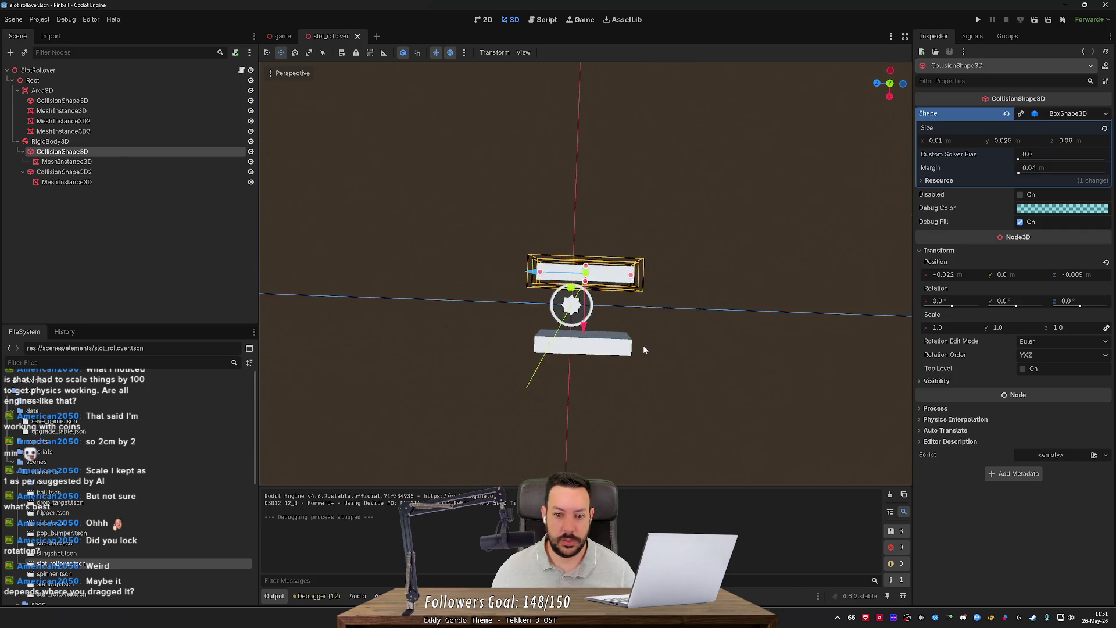
Step: Set Position Z to 0 on both RigidBody3D collision boxes and save
{"action": "left_click", "coordinate": [1084, 274]}
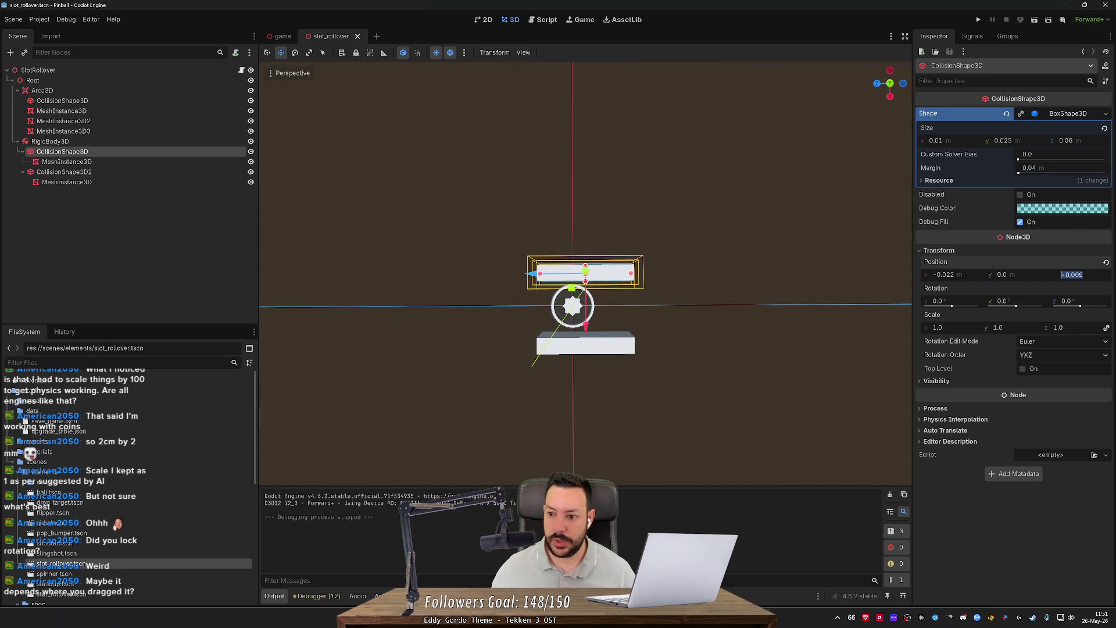
{"action": "type", "text": "0"}
{"action": "key", "text": "Return"}
{"action": "left_click", "coordinate": [615, 359]}
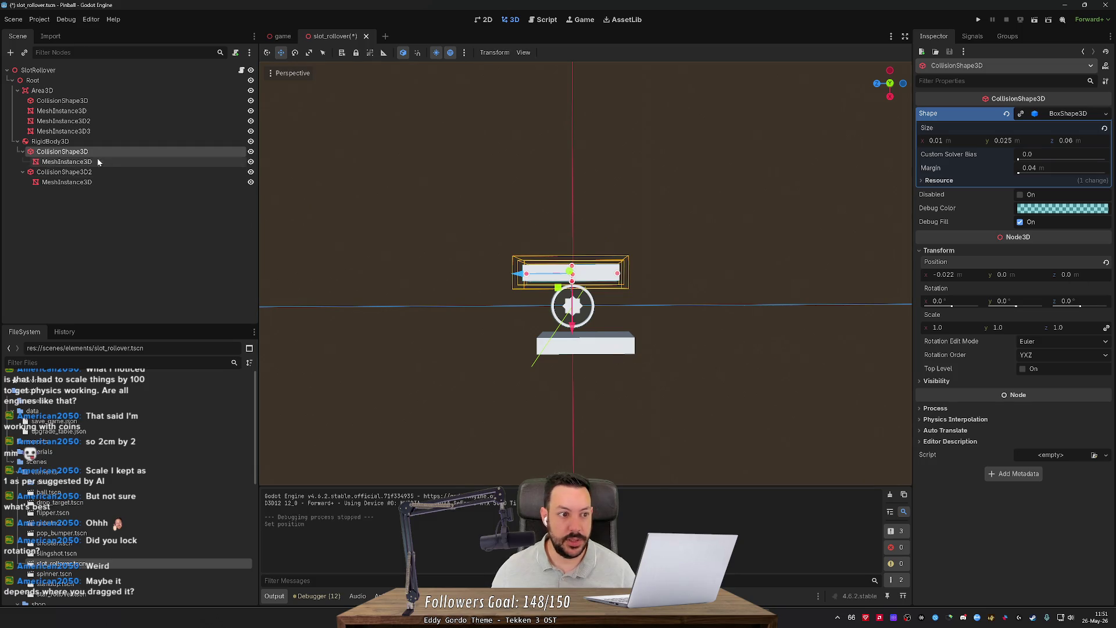
{"action": "left_click", "coordinate": [1073, 207]}
{"action": "type", "text": "0"}
{"action": "key", "text": "Return"}
{"action": "key", "text": "ctrl+s"}
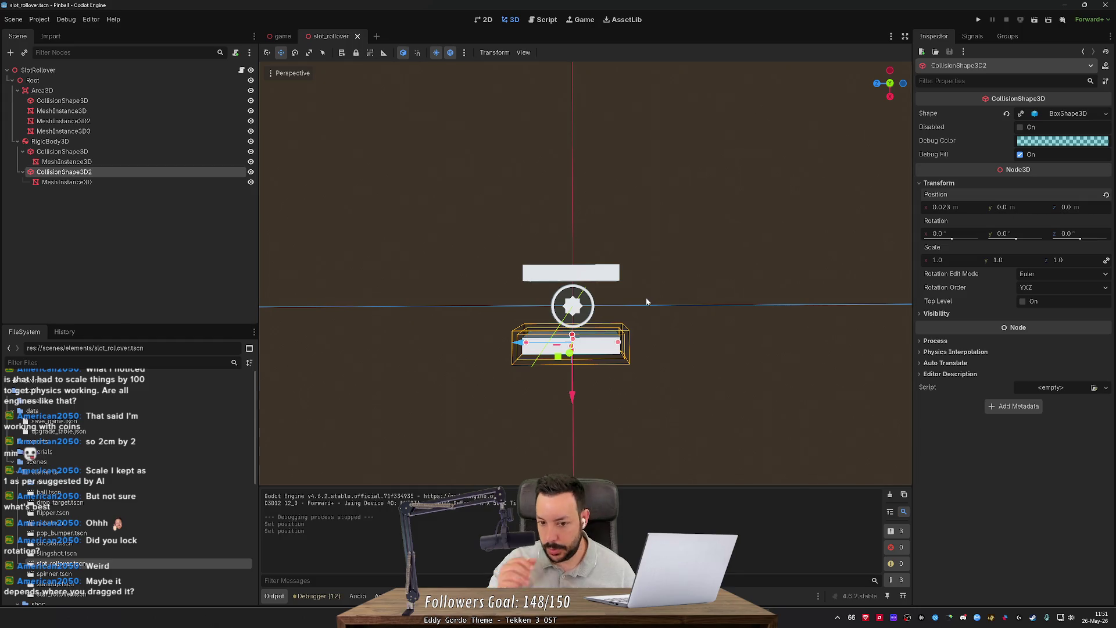
Step: Select the three Area3D meshes and flatten them along one global axis
{"action": "left_click", "coordinate": [136, 101]}
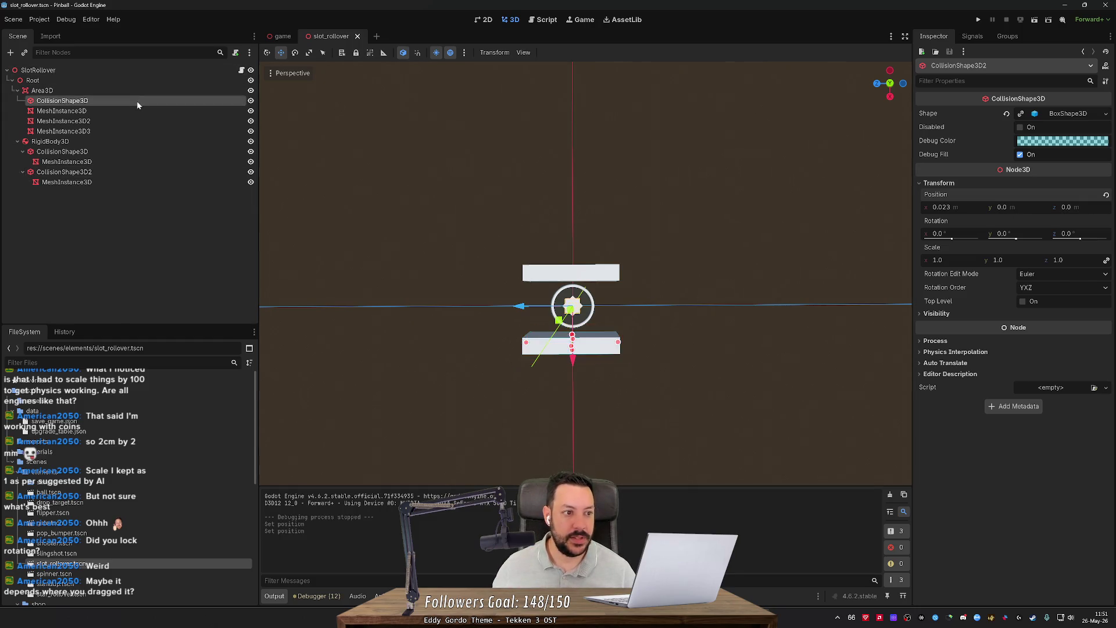
{"action": "left_click", "coordinate": [135, 110]}
{"action": "left_click", "coordinate": [133, 132], "text": "shift"}
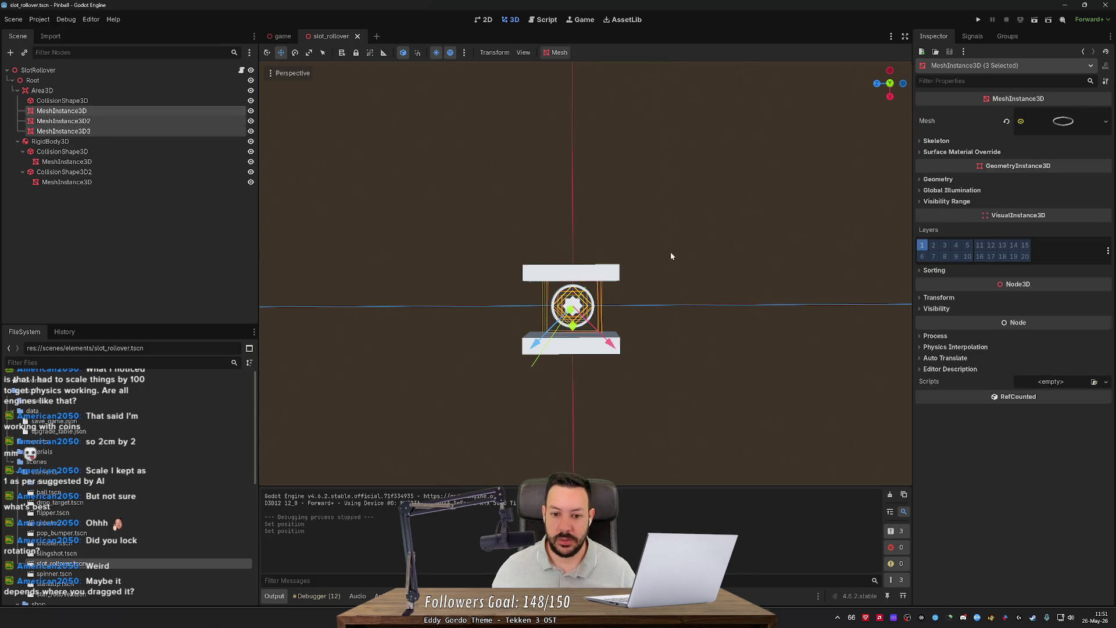
{"action": "key", "text": "t"}
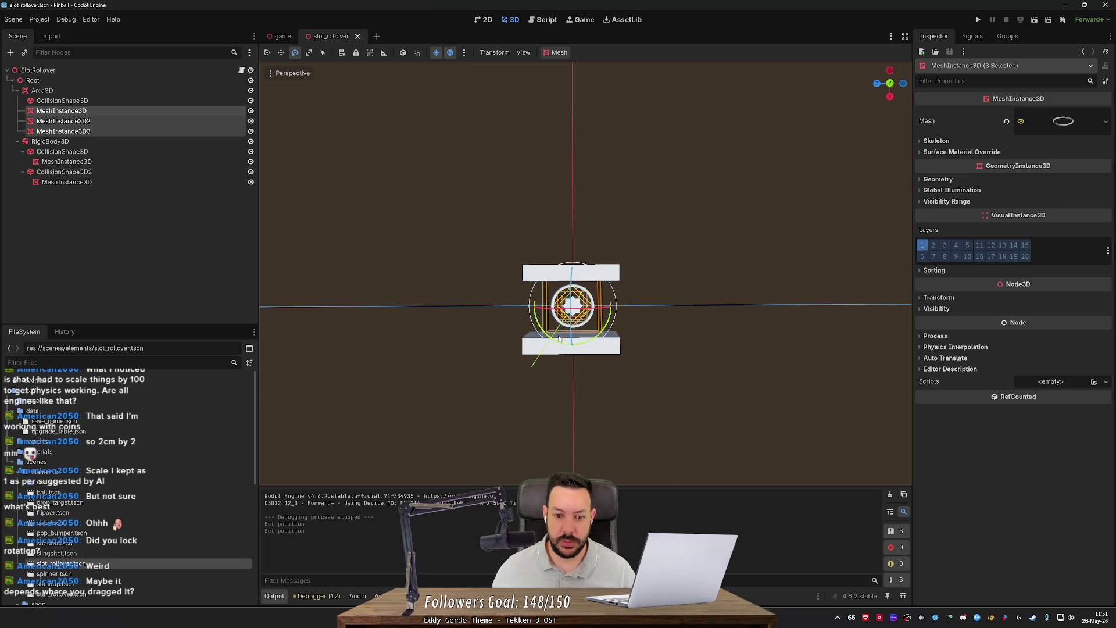
{"action": "mouse_move", "coordinate": [576, 357]}
{"action": "left_mouse_down"}
{"action": "mouse_move", "coordinate": [581, 314]}
{"action": "mouse_move", "coordinate": [547, 314]}
{"action": "mouse_move", "coordinate": [523, 290]}
{"action": "mouse_move", "coordinate": [535, 332]}
{"action": "mouse_move", "coordinate": [558, 296]}
{"action": "mouse_move", "coordinate": [678, 351]}
{"action": "mouse_move", "coordinate": [610, 361]}
{"action": "mouse_move", "coordinate": [558, 334]}
{"action": "mouse_move", "coordinate": [558, 354]}
{"action": "mouse_move", "coordinate": [557, 311]}
{"action": "left_mouse_up"}
Step: Scale the selected Area3D meshes further and rotate them about 90 degrees
{"action": "left_click", "coordinate": [642, 368]}
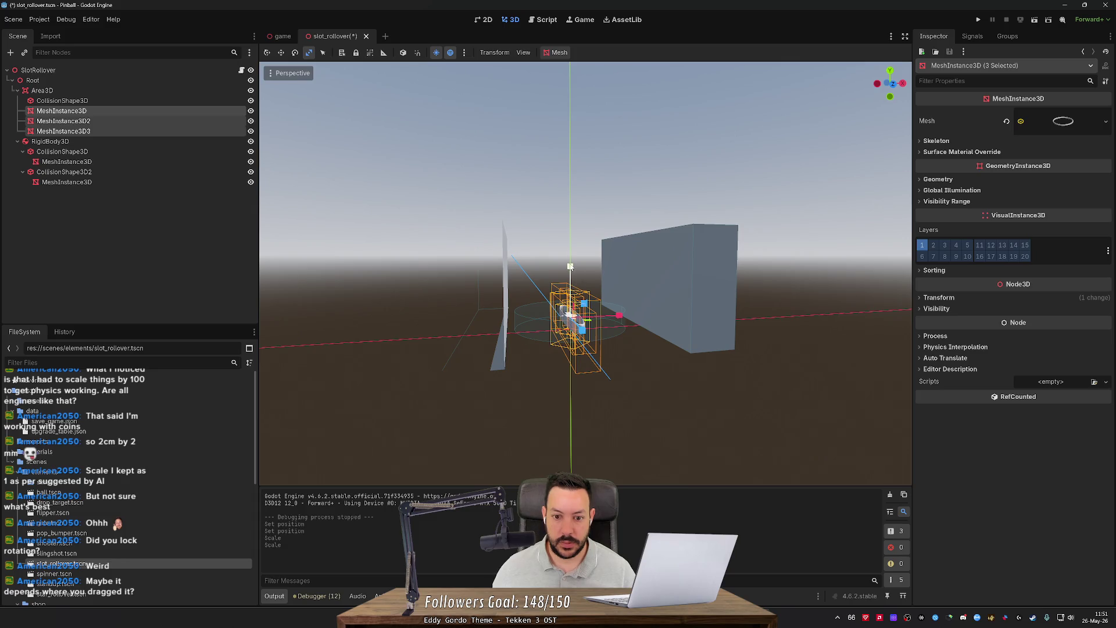
{"action": "left_click_drag", "start_coordinate": [621, 315], "coordinate": [647, 316]}
{"action": "key", "text": "e"}
{"action": "mouse_move", "coordinate": [557, 285]}
{"action": "left_mouse_down"}
{"action": "mouse_move", "coordinate": [532, 296]}
{"action": "mouse_move", "coordinate": [512, 341]}
{"action": "left_mouse_up"}
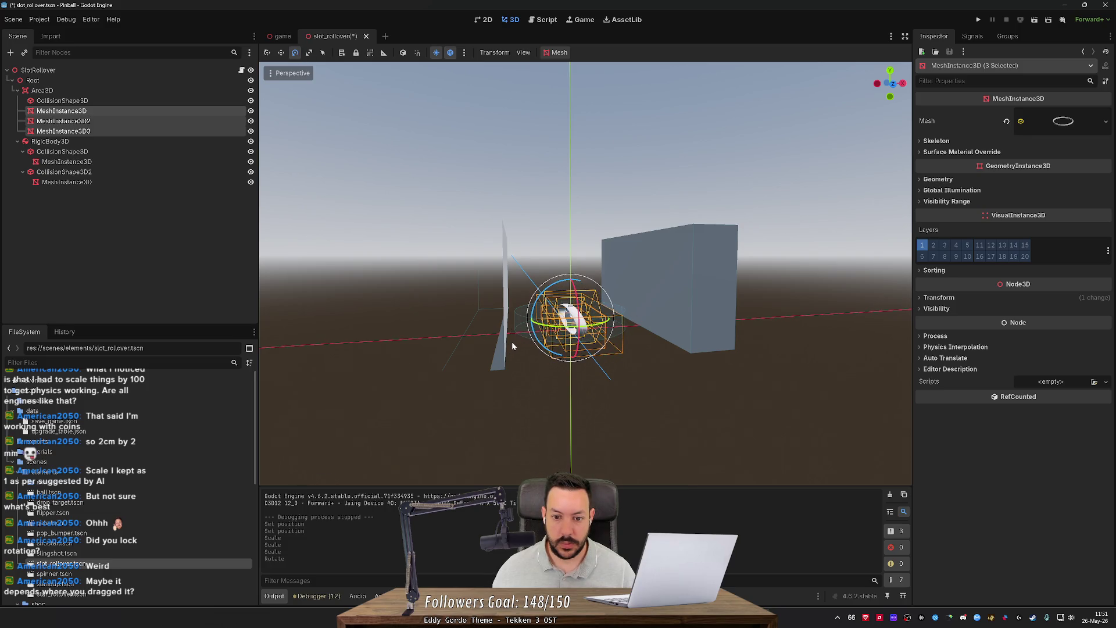
Step: Delete the extra meshes MeshInstance3D2 and MeshInstance3D3
{"action": "left_click", "coordinate": [104, 122]}
{"action": "left_click", "coordinate": [106, 122], "text": "shift"}
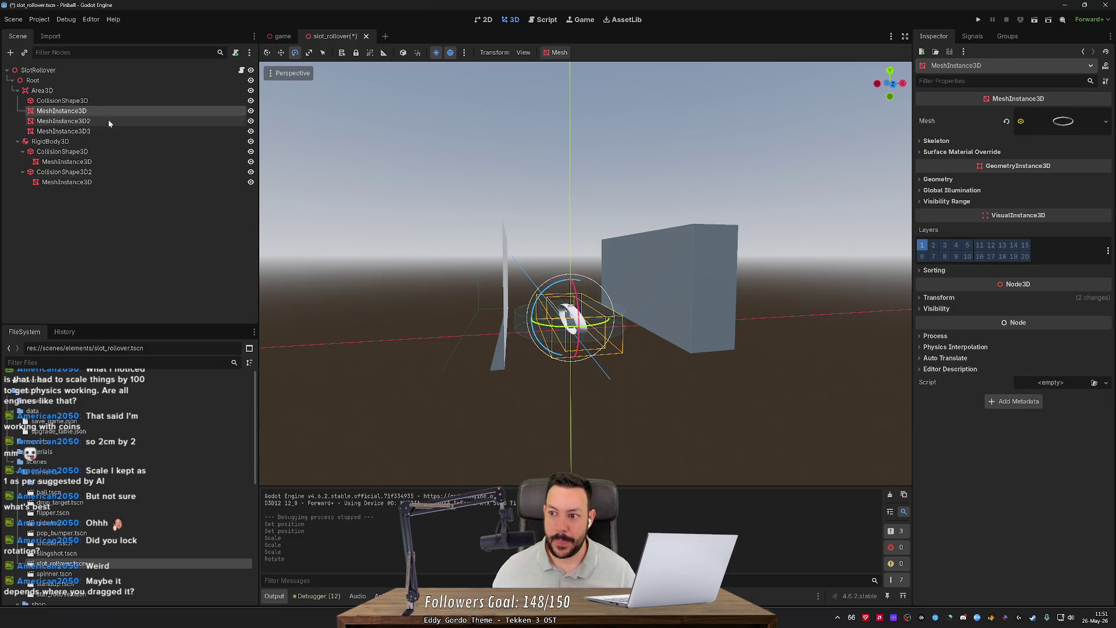
{"action": "left_click", "coordinate": [107, 123]}
{"action": "key", "text": "Delete"}
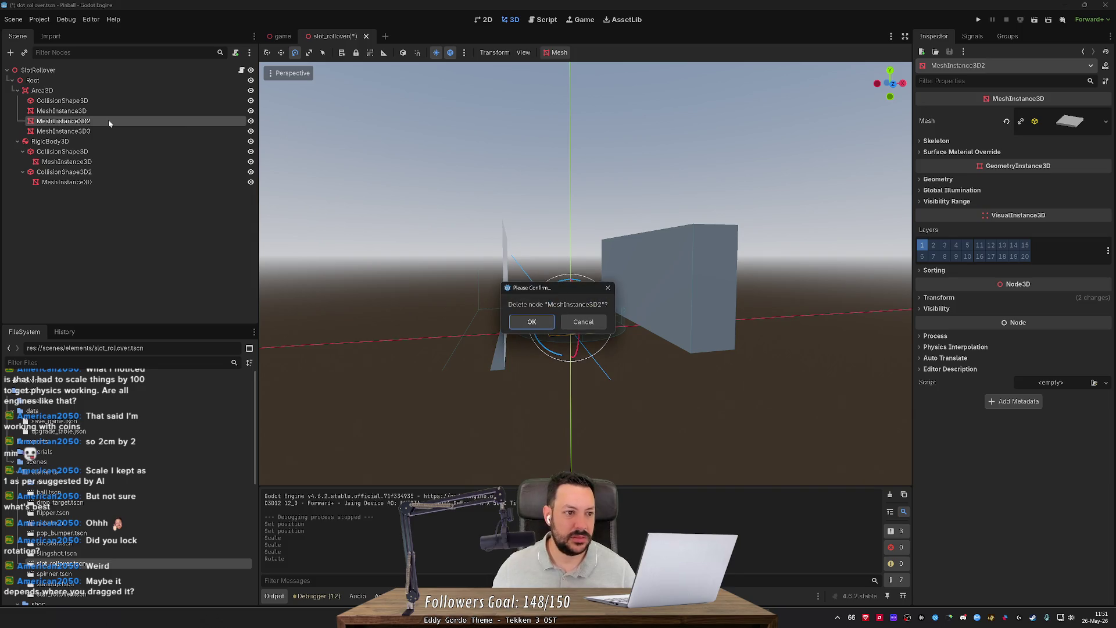
{"action": "key", "text": "Return"}
{"action": "key", "text": "Delete"}
{"action": "key", "text": "Return"}
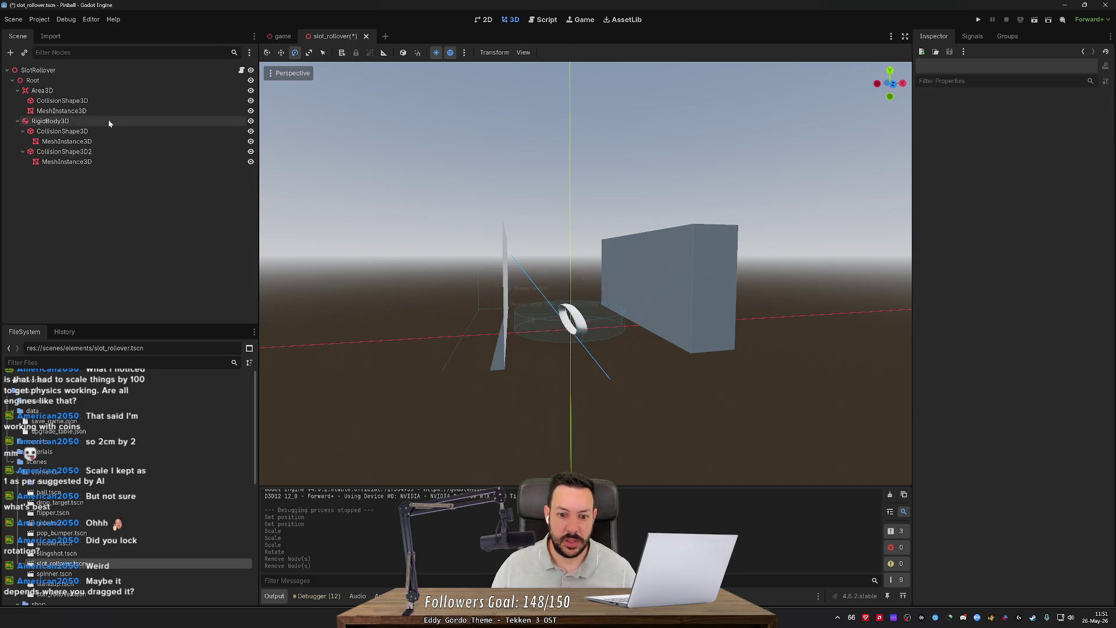
Step: Lower the remaining ring mesh by about 0.001 and save the slot_rollover scene
{"action": "left_click", "coordinate": [579, 324]}
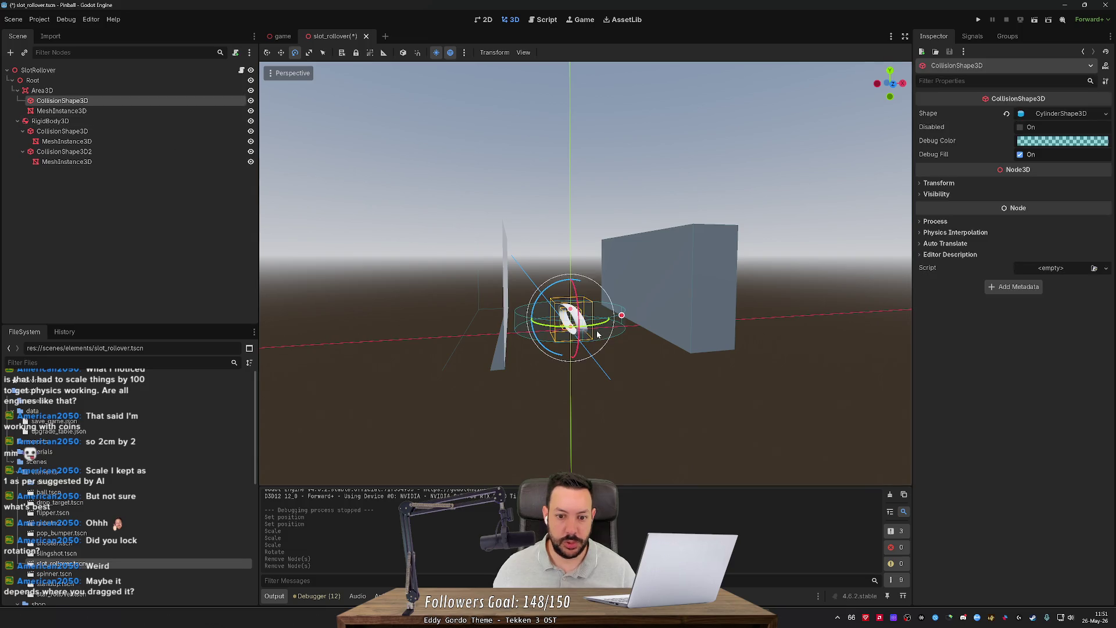
{"action": "mouse_move", "coordinate": [493, 274]}
{"action": "left_mouse_down"}
{"action": "mouse_move", "coordinate": [517, 272]}
{"action": "mouse_move", "coordinate": [500, 285]}
{"action": "left_mouse_up"}
{"action": "key", "text": "w"}
{"action": "left_click_drag", "start_coordinate": [614, 243], "coordinate": [614, 242]}
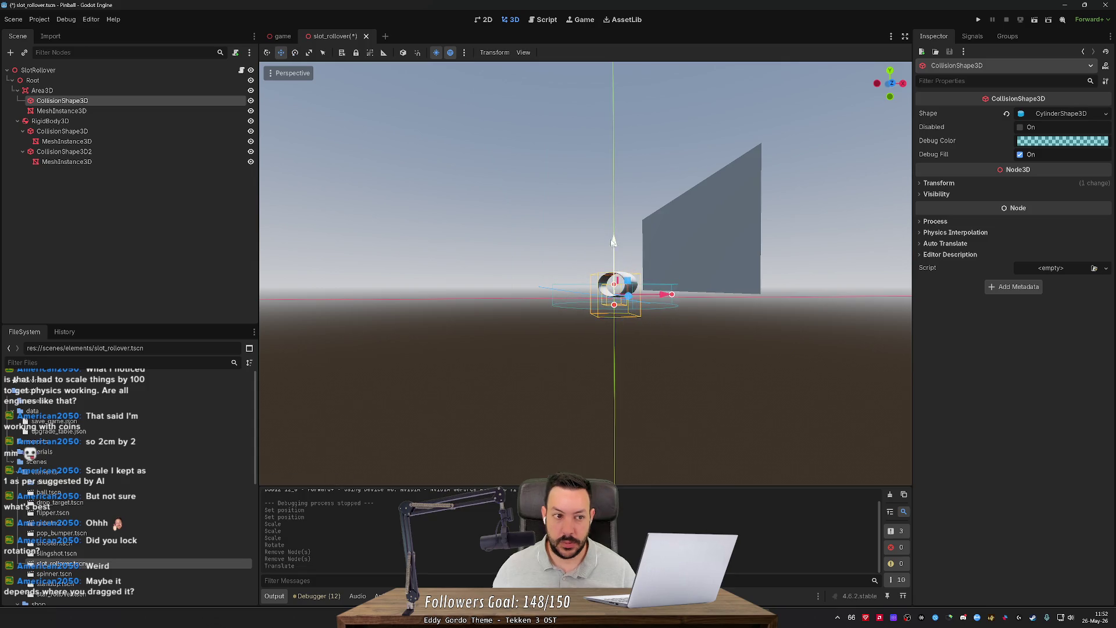
{"action": "key", "text": "ctrl+z"}
{"action": "left_click", "coordinate": [164, 110]}
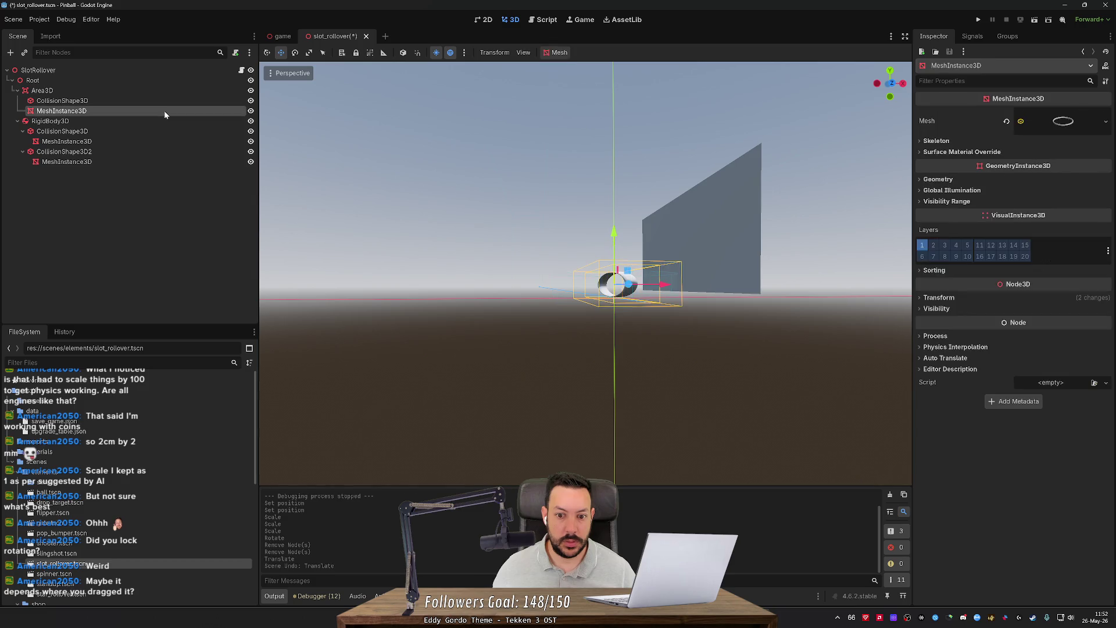
{"action": "left_click_drag", "start_coordinate": [618, 234], "coordinate": [618, 242]}
{"action": "key", "text": "ctrl+s"}
{"action": "left_click", "coordinate": [487, 19]}
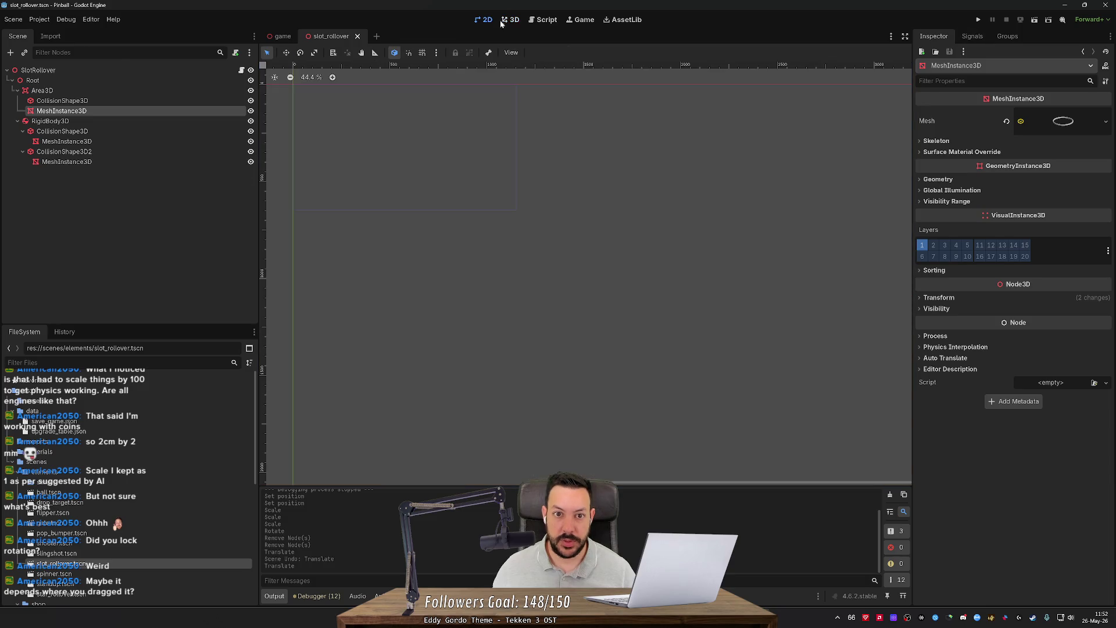
Step: Lower the game scene's SlotRollover to y 0.028, then do a quick test run and stop it
{"action": "left_click", "coordinate": [517, 19]}
{"action": "left_click", "coordinate": [284, 36]}
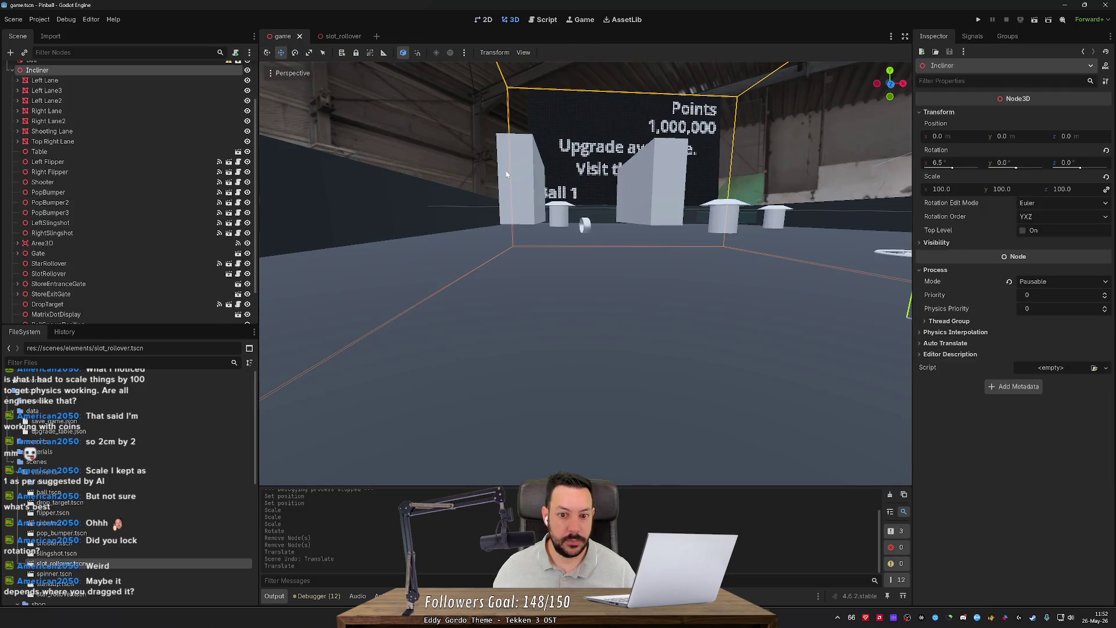
{"action": "key", "text": "w"}
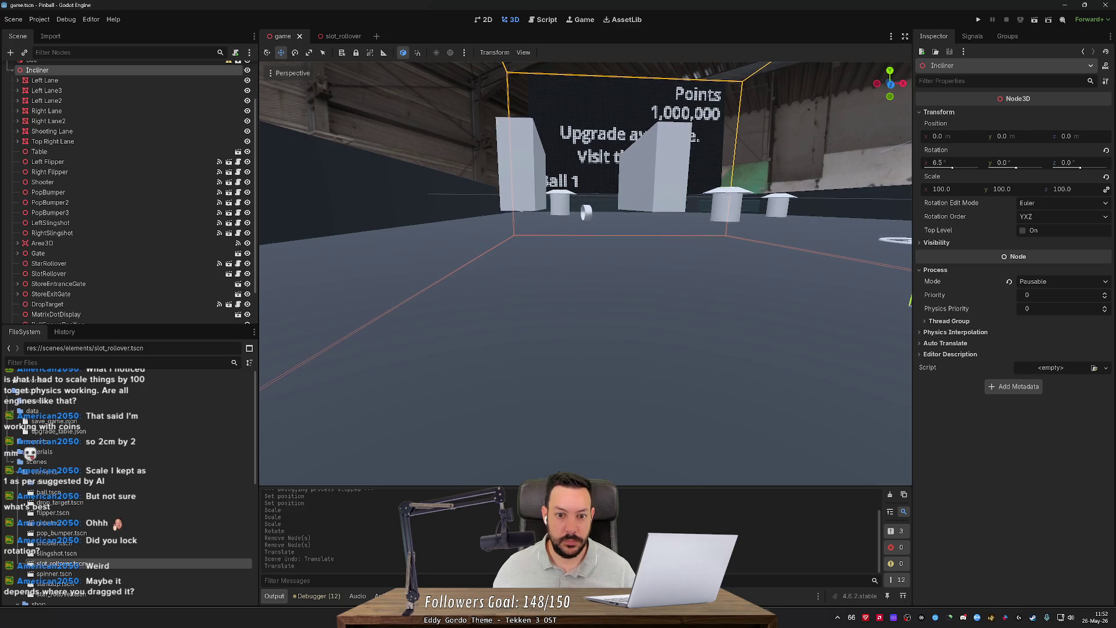
{"action": "scroll", "coordinate": [585, 276], "scroll_direction": "down", "scroll_amount": 2}
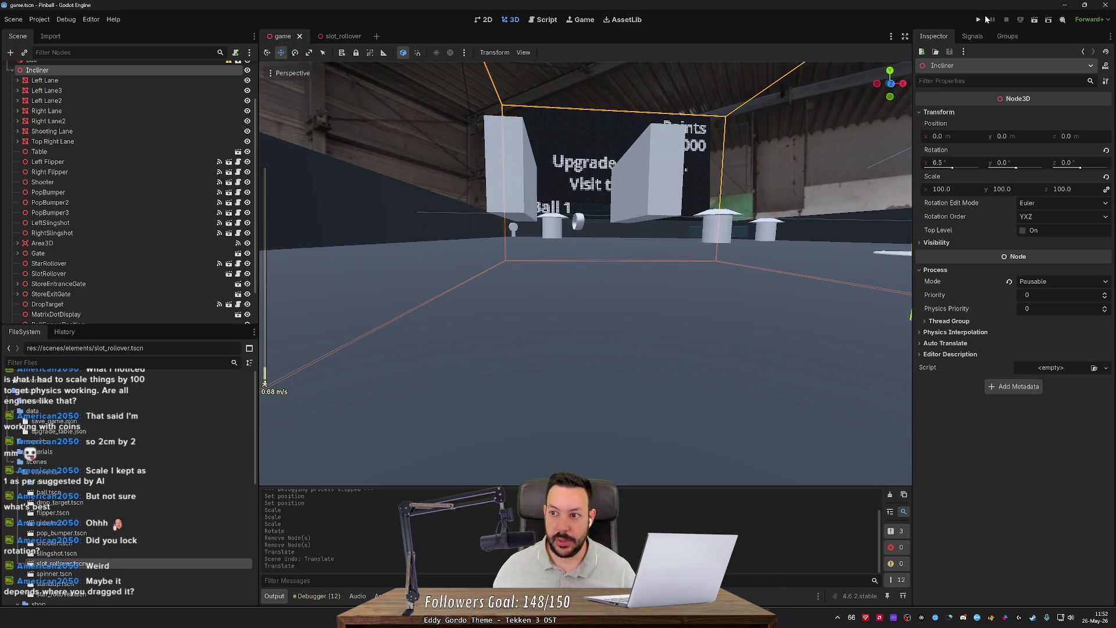
{"action": "scroll", "coordinate": [107, 263], "scroll_direction": "down", "scroll_amount": 2}
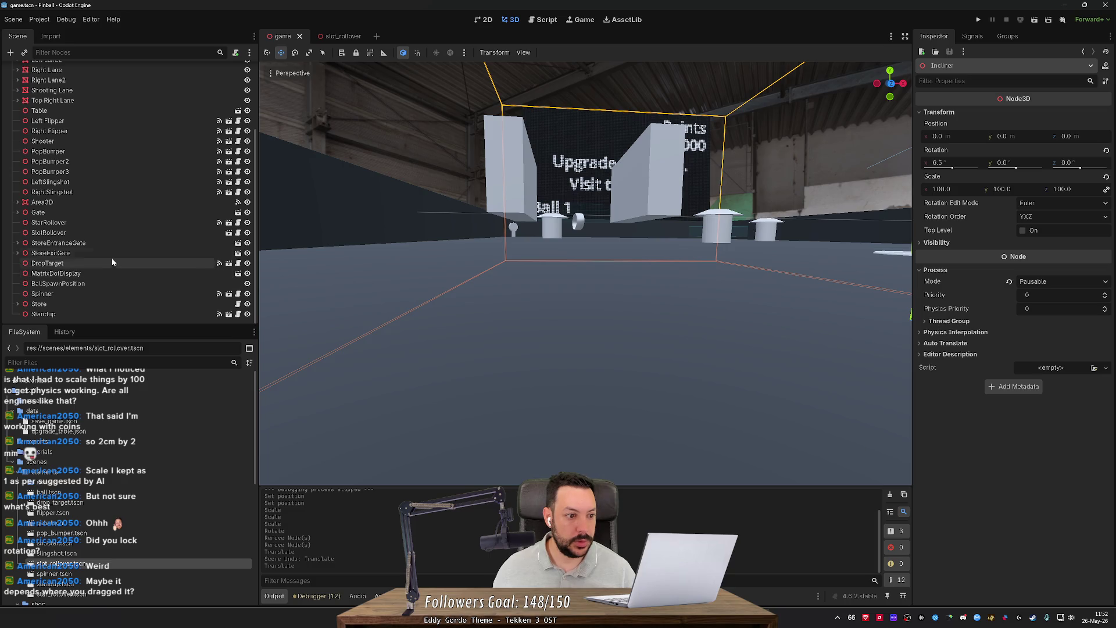
{"action": "left_click", "coordinate": [117, 232]}
{"action": "left_click_drag", "start_coordinate": [579, 168], "coordinate": [578, 201]}
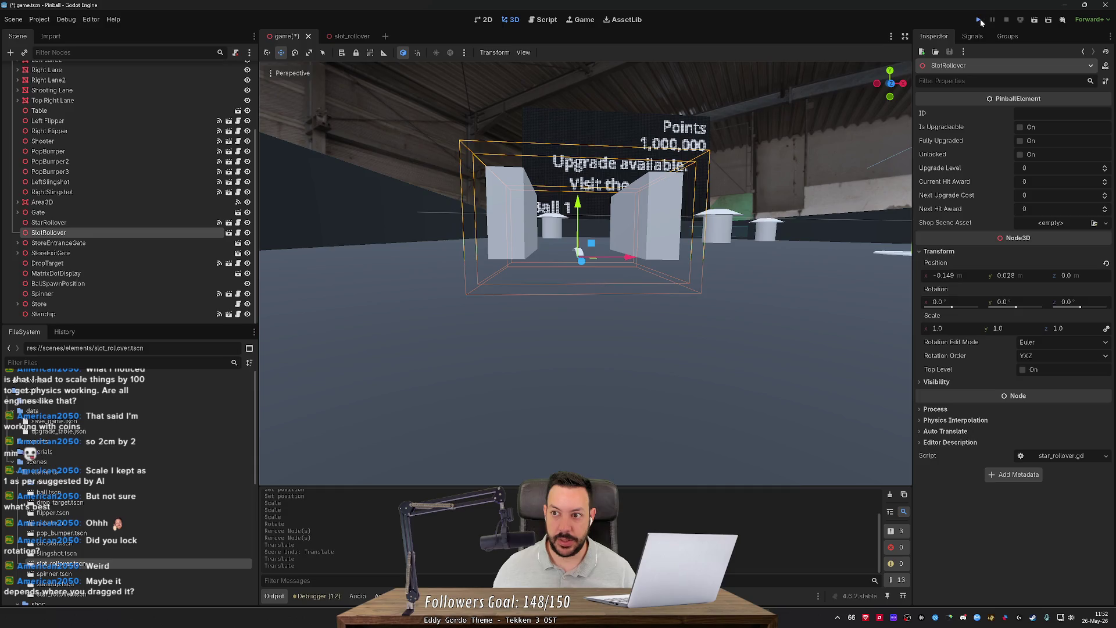
{"action": "left_click", "coordinate": [980, 21]}
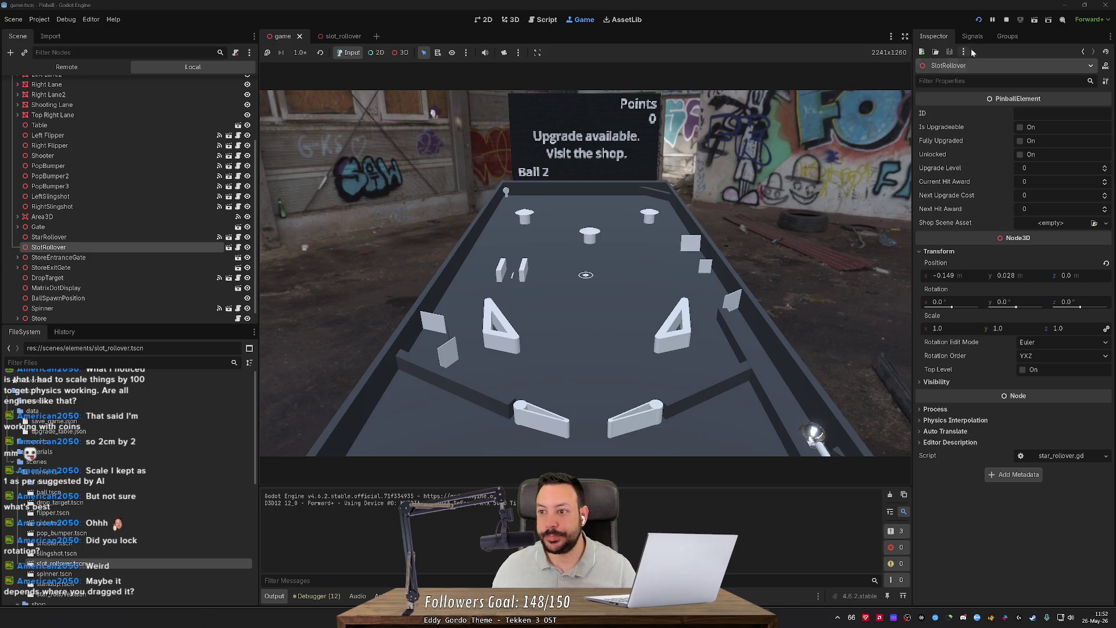
{"action": "left_click", "coordinate": [1008, 19]}
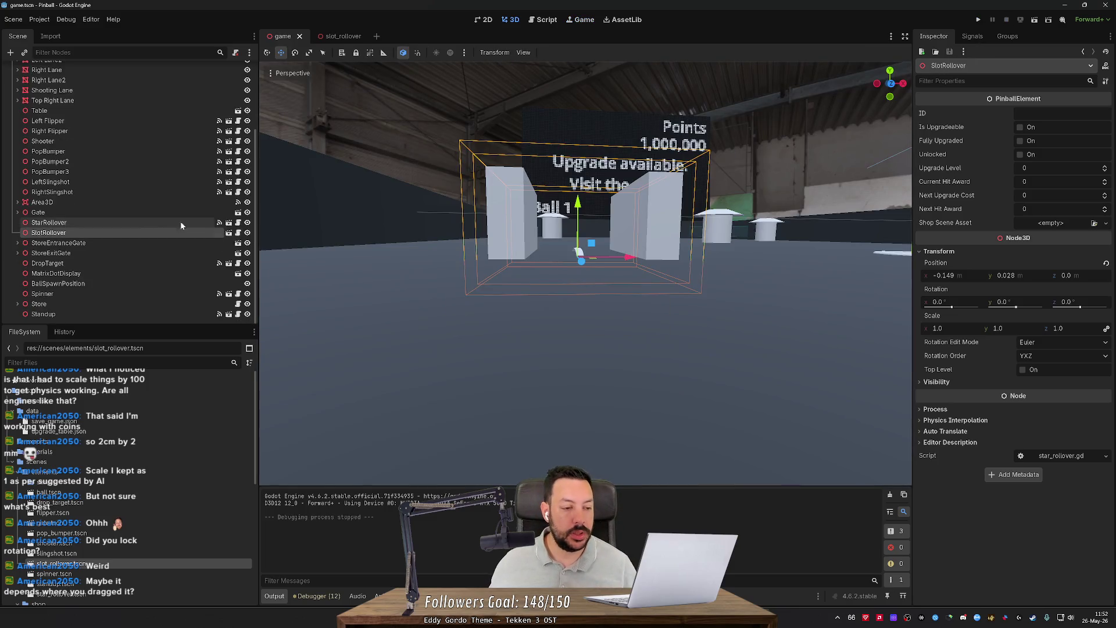
Step: Copy slot_rollover.tscn into scenes/shop and open the copy with its SlotRollover root selected
{"action": "right_click", "coordinate": [107, 567]}
{"action": "left_click", "coordinate": [172, 543]}
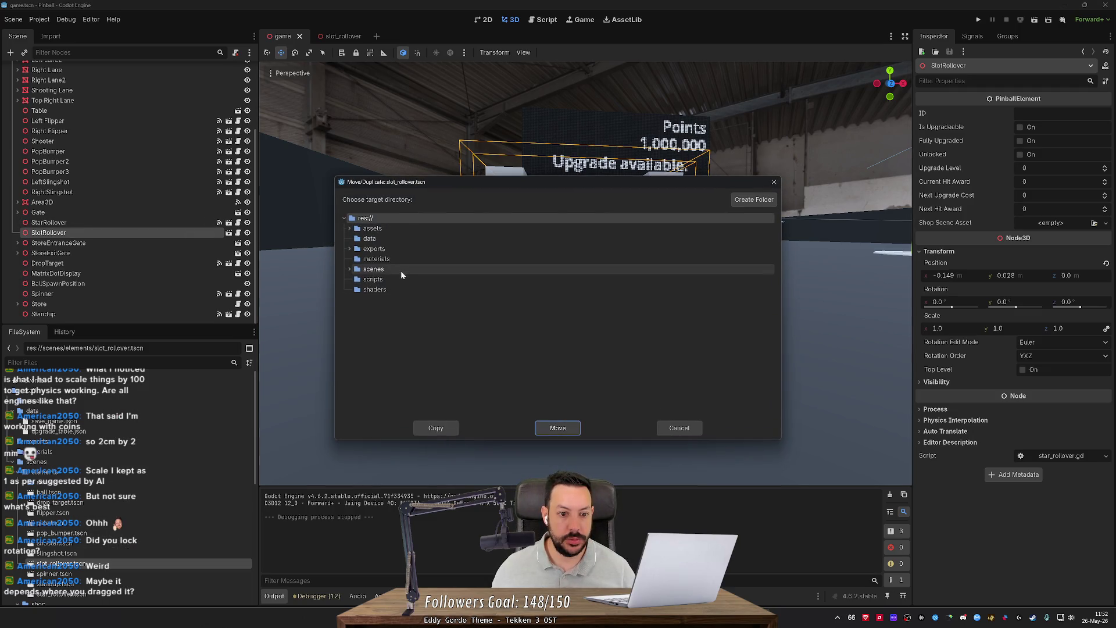
{"action": "double_click", "coordinate": [357, 271]}
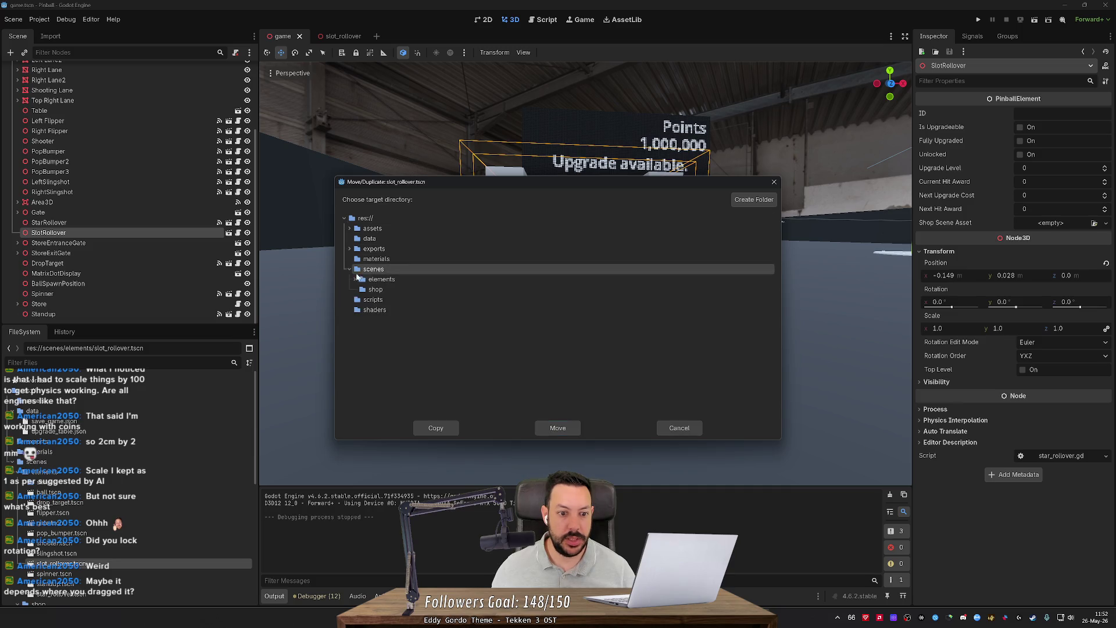
{"action": "left_click", "coordinate": [373, 289]}
{"action": "left_click", "coordinate": [436, 428]}
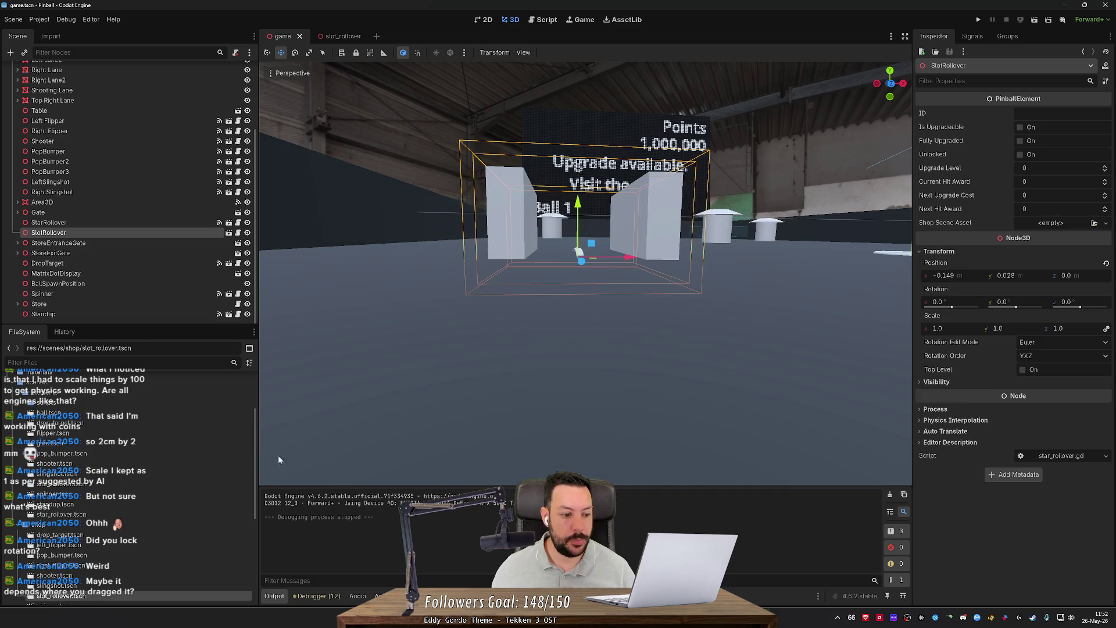
{"action": "double_click", "coordinate": [97, 595]}
{"action": "left_click", "coordinate": [235, 69]}
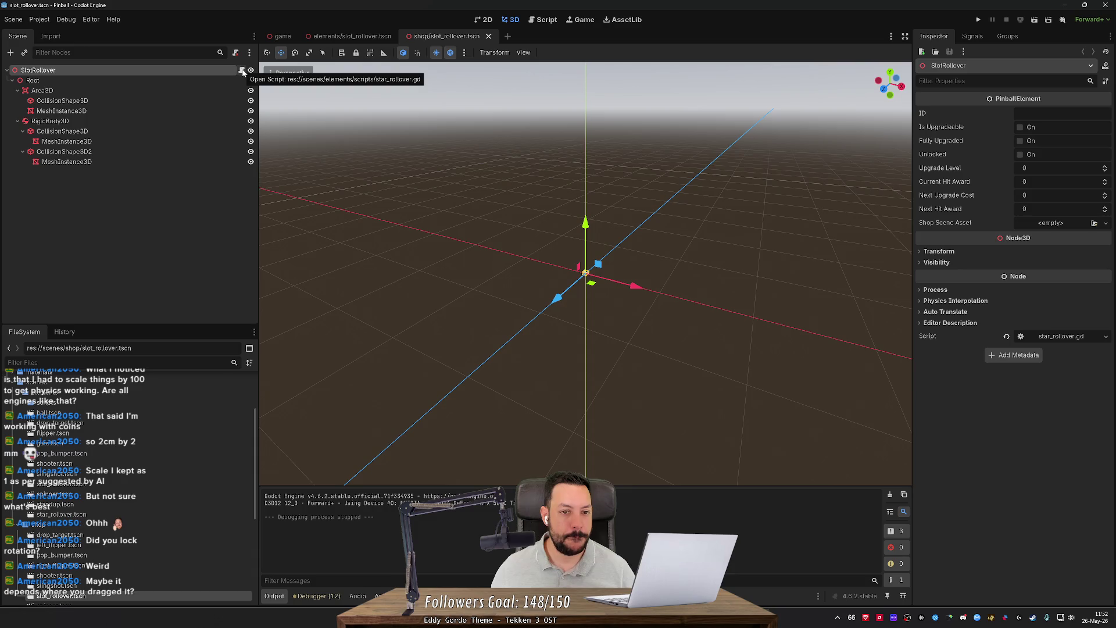
{"action": "key", "text": "alt+Tab"}
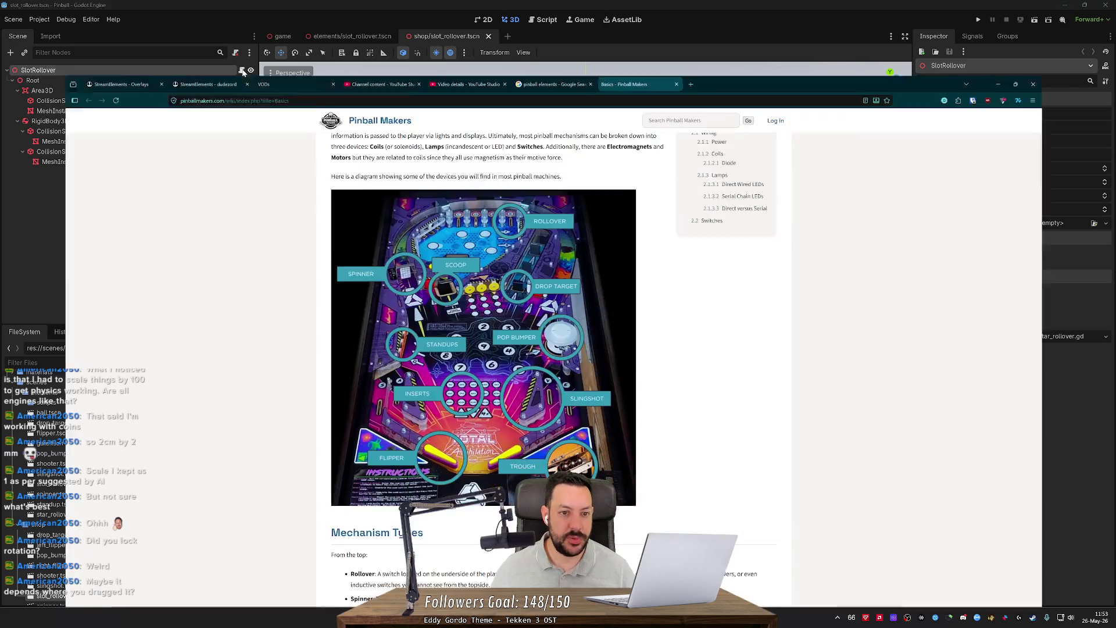
{"action": "scroll", "coordinate": [227, 144], "scroll_direction": "down", "scroll_amount": 5}
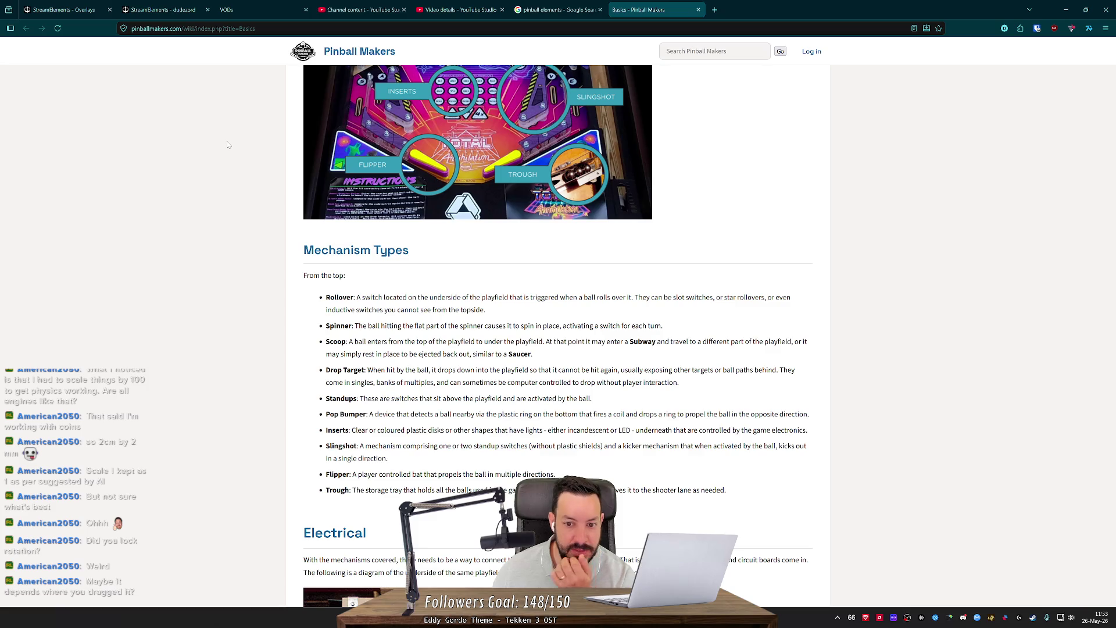
{"action": "scroll", "coordinate": [228, 144], "scroll_direction": "up", "scroll_amount": 2}
{"action": "key", "text": "alt+Tab"}
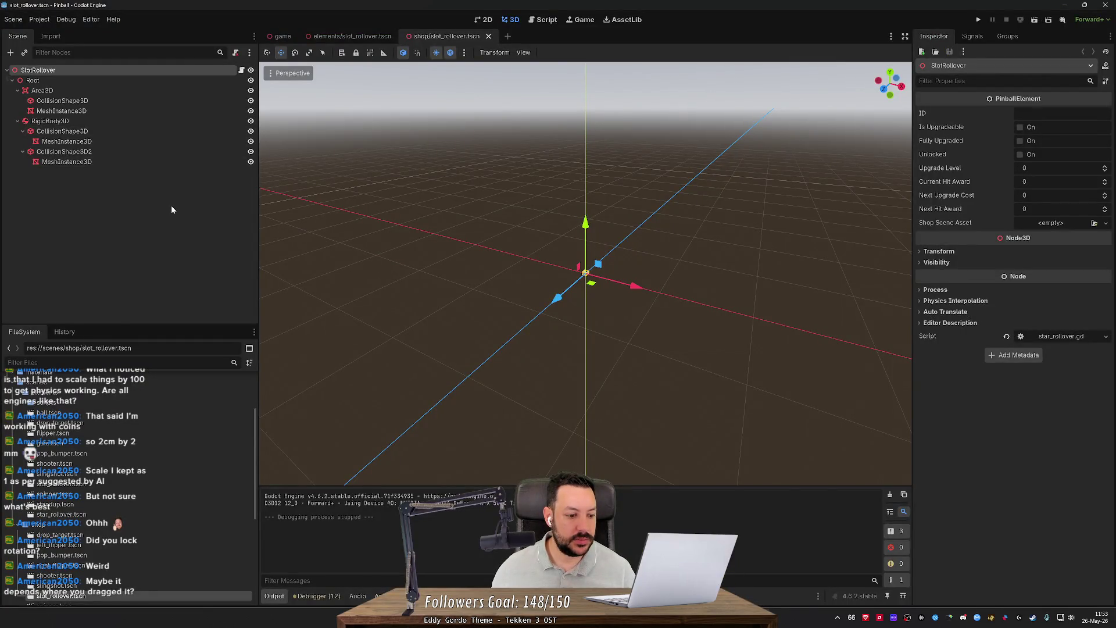
Step: Open rollover.gd on the elements slot_rollover scene and show the Area3D's signals
{"action": "scroll", "coordinate": [110, 478], "scroll_direction": "down", "scroll_amount": 2}
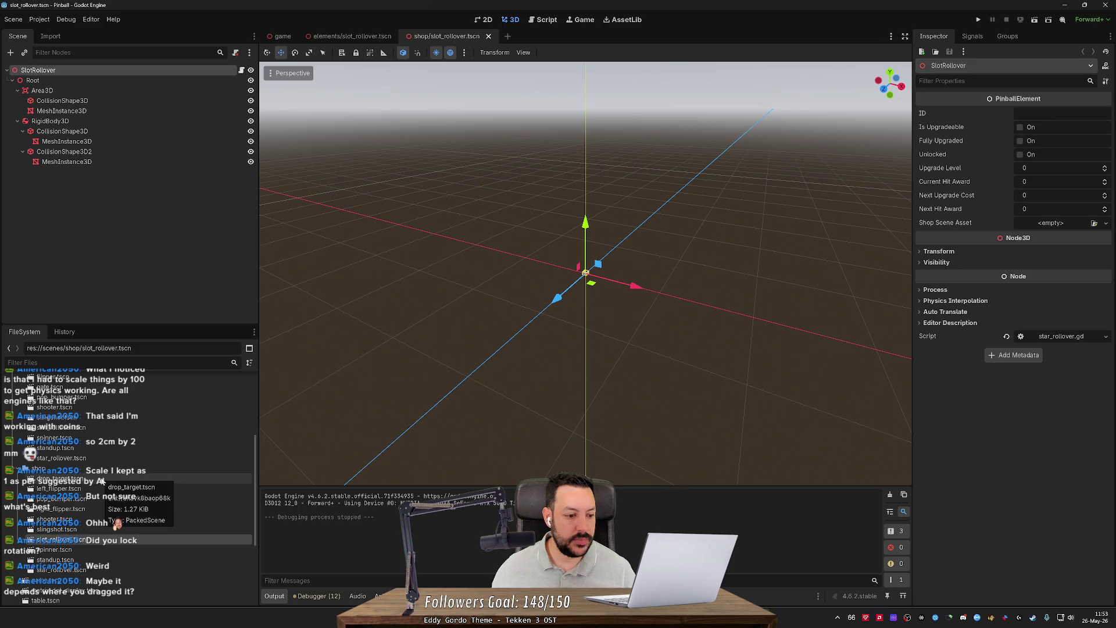
{"action": "scroll", "coordinate": [35, 468], "scroll_direction": "up", "scroll_amount": 5}
{"action": "left_click", "coordinate": [22, 482]}
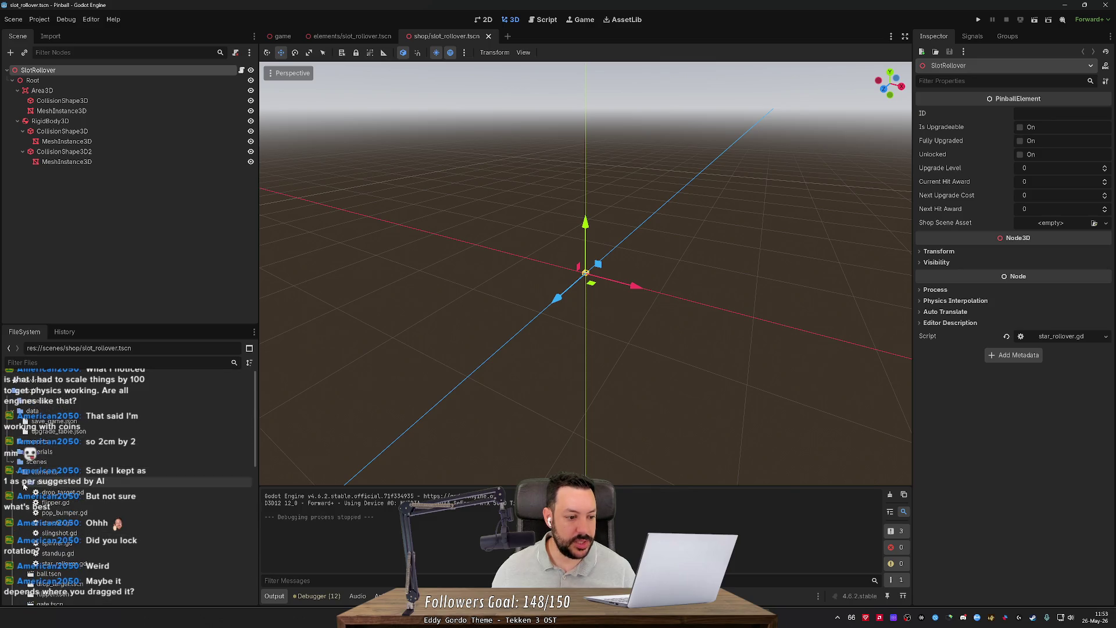
{"action": "left_click", "coordinate": [62, 565]}
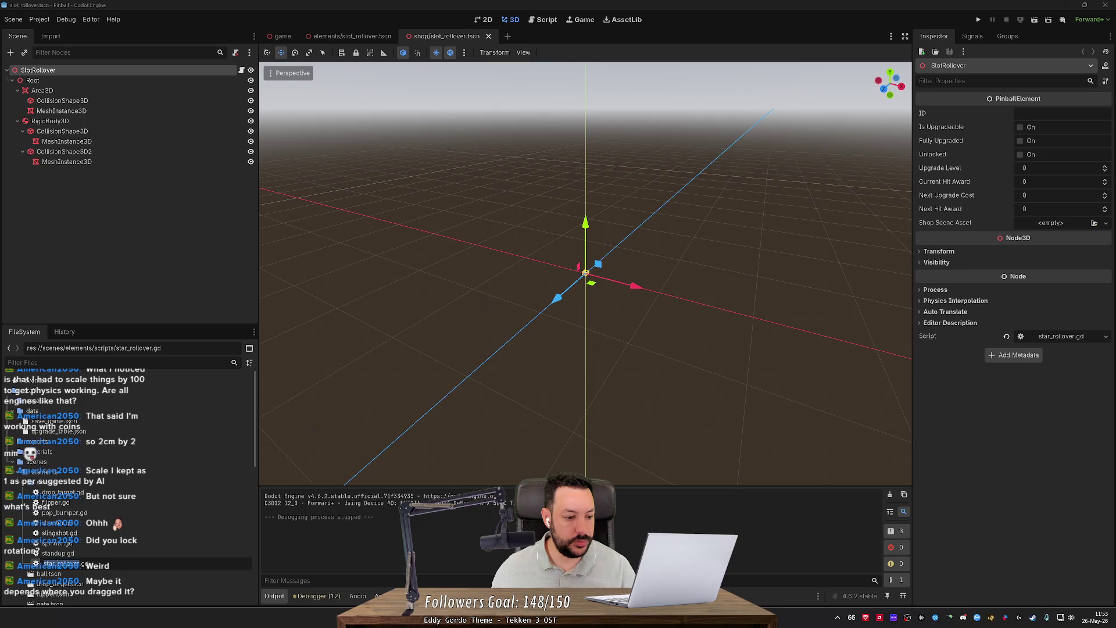
{"action": "key", "text": "alt+Tab"}
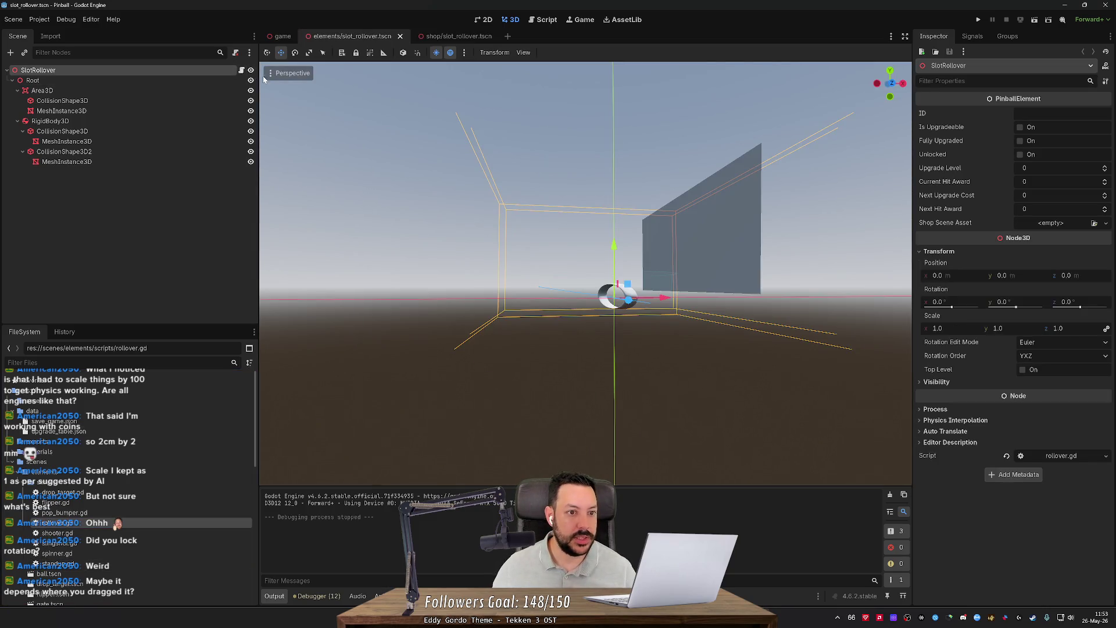
{"action": "left_click", "coordinate": [241, 70]}
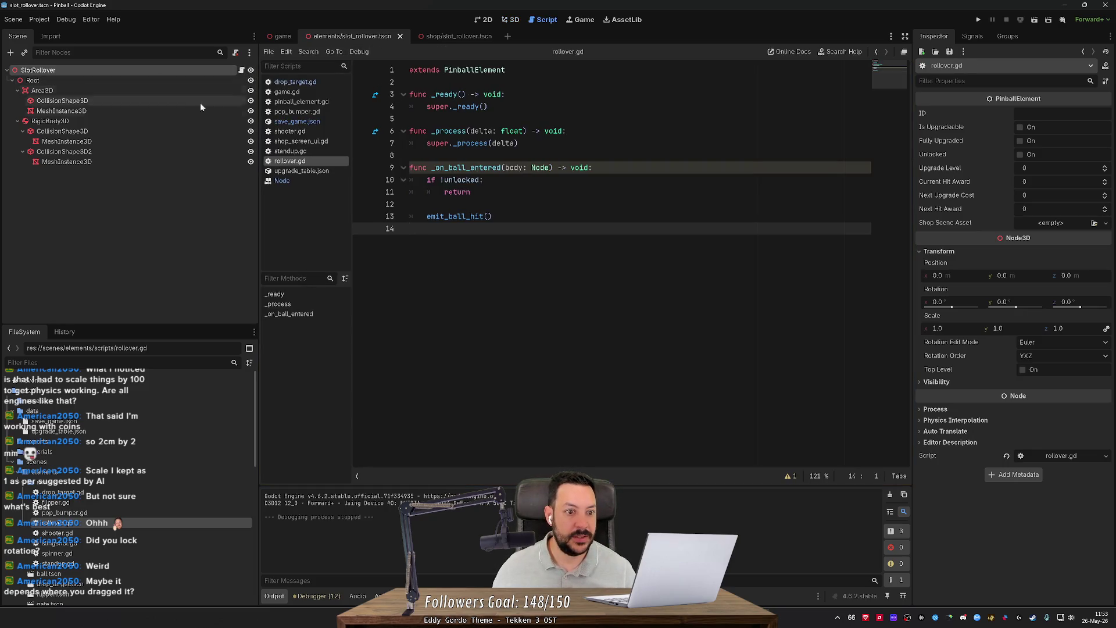
{"action": "left_click", "coordinate": [111, 92]}
{"action": "left_click", "coordinate": [973, 36]}
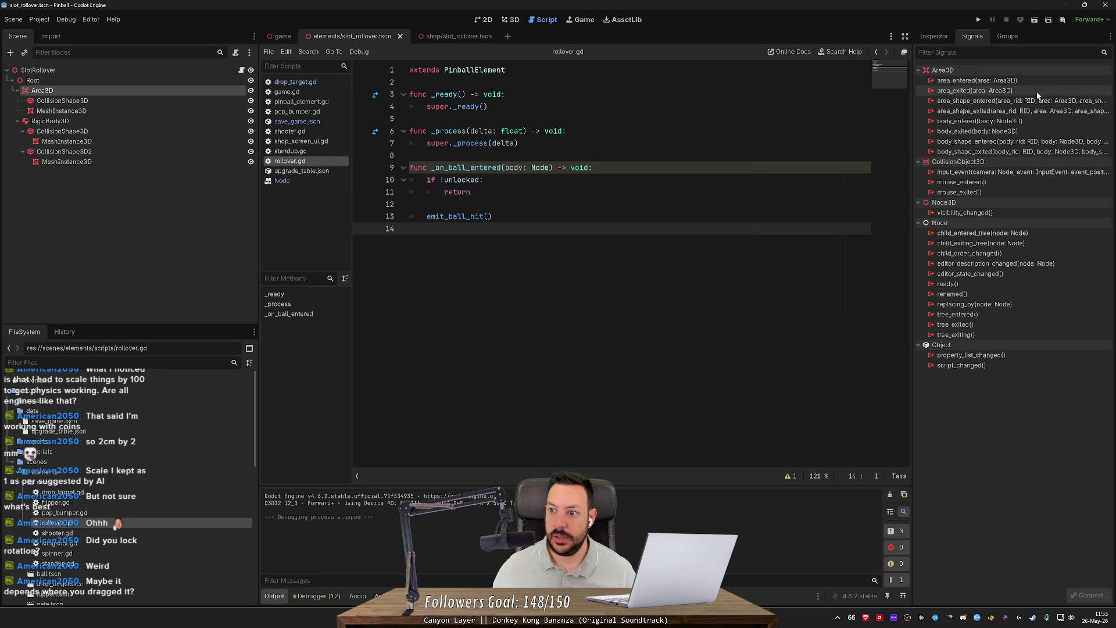
Step: Connect the Area3D's body_entered signal to a method named _on_ball_entered
{"action": "double_click", "coordinate": [956, 121]}
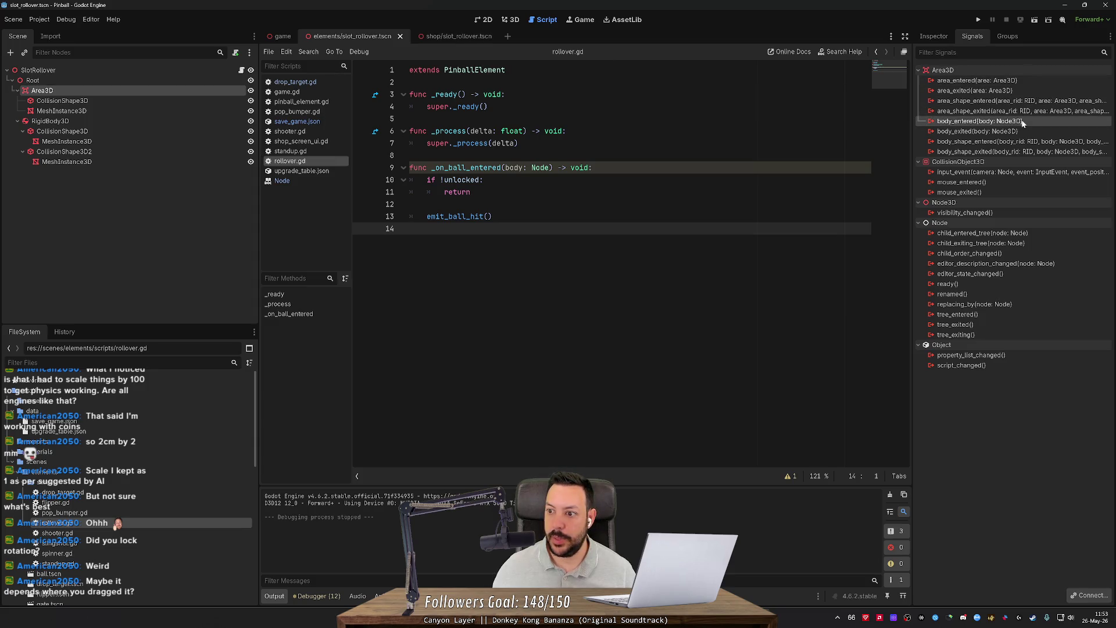
{"action": "left_click", "coordinate": [513, 376]}
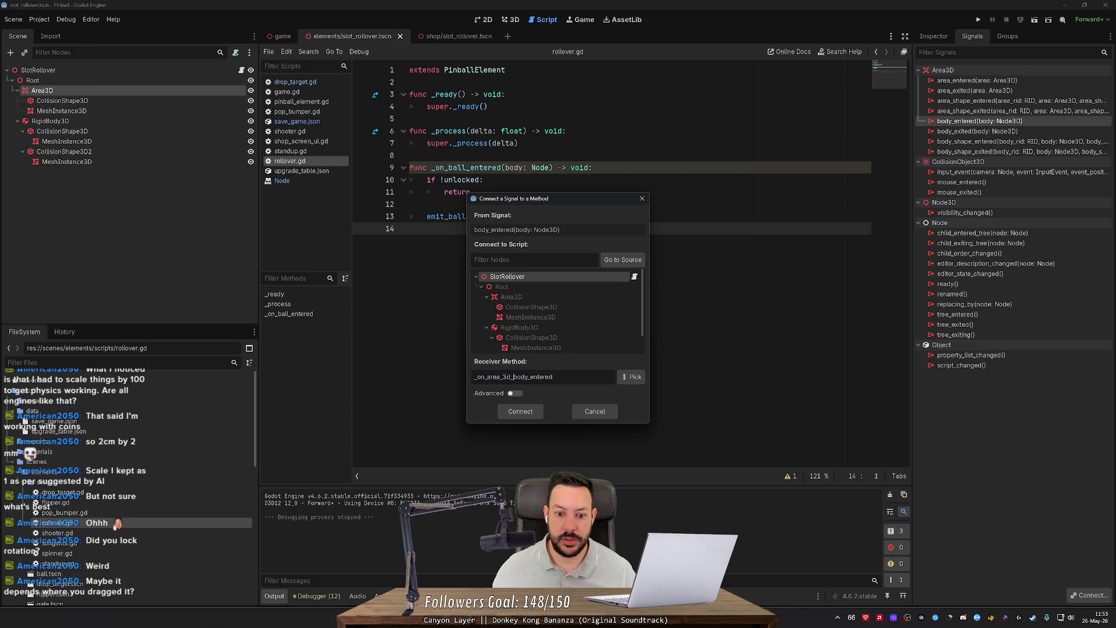
{"action": "left_click_drag", "start_coordinate": [530, 377], "coordinate": [488, 376]}
{"action": "type", "text": "ball"}
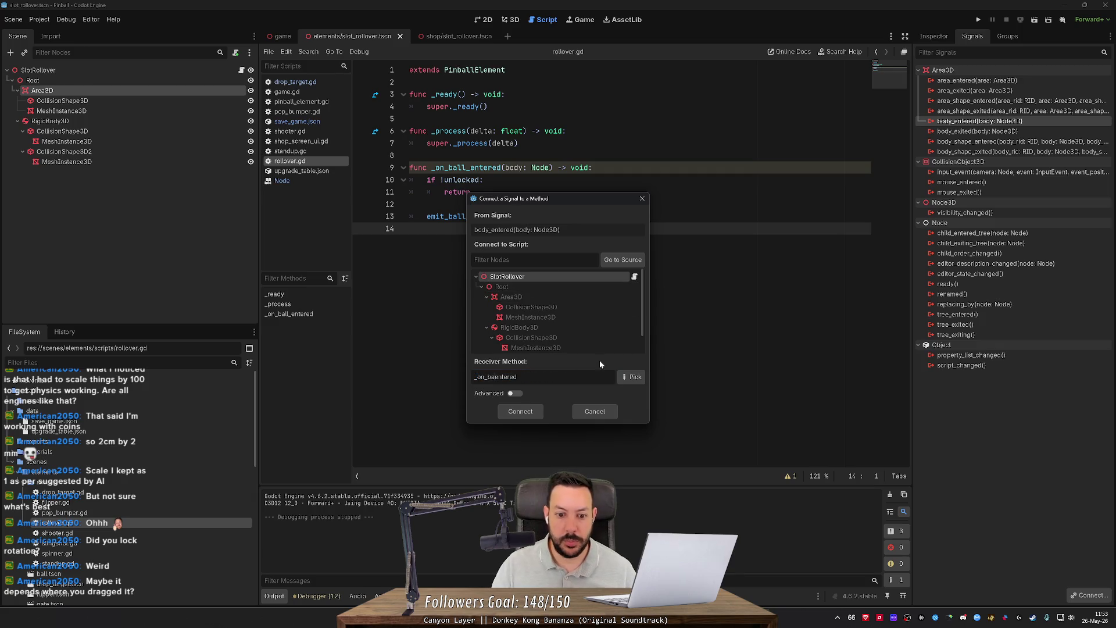
{"action": "left_click", "coordinate": [519, 412]}
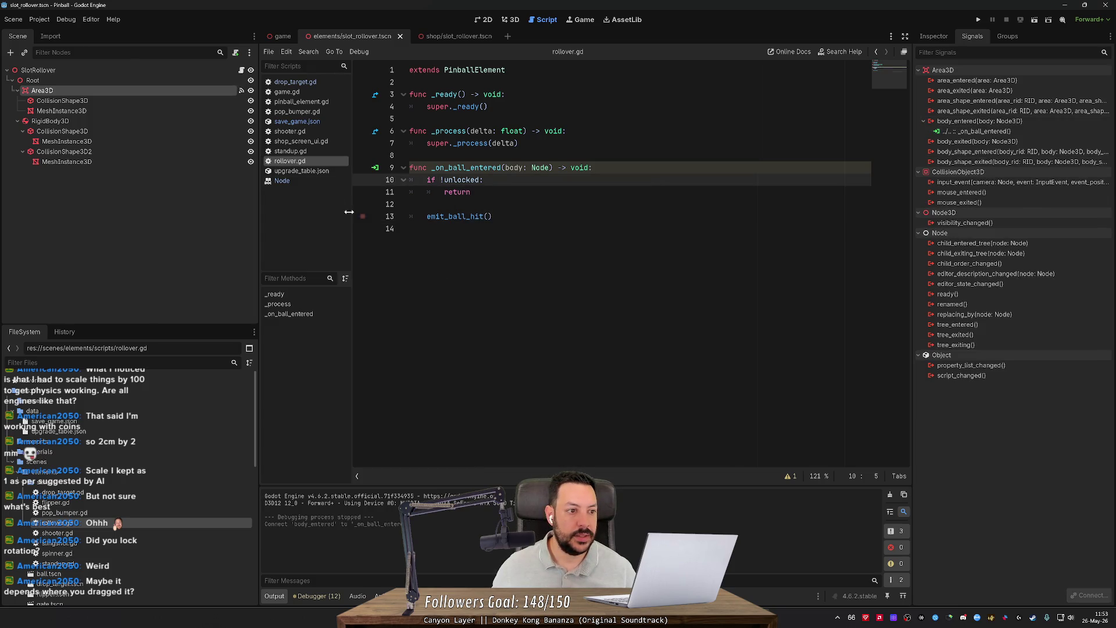
Step: Inspect the RigidBody3D's Constant Forces, Angular and Deactivation settings
{"action": "left_click", "coordinate": [217, 120]}
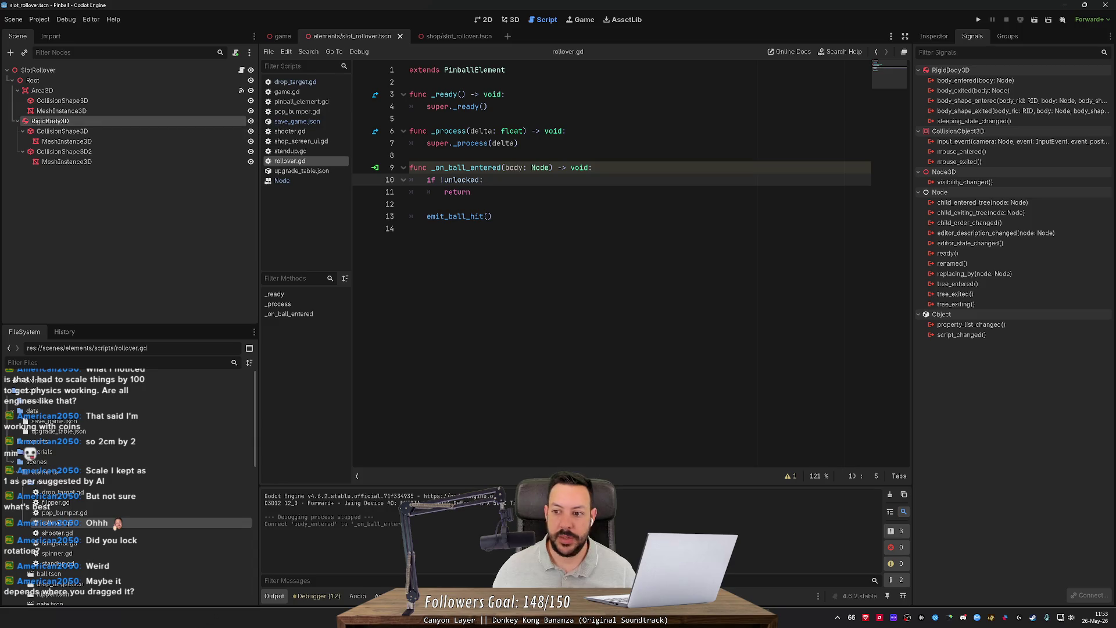
{"action": "left_click", "coordinate": [934, 36]}
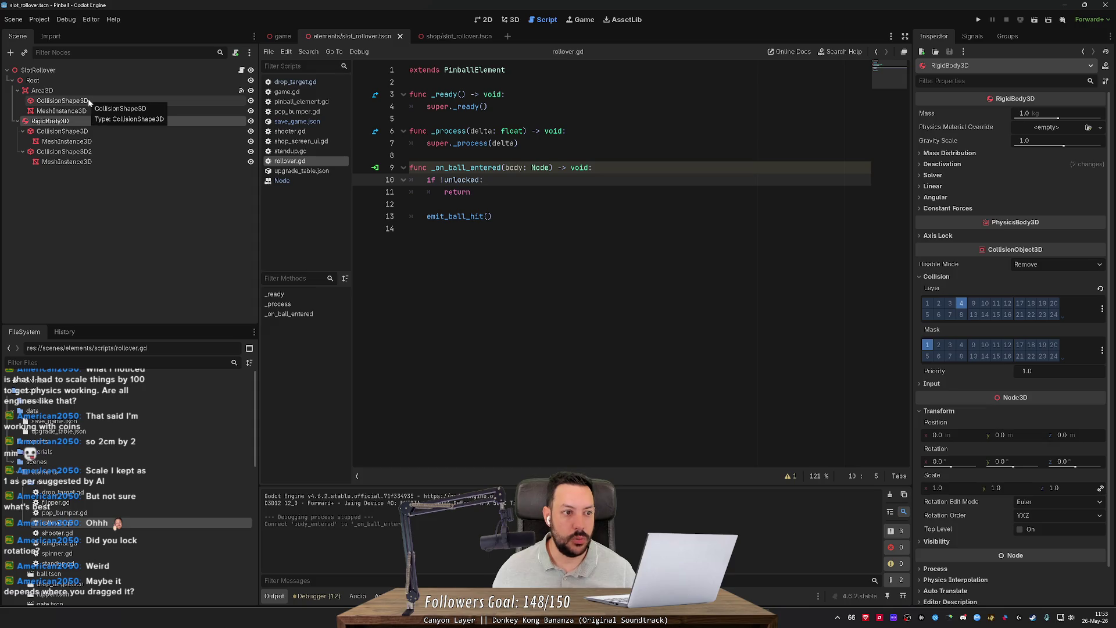
{"action": "left_click", "coordinate": [927, 209]}
{"action": "left_click", "coordinate": [928, 209]}
{"action": "left_click", "coordinate": [930, 197]}
{"action": "left_click", "coordinate": [930, 197]}
{"action": "left_click", "coordinate": [934, 165]}
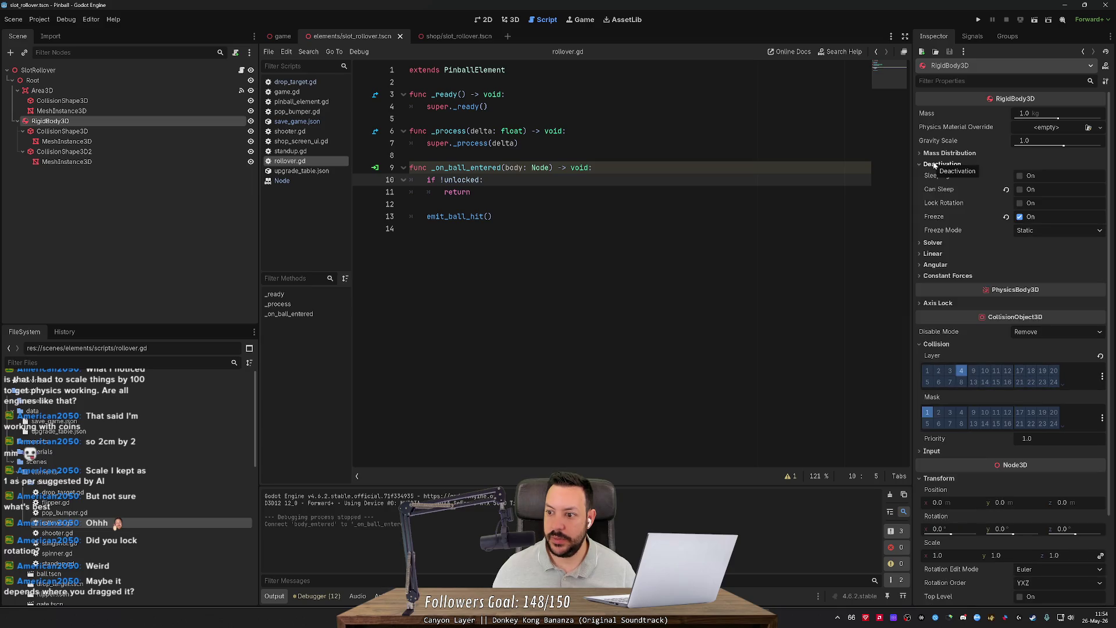
Step: Review the Area3D's collision layer and mask, linear damp and gravity settings, then return to 3D
{"action": "left_click", "coordinate": [183, 100]}
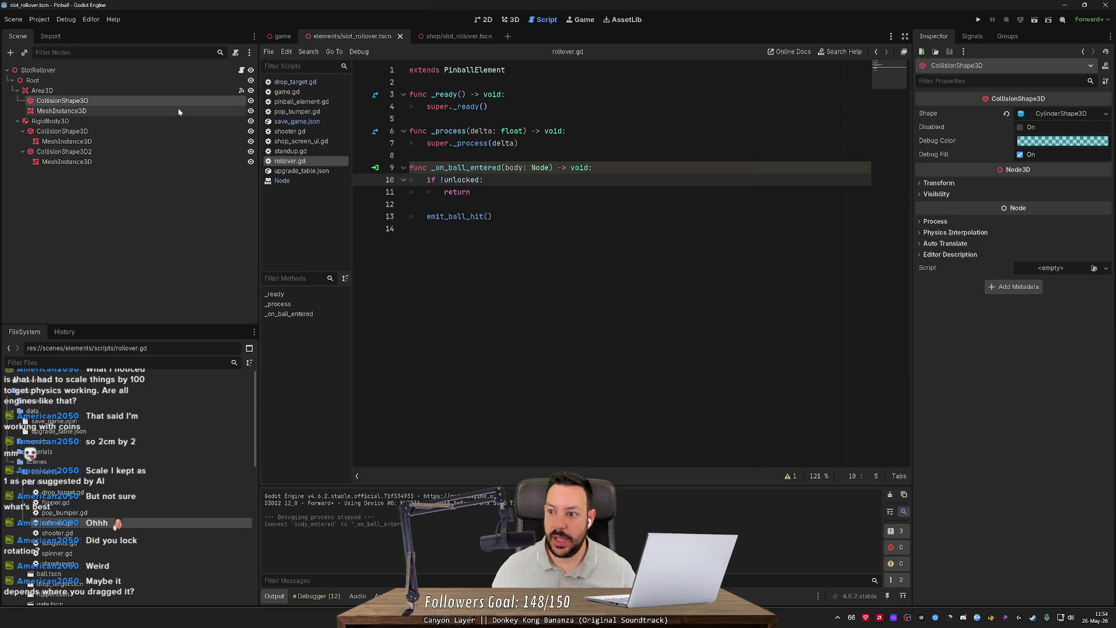
{"action": "left_click", "coordinate": [172, 92]}
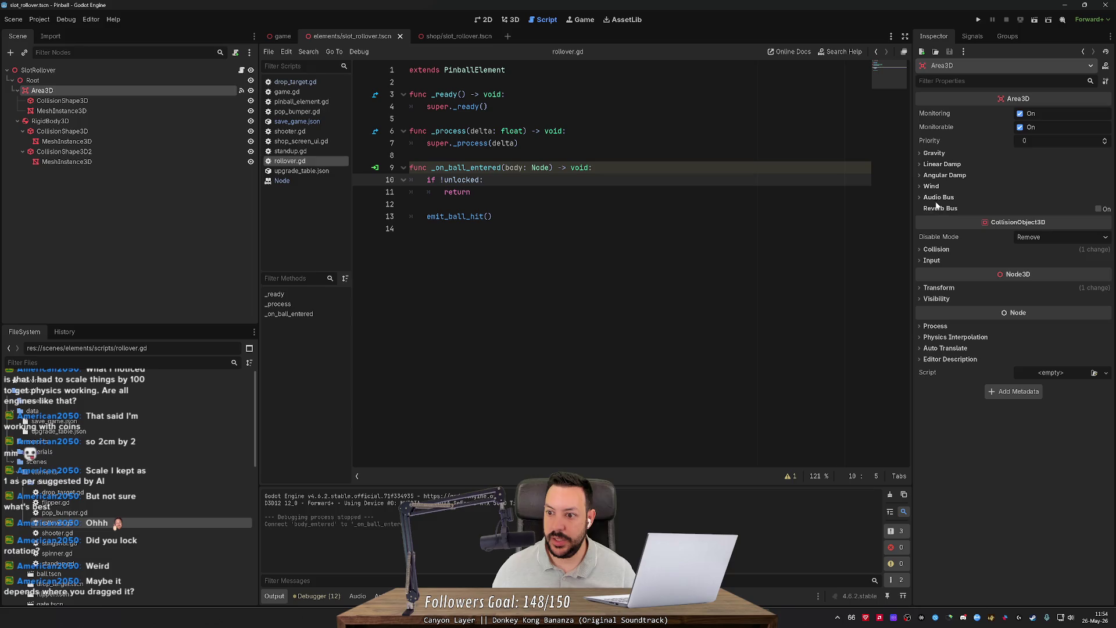
{"action": "left_click", "coordinate": [934, 249]}
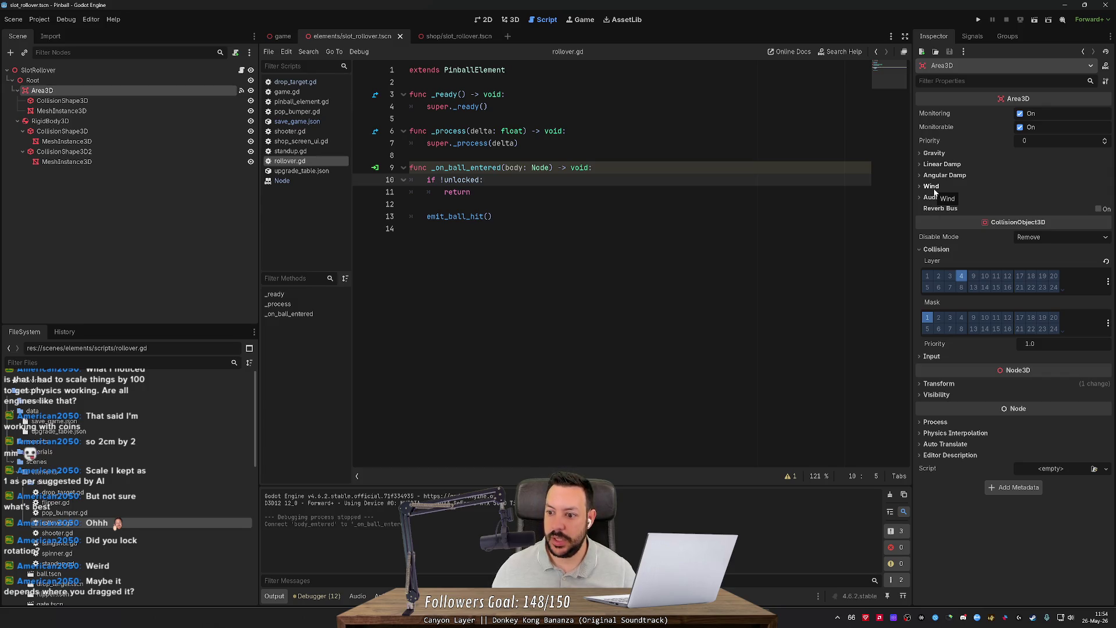
{"action": "left_click", "coordinate": [938, 164]}
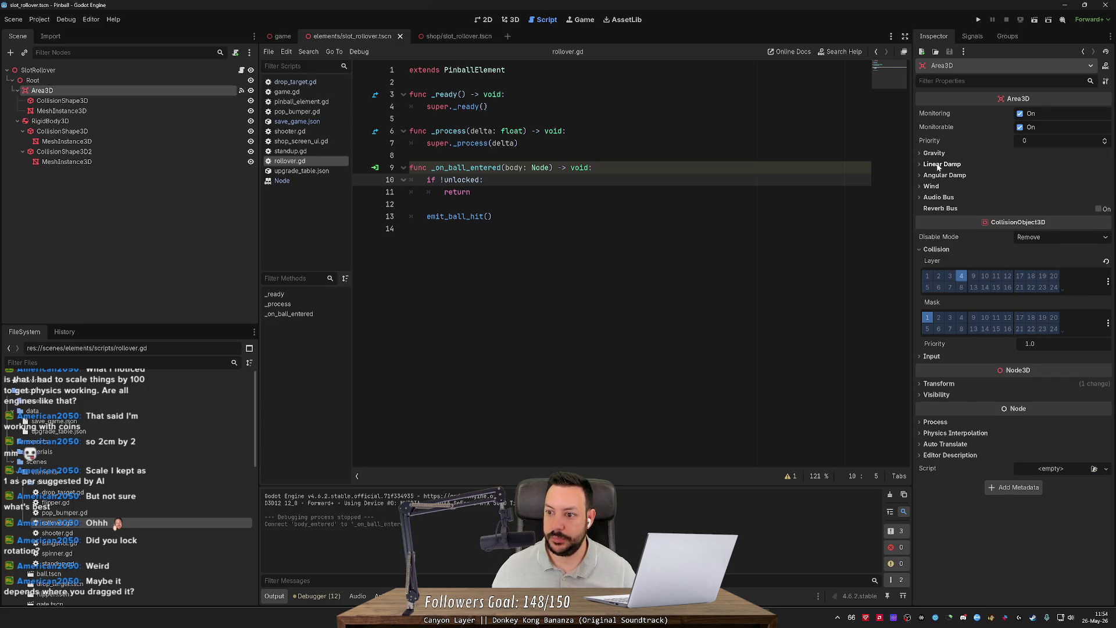
{"action": "left_click", "coordinate": [938, 165]}
{"action": "left_click", "coordinate": [935, 154]}
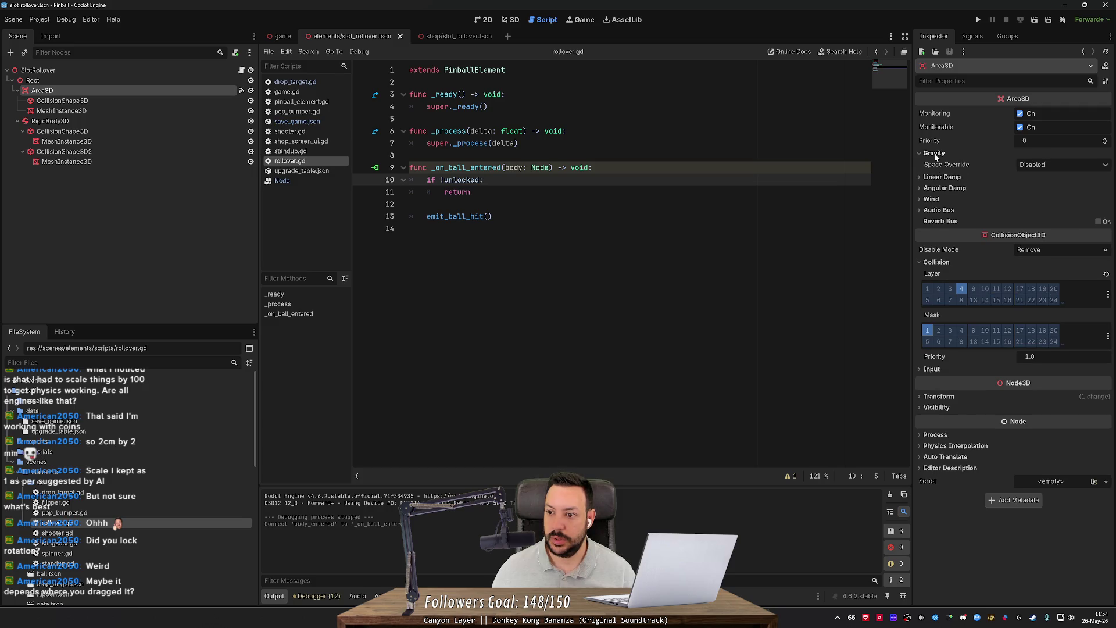
{"action": "left_click", "coordinate": [935, 154]}
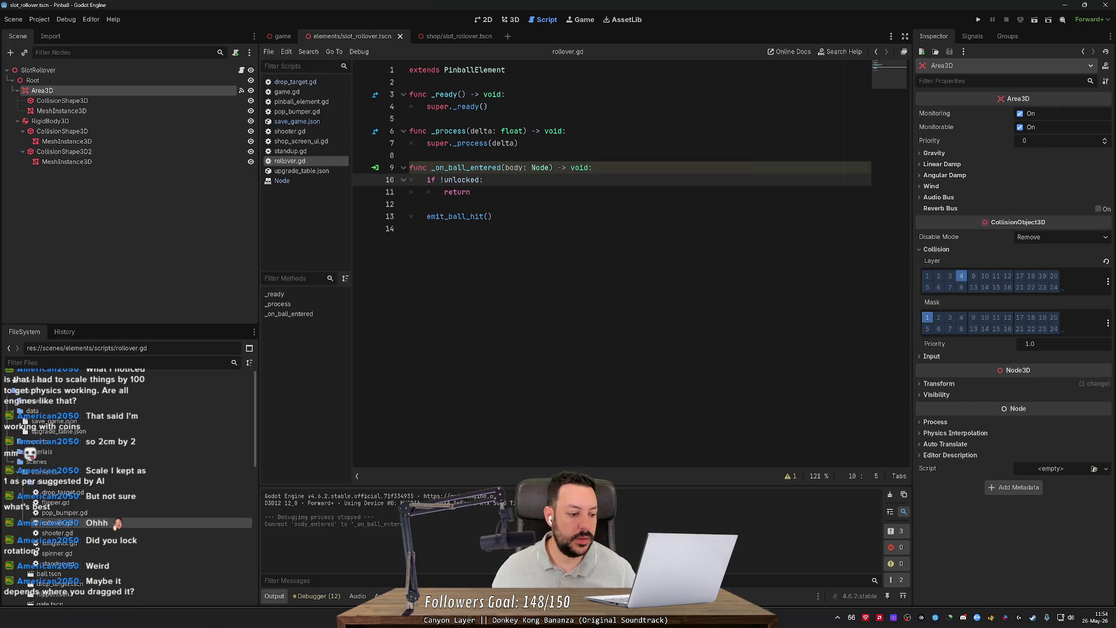
{"action": "left_click", "coordinate": [512, 19]}
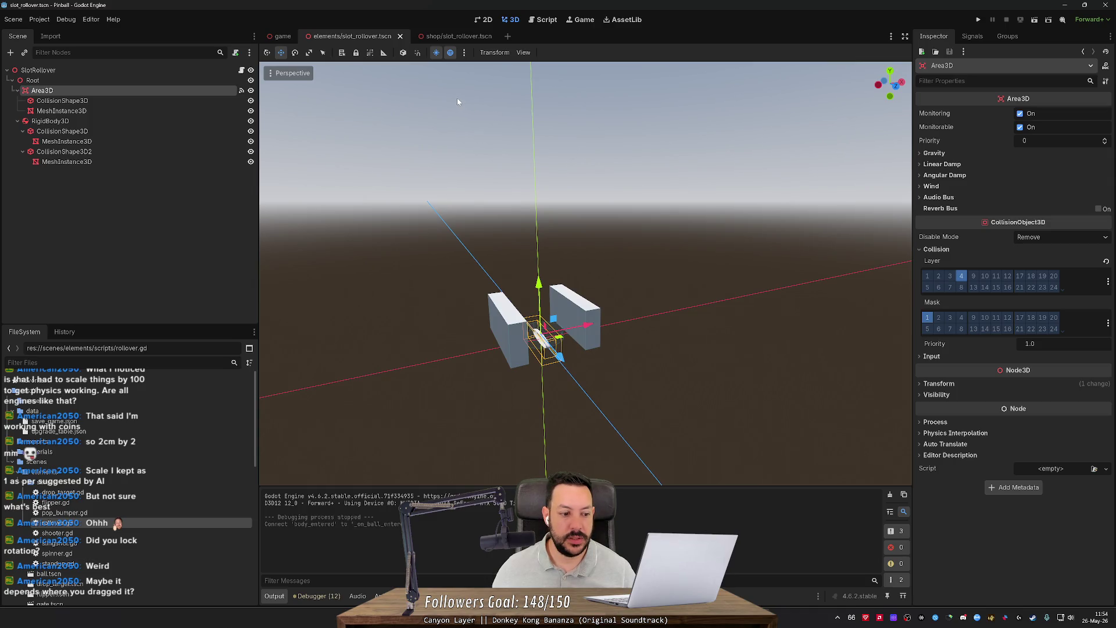
Step: Detach the script from the shop slot_rollover's SlotRollover root, save it, and return to the game scene
{"action": "scroll", "coordinate": [146, 518], "scroll_direction": "down", "scroll_amount": 5}
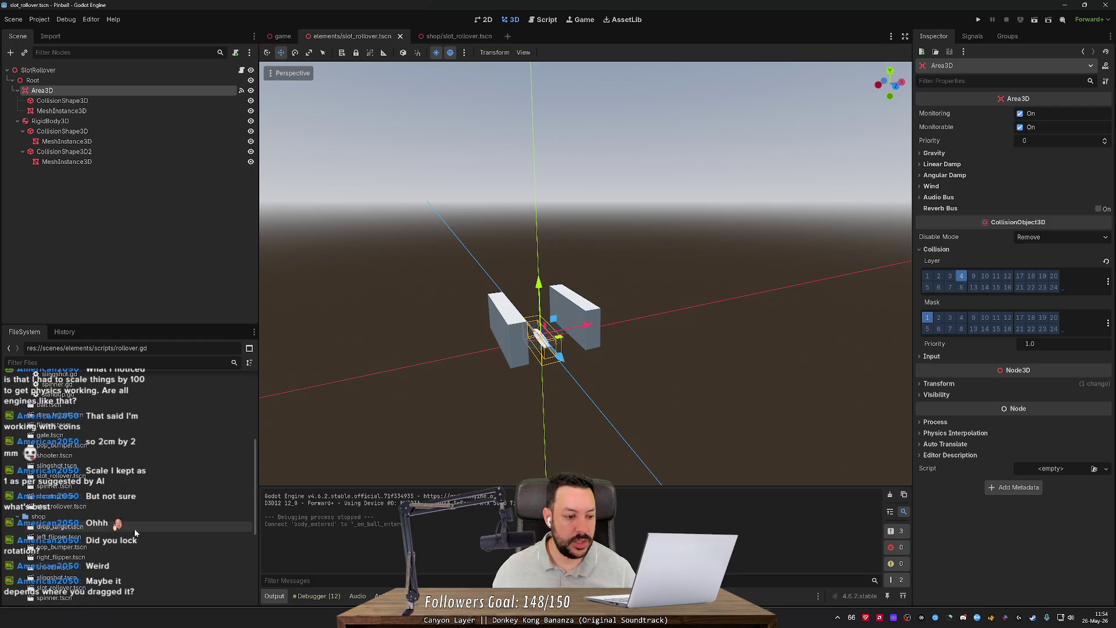
{"action": "scroll", "coordinate": [117, 558], "scroll_direction": "down", "scroll_amount": 3}
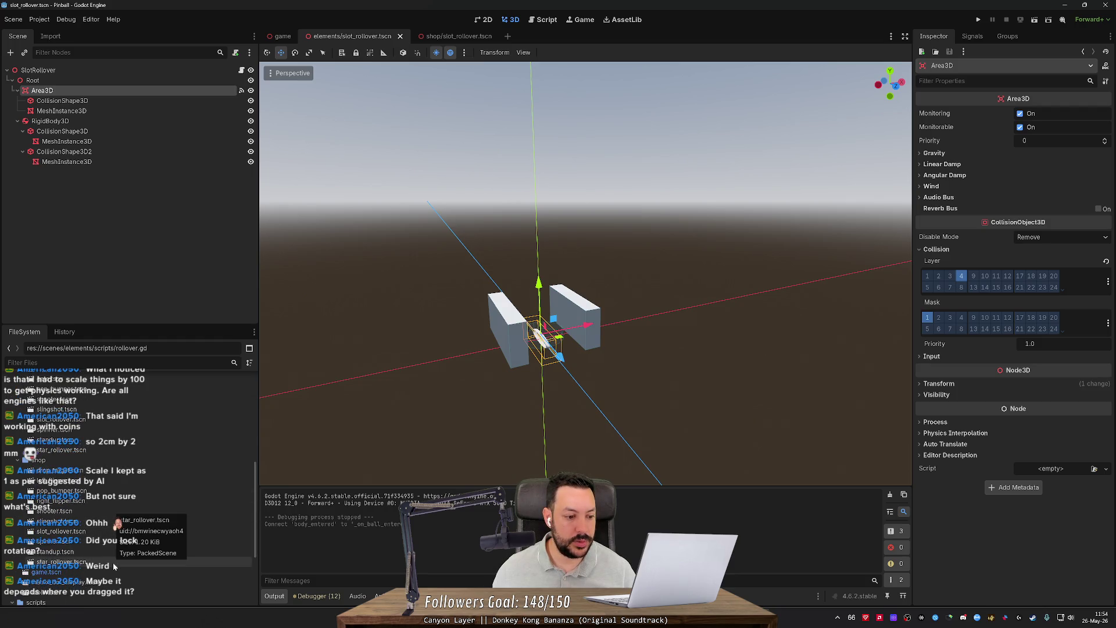
{"action": "double_click", "coordinate": [101, 533]}
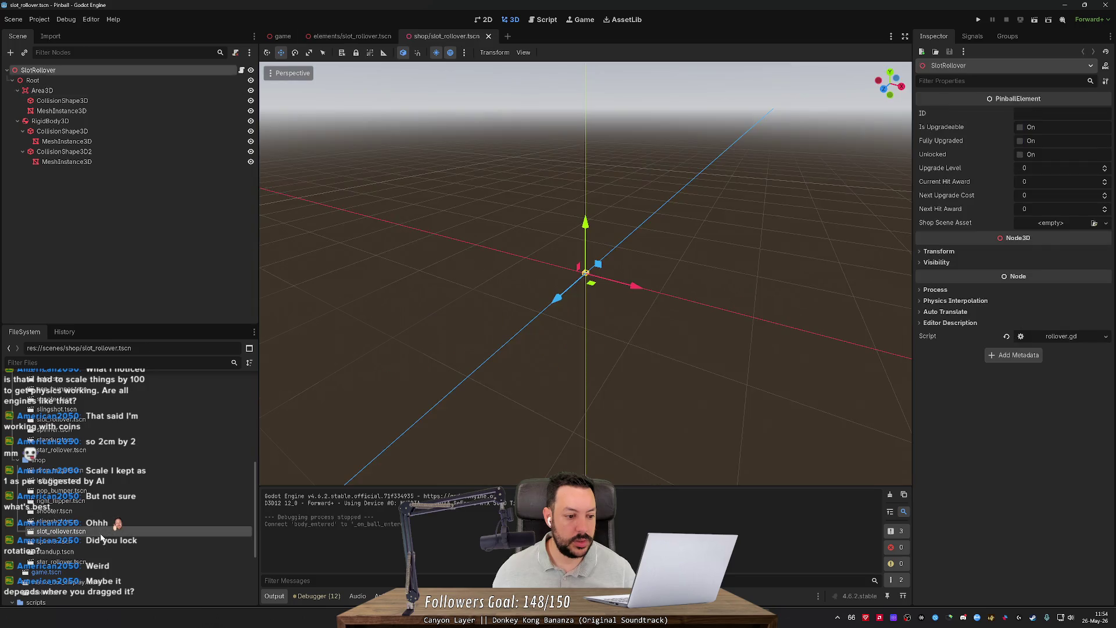
{"action": "right_click", "coordinate": [222, 71]}
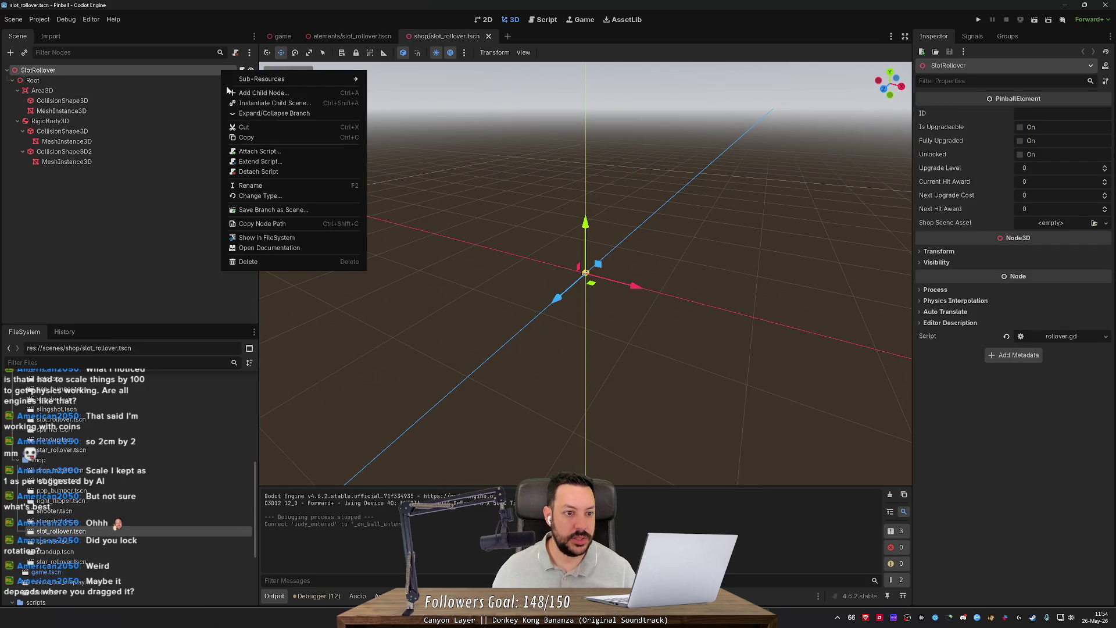
{"action": "left_click", "coordinate": [274, 173]}
{"action": "key", "text": "ctrl+s"}
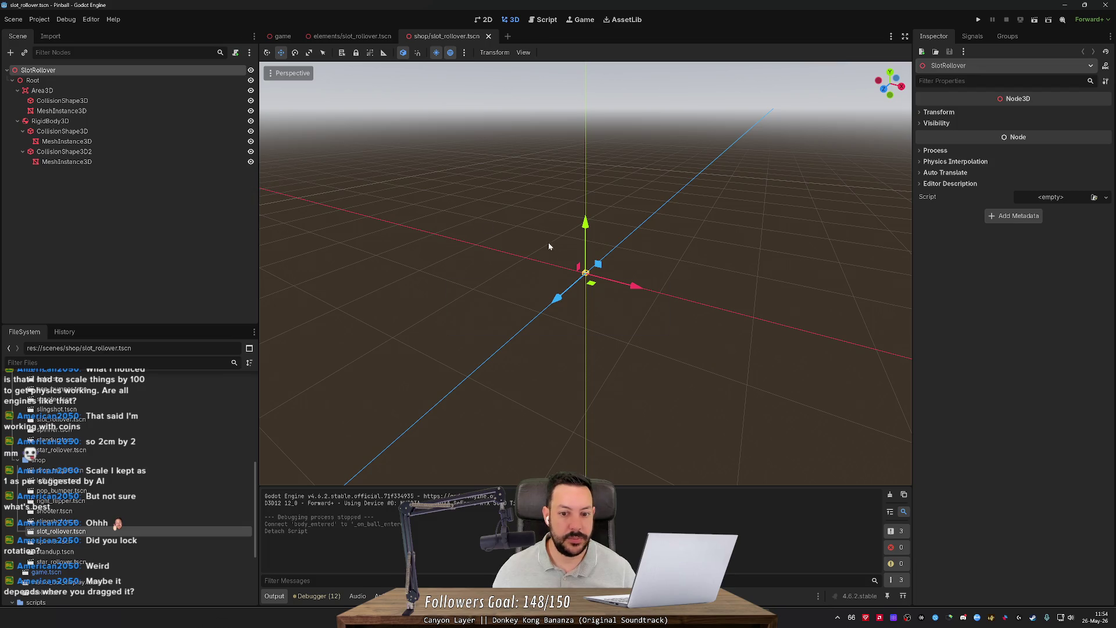
{"action": "key", "text": "w"}
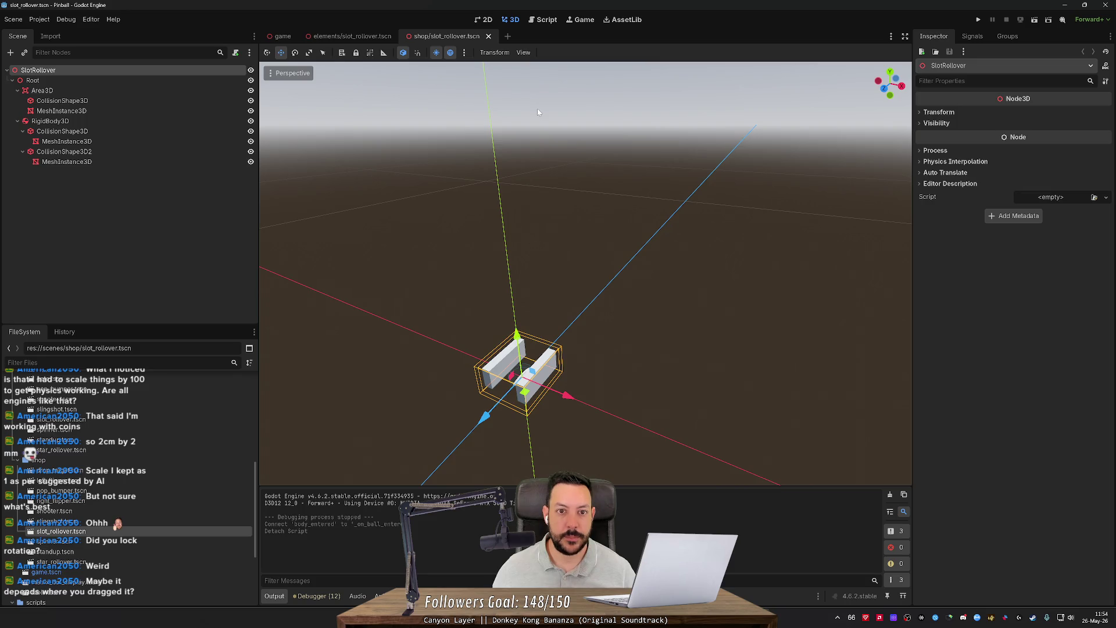
{"action": "left_click", "coordinate": [271, 37]}
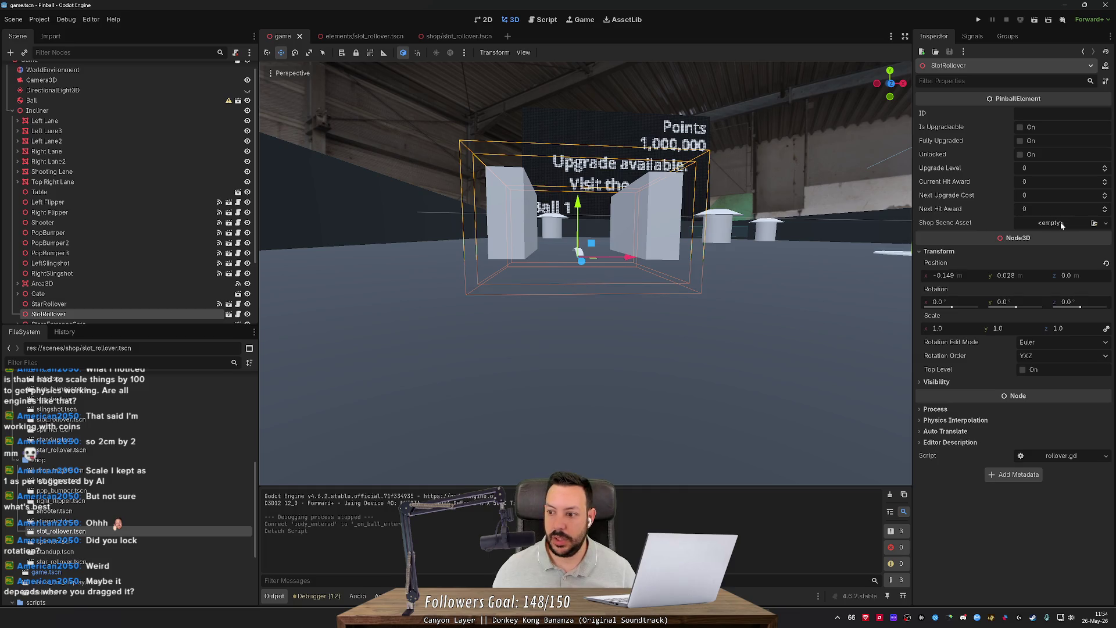
Step: Set the SlotRollover's Shop Scene Asset to shop/slot_rollover.tscn
{"action": "left_click", "coordinate": [1077, 222]}
{"action": "left_click", "coordinate": [1077, 222]}
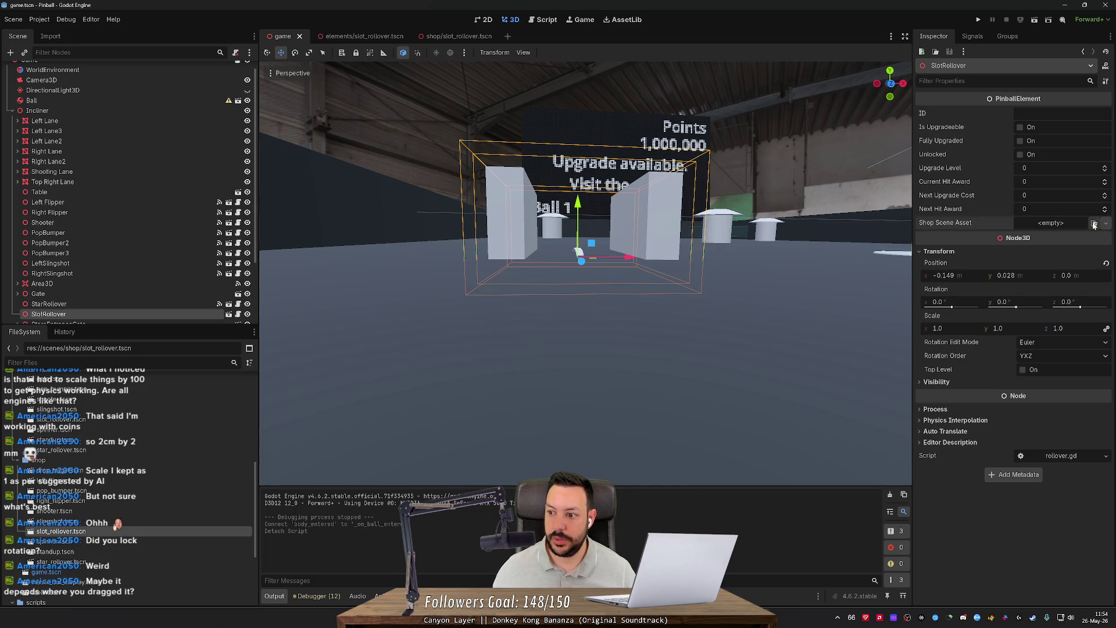
{"action": "left_click", "coordinate": [1094, 224]}
{"action": "type", "text": "slot"}
{"action": "left_click", "coordinate": [577, 209]}
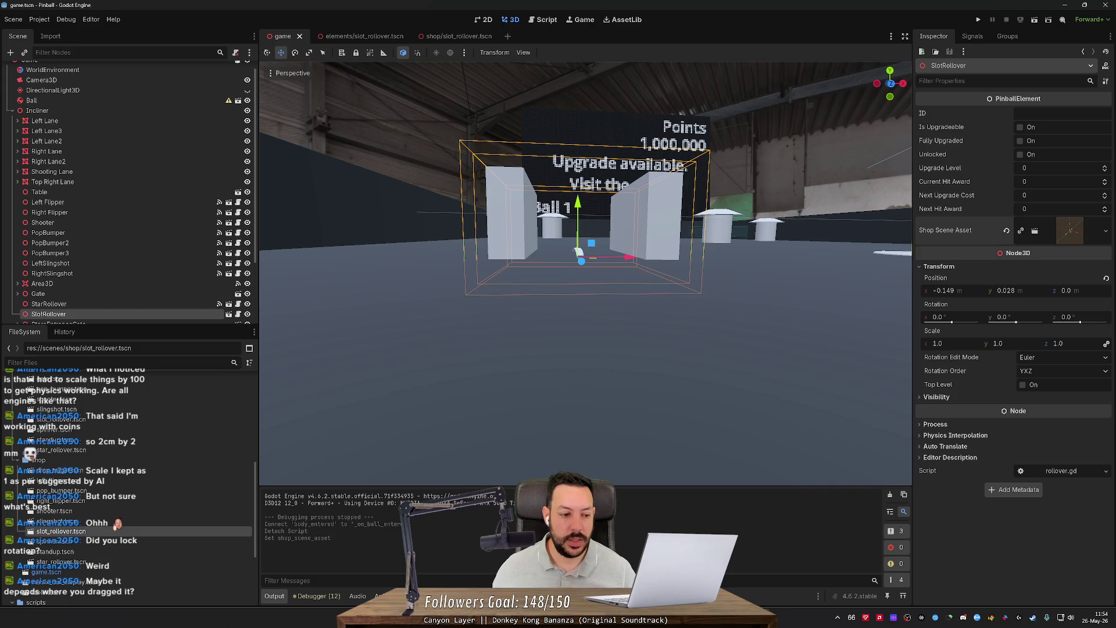
Step: Give the SlotRollover the ID slot_rollover_1, save the game scene, and open save_game.json
{"action": "scroll", "coordinate": [113, 447], "scroll_direction": "up", "scroll_amount": 10}
{"action": "left_click", "coordinate": [85, 430]}
{"action": "left_click", "coordinate": [1069, 114]}
{"action": "type", "text": "slot_rollover_1"}
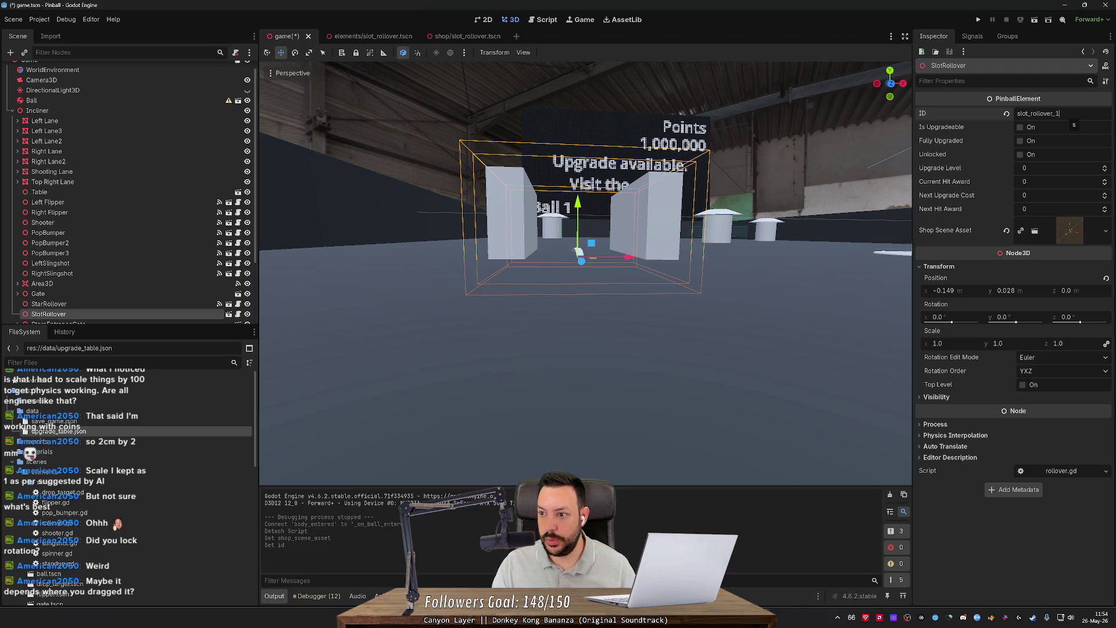
{"action": "key", "text": "ctrl+s"}
{"action": "key", "text": "ctrl+a"}
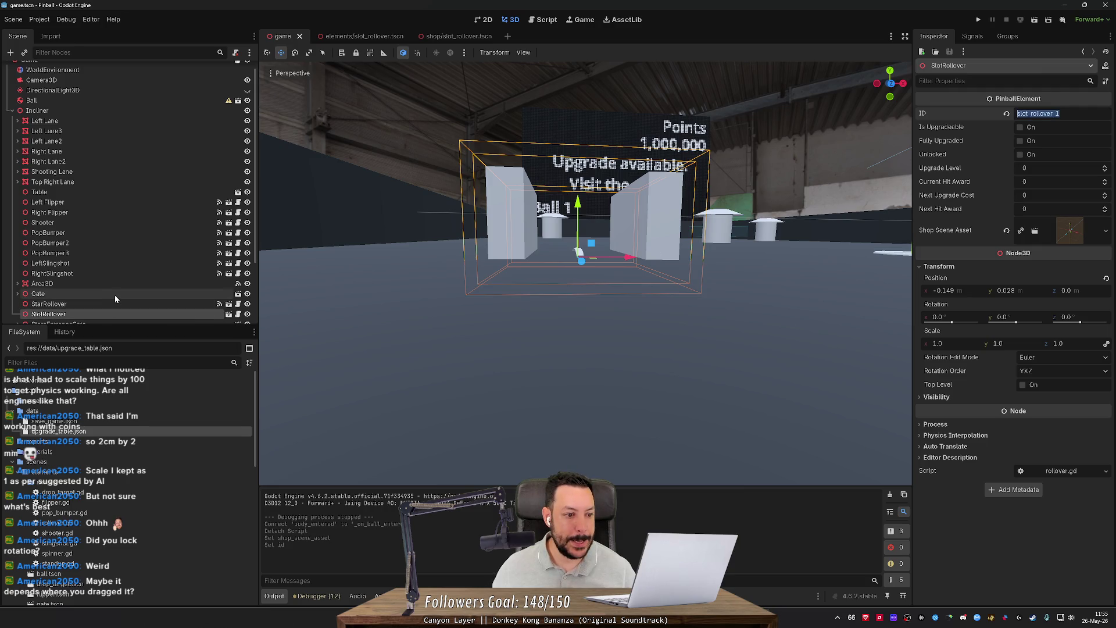
{"action": "double_click", "coordinate": [96, 421]}
{"action": "type", "text": "\"star_rollover_1\": 0,"}
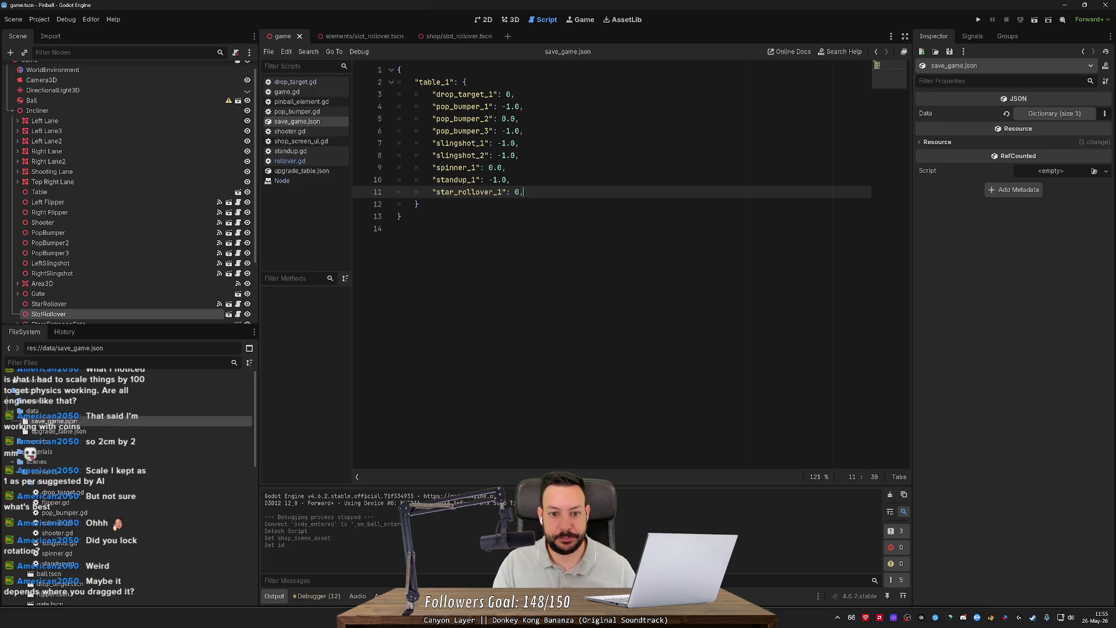
Step: Add a "slot_rollover_1": -1 entry after star_rollover_1 in save_game.json
{"action": "key", "text": "Return"}
{"action": "type", "text": "\"slot_rollover_1\": -1"}
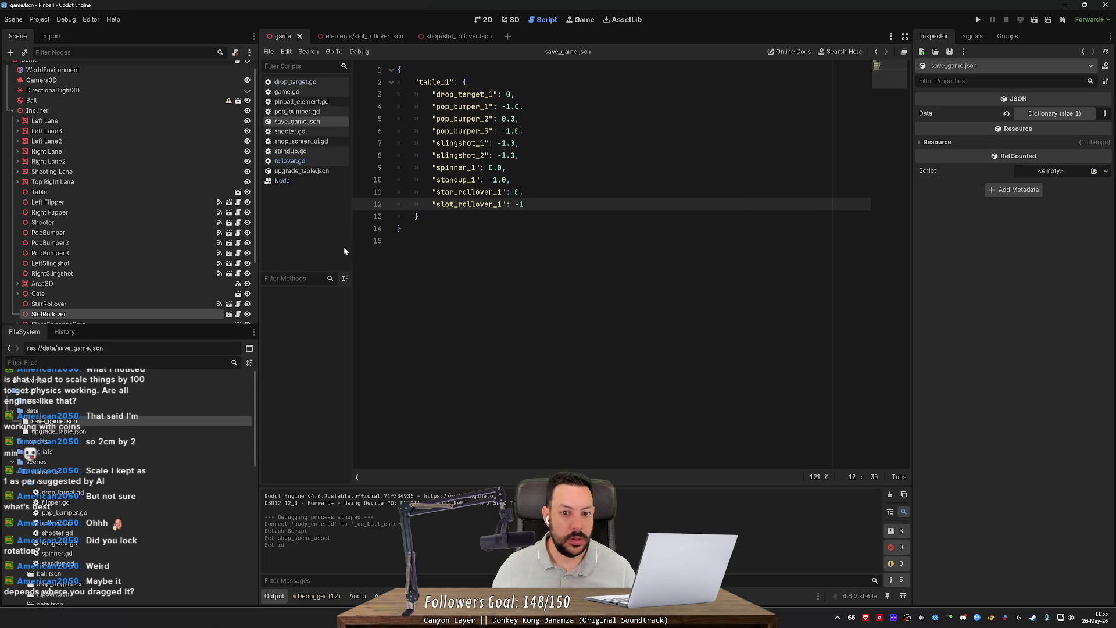
{"action": "left_click", "coordinate": [71, 432]}
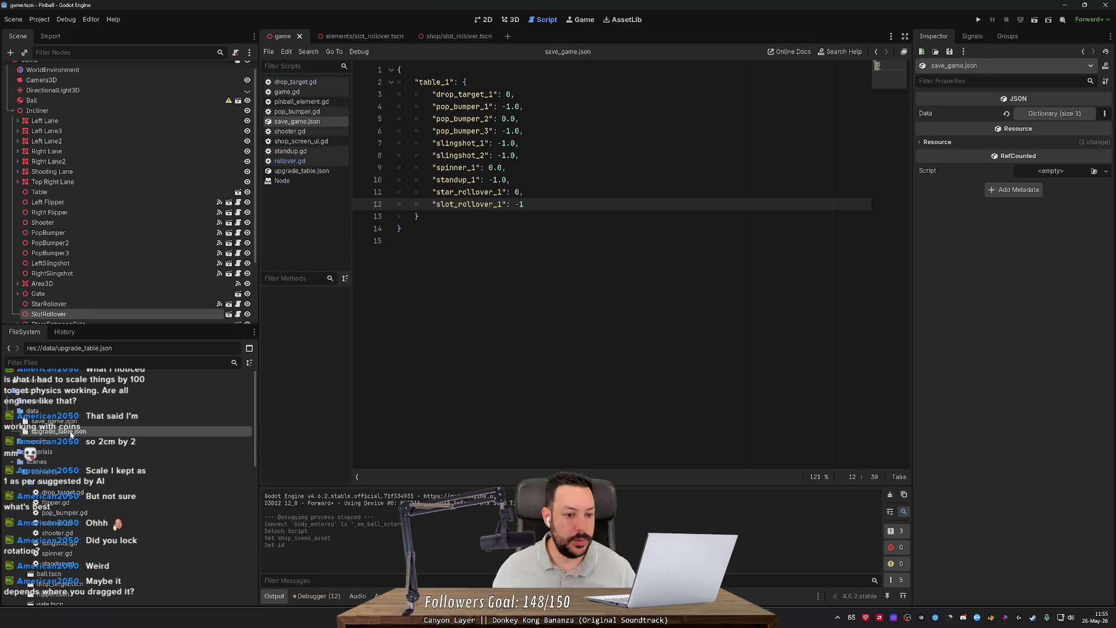
{"action": "double_click", "coordinate": [71, 433]}
Step: Duplicate the star_rollover_1 block in upgrade_table.json as slot_rollover_1, then run the game
{"action": "left_click_drag", "start_coordinate": [437, 424], "coordinate": [441, 376]}
{"action": "key", "text": "ctrl+c"}
{"action": "key", "text": "Right"}
{"action": "type", "text": ","}
{"action": "key", "text": "ctrl+v"}
{"action": "left_click", "coordinate": [455, 422]}
{"action": "key", "text": "BackSpace"}
{"action": "key", "text": "BackSpace"}
{"action": "key", "text": "BackSpace"}
{"action": "type", "text": "lot"}
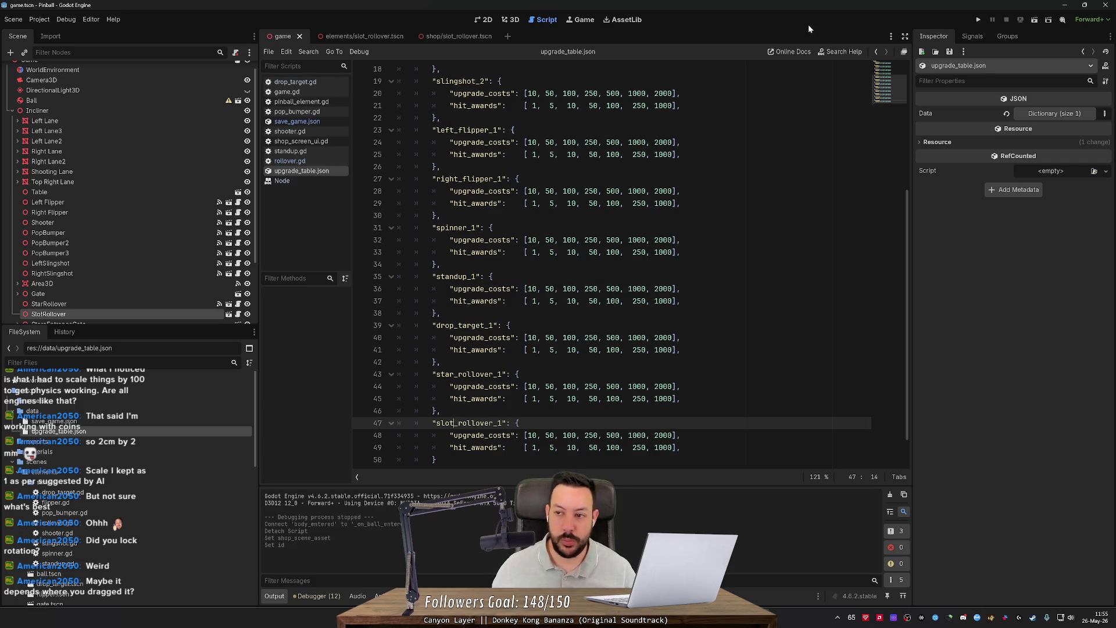
{"action": "left_click", "coordinate": [979, 19]}
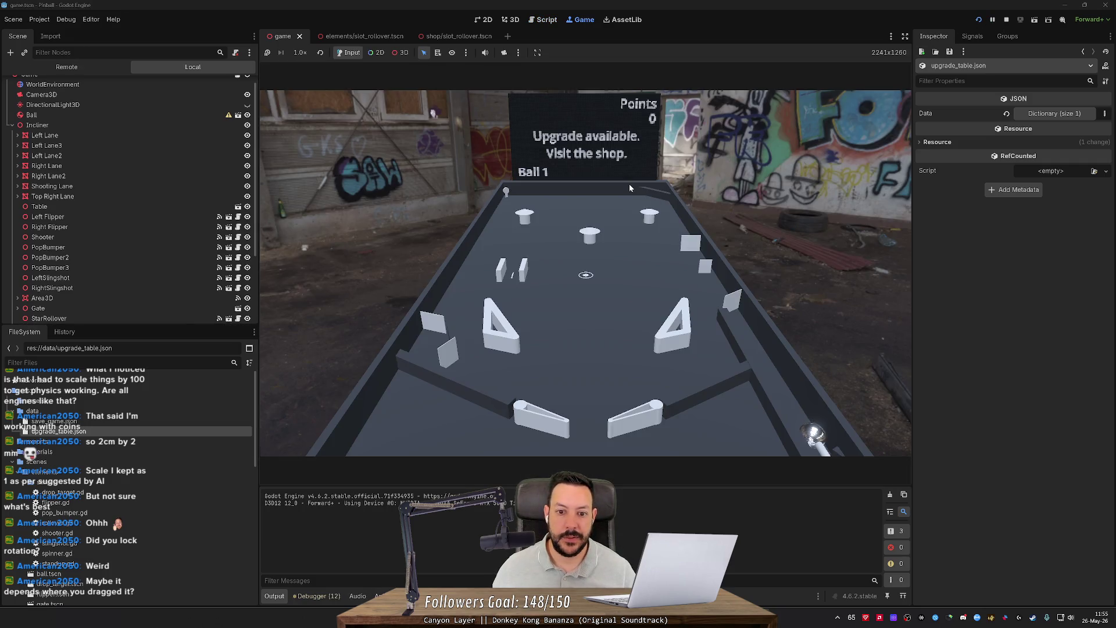
Step: Launch the ball and work the left and right flippers, reaching Ball 2 at 11 points
{"action": "key", "text": "space"}
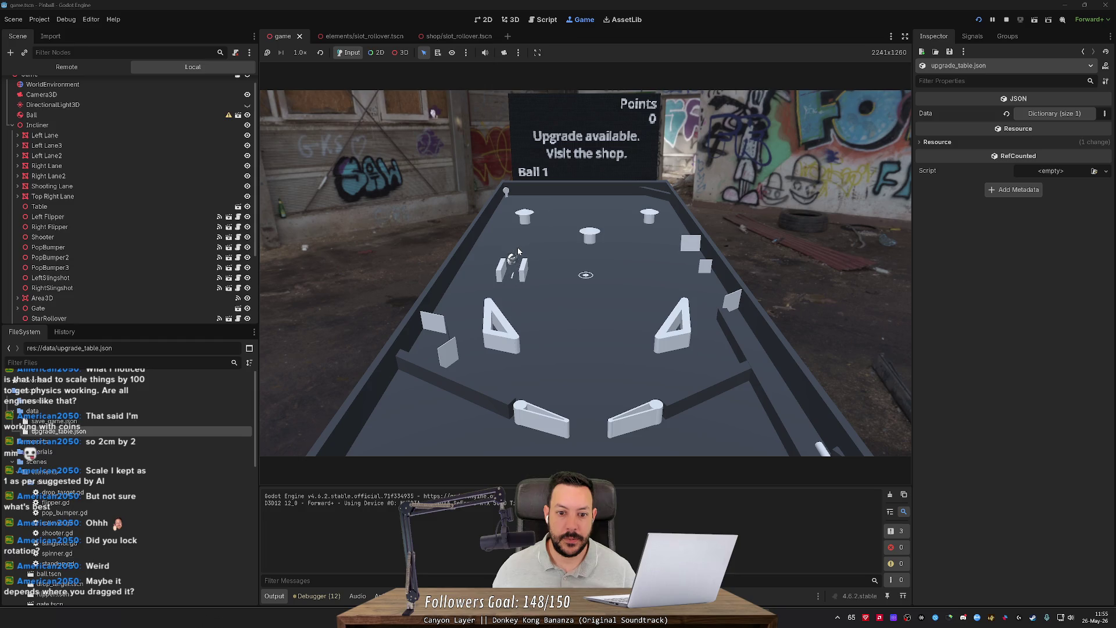
{"action": "key", "text": "Left"}
{"action": "key", "text": "Left"}
{"action": "key", "text": "Left"}
{"action": "key", "text": "Left"}
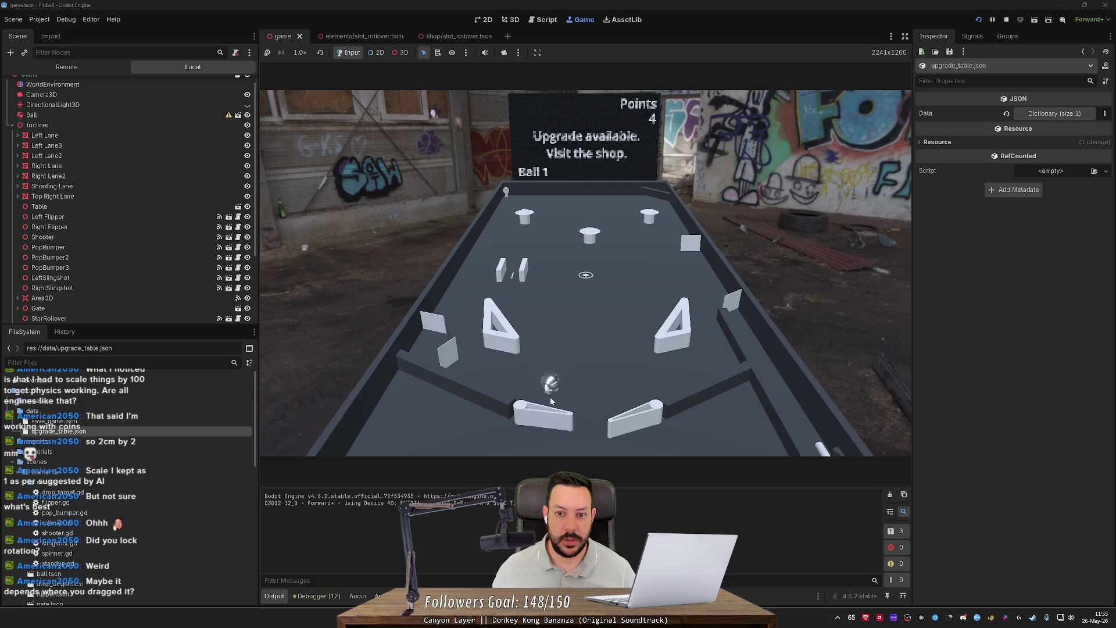
{"action": "key", "text": "Left"}
{"action": "key", "text": "Left"}
{"action": "key", "text": "Left"}
{"action": "key", "text": "Right"}
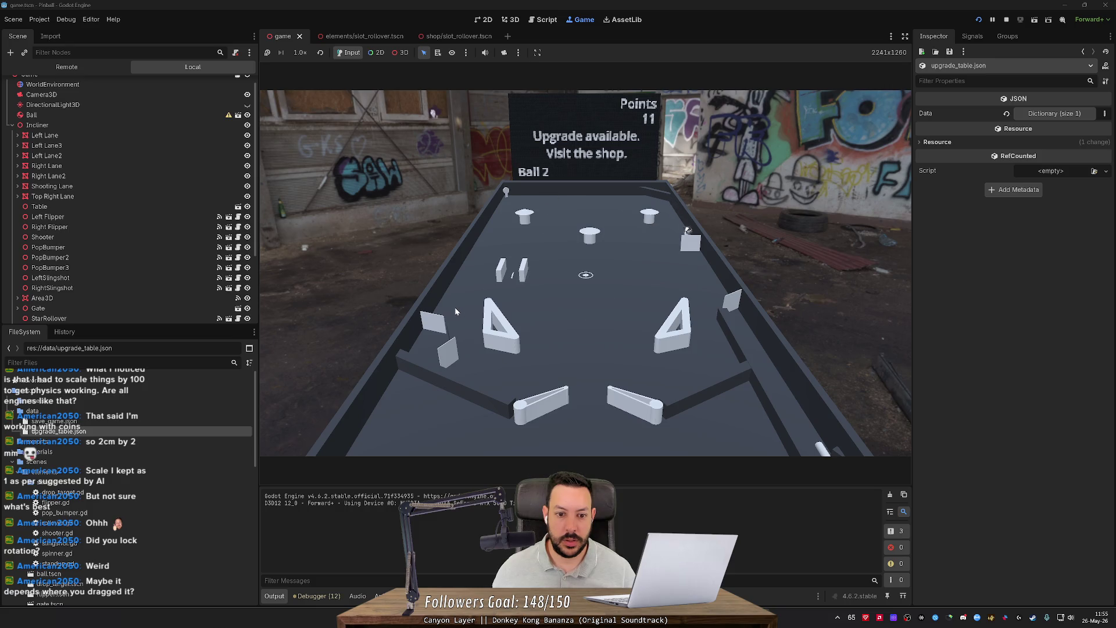
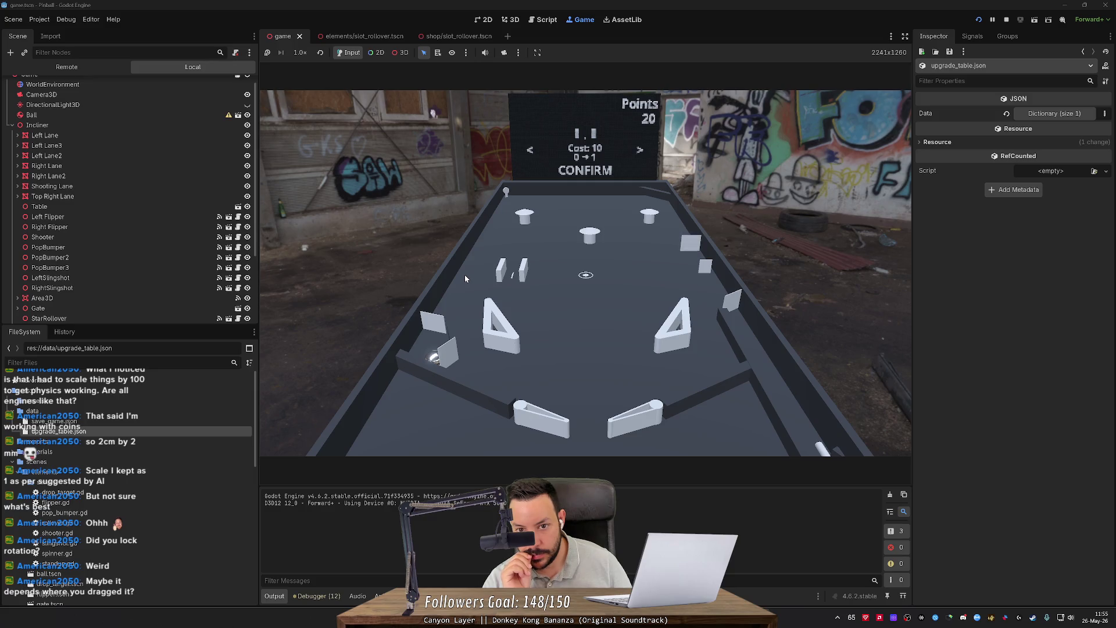
Step: Buy the upgrade in the in-game shop and leave the shop to resume play
{"action": "key", "text": "Return"}
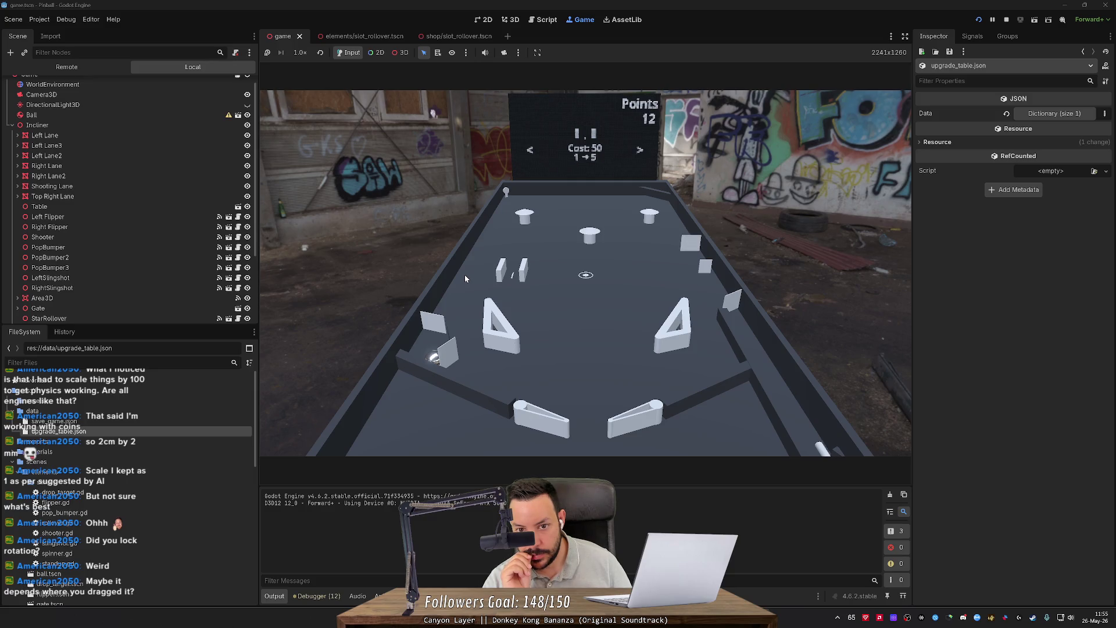
{"action": "key", "text": "Right"}
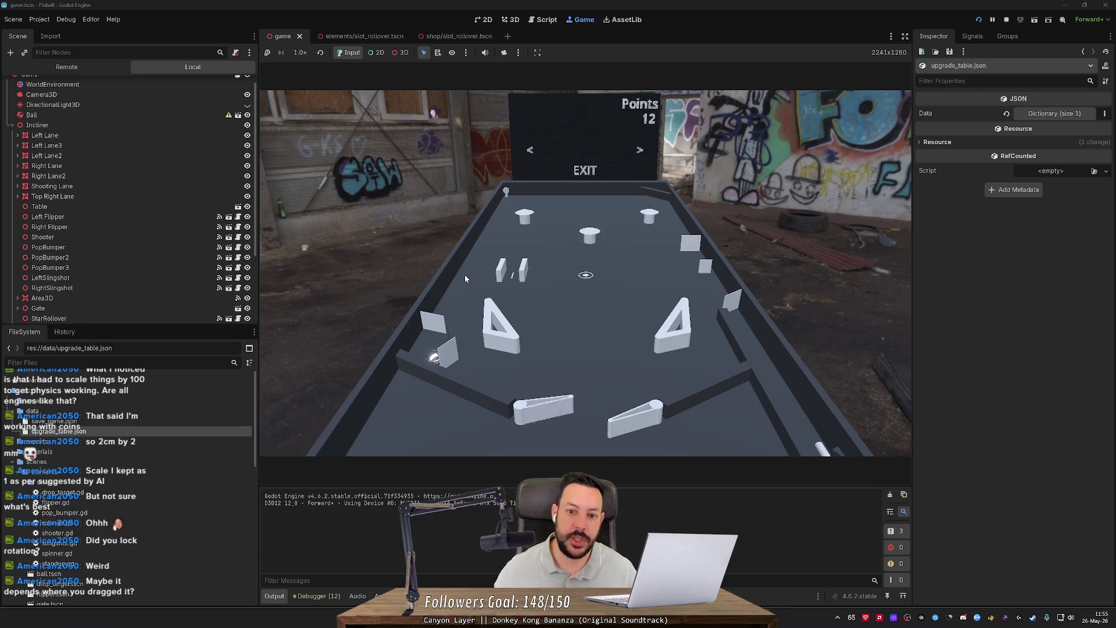
{"action": "key", "text": "Return"}
Step: Play the ball with the left and right flippers, then stop the game with F8
{"action": "key", "text": "Left"}
{"action": "key", "text": "Left"}
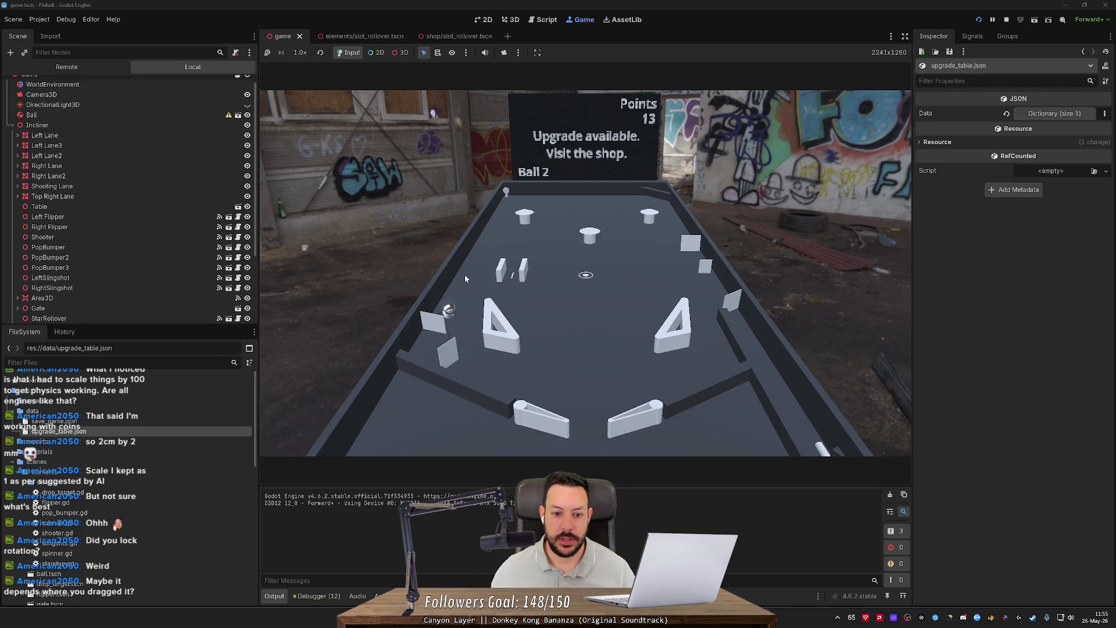
{"action": "key", "text": "Right"}
{"action": "key", "text": "Left"}
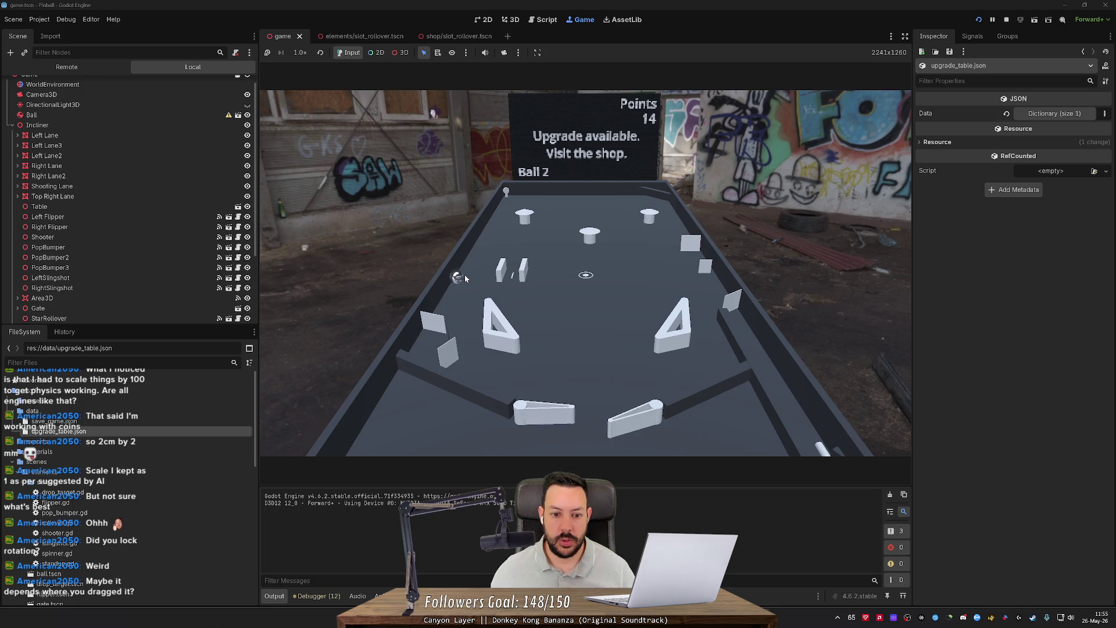
{"action": "key", "text": "Left"}
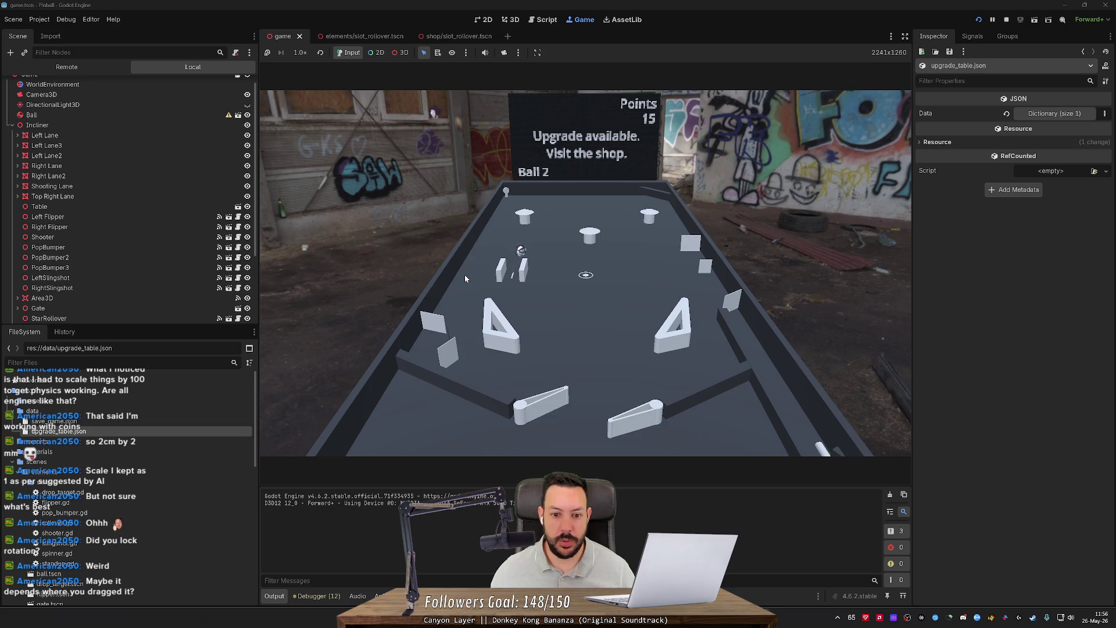
{"action": "key", "text": "Left"}
{"action": "key", "text": "Right"}
{"action": "key", "text": "Right"}
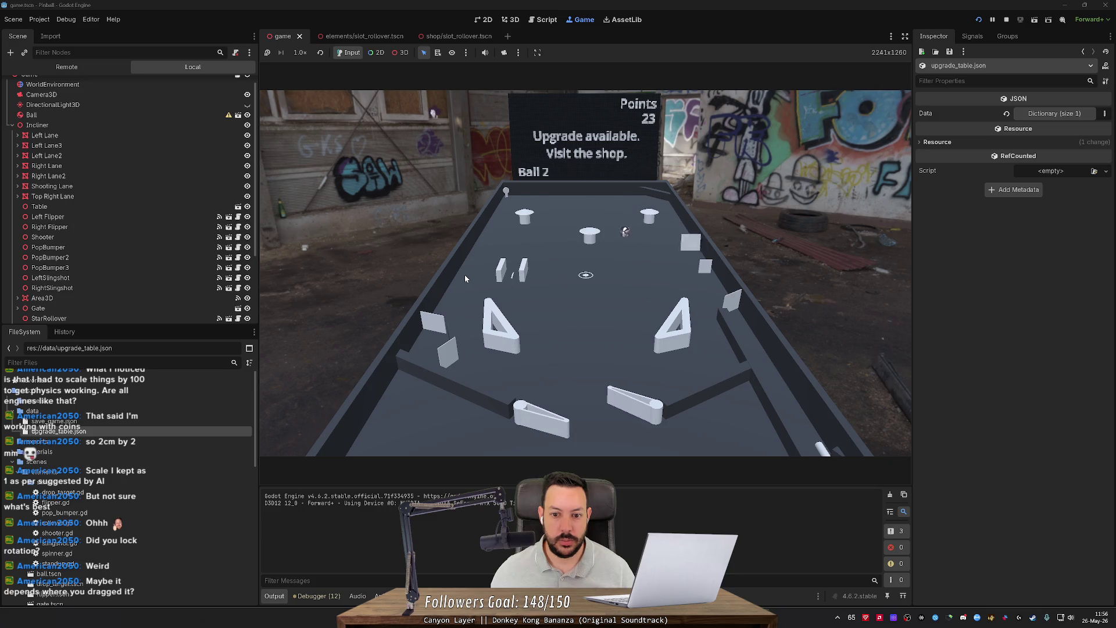
{"action": "key", "text": "F8"}
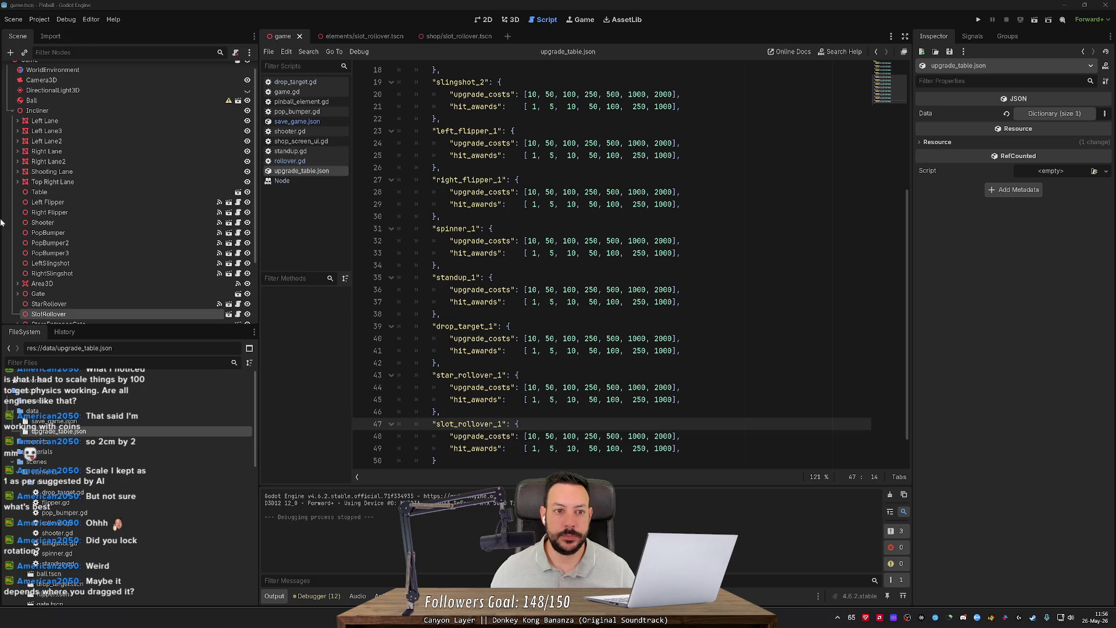
Step: In the 3D view, nudge the SlotRollover slightly lower along Y
{"action": "left_click", "coordinate": [512, 19]}
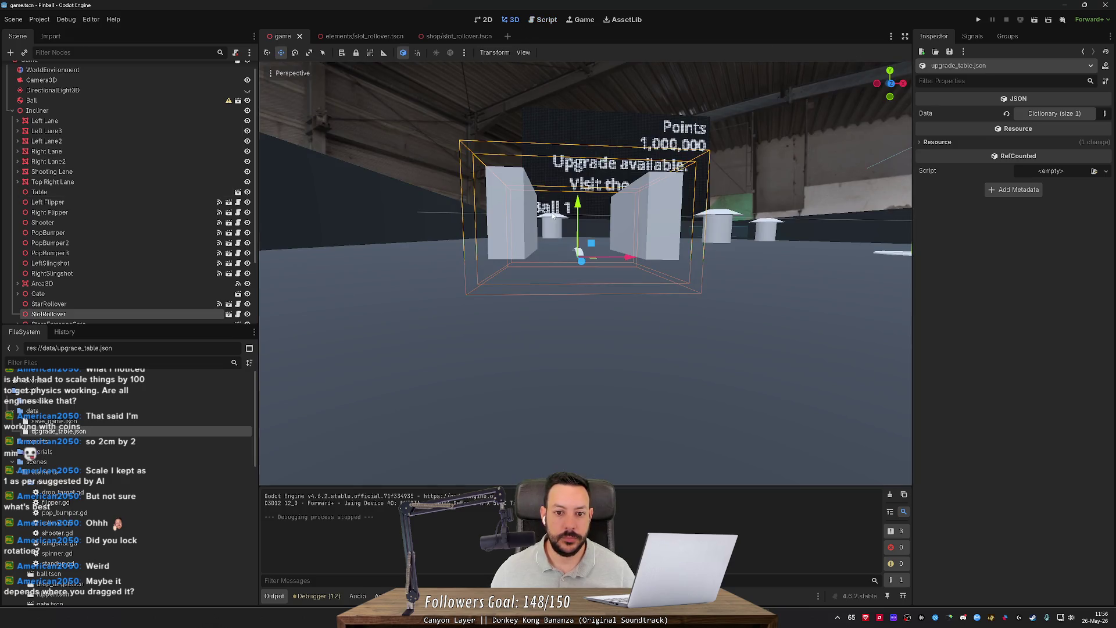
{"action": "scroll", "coordinate": [524, 232], "scroll_direction": "up", "scroll_amount": 2}
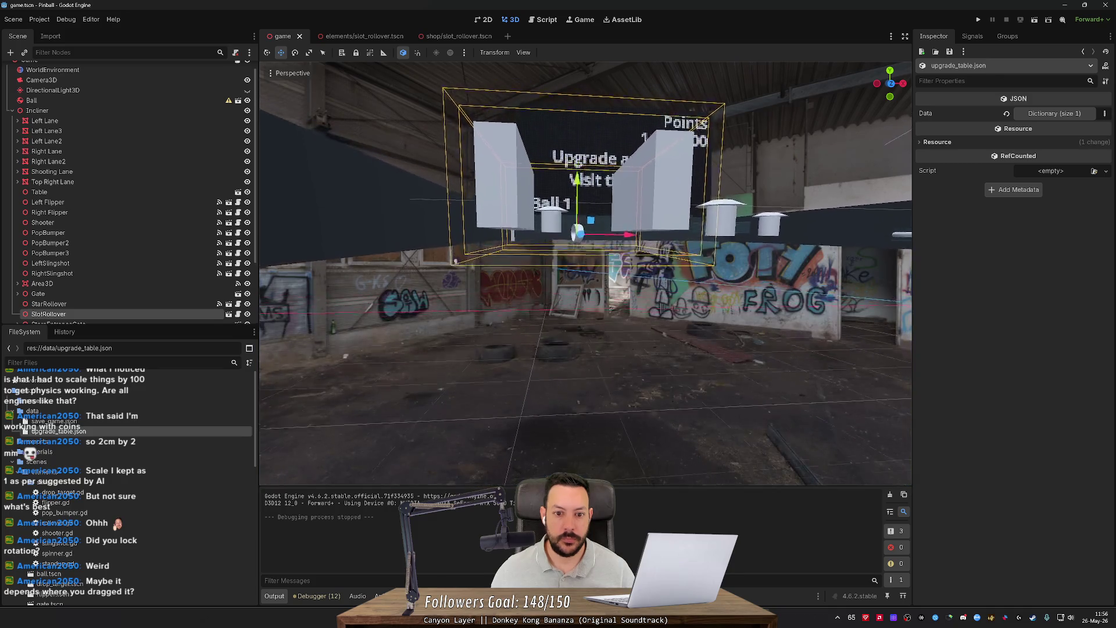
{"action": "scroll", "coordinate": [524, 231], "scroll_direction": "up", "scroll_amount": 2}
{"action": "left_click_drag", "start_coordinate": [574, 251], "coordinate": [585, 254]}
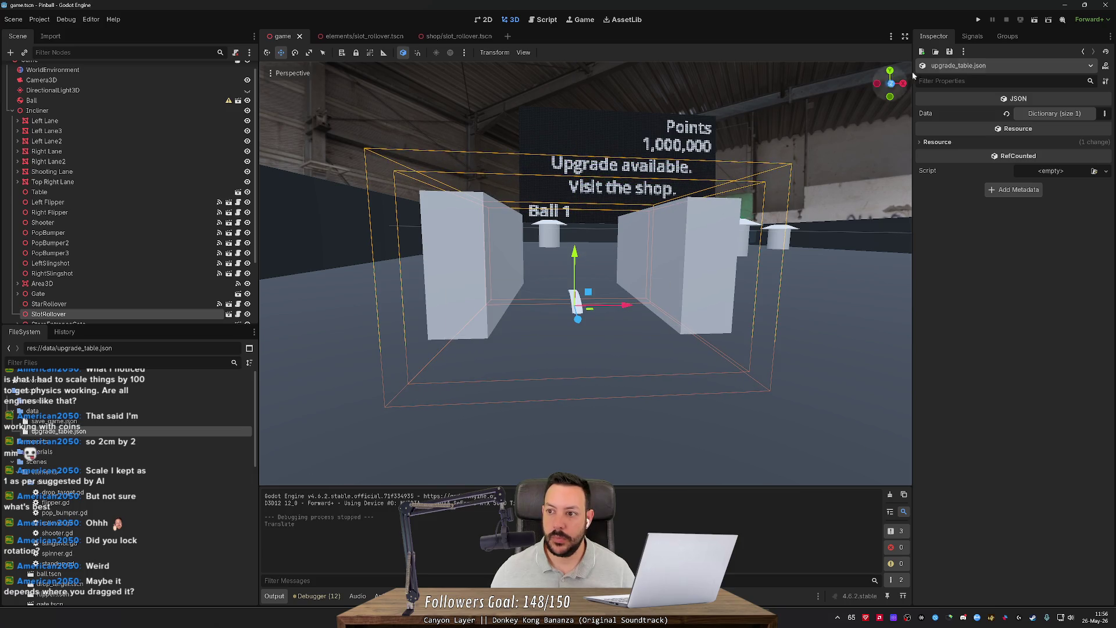
Step: Connect the SlotRollover's ball_hit signal to the existing _on_ball_hit method in game.gd
{"action": "left_click", "coordinate": [973, 37]}
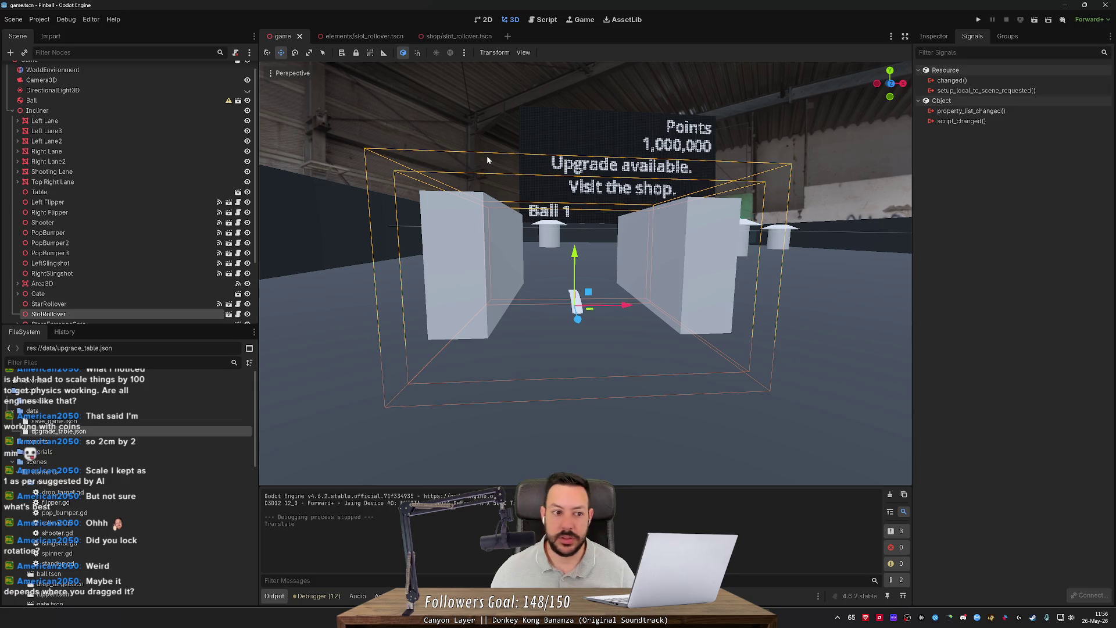
{"action": "left_click", "coordinate": [64, 314]}
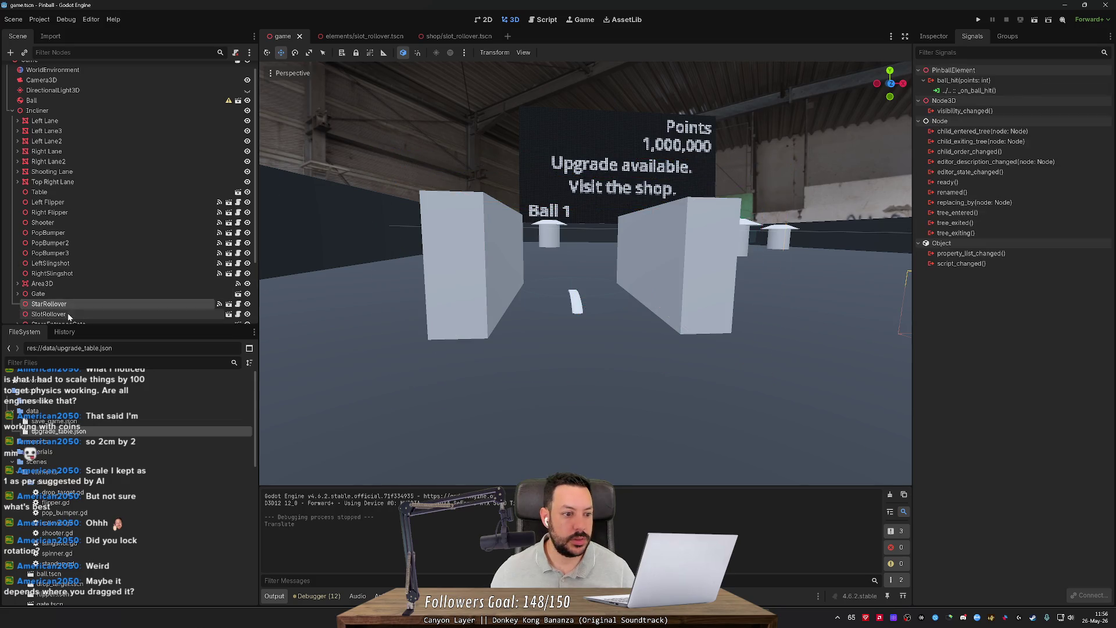
{"action": "double_click", "coordinate": [975, 80]}
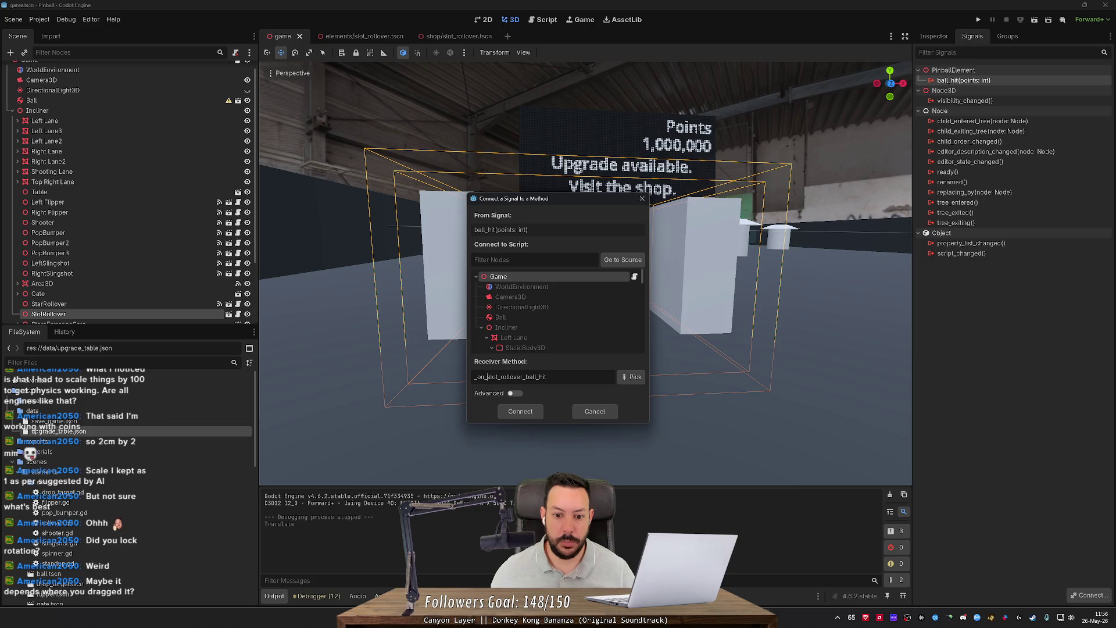
{"action": "key", "text": "ctrl+Delete"}
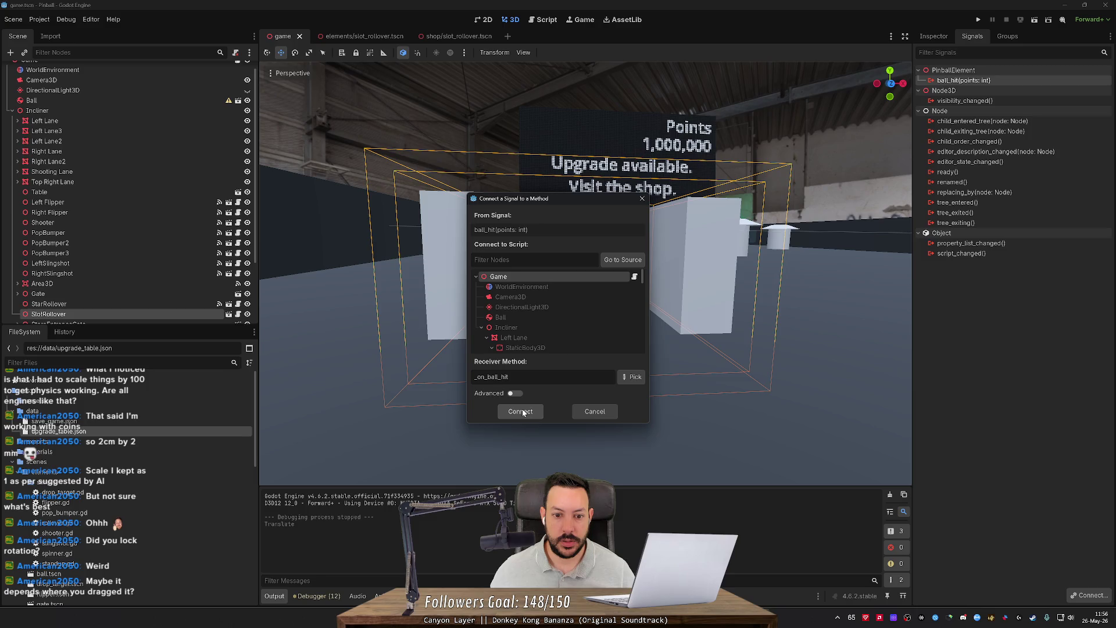
{"action": "left_click", "coordinate": [634, 377]}
{"action": "left_click", "coordinate": [553, 223]}
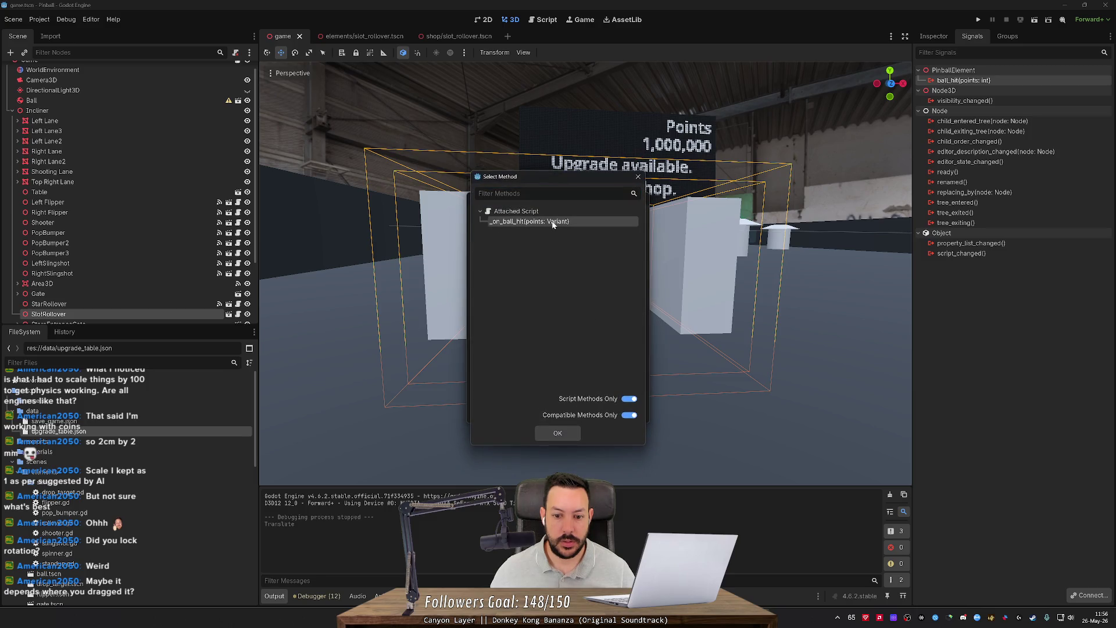
{"action": "left_click", "coordinate": [558, 434]}
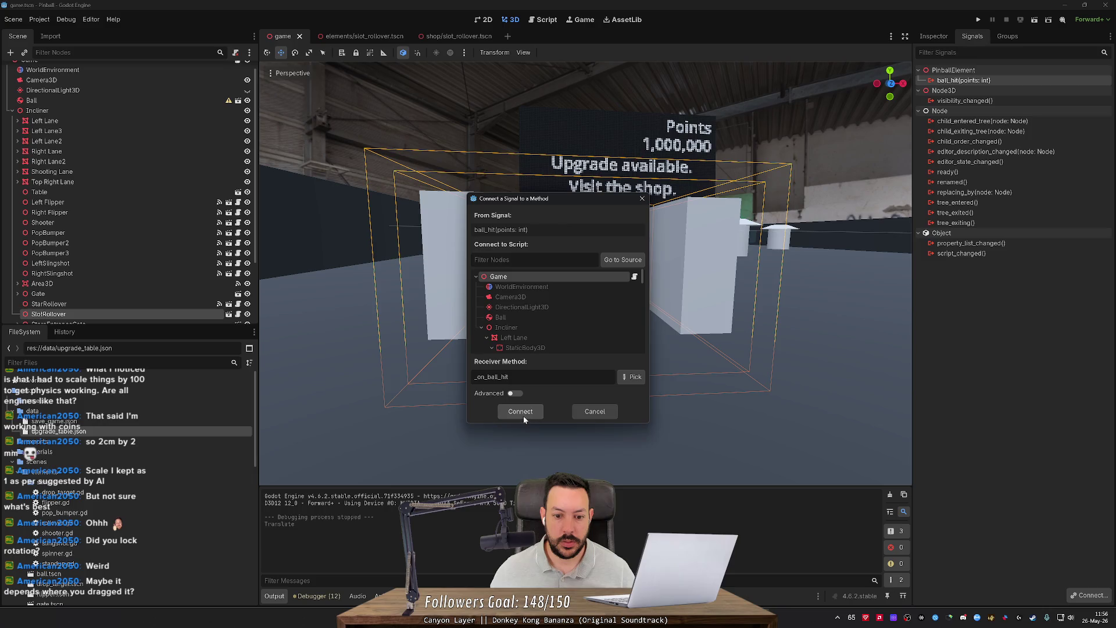
{"action": "left_click", "coordinate": [515, 393]}
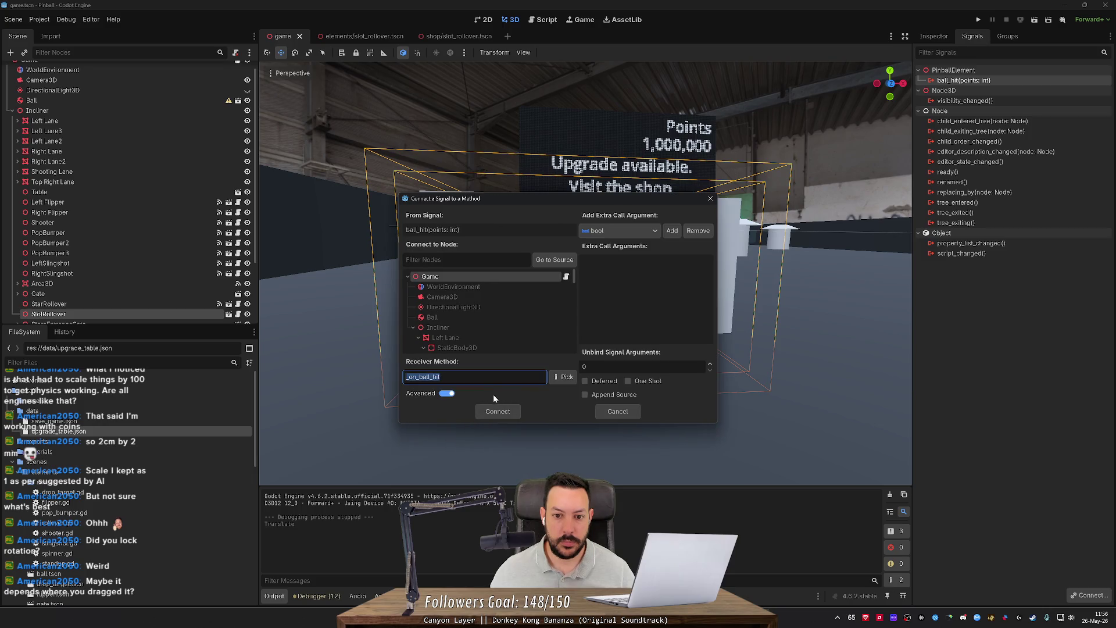
{"action": "left_click", "coordinate": [498, 411]}
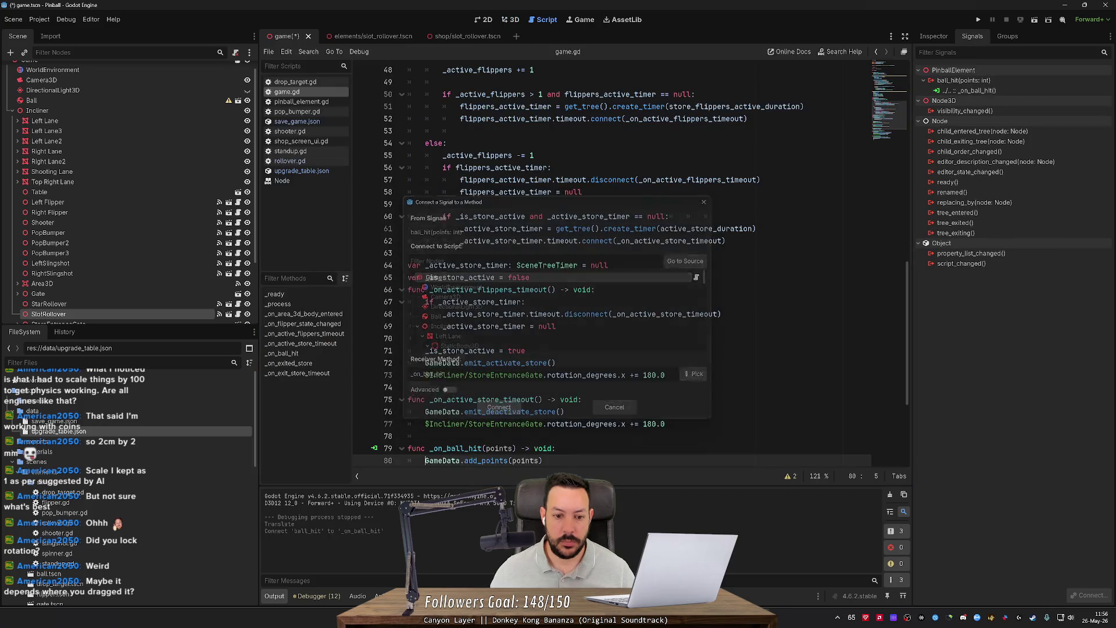
Step: Run the project to test slot rollover scoring, stop it, and switch to Fork
{"action": "left_click", "coordinate": [977, 19]}
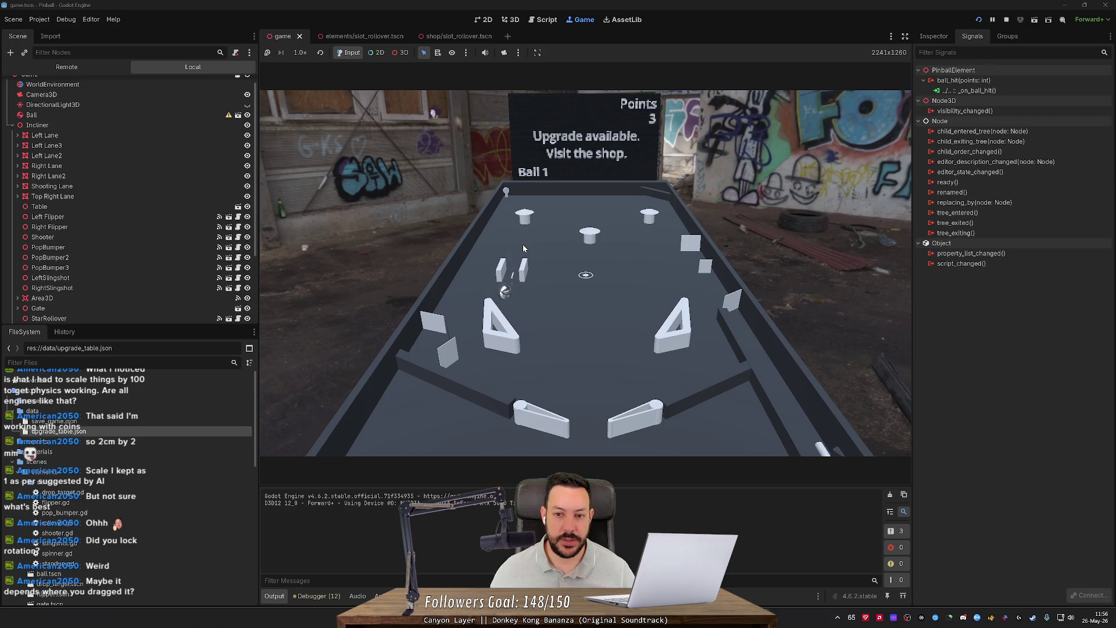
{"action": "left_click", "coordinate": [1007, 20]}
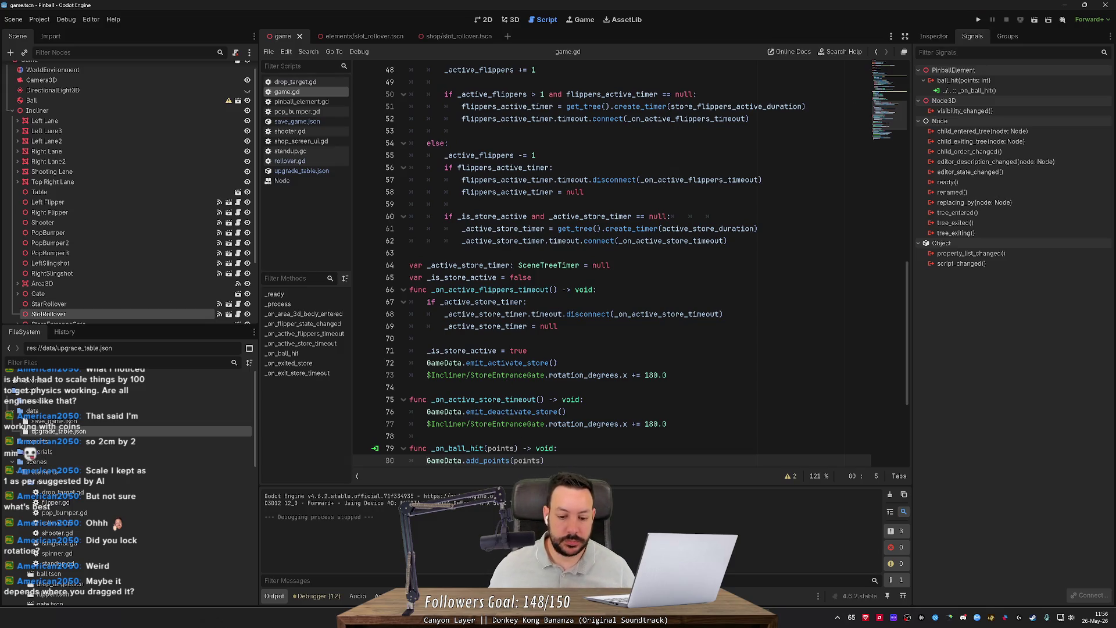
{"action": "key", "text": "alt+Tab"}
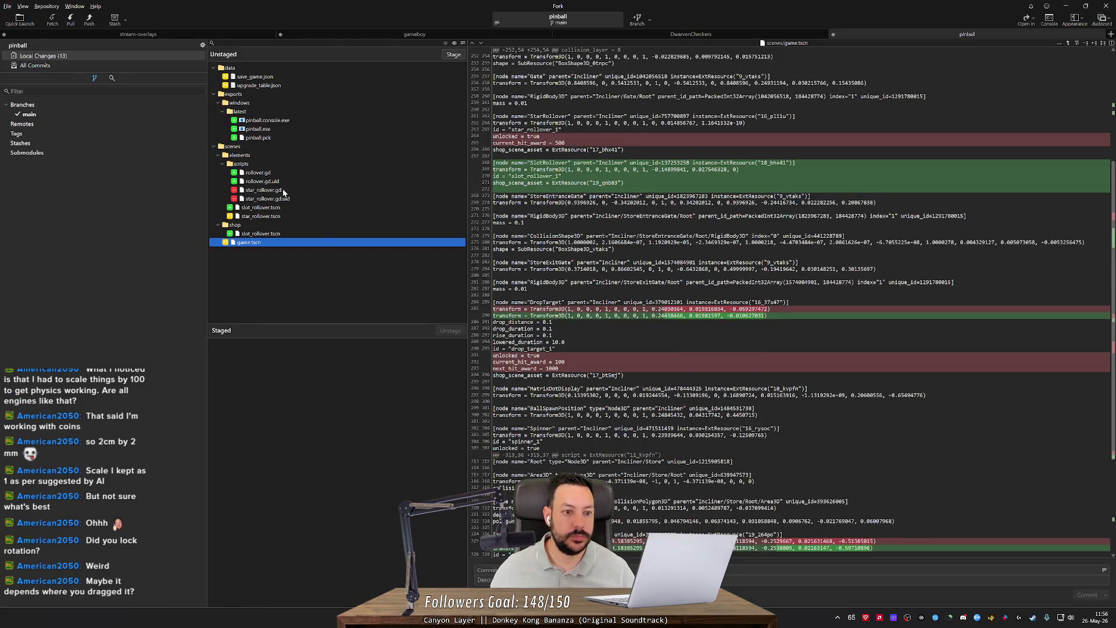
Step: Stage the new rollover scripts and star_rollover.tscn, keeping its changes
{"action": "left_click", "coordinate": [285, 166]}
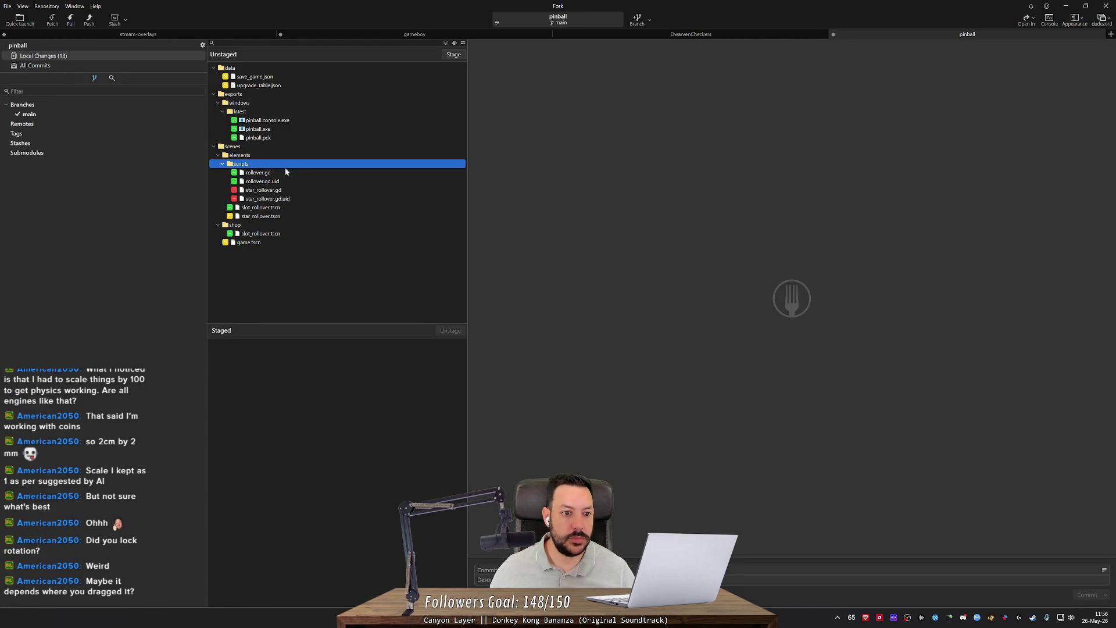
{"action": "double_click", "coordinate": [280, 168]}
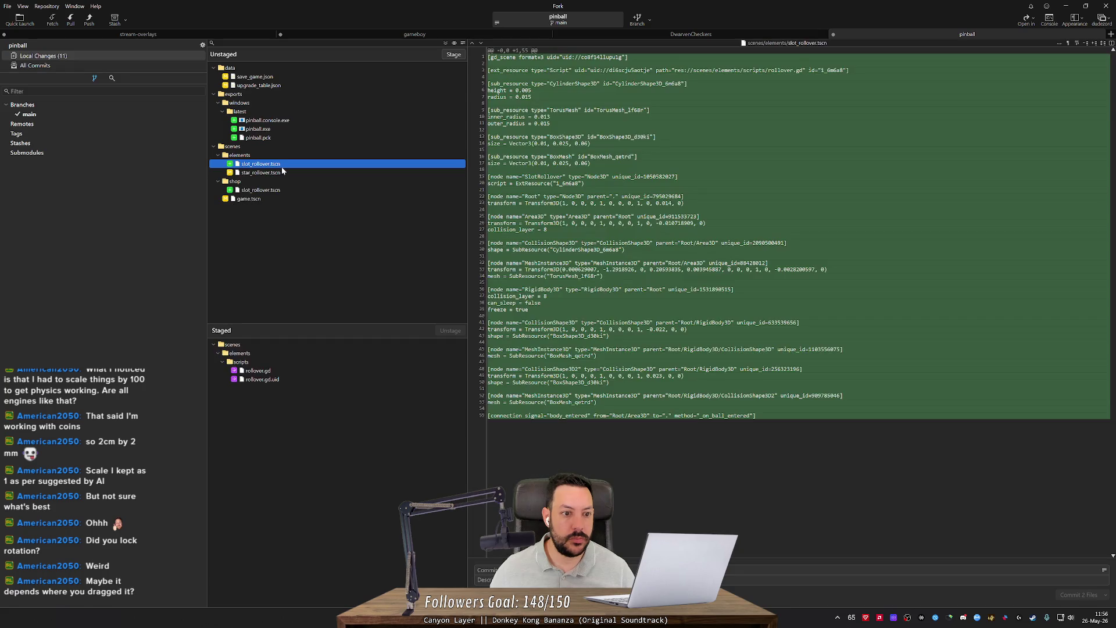
{"action": "left_click", "coordinate": [283, 171]}
{"action": "key", "text": "Delete"}
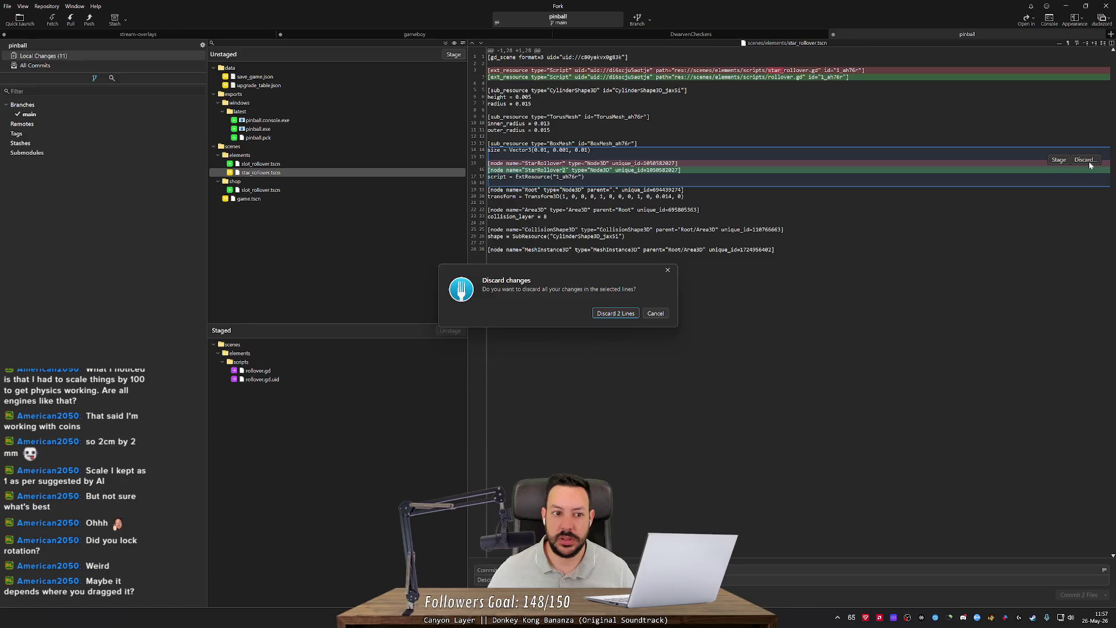
{"action": "key", "text": "Escape"}
{"action": "mouse_move", "coordinate": [756, 76]}
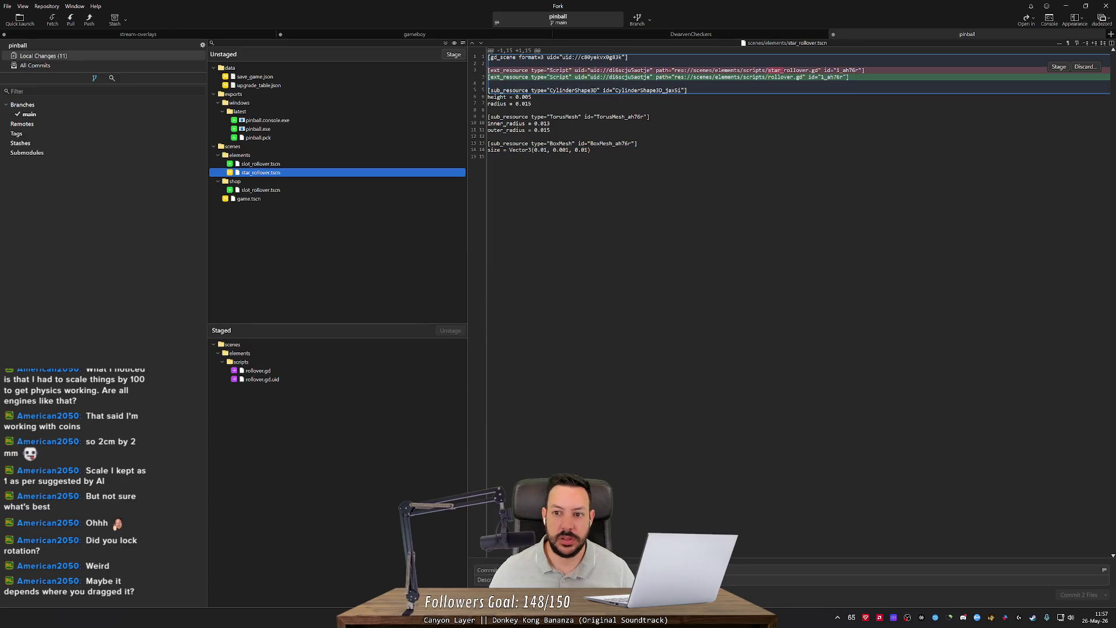
{"action": "left_click", "coordinate": [1059, 66]}
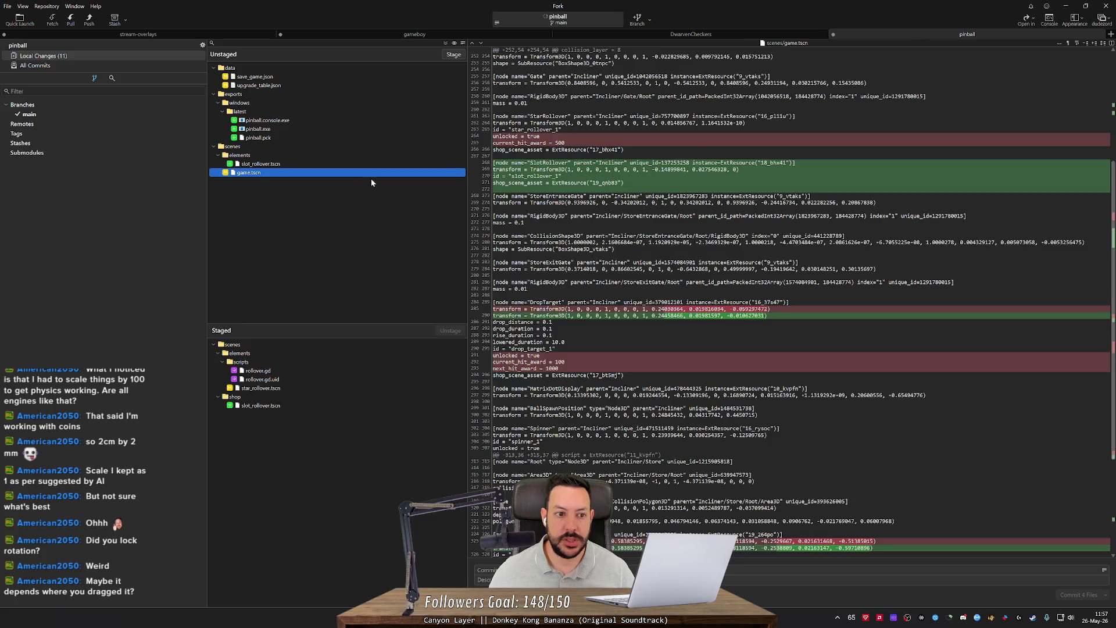
Step: Stage slot_rollover.tscn, the save and upgrade table data files, and game.tscn
{"action": "double_click", "coordinate": [372, 166]}
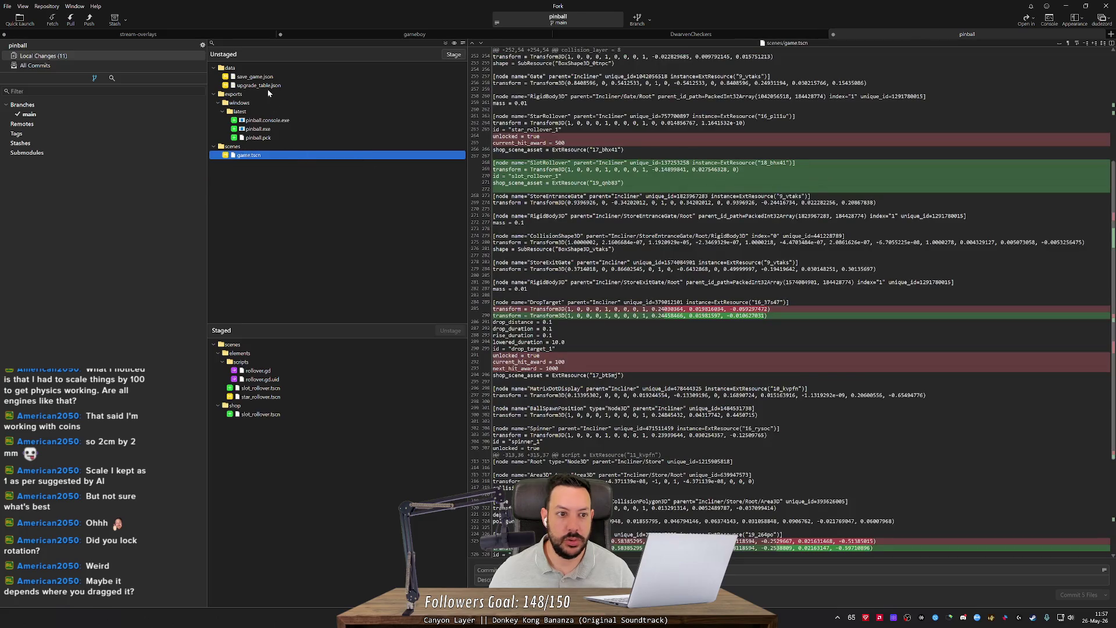
{"action": "double_click", "coordinate": [268, 85]}
{"action": "double_click", "coordinate": [267, 77]}
{"action": "left_click", "coordinate": [243, 128]}
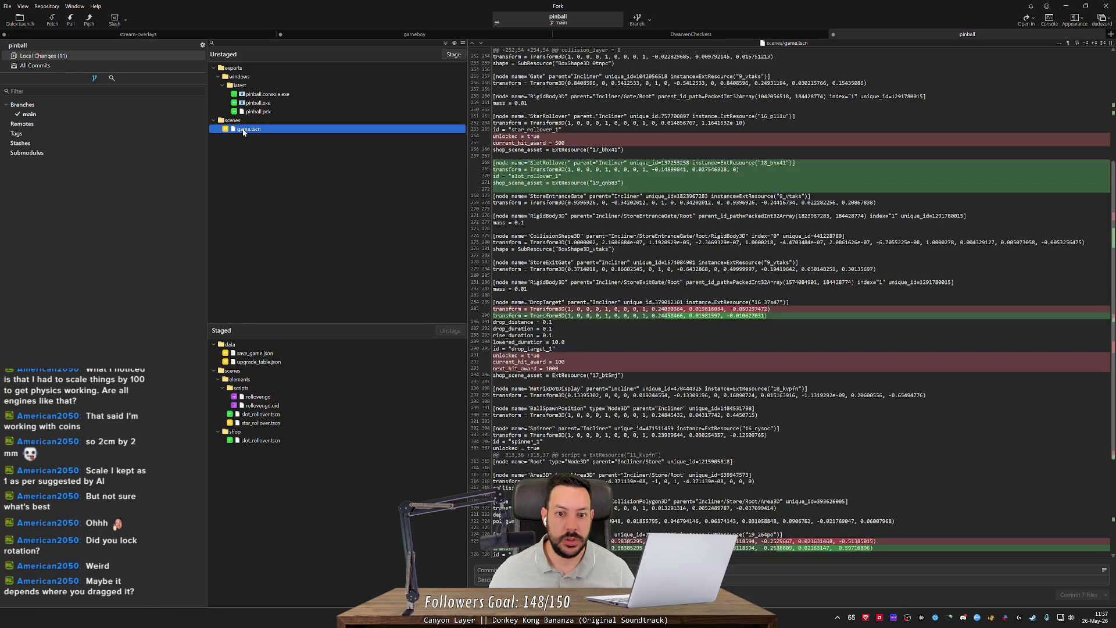
{"action": "double_click", "coordinate": [243, 129]}
Step: Enter a commit message and commit the eight staged files
{"action": "left_click", "coordinate": [489, 570]}
{"action": "type", "text": "Slot Ro"}
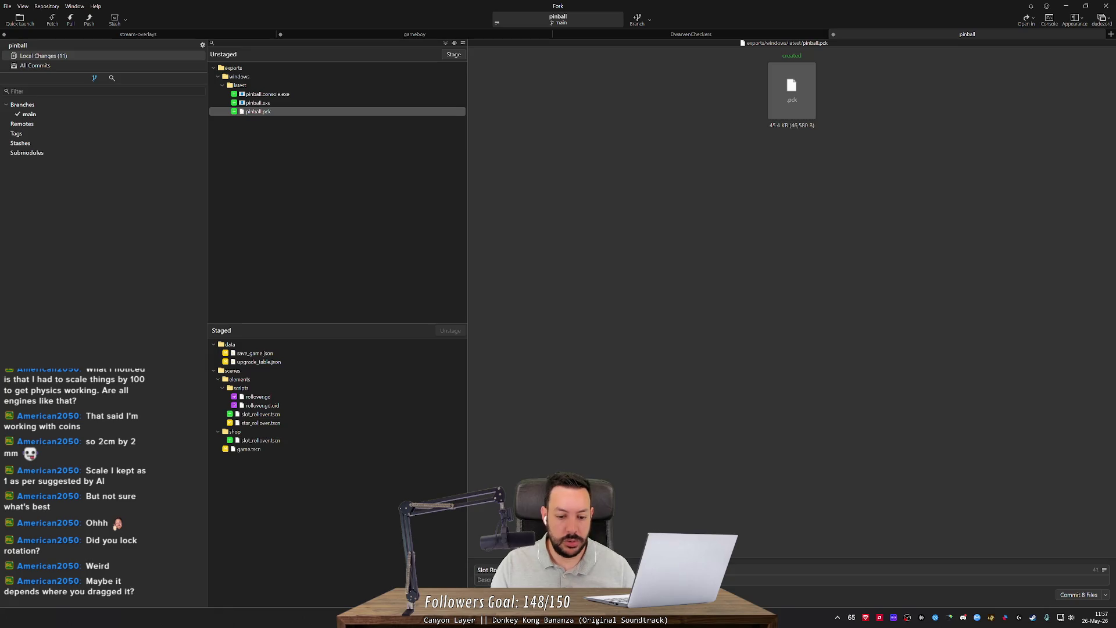
{"action": "left_click", "coordinate": [51, 65]}
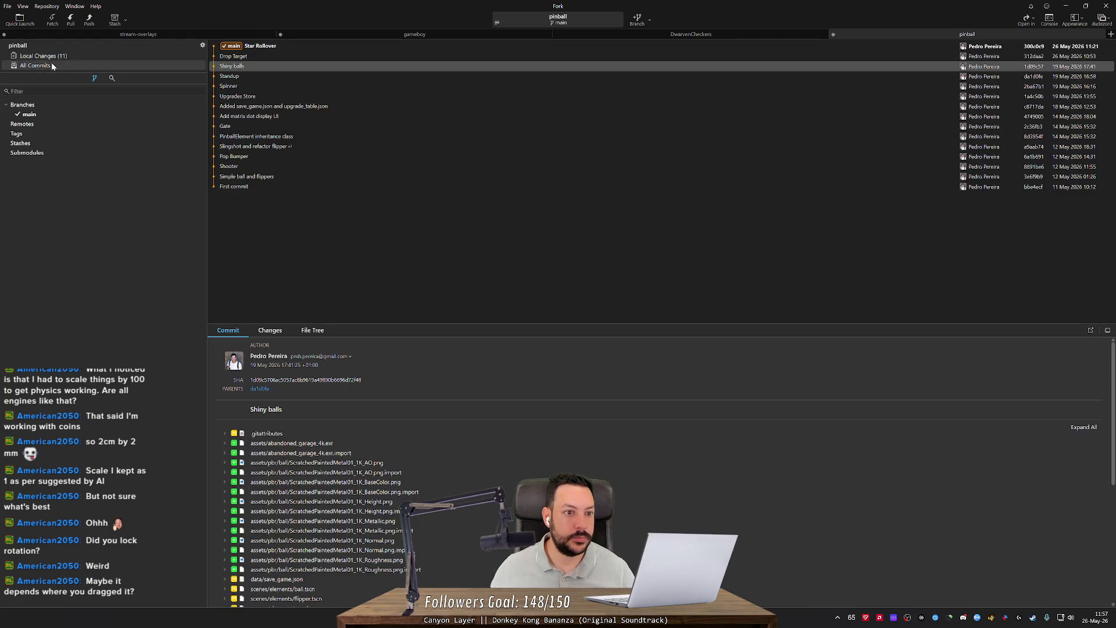
{"action": "left_click", "coordinate": [44, 56]}
{"action": "left_click", "coordinate": [1073, 596]}
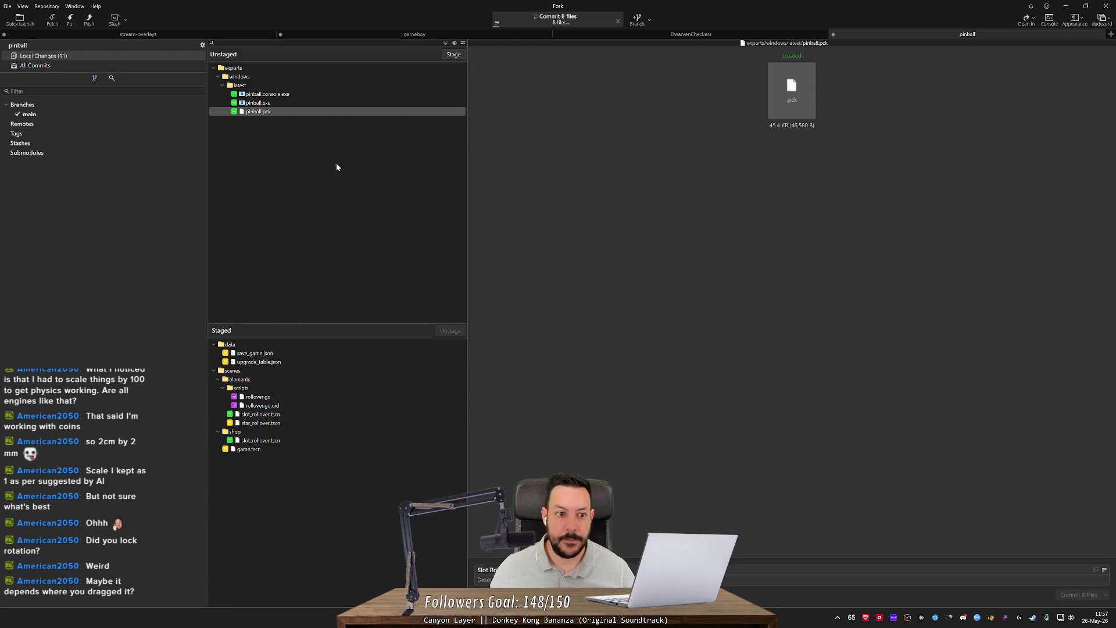
Step: Open the Push dialog to push the new commit to main
{"action": "left_click", "coordinate": [96, 22]}
{"action": "key", "text": "Escape"}
{"action": "key", "text": "alt+Tab"}
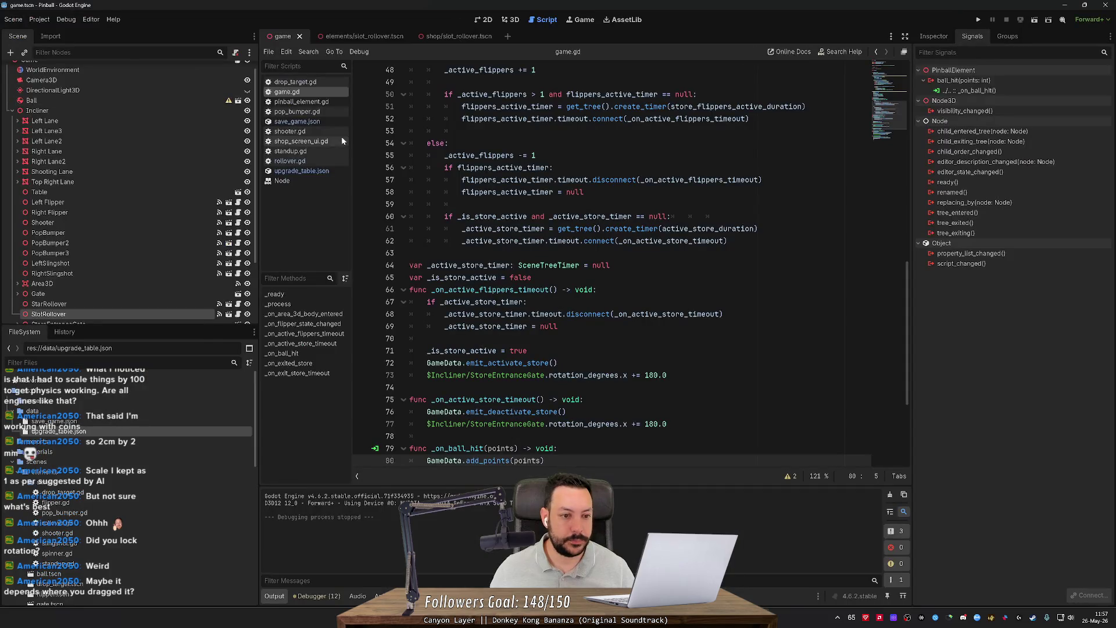
{"action": "key", "text": "alt+Tab"}
{"action": "left_click", "coordinate": [90, 21]}
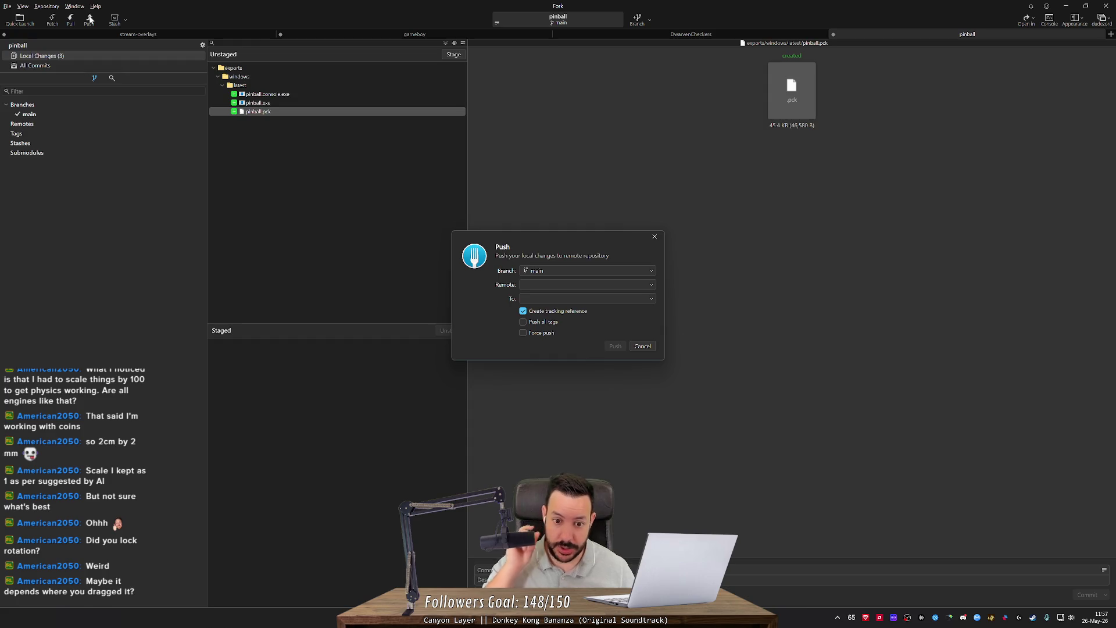
{"action": "key", "text": "Escape"}
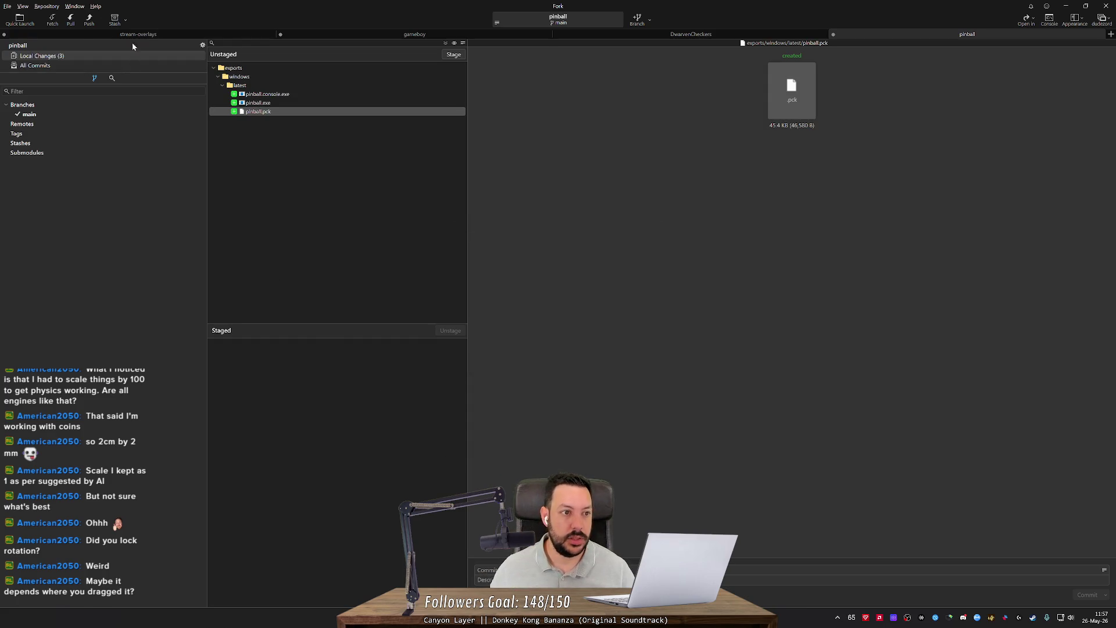
{"action": "left_click", "coordinate": [89, 19]}
{"action": "left_click", "coordinate": [598, 284]}
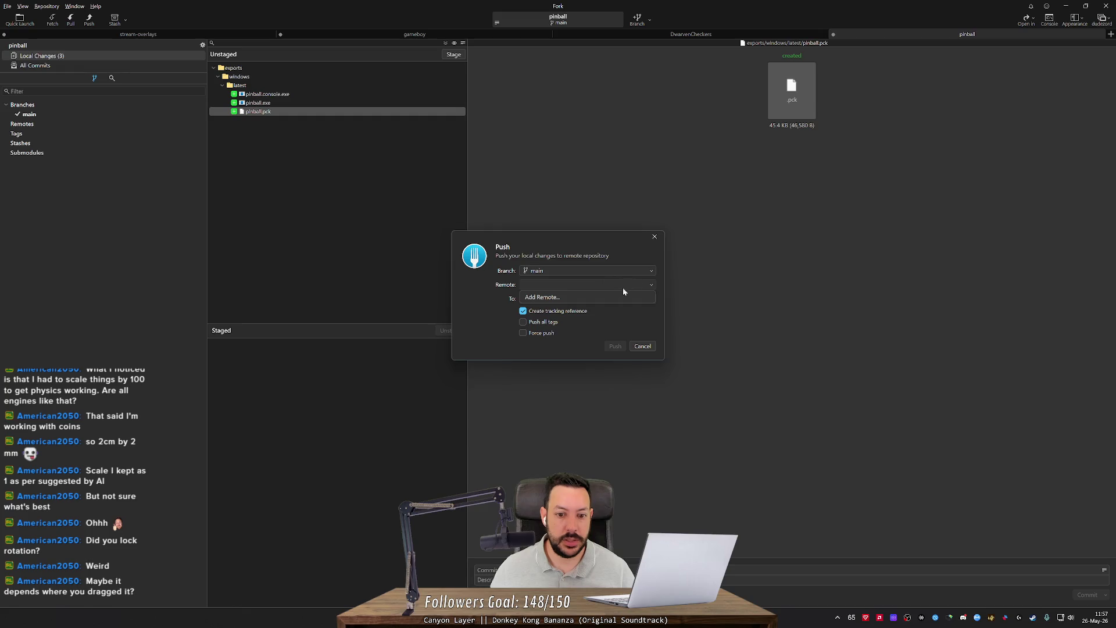
{"action": "left_click", "coordinate": [568, 297]}
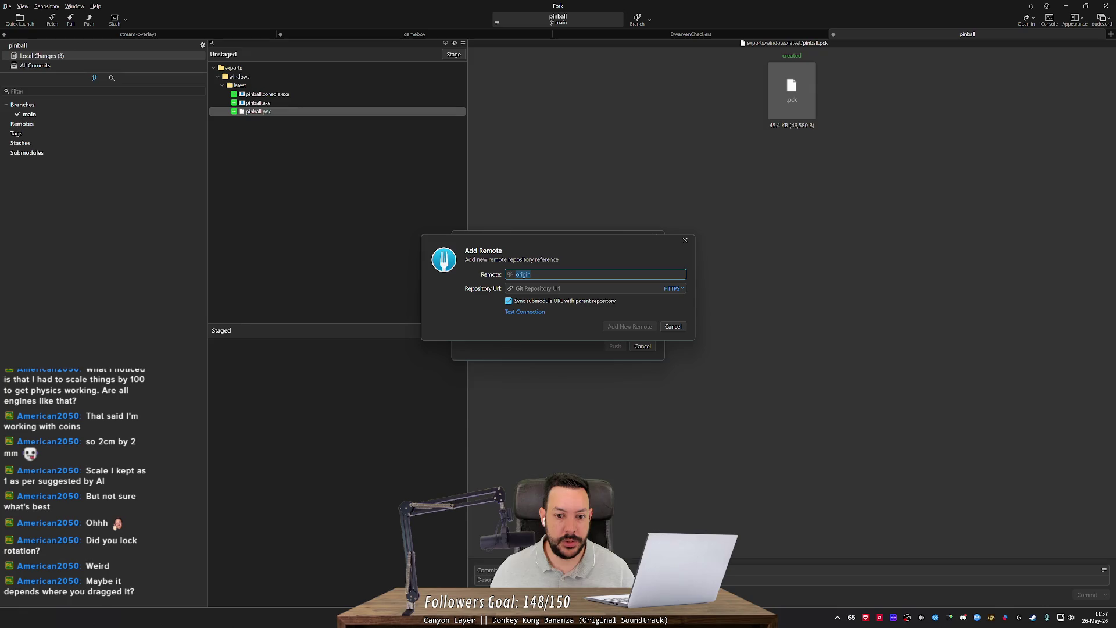
{"action": "left_click", "coordinate": [674, 326]}
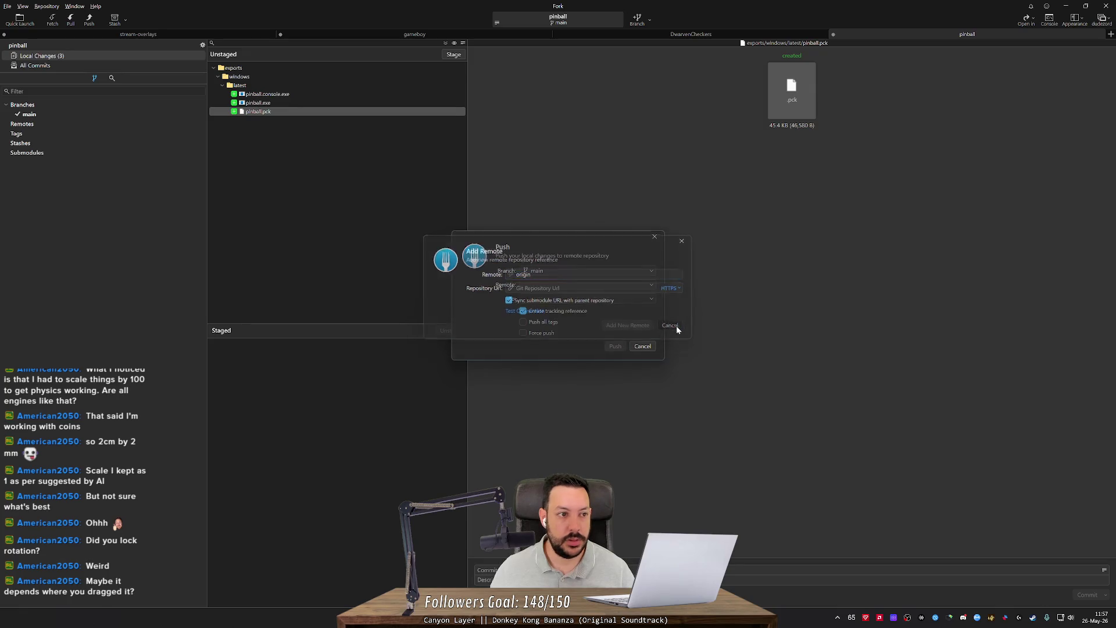
{"action": "left_click", "coordinate": [643, 347]}
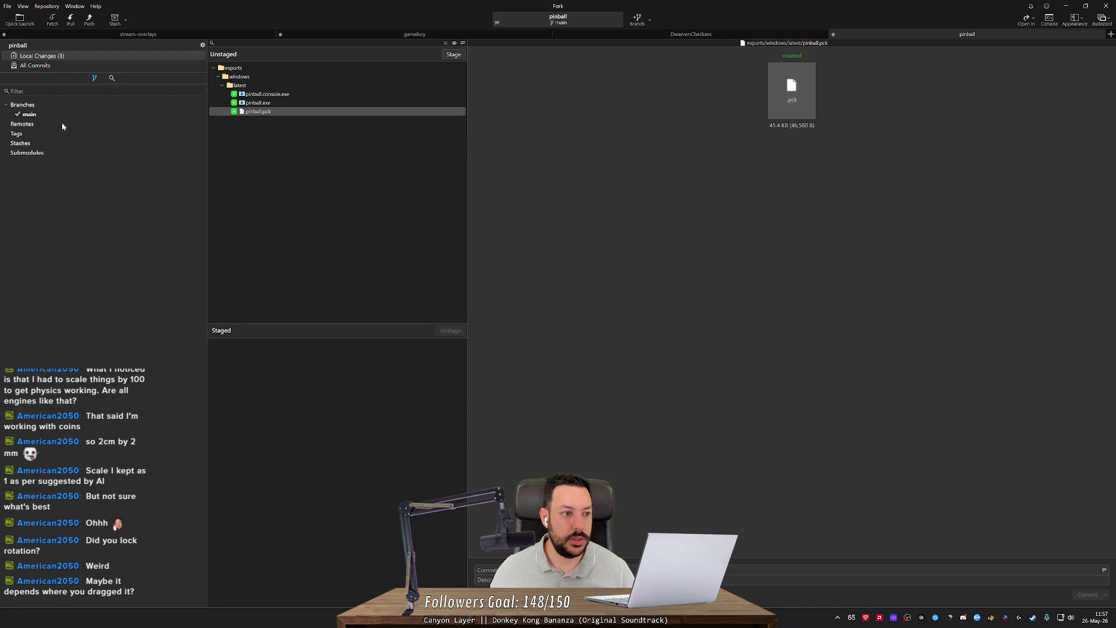
{"action": "key", "text": "alt+Tab"}
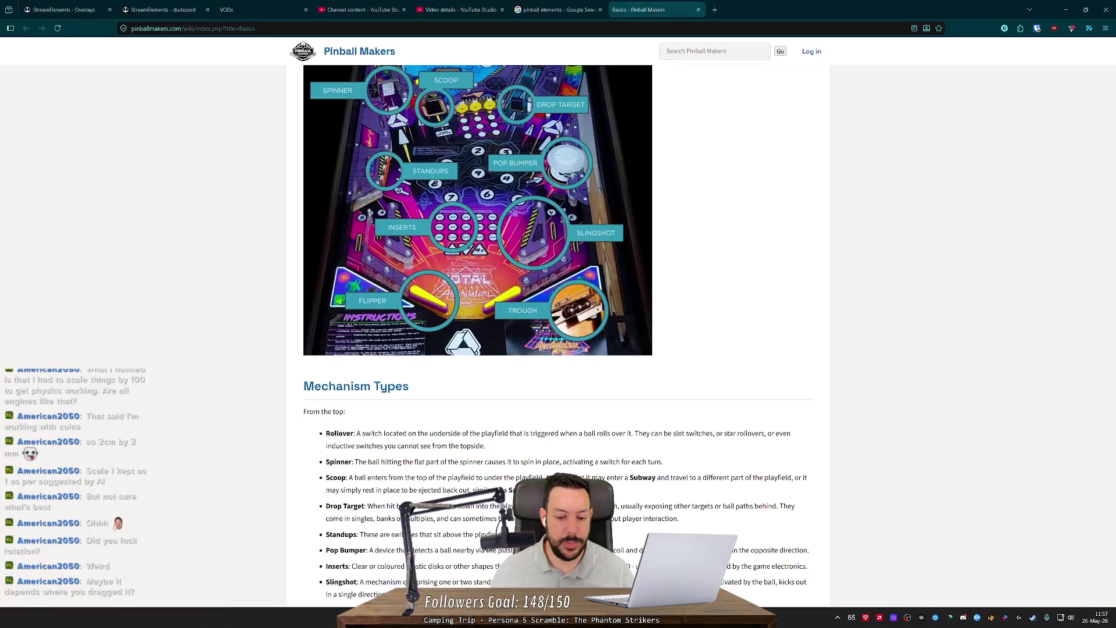
Step: Load github.com in a new Firefox tab to reach the GitHub dashboard
{"action": "left_click", "coordinate": [715, 10]}
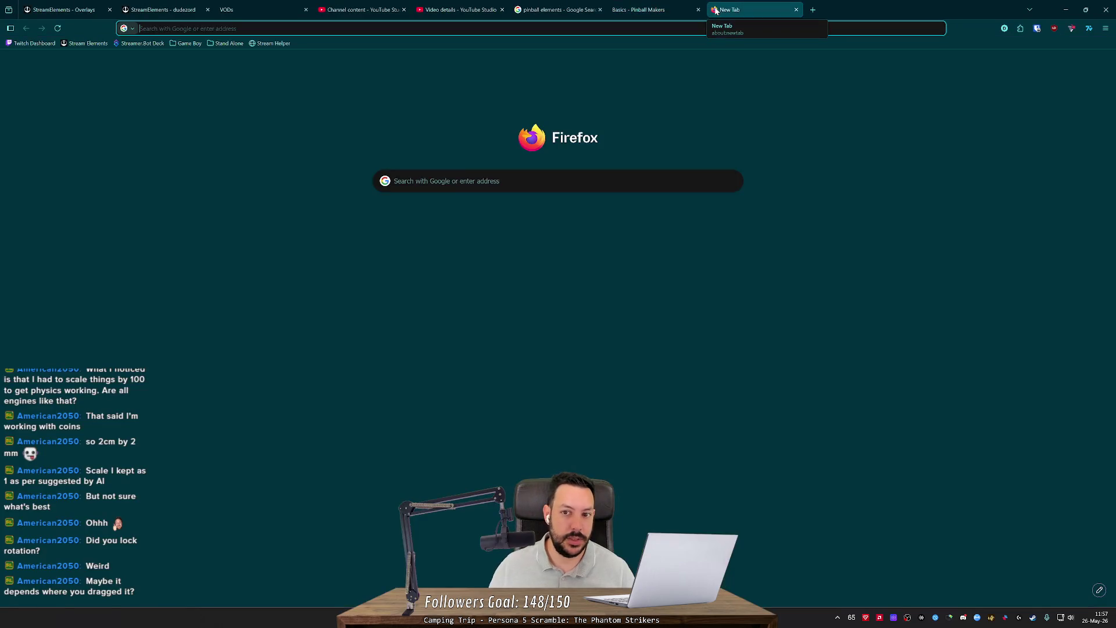
{"action": "type", "text": "dudez"}
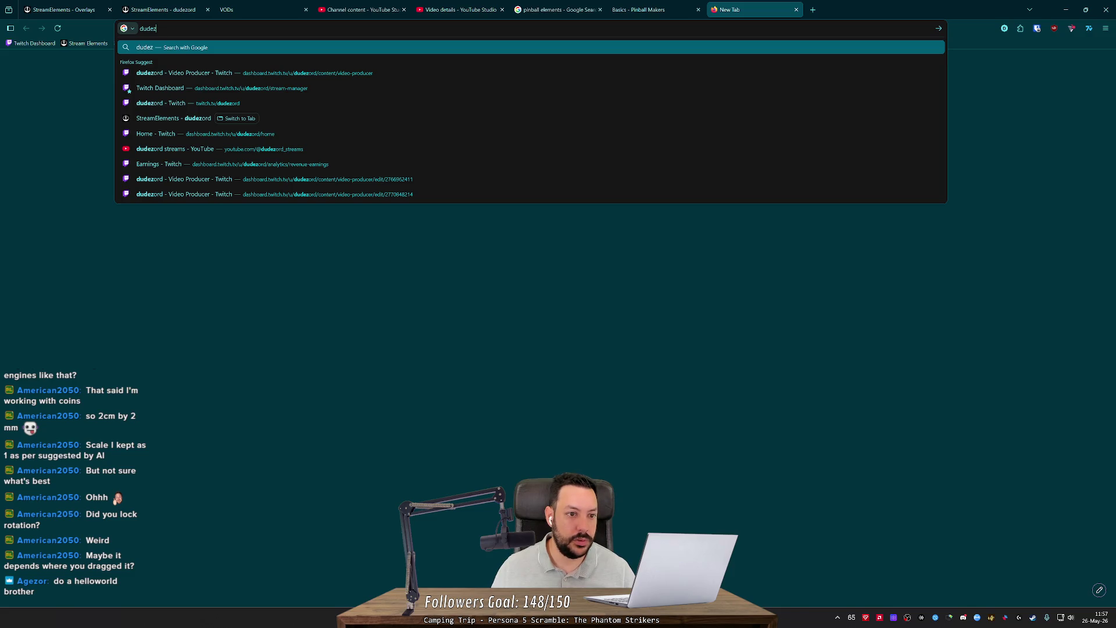
{"action": "key", "text": "Down"}
{"action": "key", "text": "Down"}
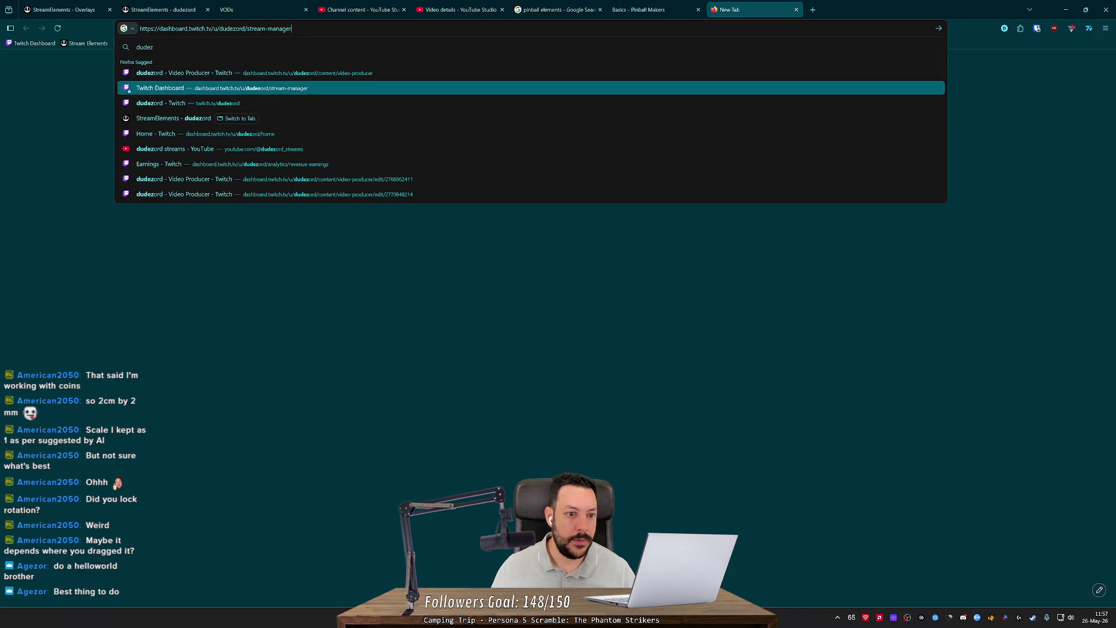
{"action": "type", "text": "github.com"}
{"action": "key", "text": "Return"}
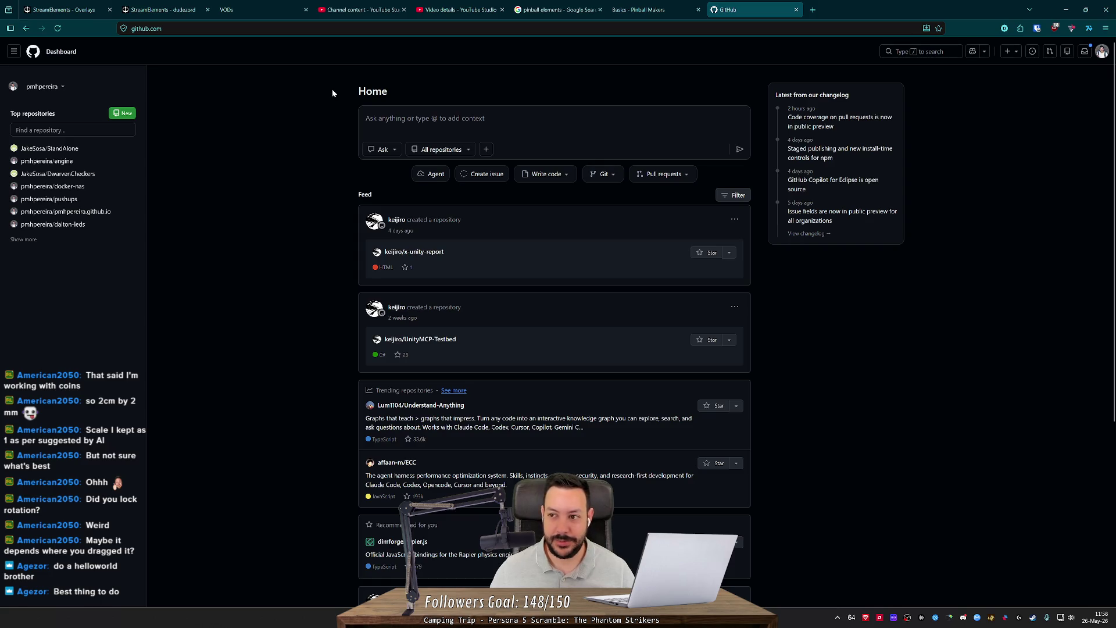
Step: Review the new repository form and check its list of possible owners
{"action": "scroll", "coordinate": [332, 93], "scroll_direction": "down", "scroll_amount": 2}
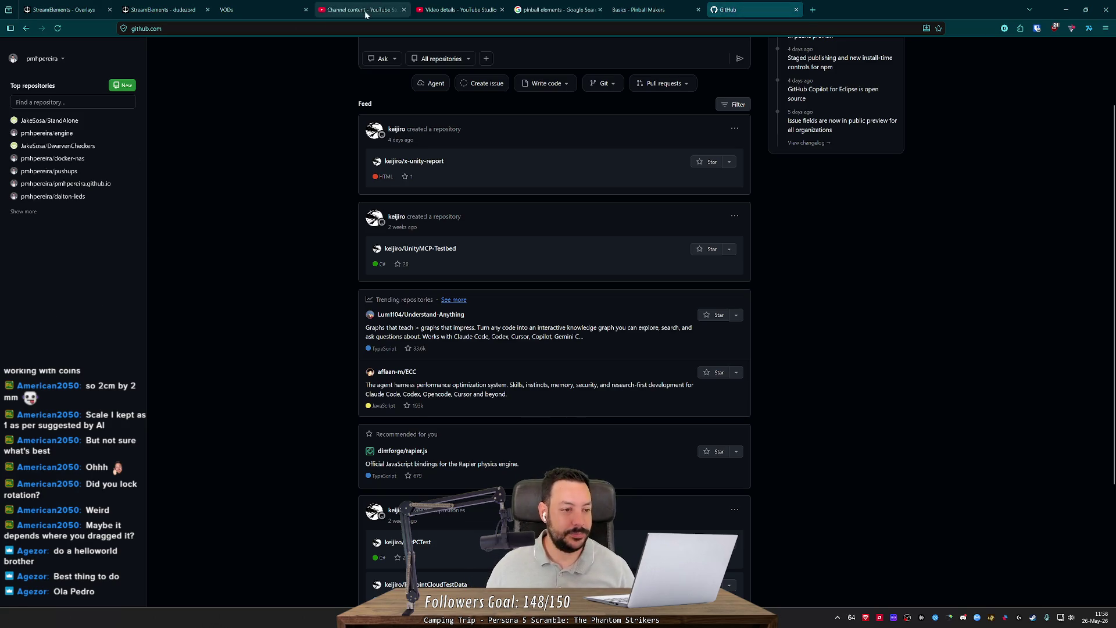
{"action": "scroll", "coordinate": [340, 85], "scroll_direction": "up", "scroll_amount": 2}
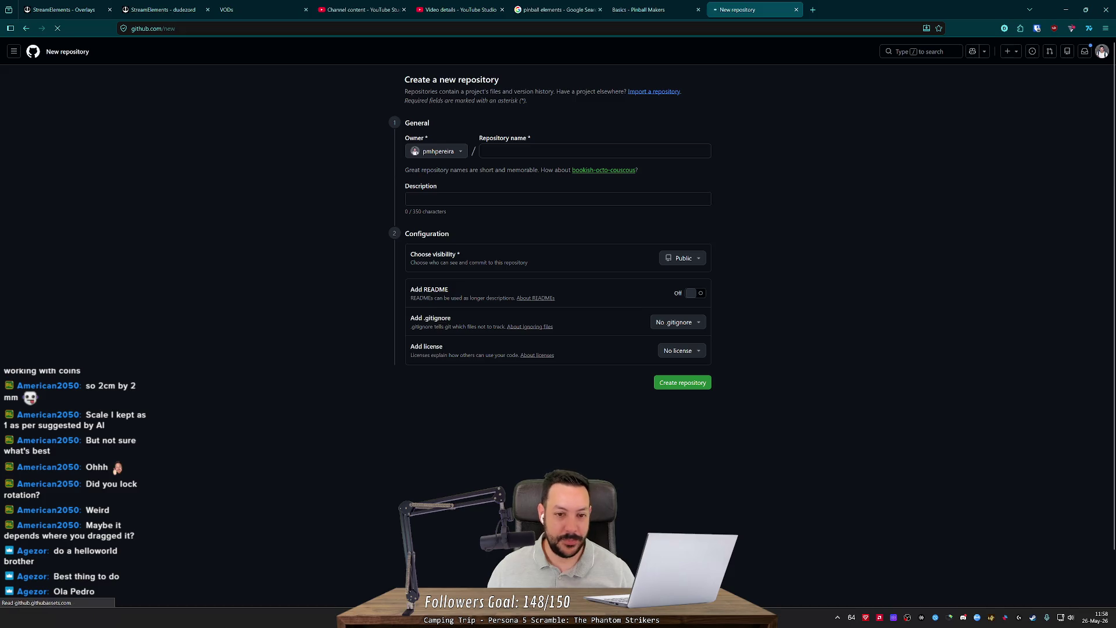
{"action": "left_click", "coordinate": [445, 152]}
{"action": "left_click", "coordinate": [369, 173]}
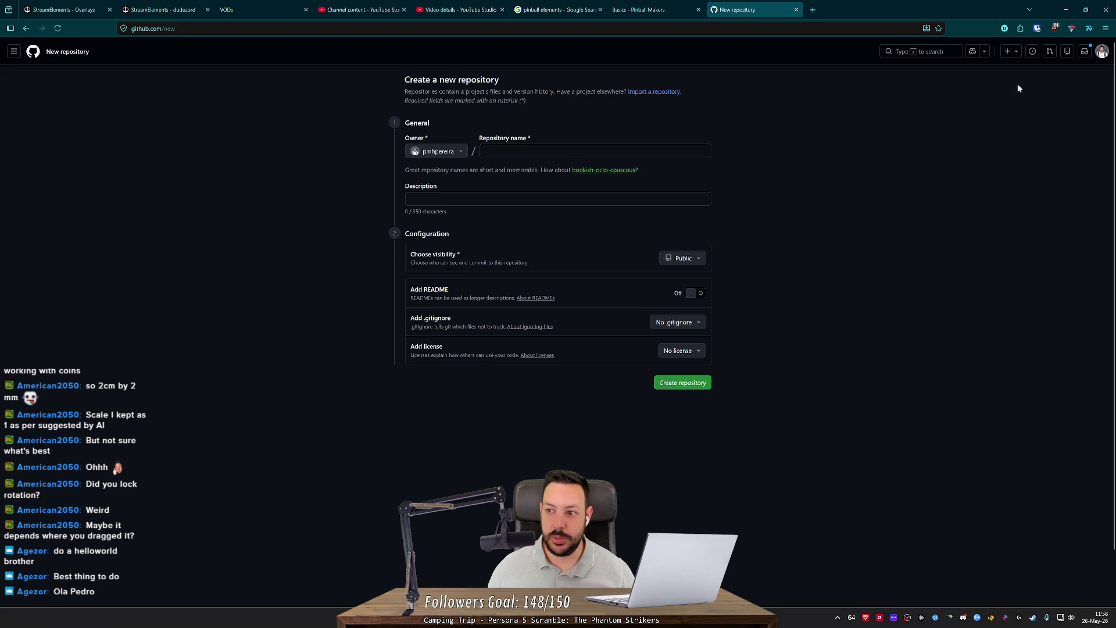
Step: Add and sign in to a second GitHub account, autofilling its saved password
{"action": "left_click", "coordinate": [1101, 52]}
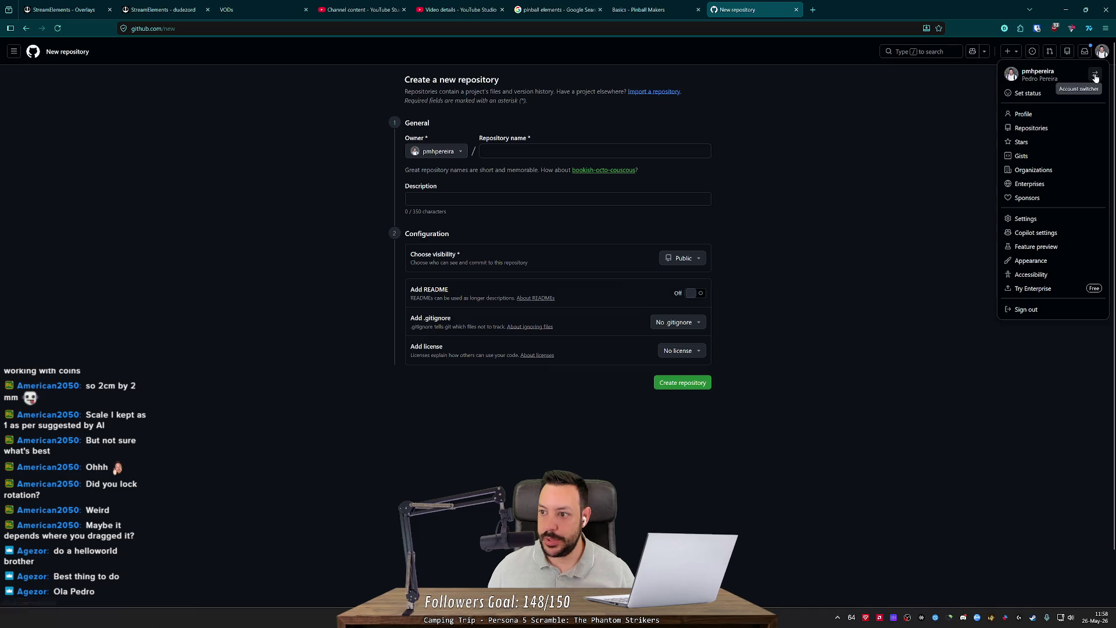
{"action": "left_click", "coordinate": [1063, 115]}
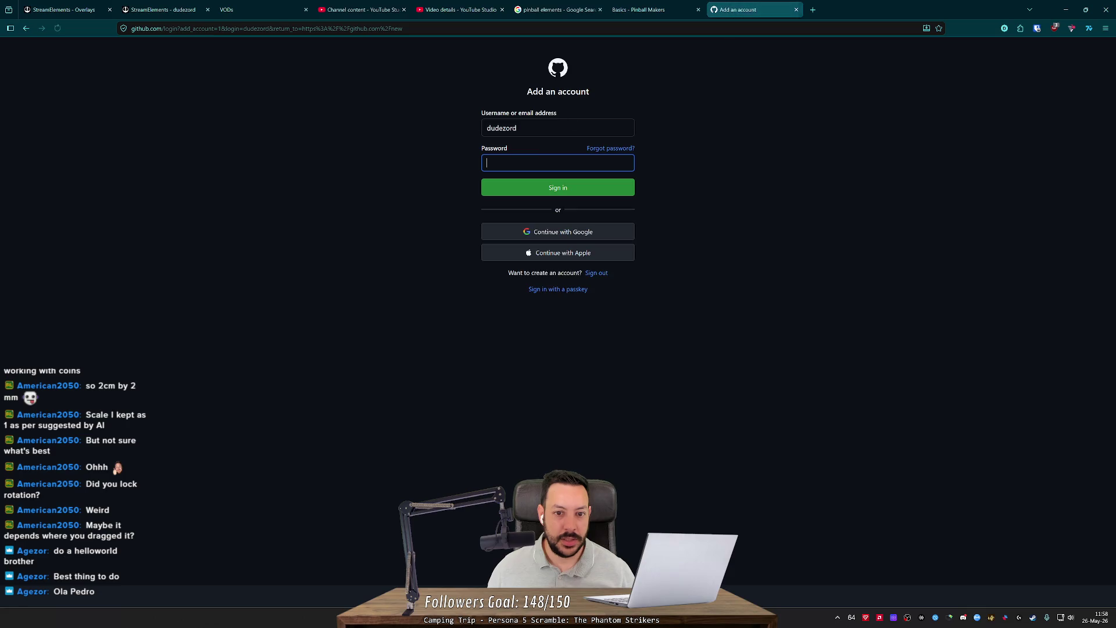
{"action": "right_click", "coordinate": [627, 164]}
{"action": "key", "text": "Escape"}
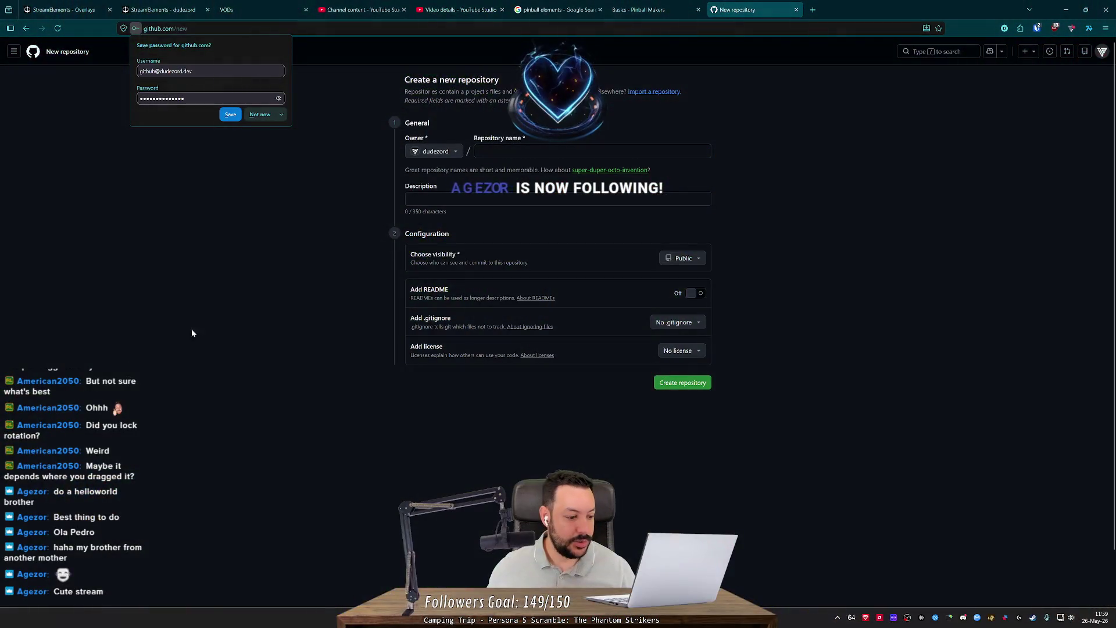
{"action": "left_click", "coordinate": [192, 333]}
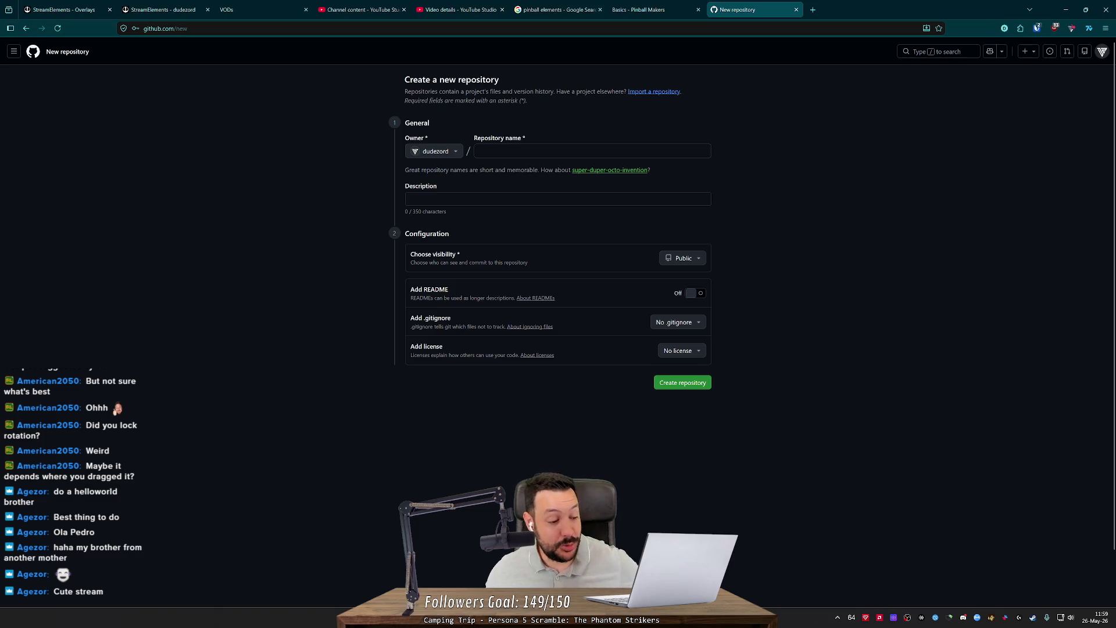
Step: Enter 'pinball' as the repository name, confirm it is available, and move to Description
{"action": "left_click", "coordinate": [592, 151]}
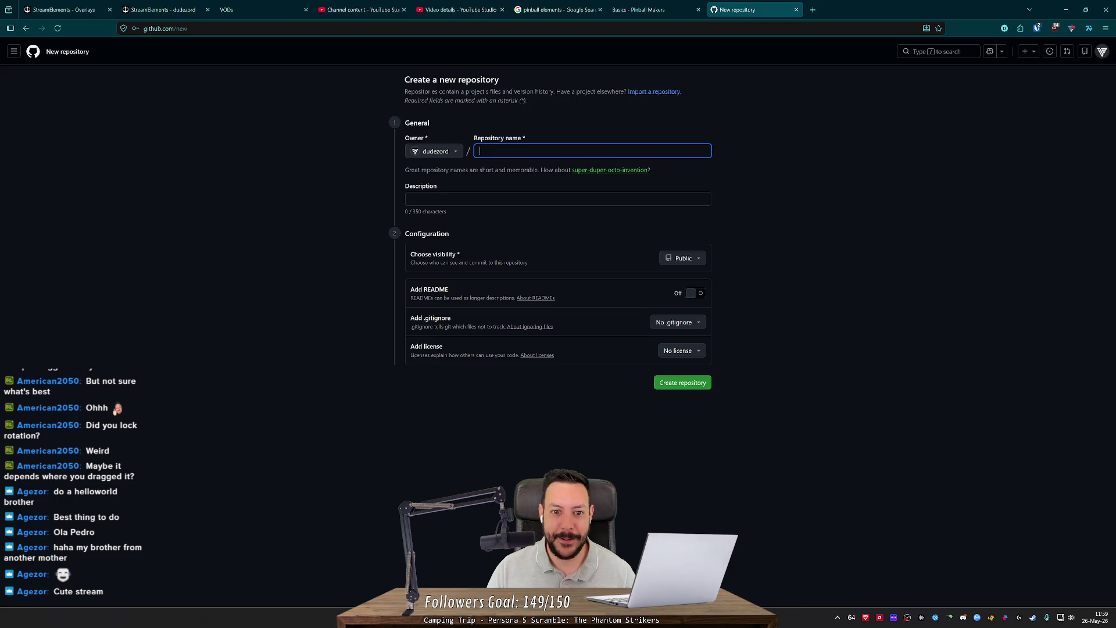
{"action": "type", "text": "pinball"}
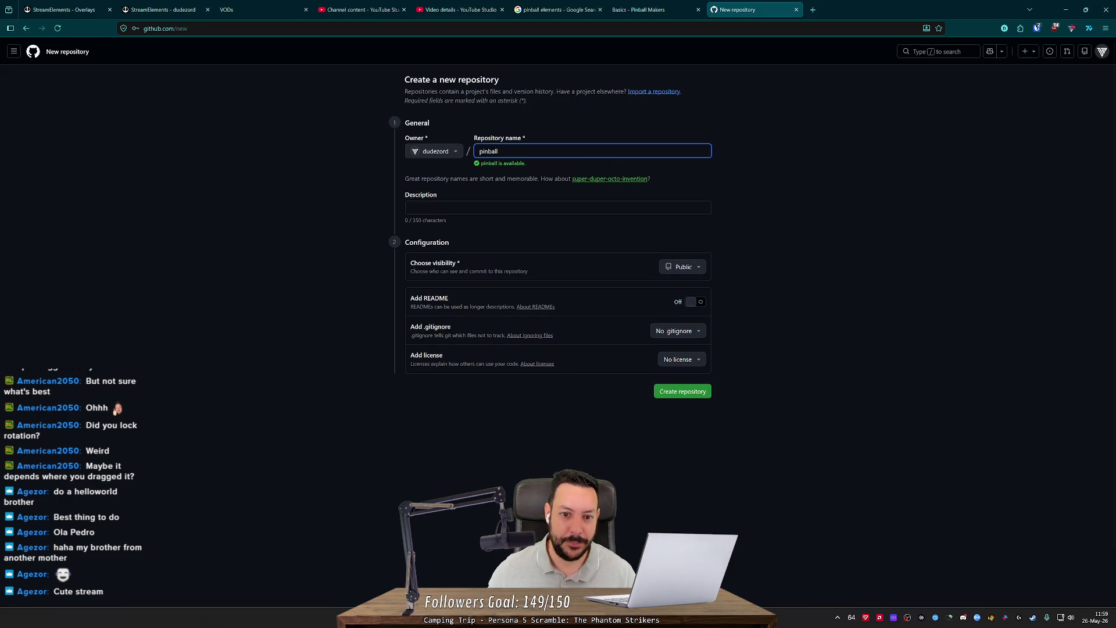
{"action": "left_click", "coordinate": [825, 212]}
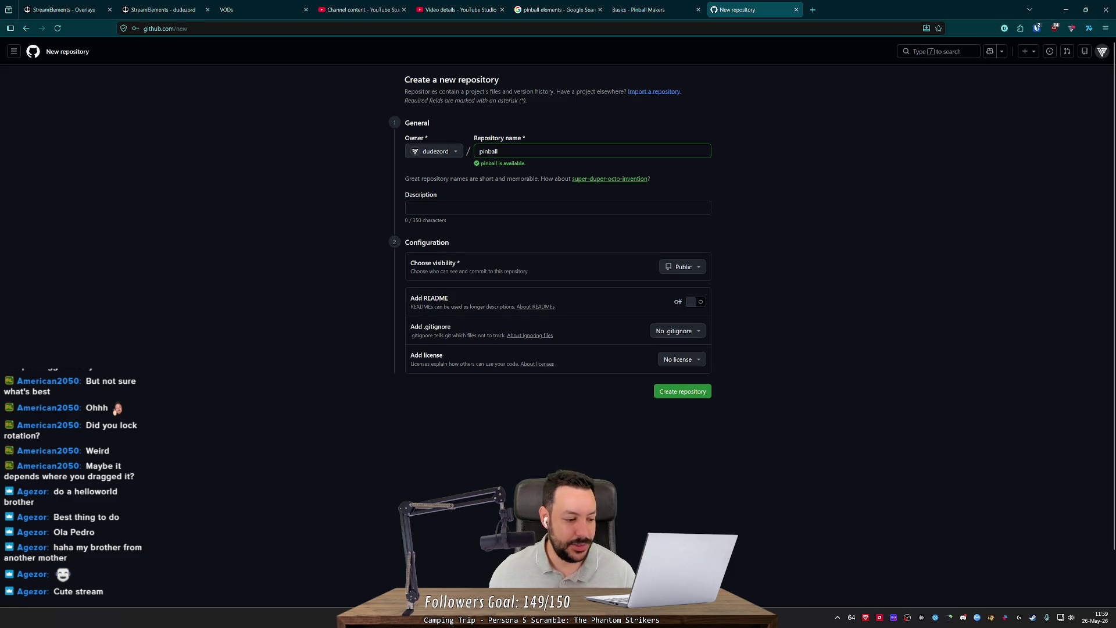
{"action": "left_click", "coordinate": [557, 207]}
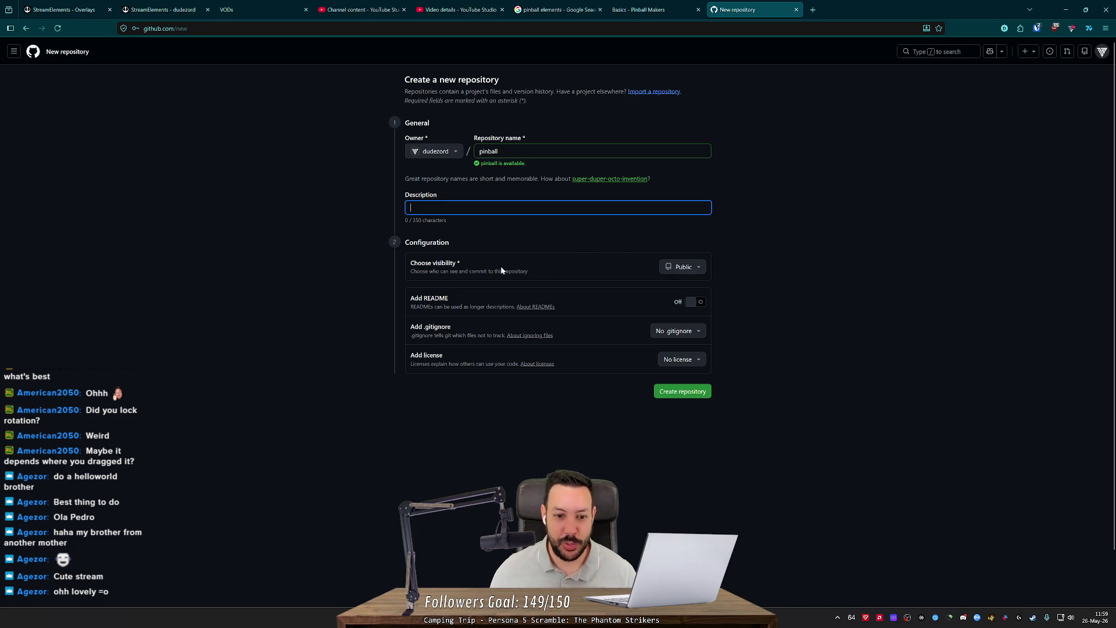
{"action": "left_click_drag", "start_coordinate": [477, 267], "coordinate": [407, 266]}
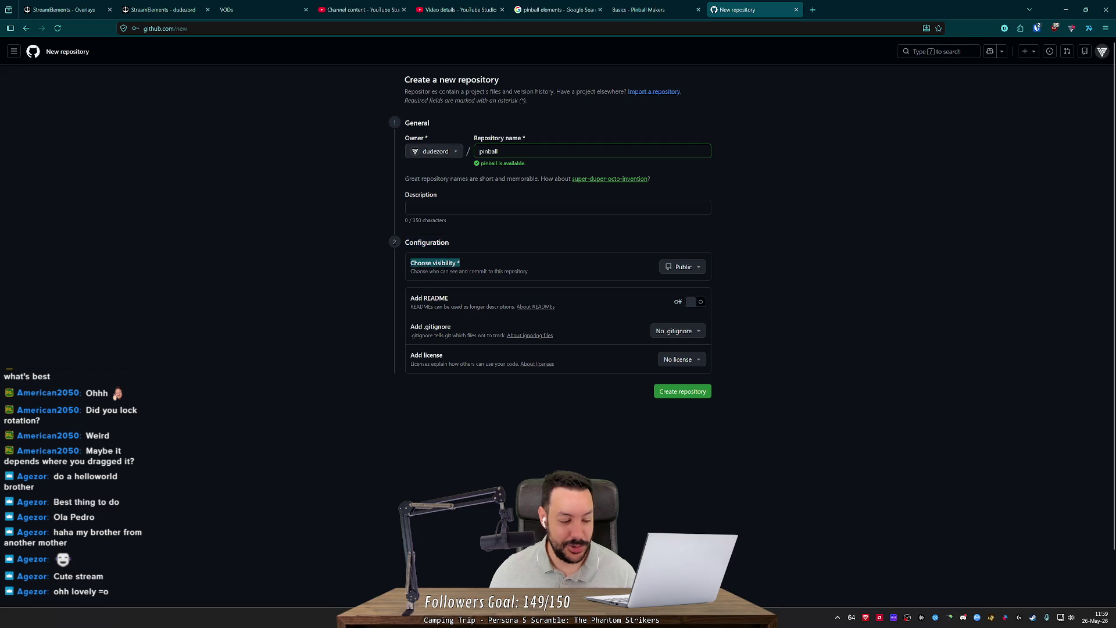
{"action": "left_click", "coordinate": [459, 209]}
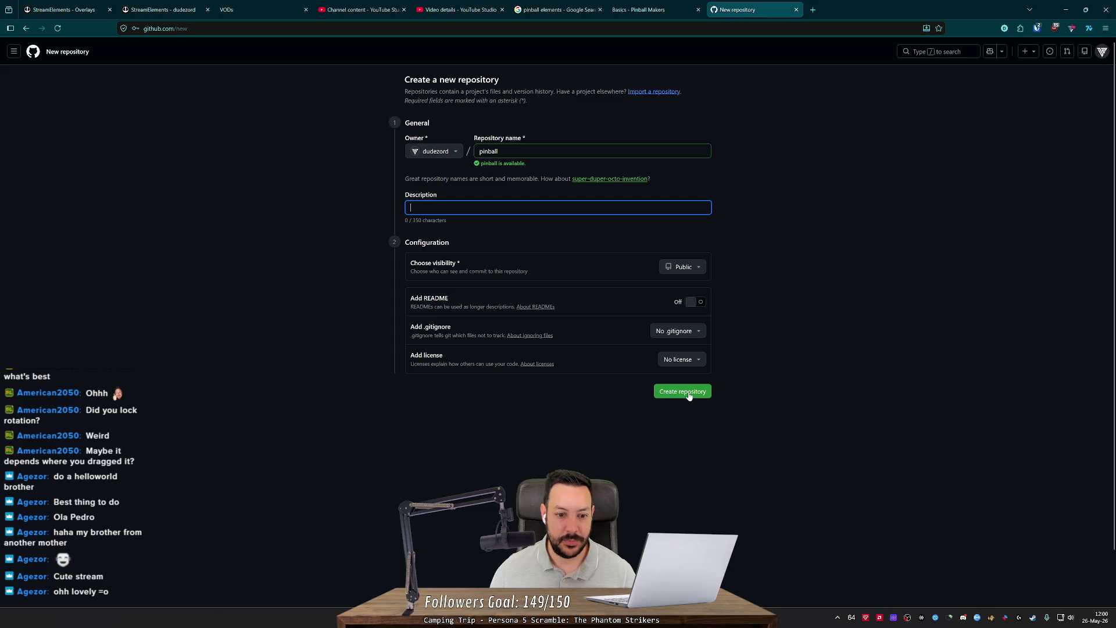
Step: Search 'godot' and pick the Godot .gitignore template for the repository
{"action": "left_click", "coordinate": [679, 331]}
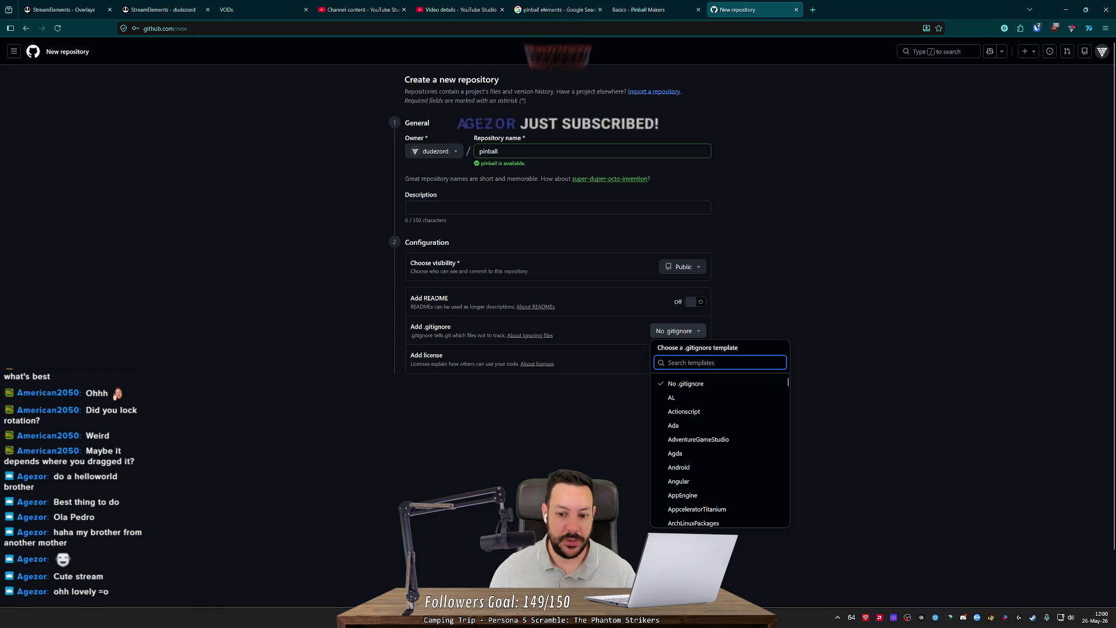
{"action": "type", "text": "godot"}
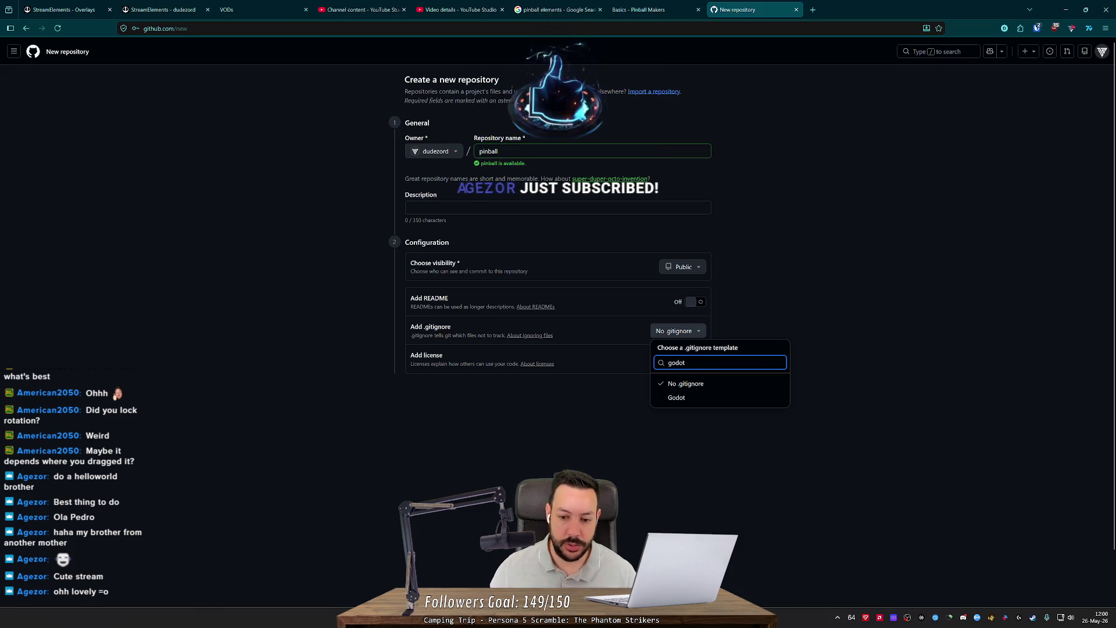
{"action": "left_click", "coordinate": [727, 397]}
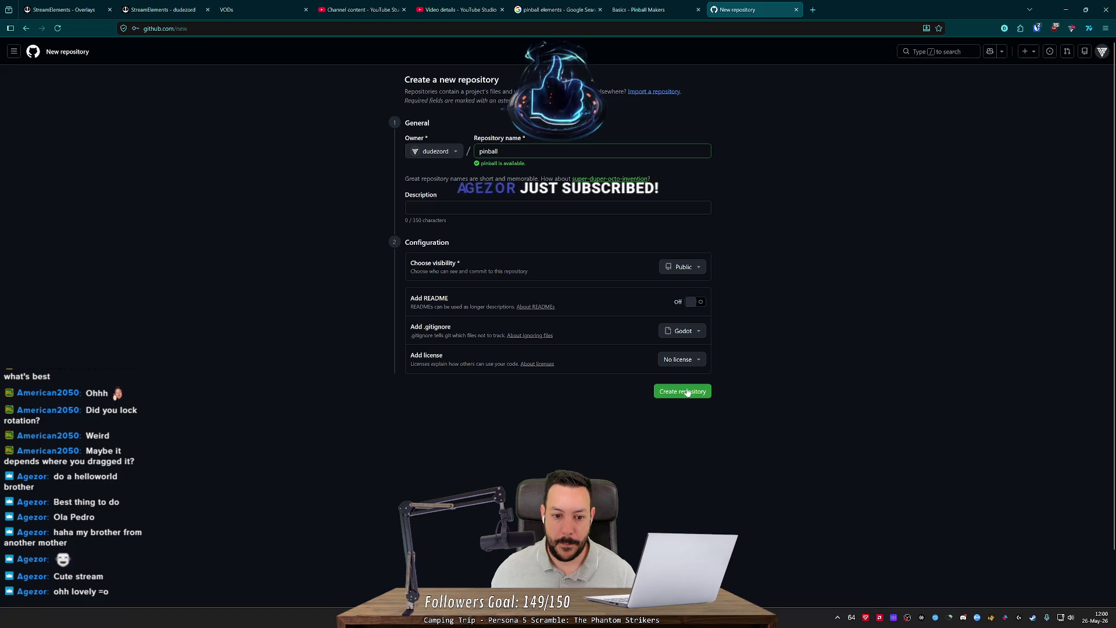
{"action": "left_click", "coordinate": [685, 332]}
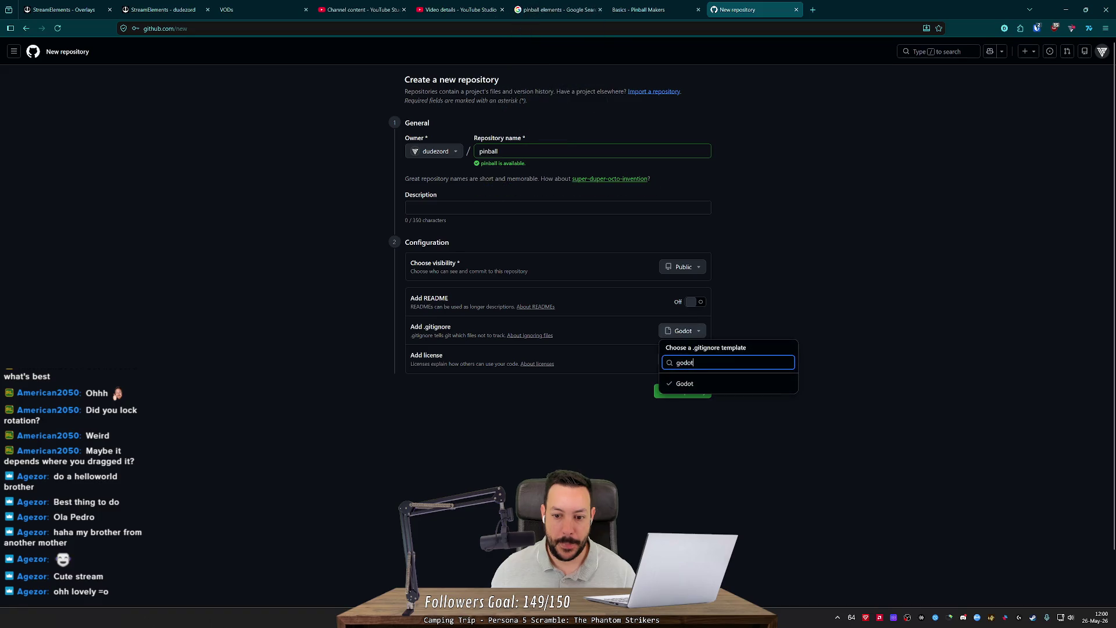
{"action": "left_click", "coordinate": [797, 336]}
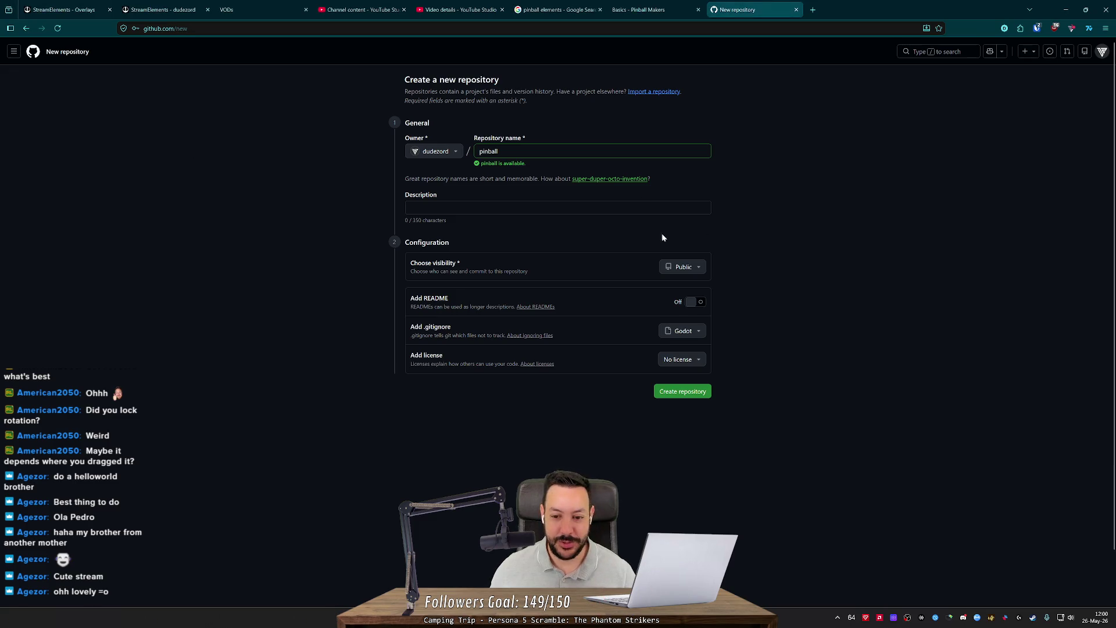
{"action": "left_click", "coordinate": [684, 337]}
{"action": "left_click", "coordinate": [692, 383]}
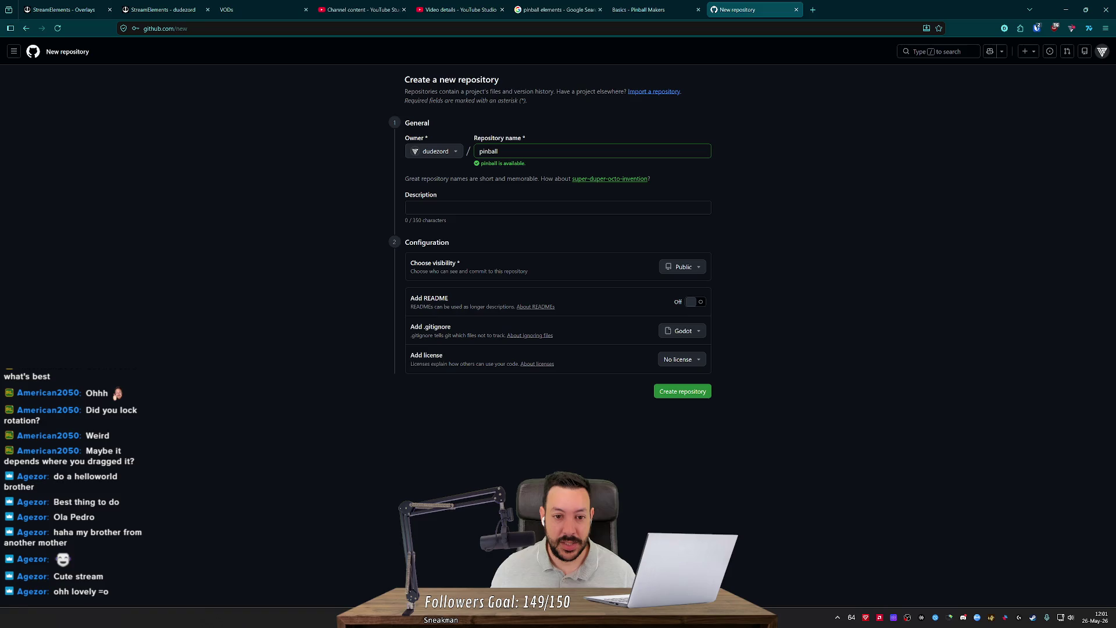
Step: Set .gitignore back to none and create the public pinball repository
{"action": "key", "text": "alt+Tab"}
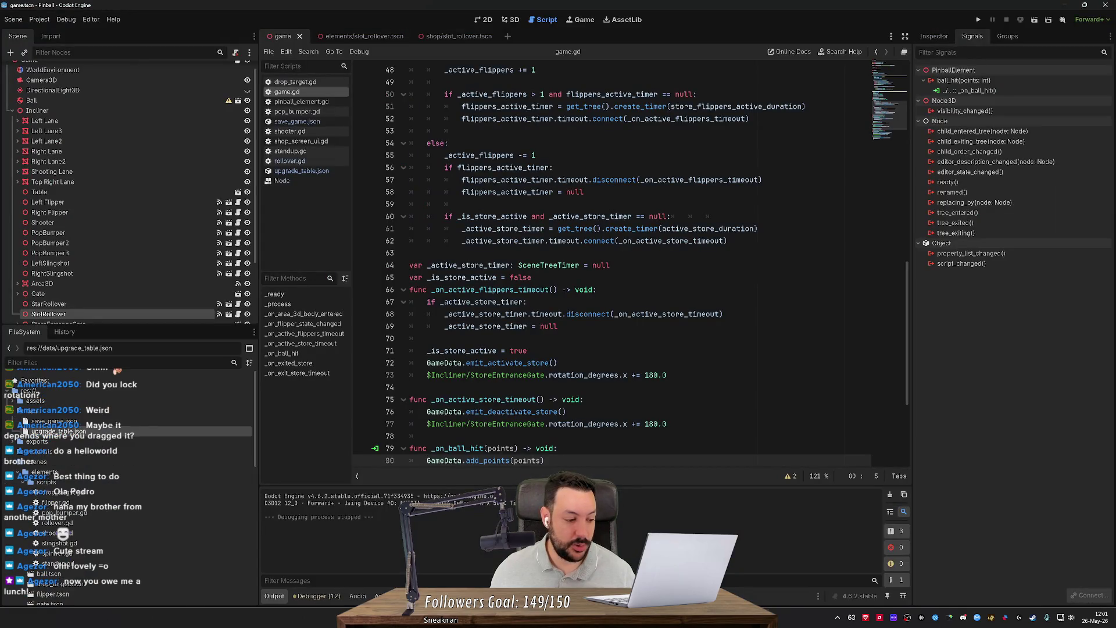
{"action": "key", "text": "alt+Tab"}
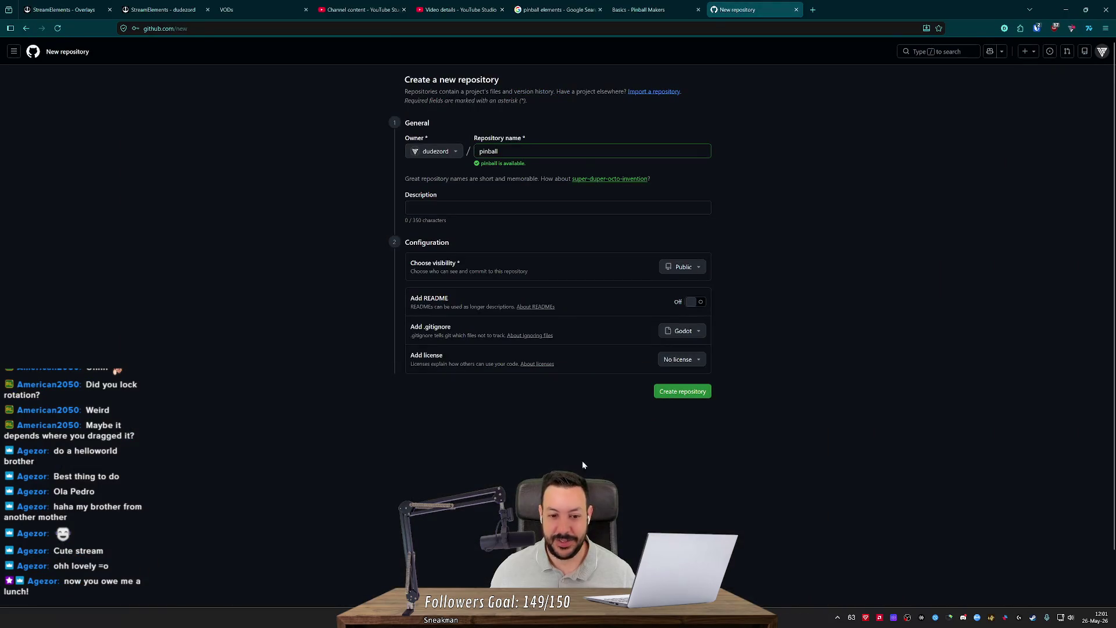
{"action": "mouse_move", "coordinate": [351, 85]}
{"action": "left_mouse_down"}
{"action": "mouse_move", "coordinate": [573, 197]}
{"action": "mouse_move", "coordinate": [861, 462]}
{"action": "mouse_move", "coordinate": [484, 241]}
{"action": "mouse_move", "coordinate": [375, 115]}
{"action": "mouse_move", "coordinate": [375, 76]}
{"action": "left_mouse_up"}
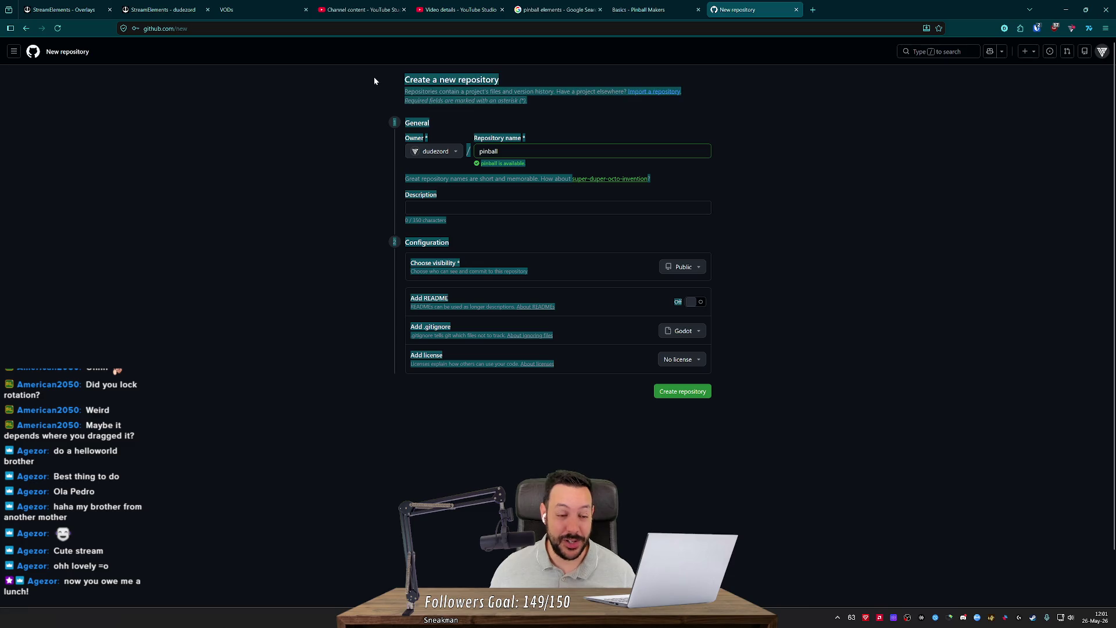
{"action": "left_click", "coordinate": [377, 144]}
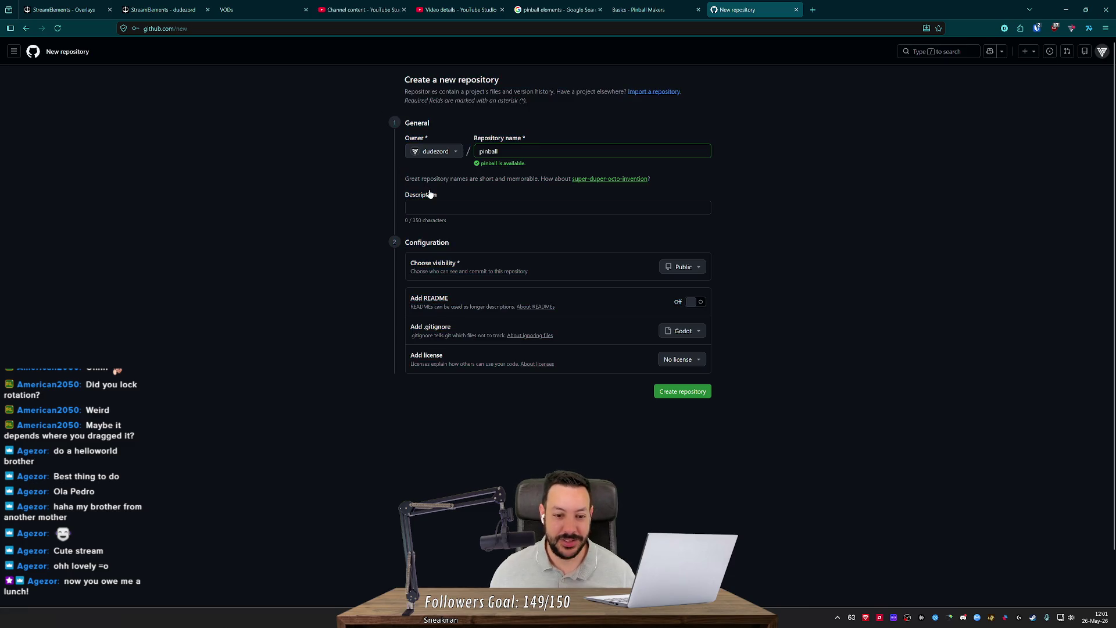
{"action": "scroll", "coordinate": [430, 195], "scroll_direction": "down", "scroll_amount": 1}
{"action": "scroll", "coordinate": [610, 383], "scroll_direction": "up", "scroll_amount": 1}
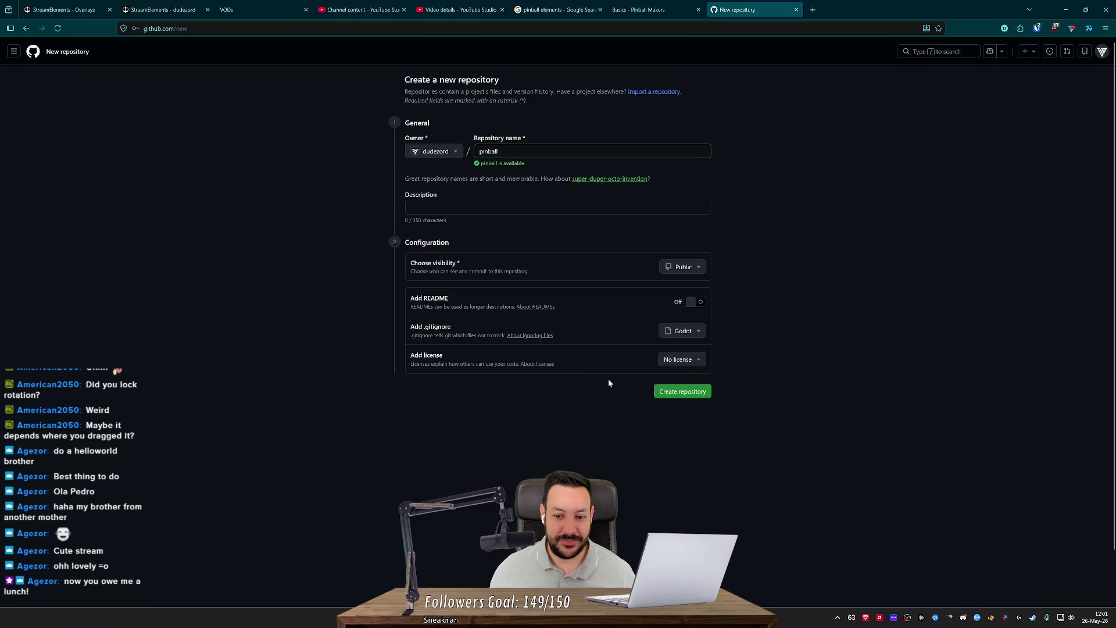
{"action": "left_click", "coordinate": [681, 331]}
{"action": "left_click", "coordinate": [700, 395]}
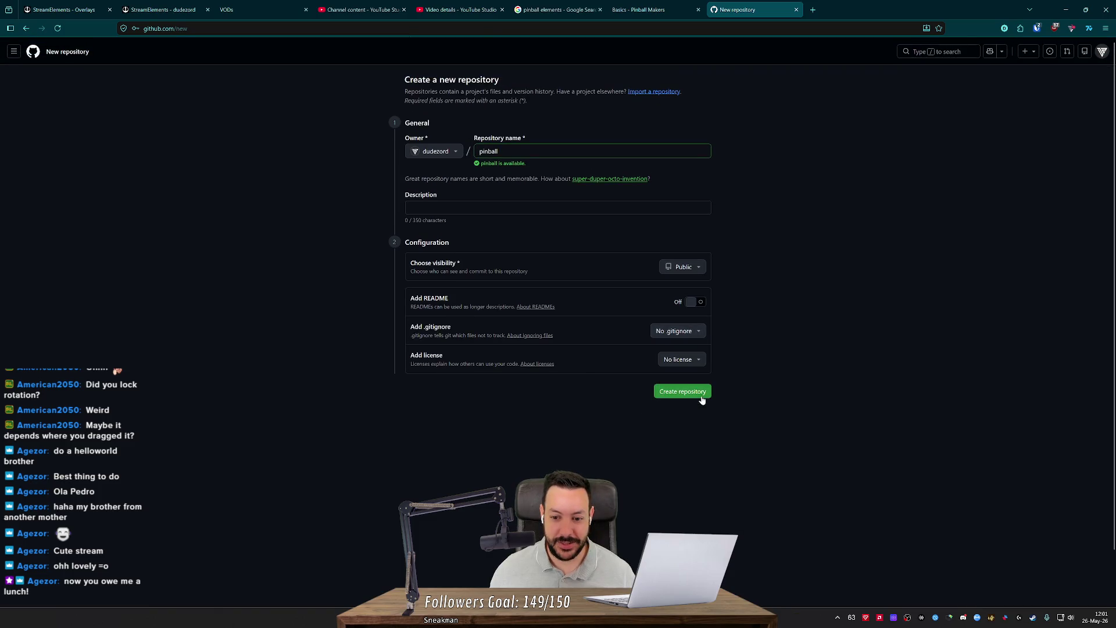
{"action": "left_click", "coordinate": [664, 392]}
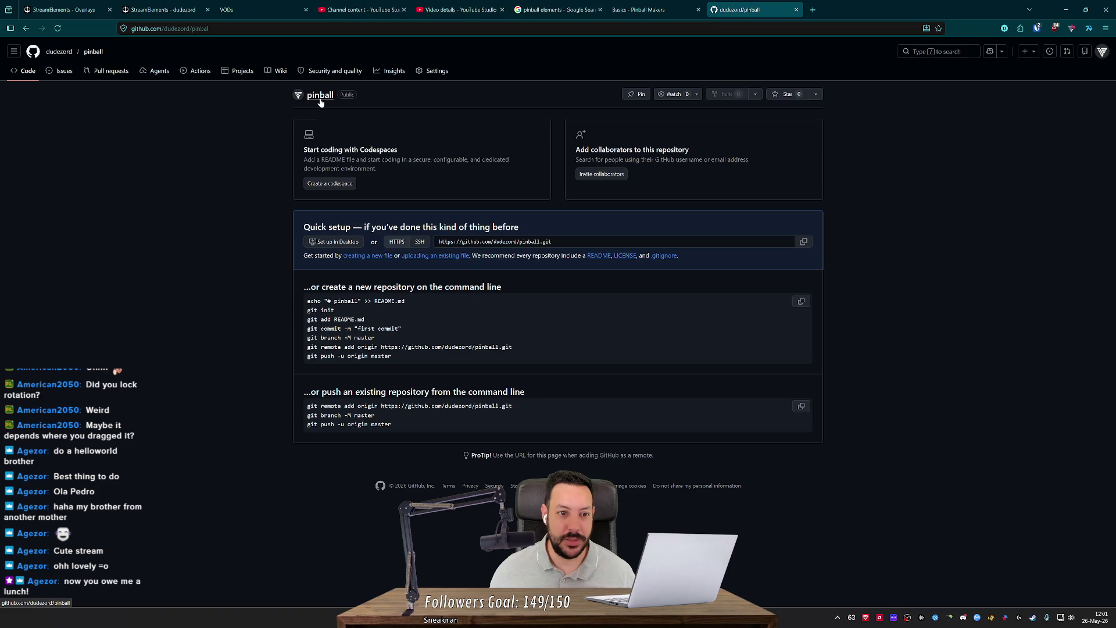
Step: In repository settings, change the pinball repository's visibility to private, confirming both warnings
{"action": "left_click", "coordinate": [446, 76]}
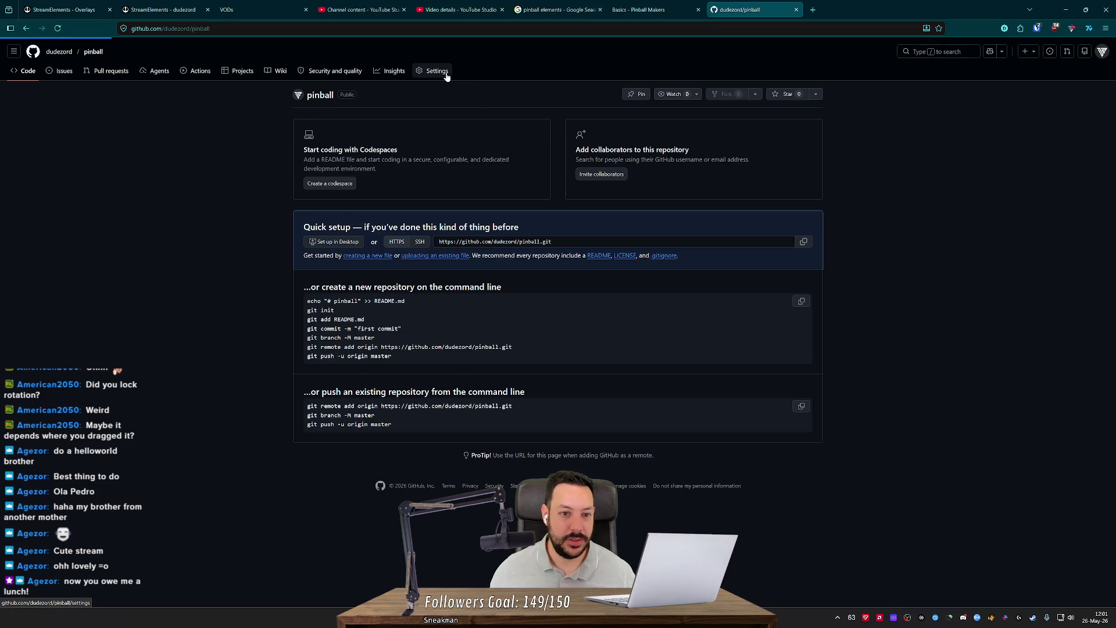
{"action": "scroll", "coordinate": [268, 256], "scroll_direction": "down", "scroll_amount": 10}
{"action": "middle_click", "coordinate": [276, 247]}
{"action": "left_click", "coordinate": [333, 439]}
{"action": "left_click", "coordinate": [732, 404]}
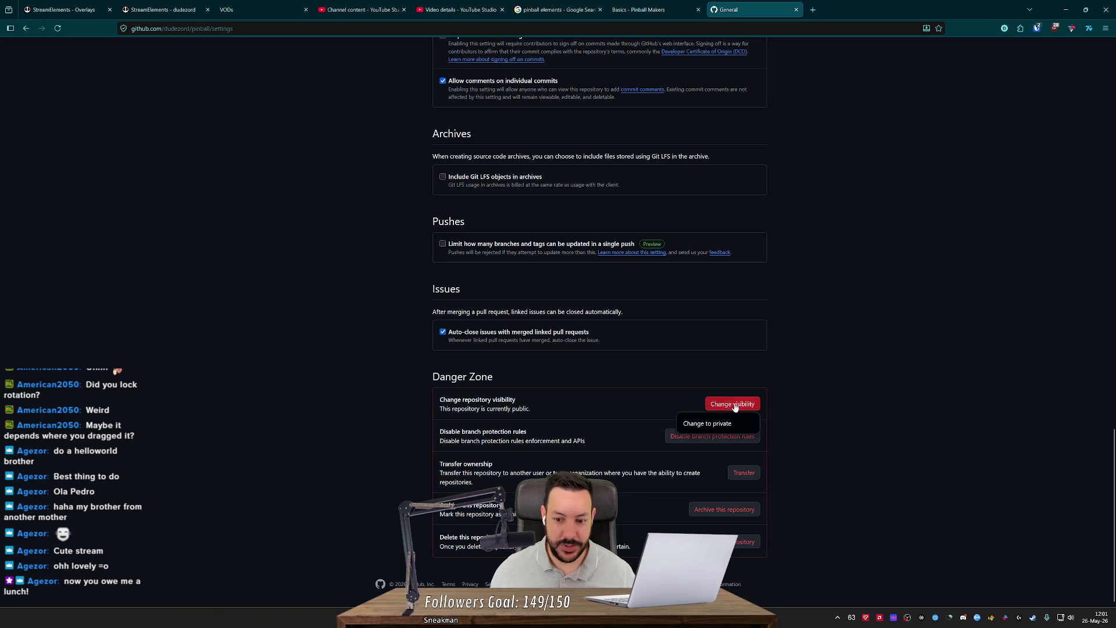
{"action": "left_click", "coordinate": [716, 423]}
{"action": "left_click", "coordinate": [587, 362]}
{"action": "left_click", "coordinate": [574, 396]}
{"action": "left_click", "coordinate": [539, 363]}
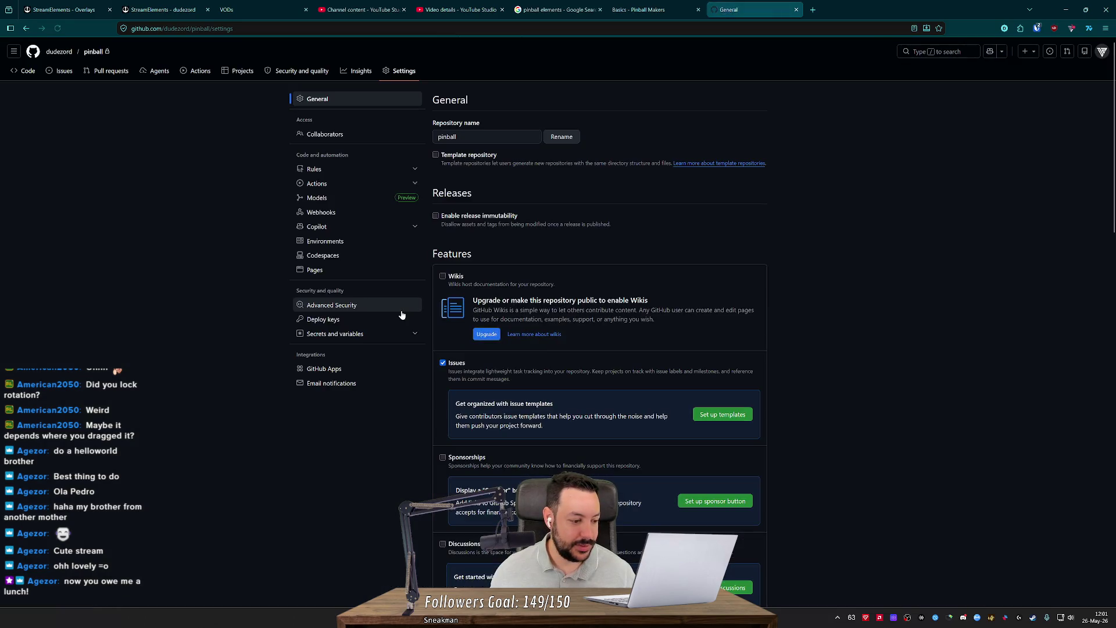
Step: Go back to the pinball repository's main page, then return to the Godot editor
{"action": "scroll", "coordinate": [266, 104], "scroll_direction": "down", "scroll_amount": 1}
{"action": "scroll", "coordinate": [158, 133], "scroll_direction": "up", "scroll_amount": 1}
{"action": "left_click", "coordinate": [110, 54]}
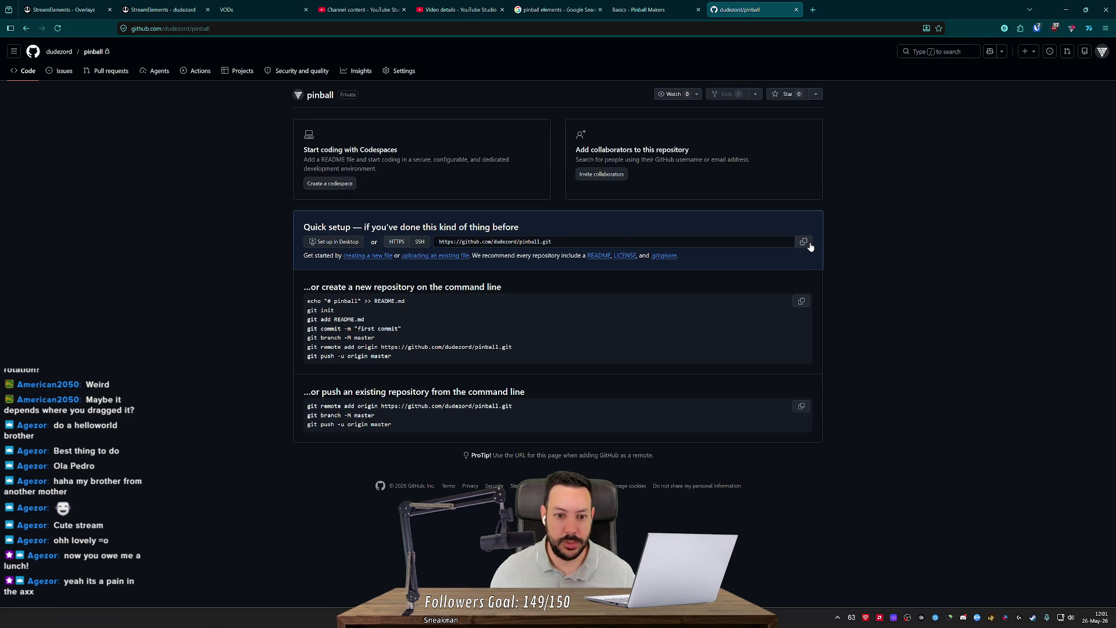
{"action": "key", "text": "alt+Tab"}
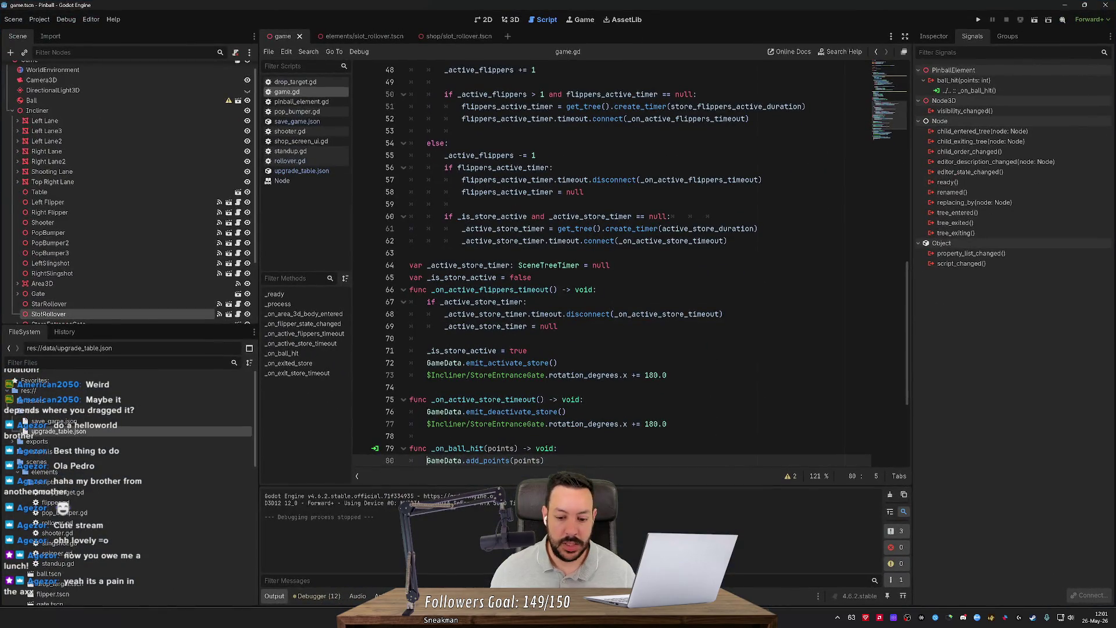
Step: Add an 'origin' remote for the GitHub pinball.git repository with the channel's GitHub account, and open Push
{"action": "key", "text": "alt+Tab"}
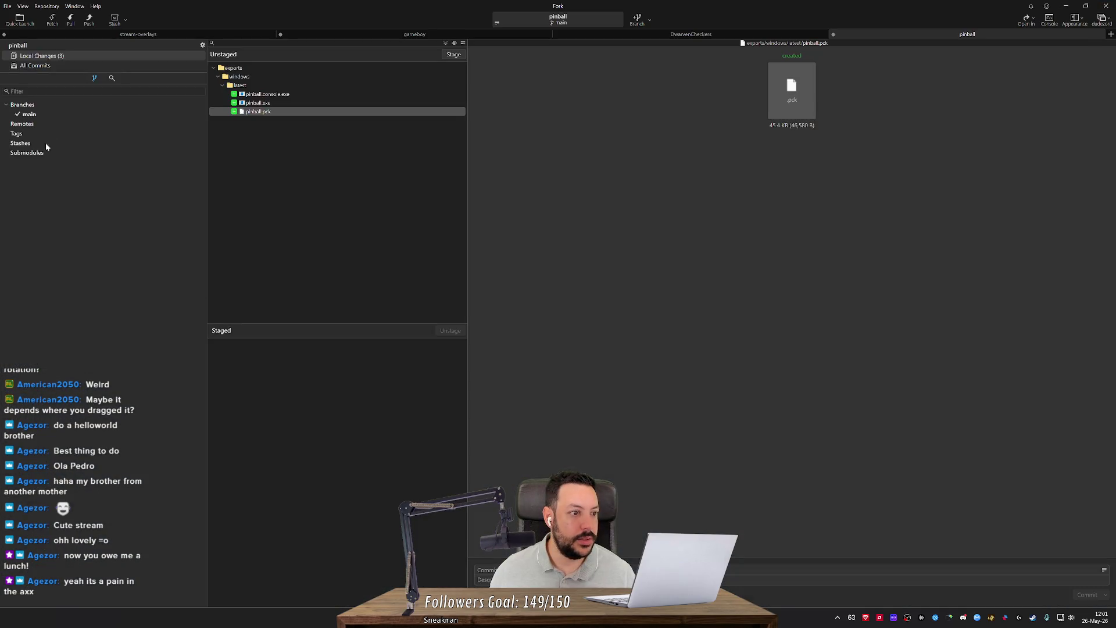
{"action": "right_click", "coordinate": [32, 125]}
{"action": "left_click", "coordinate": [65, 132]}
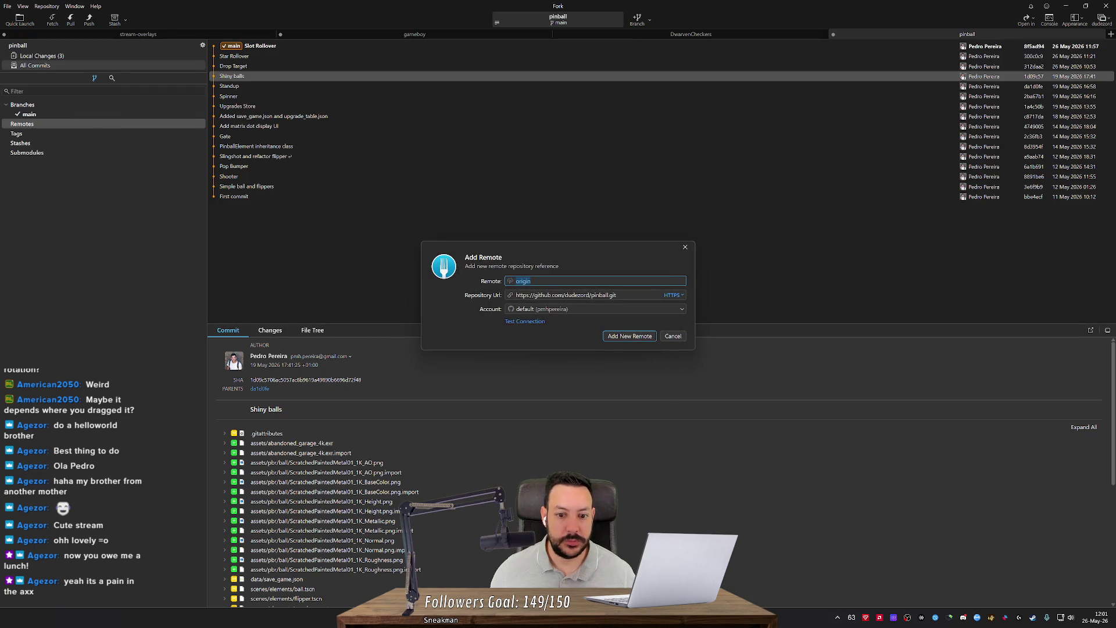
{"action": "left_click", "coordinate": [594, 309]}
{"action": "left_click", "coordinate": [598, 347]}
{"action": "left_click", "coordinate": [595, 295]}
{"action": "key", "text": "ctrl+a"}
{"action": "type", "text": "https://github.com/dudezord/pinball.git"}
{"action": "left_click", "coordinate": [602, 309]}
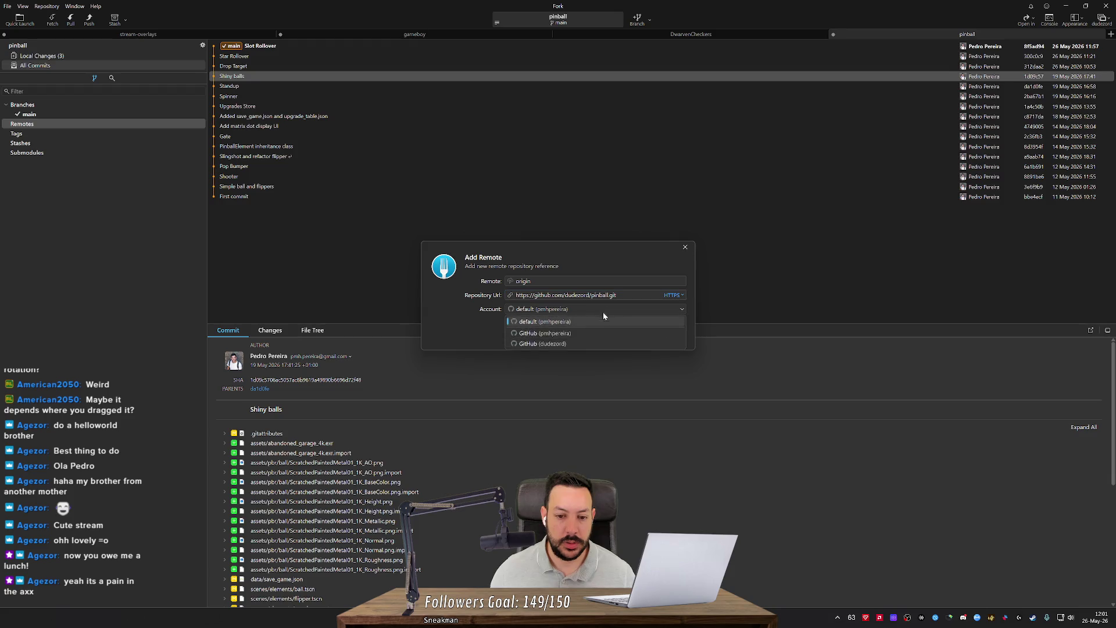
{"action": "left_click", "coordinate": [593, 344]}
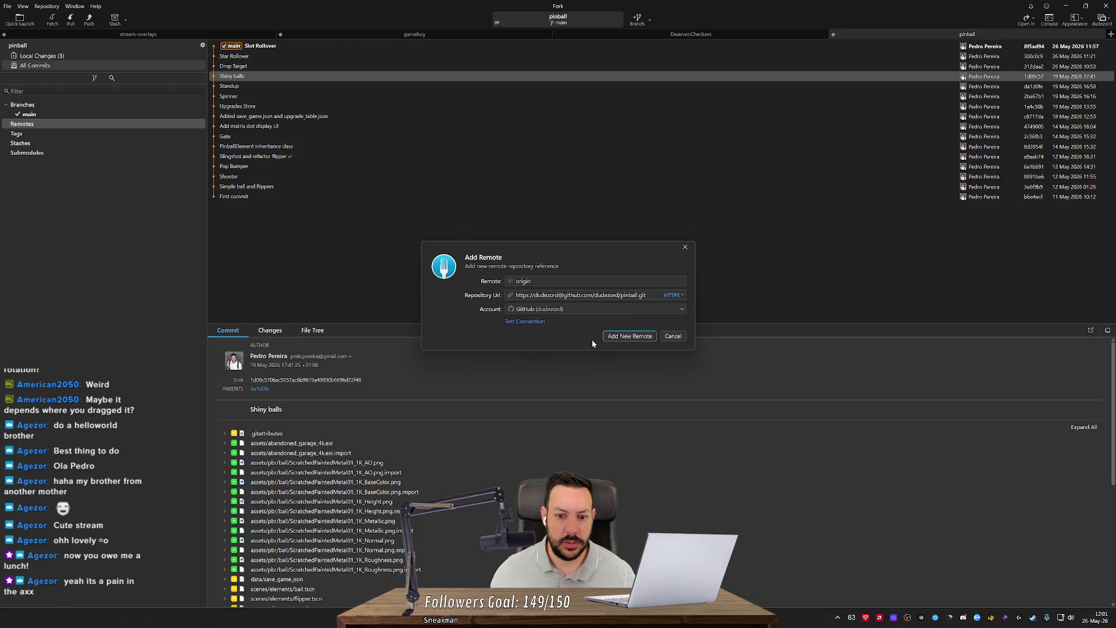
{"action": "left_click", "coordinate": [631, 337]}
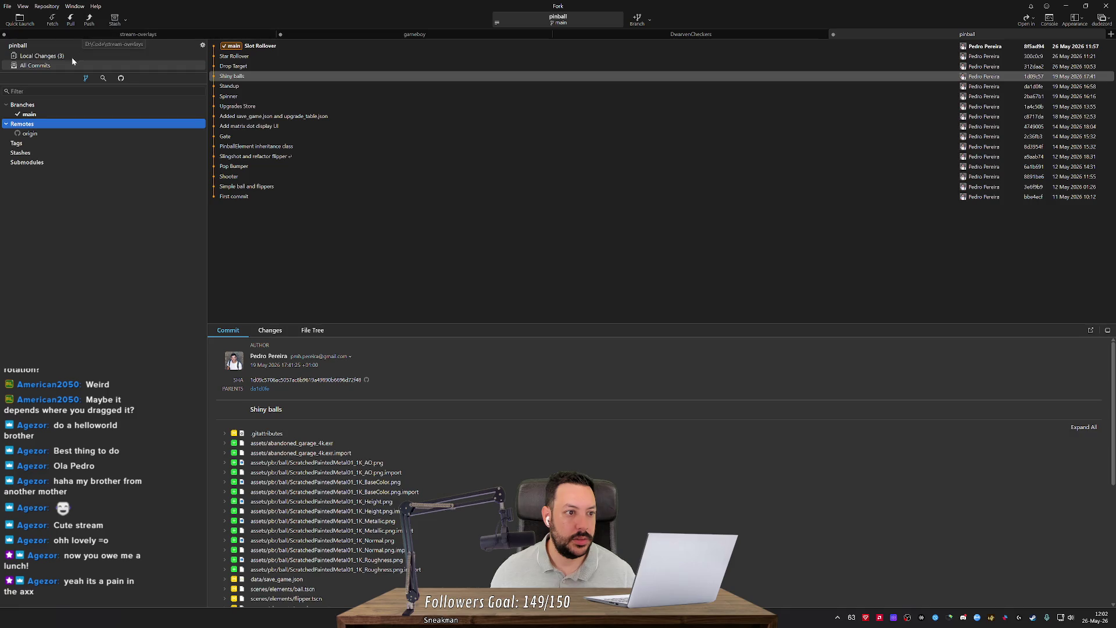
{"action": "left_click", "coordinate": [89, 19]}
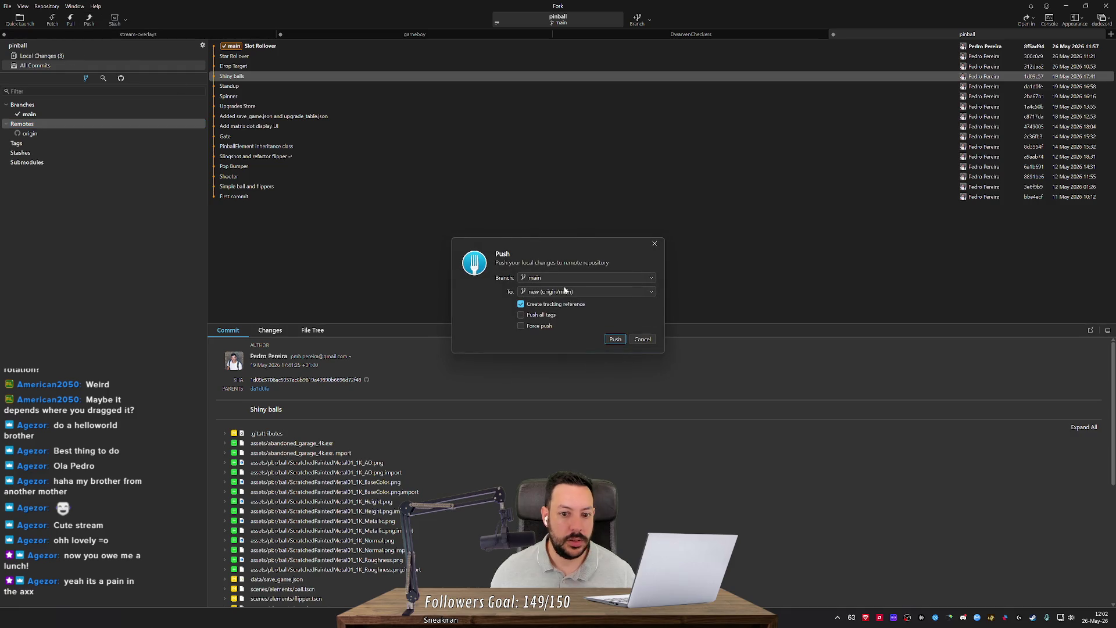
Step: Push main to origin/main with a tracking reference, checking the Godot scene while it uploads
{"action": "left_click", "coordinate": [615, 341]}
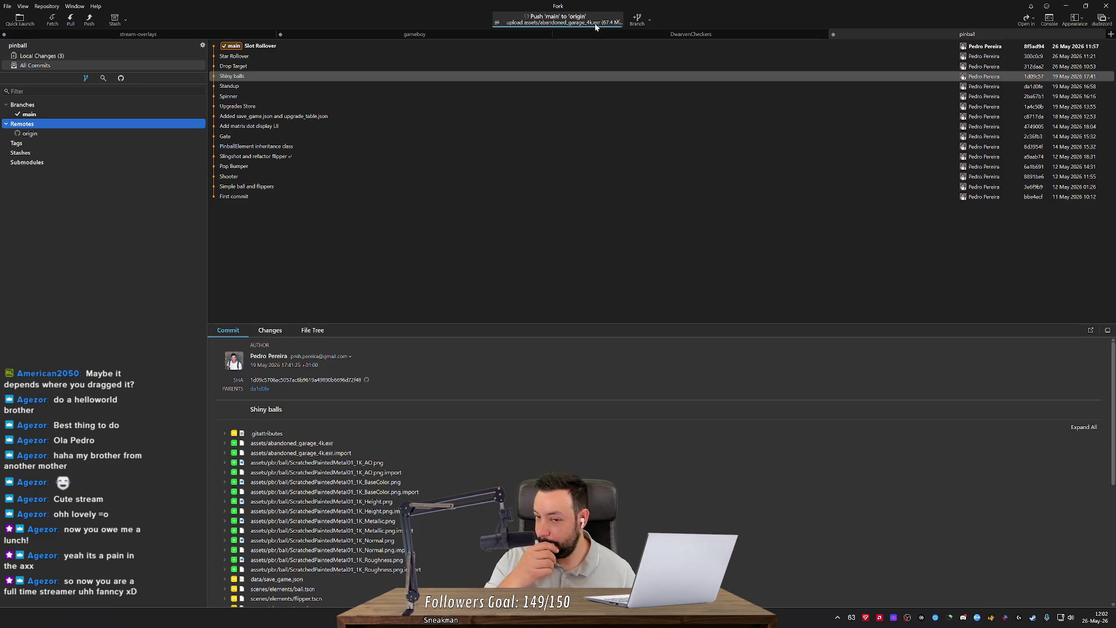
{"action": "key", "text": "alt+Tab"}
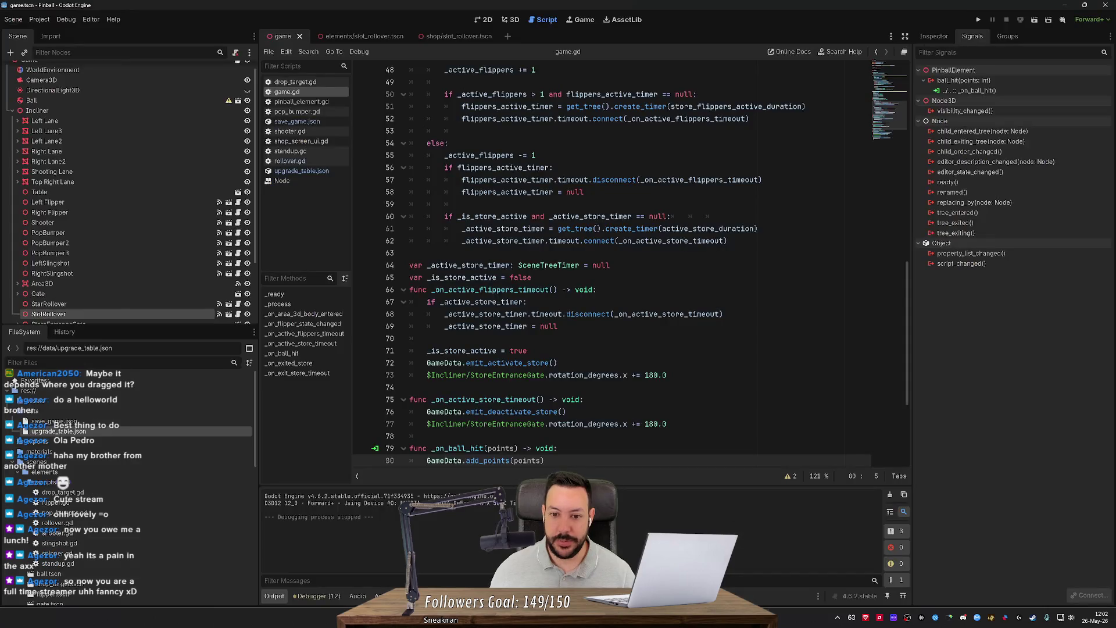
{"action": "left_click", "coordinate": [510, 19]}
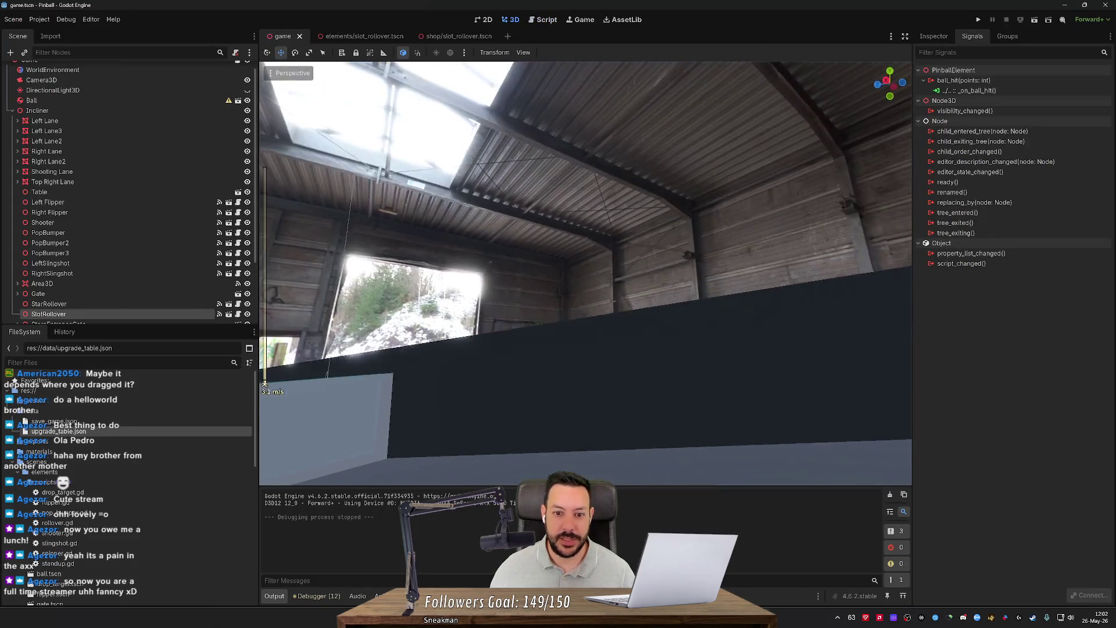
{"action": "scroll", "coordinate": [586, 274], "scroll_direction": "up", "scroll_amount": 12}
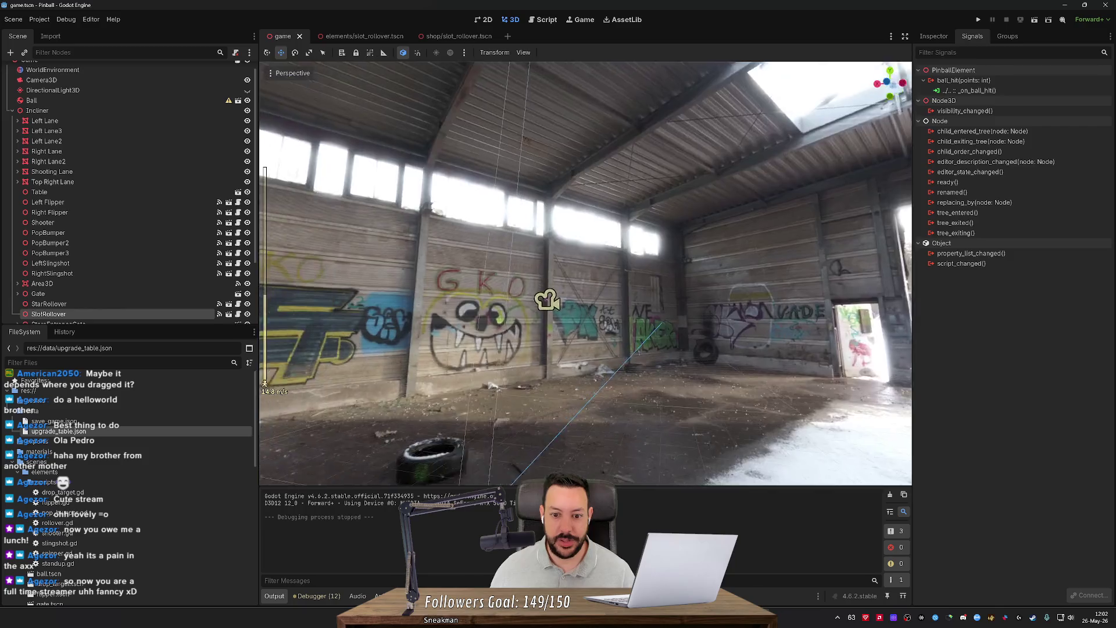
{"action": "scroll", "coordinate": [626, 211], "scroll_direction": "up", "scroll_amount": 6}
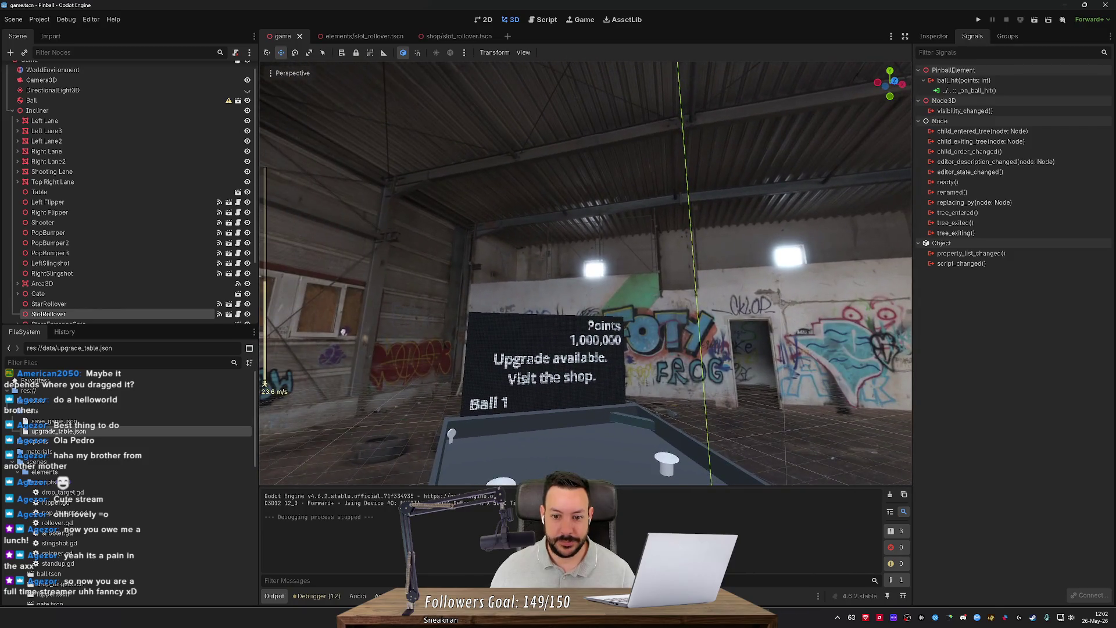
{"action": "key", "text": "alt+Tab"}
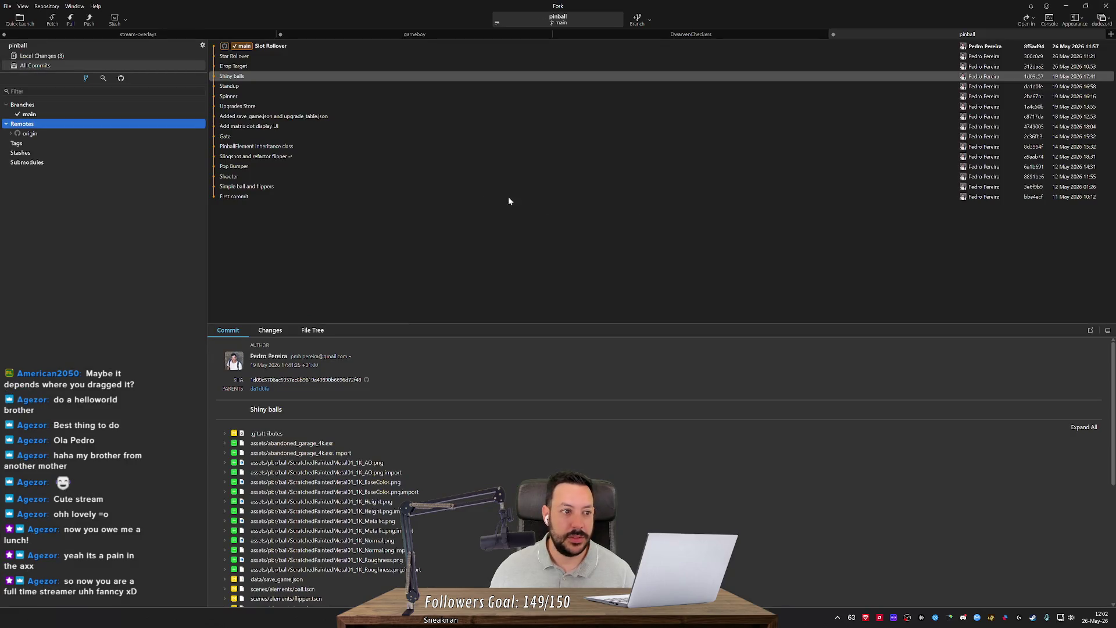
{"action": "key", "text": "alt+Tab"}
Step: Reload the GitHub pinball repository, confirm Slot Rollover is the latest commit, and minimize the browser
{"action": "left_click", "coordinate": [62, 29]}
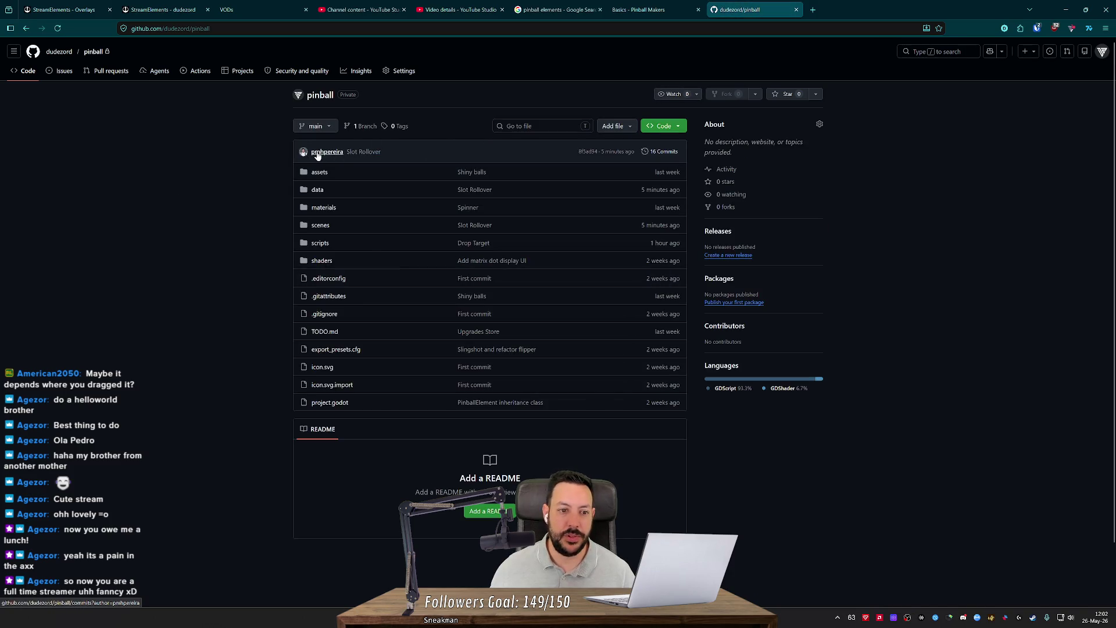
{"action": "mouse_move", "coordinate": [318, 154]}
{"action": "mouse_move", "coordinate": [771, 618]}
{"action": "left_click_drag", "start_coordinate": [289, 151], "coordinate": [411, 173]}
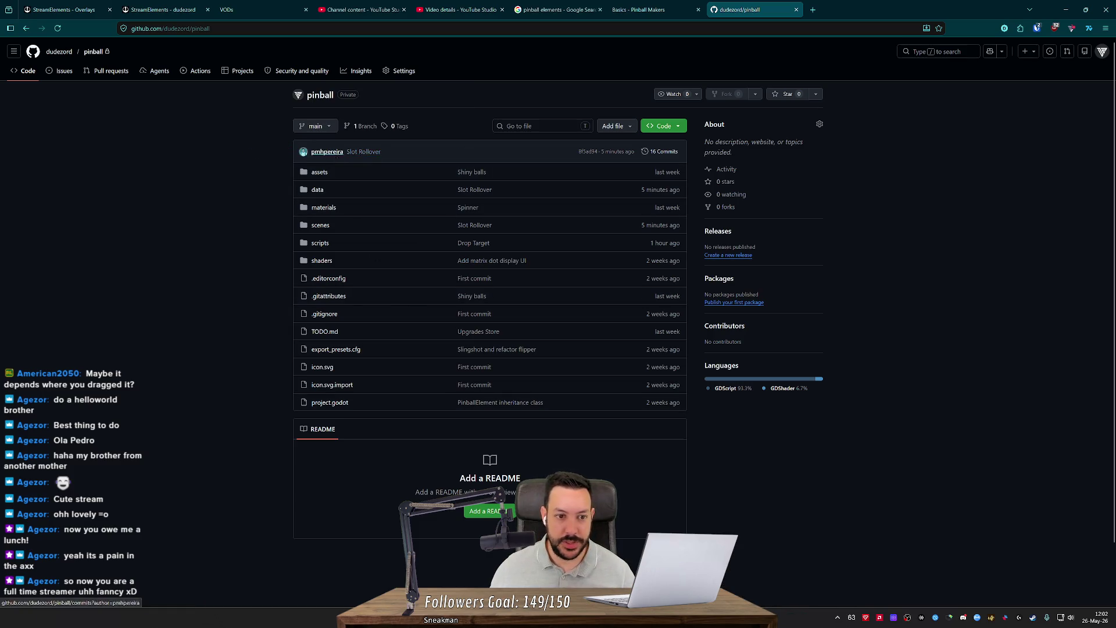
{"action": "left_click", "coordinate": [1065, 9]}
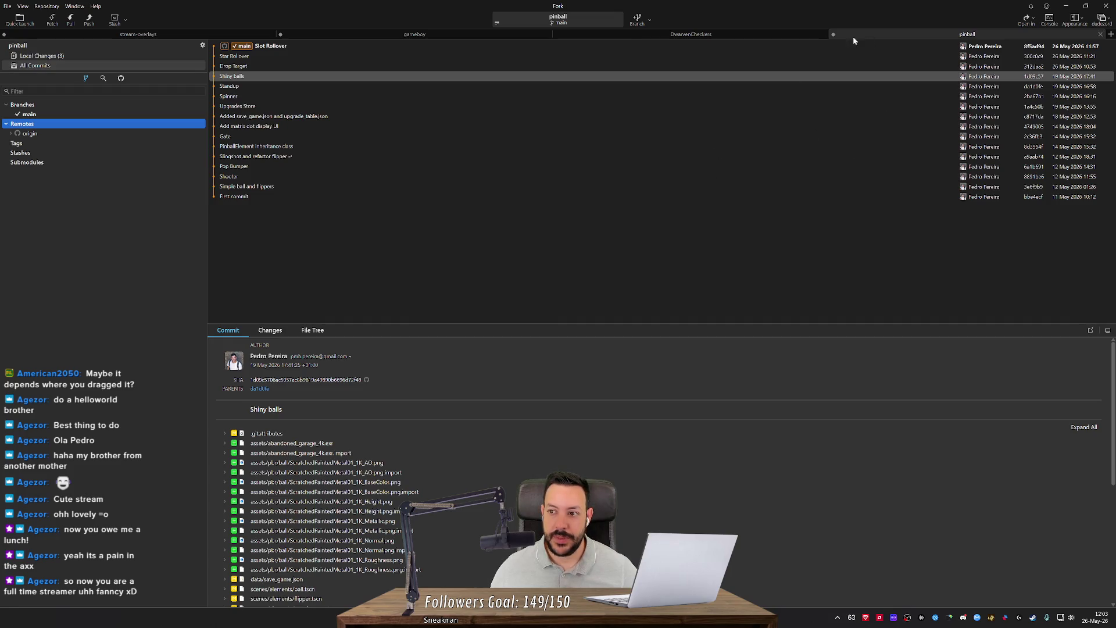
Step: Browse the DwarvenCheckers, gameboy and pinball repository histories in Fork, then minimize Fork
{"action": "left_click", "coordinate": [694, 36]}
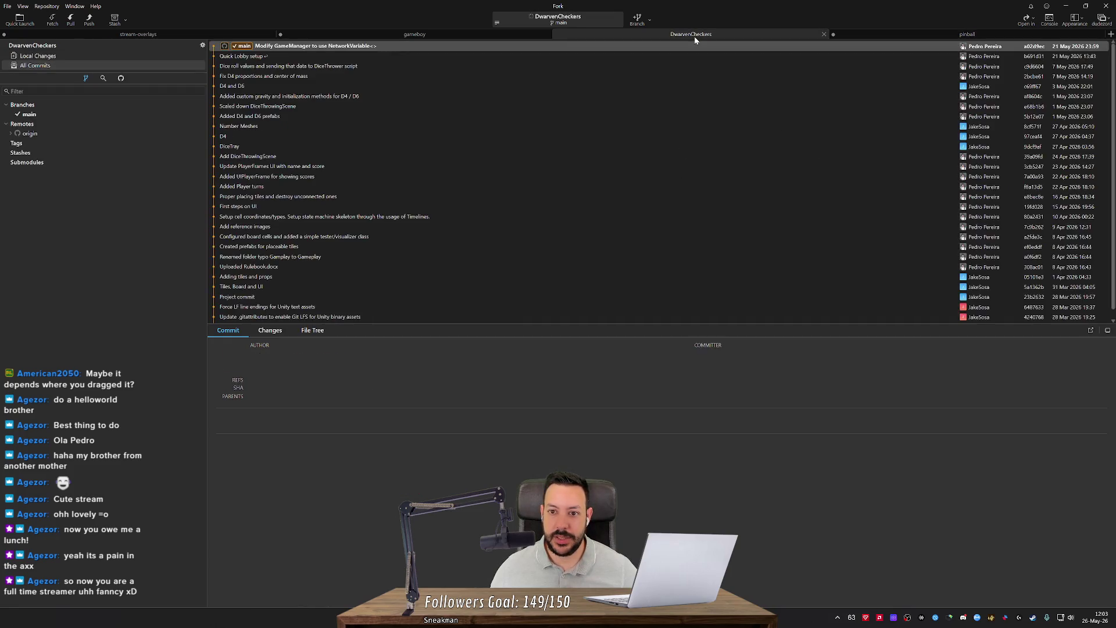
{"action": "left_click", "coordinate": [488, 35]}
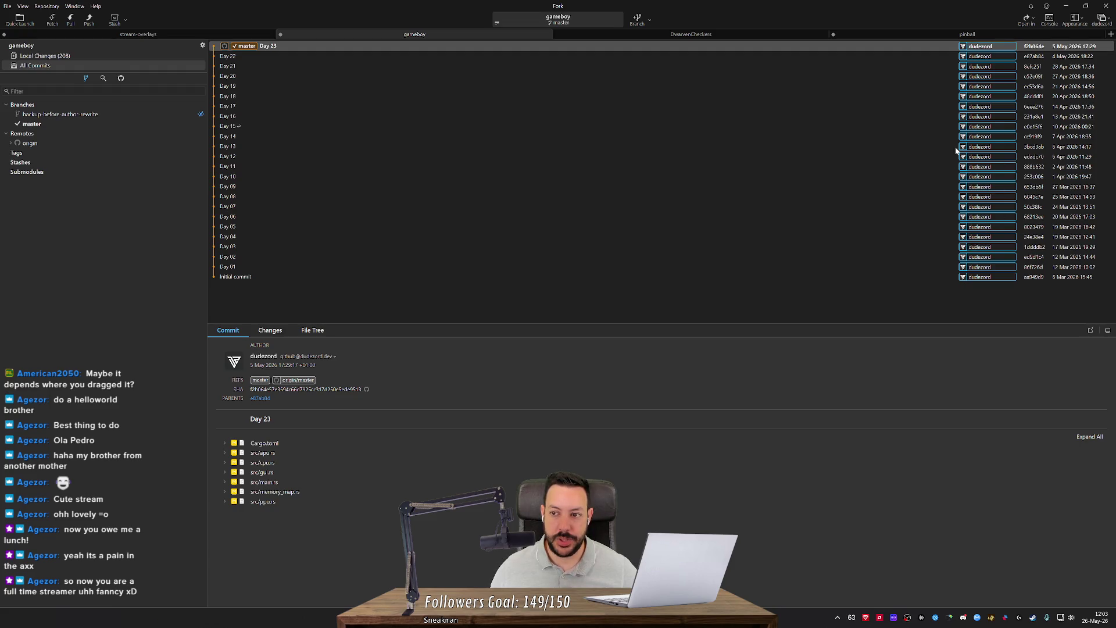
{"action": "left_click", "coordinate": [947, 34]}
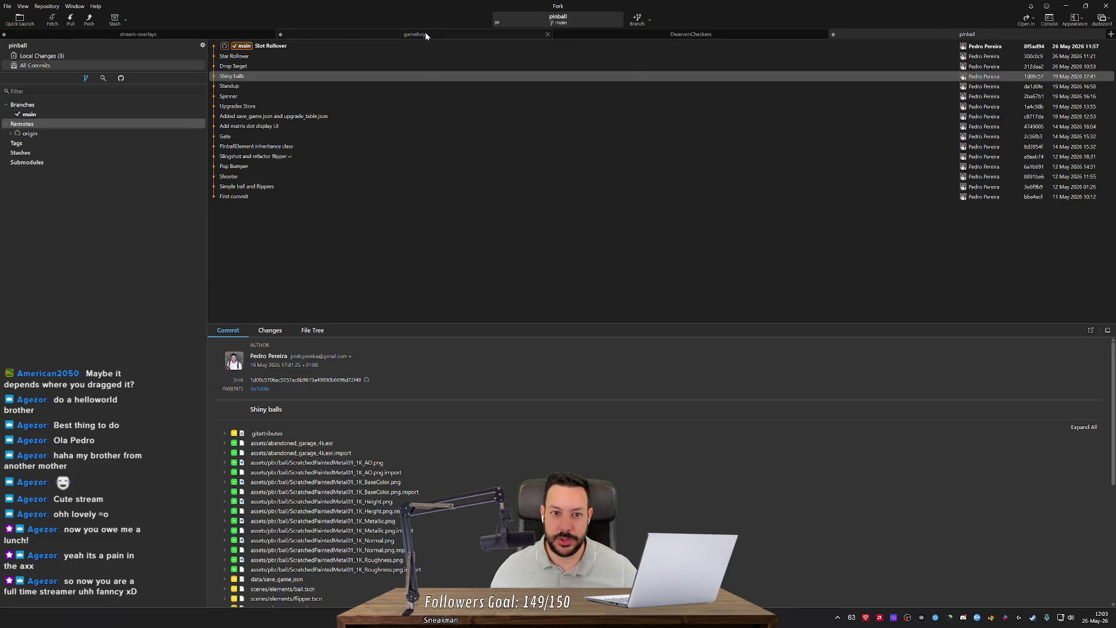
{"action": "left_click", "coordinate": [424, 33]}
{"action": "left_click", "coordinate": [1066, 6]}
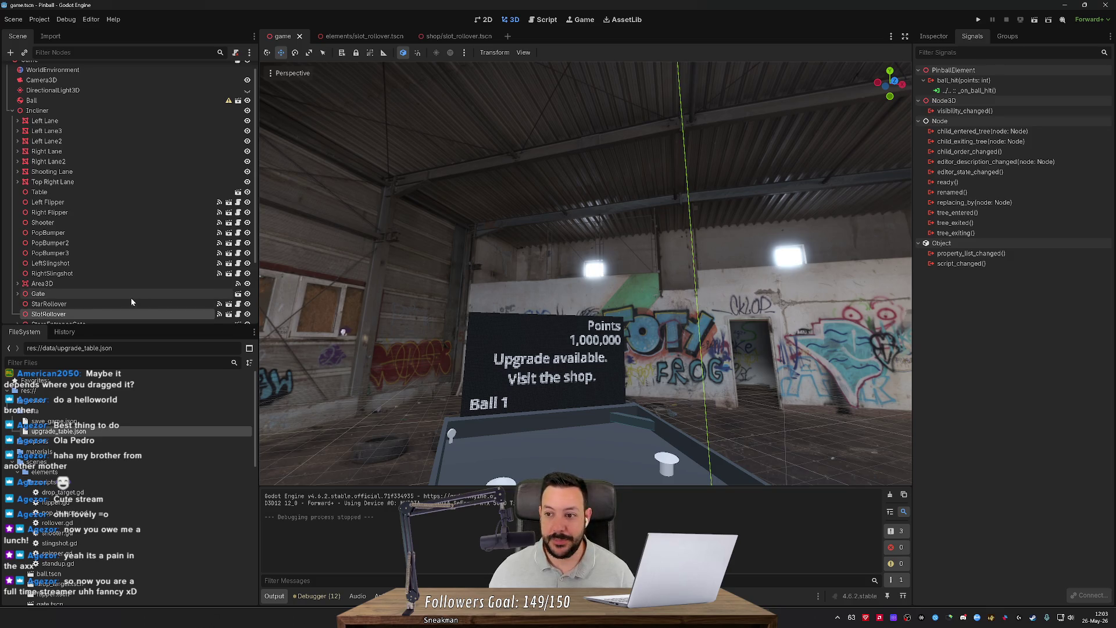
Step: Widen the 3D viewport and fly the camera past the graffiti wall back to the pinball table
{"action": "left_click_drag", "start_coordinate": [912, 304], "coordinate": [969, 322]}
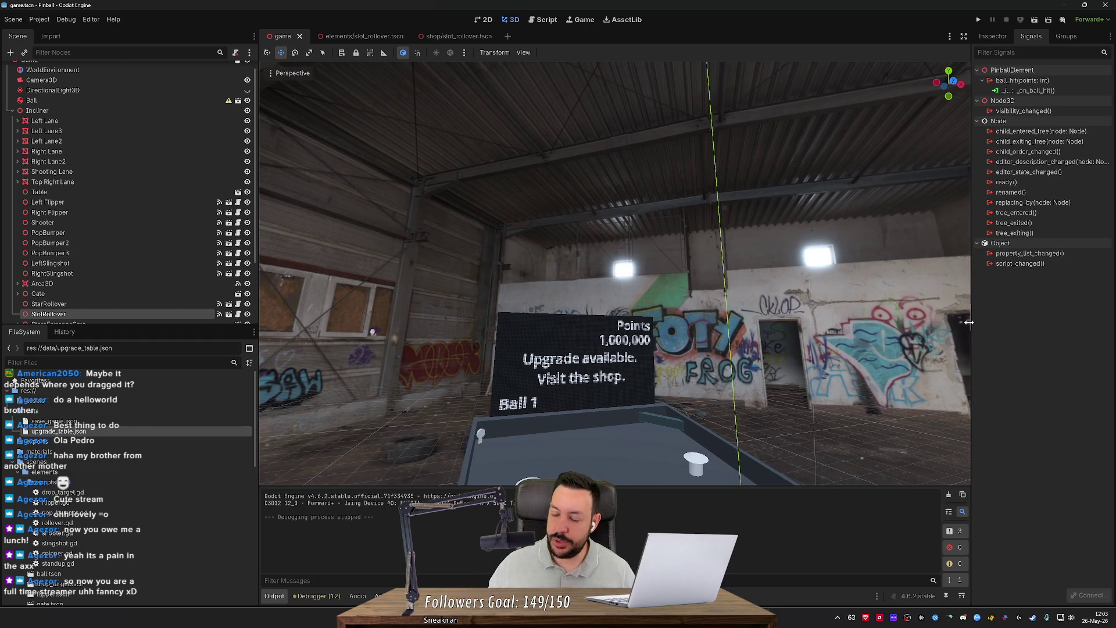
{"action": "left_click_drag", "start_coordinate": [373, 332], "coordinate": [303, 320]}
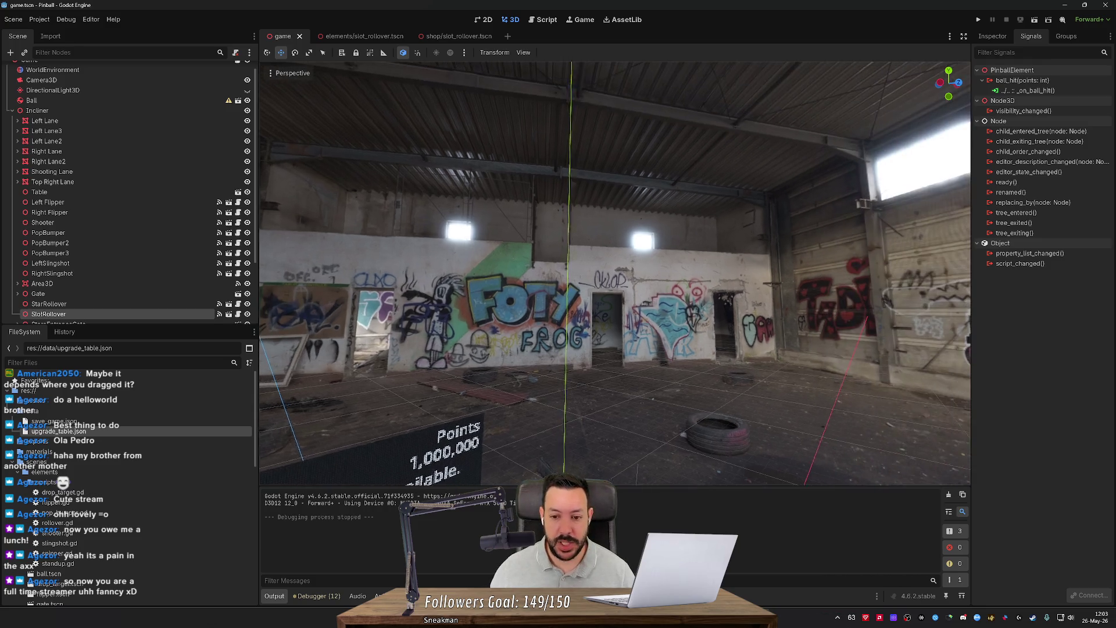
{"action": "left_click_drag", "start_coordinate": [750, 326], "coordinate": [443, 261]}
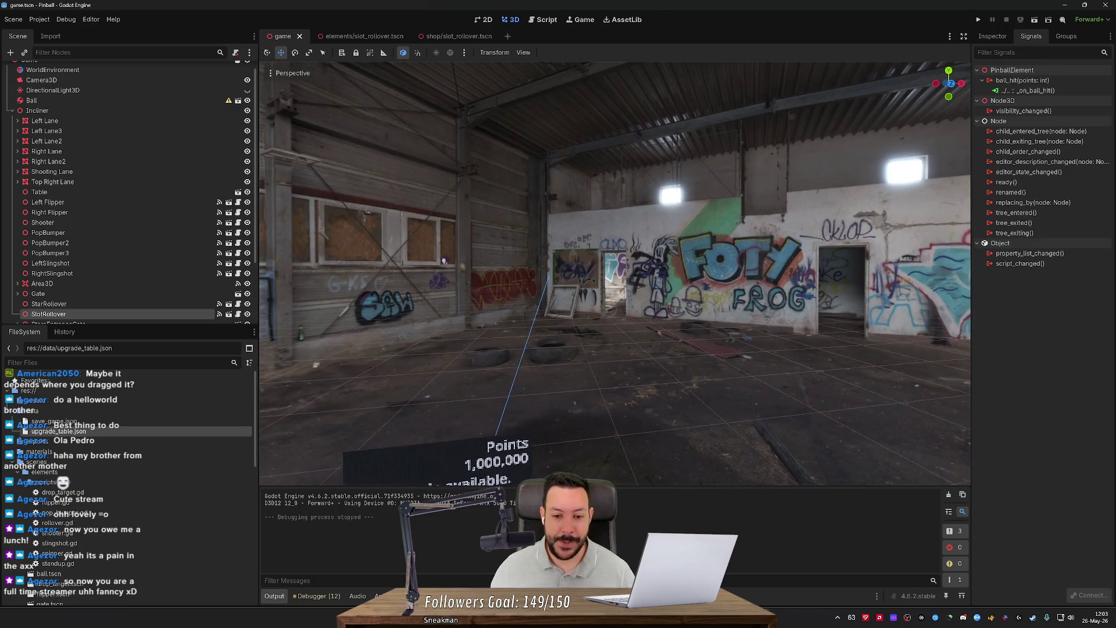
{"action": "scroll", "coordinate": [444, 262], "scroll_direction": "up", "scroll_amount": 2}
{"action": "key", "text": "d"}
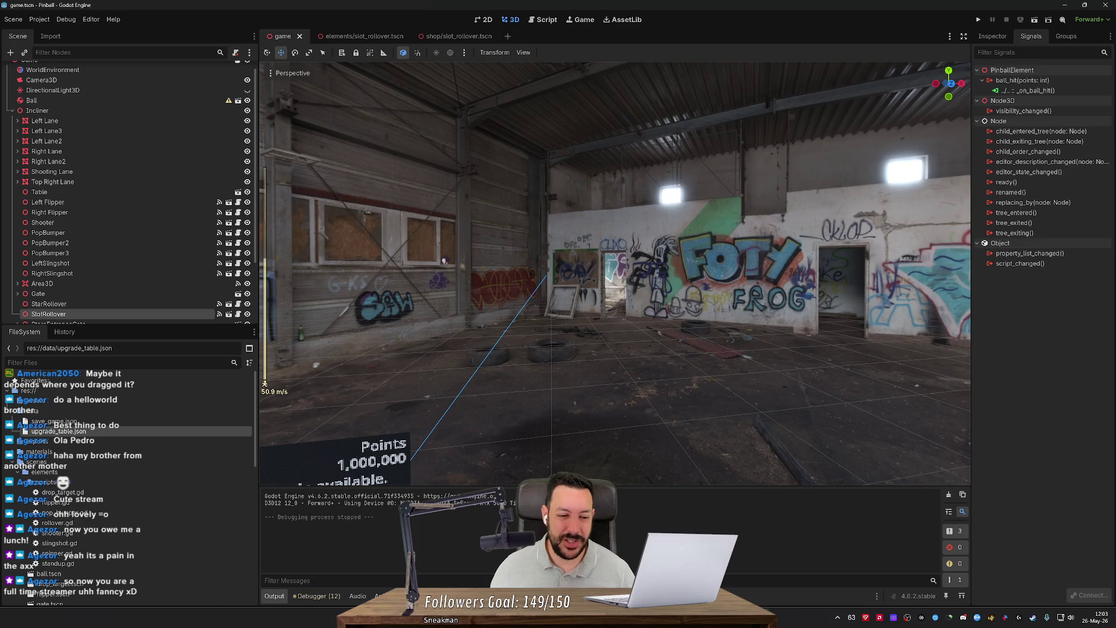
{"action": "left_click_drag", "start_coordinate": [444, 261], "coordinate": [338, 274]}
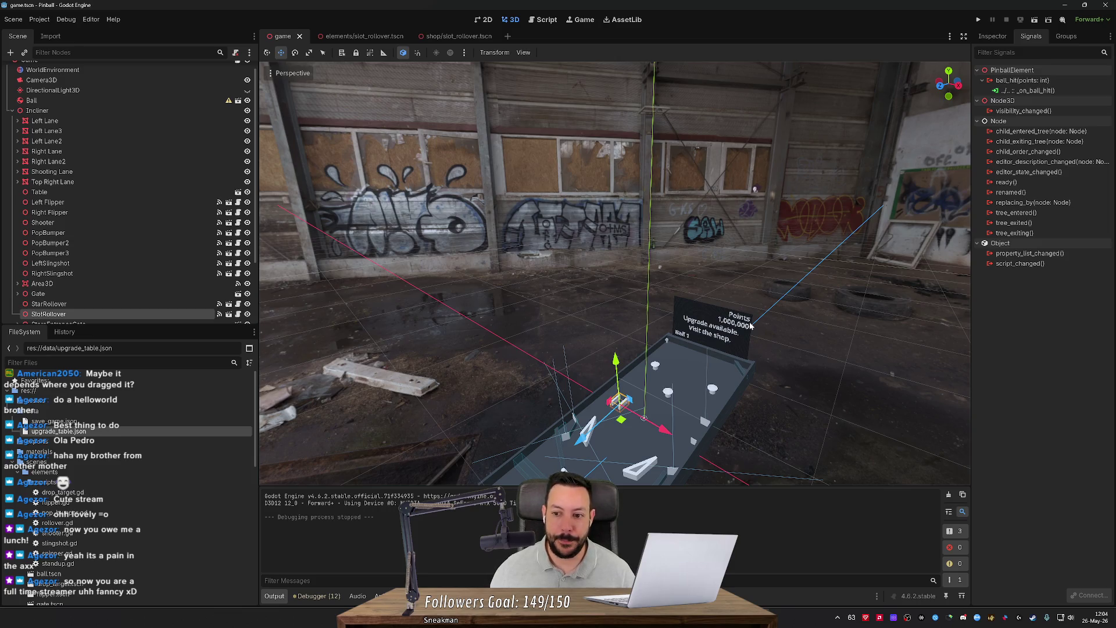
Step: Fly around and behind the pinball table, finishing on a player's-eye view up the playfield
{"action": "mouse_move", "coordinate": [787, 310]}
{"action": "left_mouse_down"}
{"action": "mouse_move", "coordinate": [552, 300]}
{"action": "mouse_move", "coordinate": [756, 300]}
{"action": "mouse_move", "coordinate": [860, 317]}
{"action": "mouse_move", "coordinate": [750, 290]}
{"action": "mouse_move", "coordinate": [652, 294]}
{"action": "left_mouse_up"}
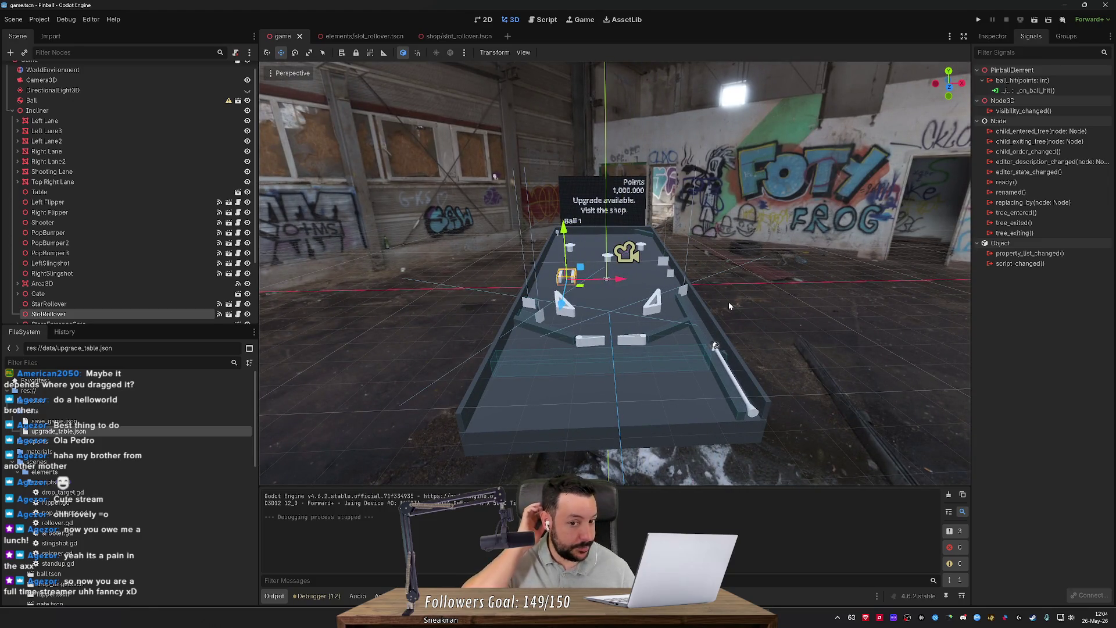
{"action": "mouse_move", "coordinate": [730, 304]}
{"action": "left_mouse_down"}
{"action": "mouse_move", "coordinate": [651, 303]}
{"action": "mouse_move", "coordinate": [763, 309]}
{"action": "left_mouse_up"}
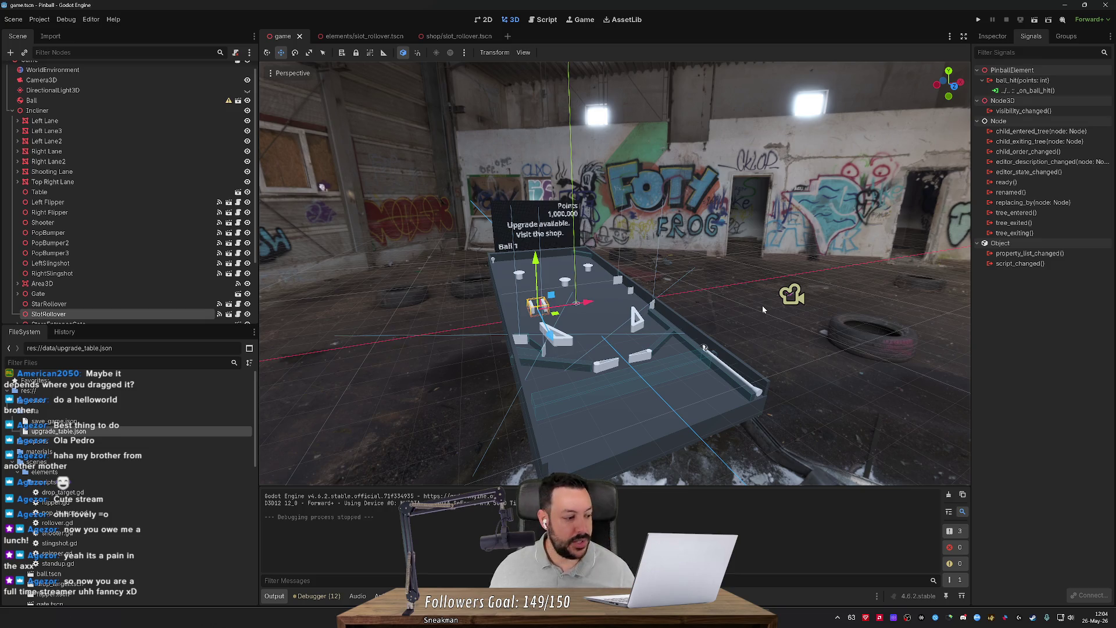
{"action": "left_click_drag", "start_coordinate": [731, 298], "coordinate": [762, 302]}
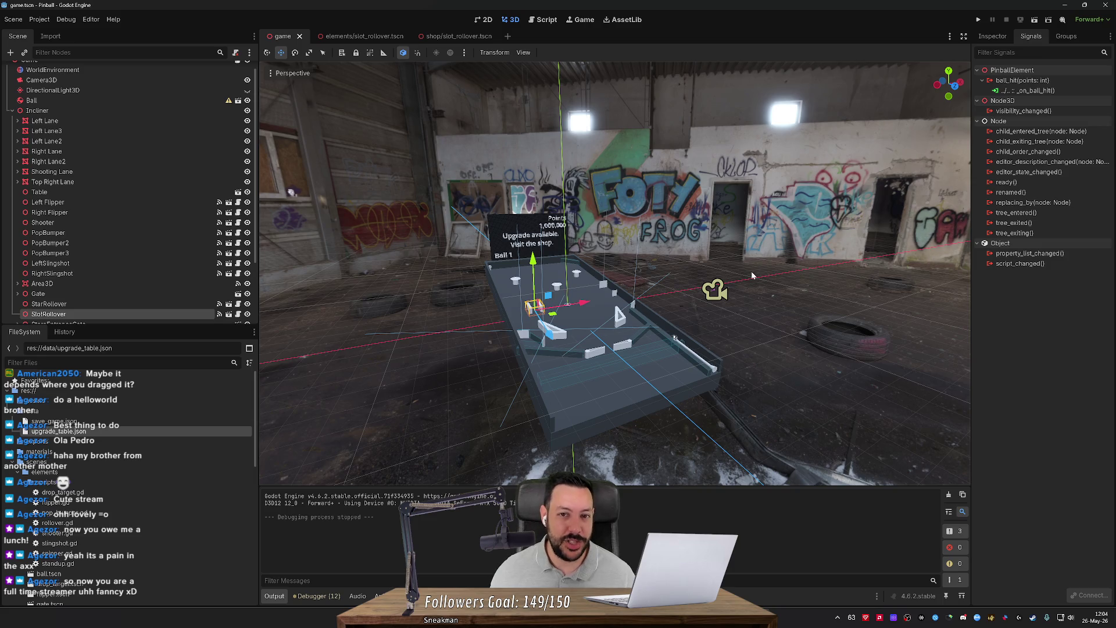
{"action": "left_click_drag", "start_coordinate": [751, 271], "coordinate": [762, 274]}
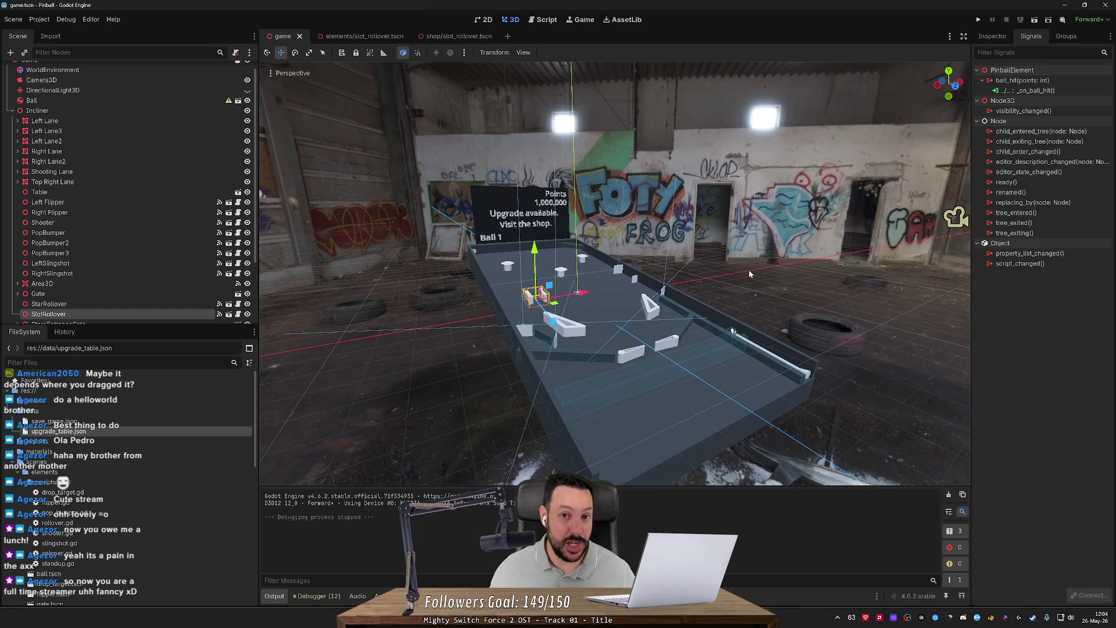
{"action": "left_click_drag", "start_coordinate": [666, 275], "coordinate": [666, 275]}
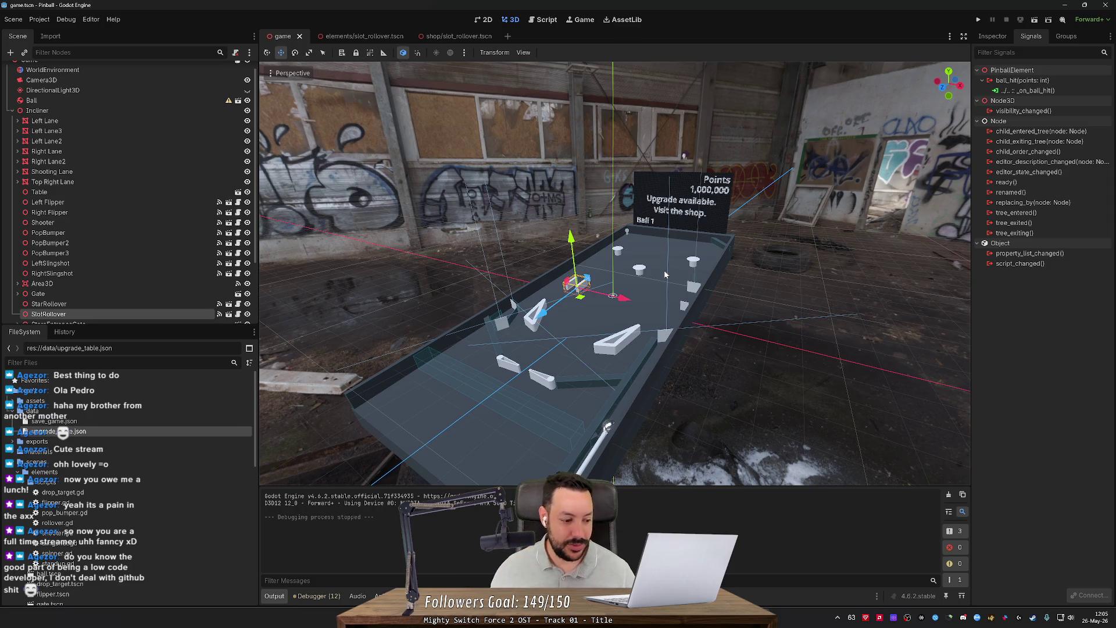
{"action": "left_click_drag", "start_coordinate": [772, 256], "coordinate": [772, 256]}
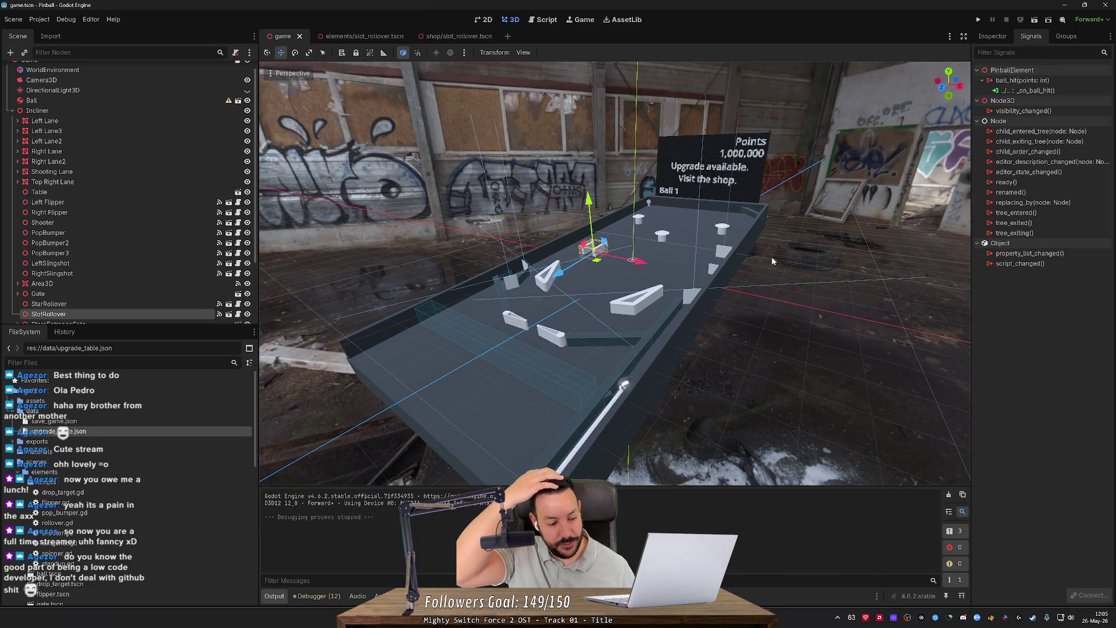
{"action": "left_click_drag", "start_coordinate": [772, 262], "coordinate": [716, 285]}
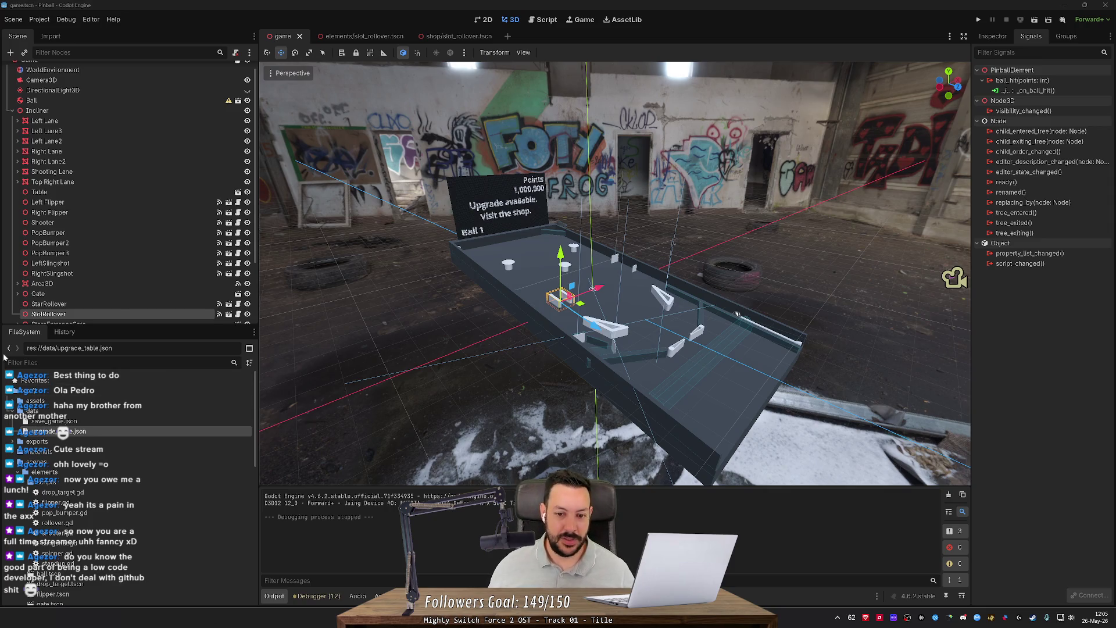
{"action": "left_click_drag", "start_coordinate": [610, 273], "coordinate": [578, 276]}
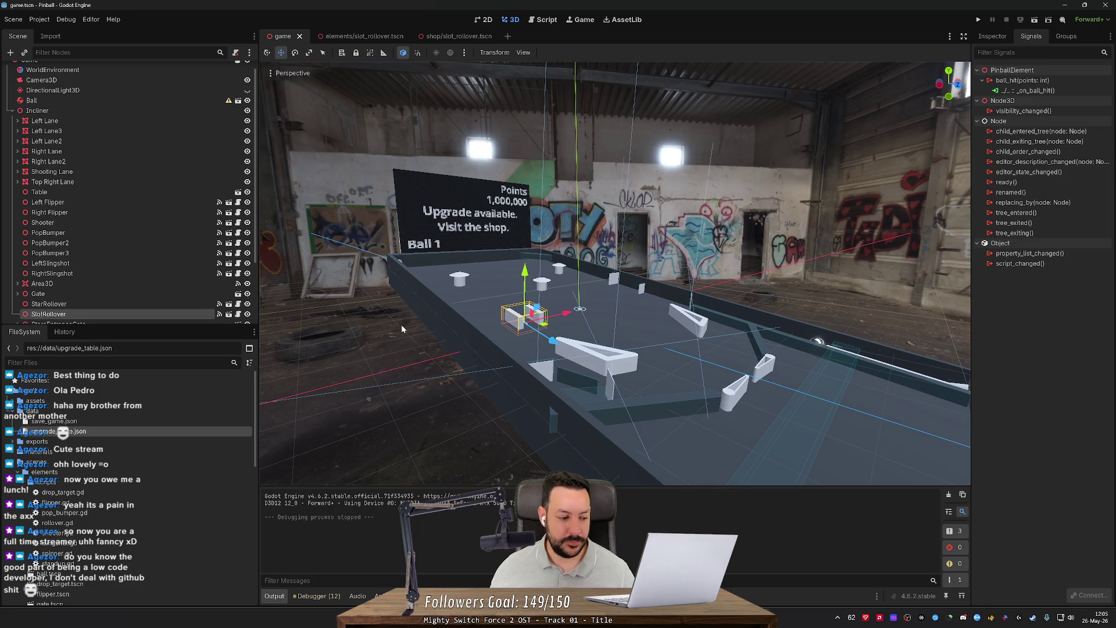
{"action": "mouse_move", "coordinate": [401, 324]}
{"action": "left_mouse_down"}
{"action": "mouse_move", "coordinate": [442, 322]}
{"action": "mouse_move", "coordinate": [419, 323]}
{"action": "left_mouse_up"}
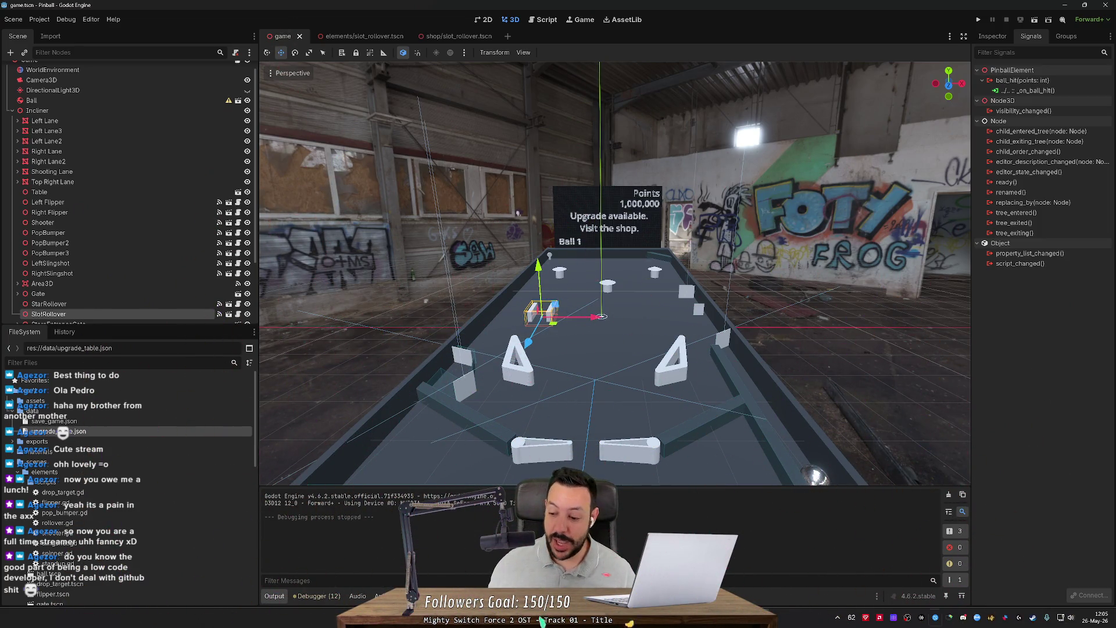
{"action": "left_click", "coordinate": [1085, 612]}
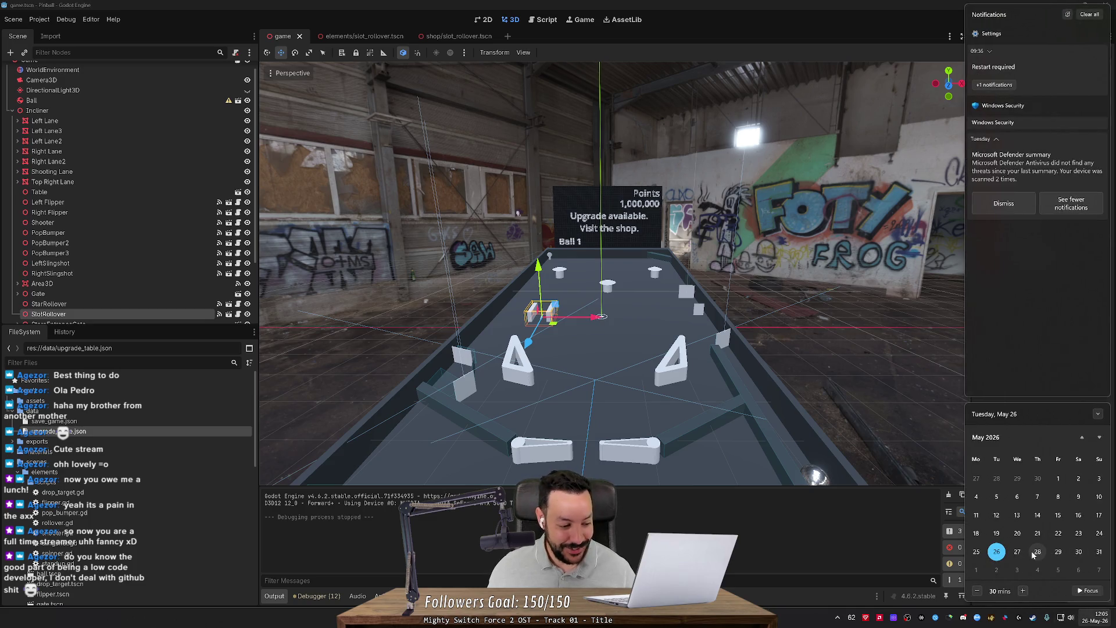
Step: Close the calendar panel, return to the browser, and open the StreamElements Followers Goal overlay editor
{"action": "left_click", "coordinate": [1080, 621]}
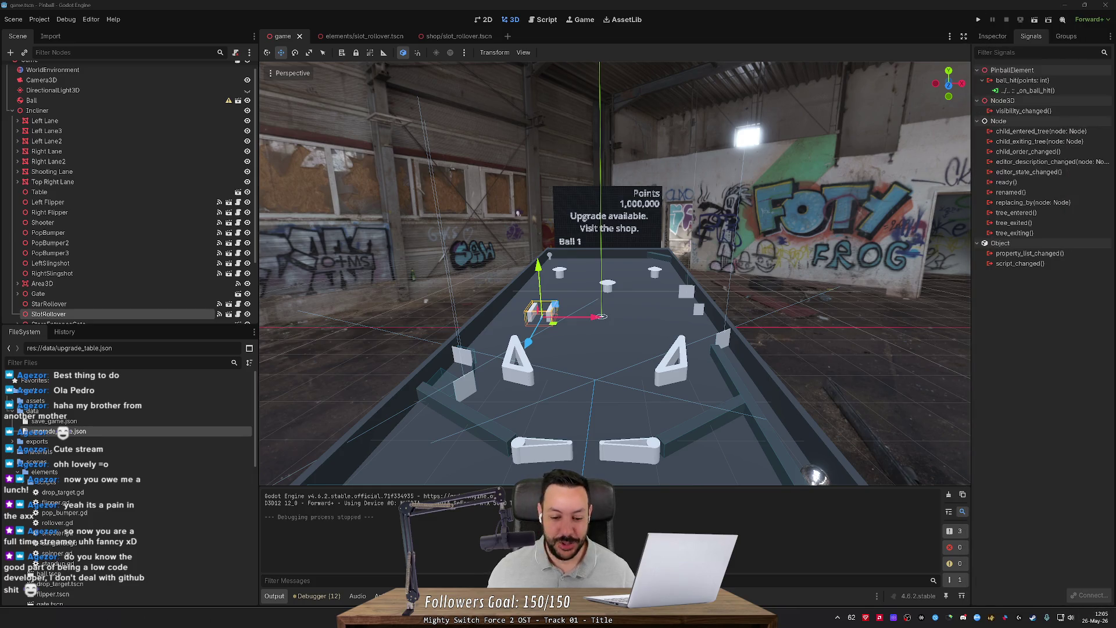
{"action": "key", "text": "alt+Tab"}
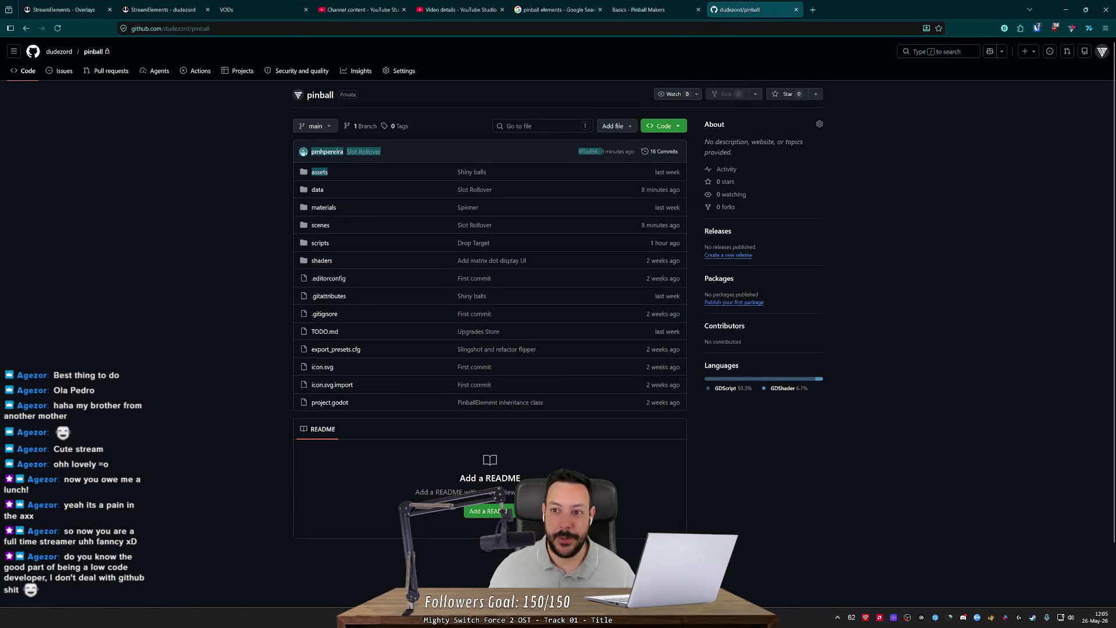
{"action": "left_click", "coordinate": [70, 7]}
{"action": "left_click", "coordinate": [438, 289]}
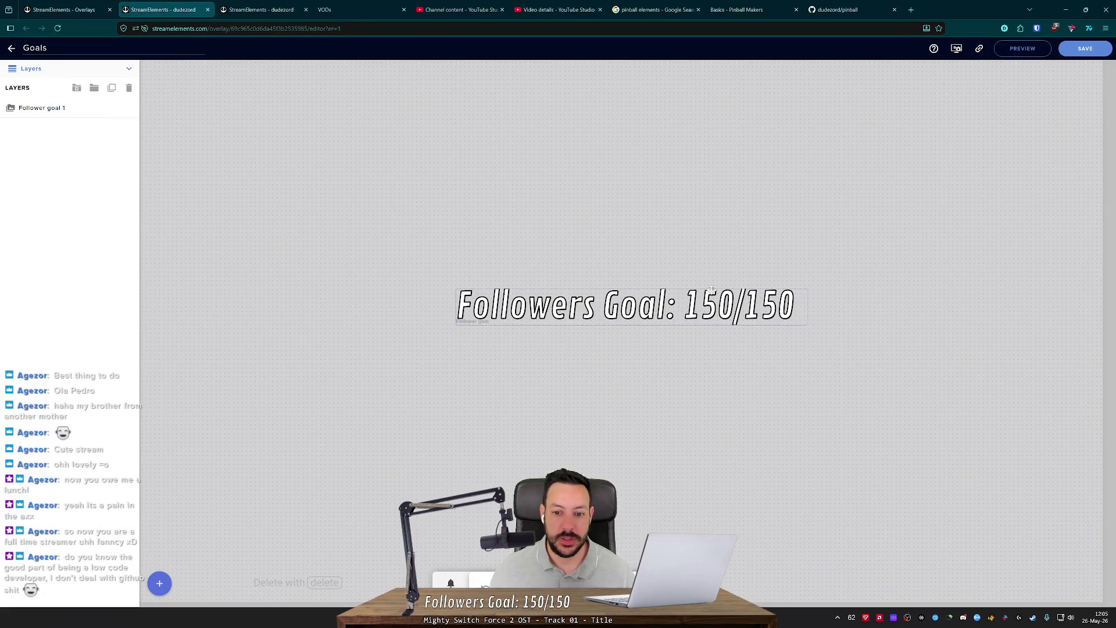
Step: Change the Follower goal 1 target from 150 to 160, save the overlay, and minimize the browser
{"action": "left_click", "coordinate": [40, 108]}
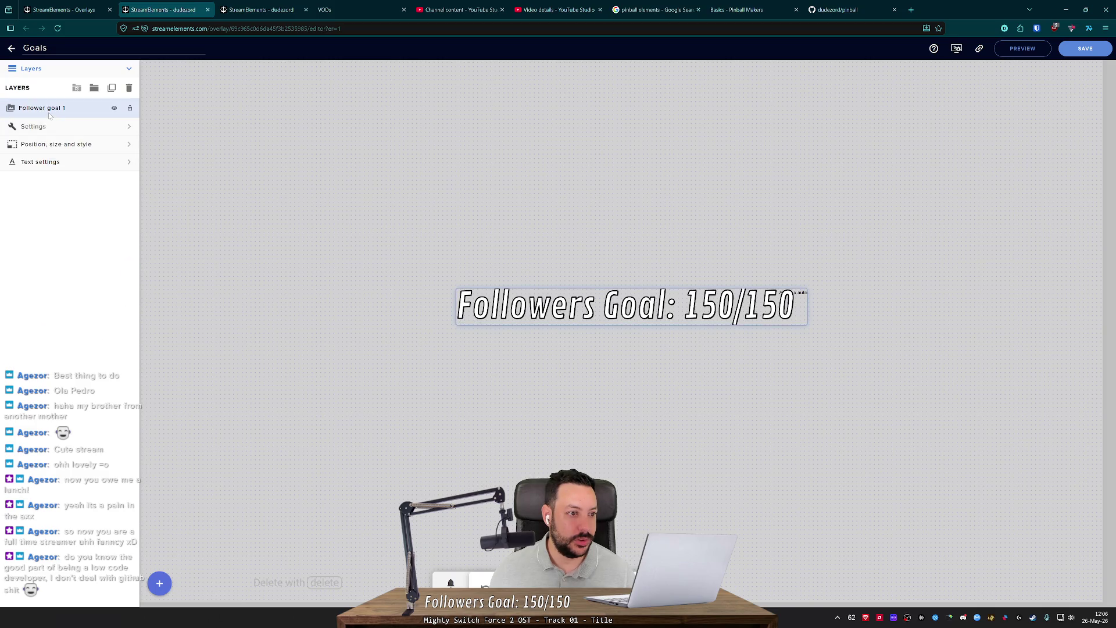
{"action": "left_click", "coordinate": [42, 126]}
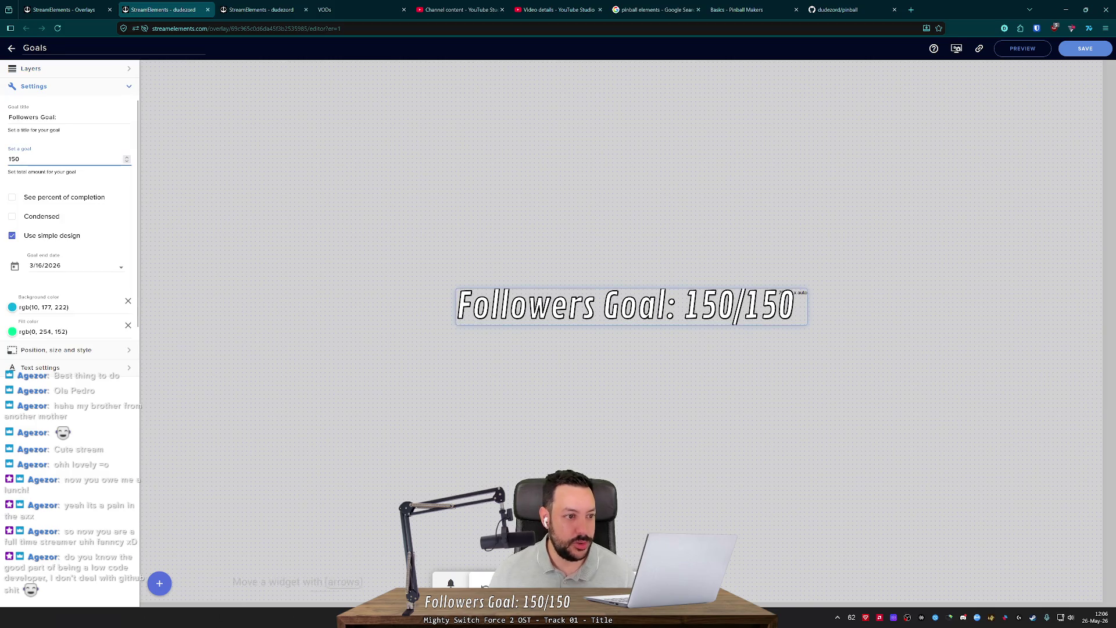
{"action": "type", "text": "6"}
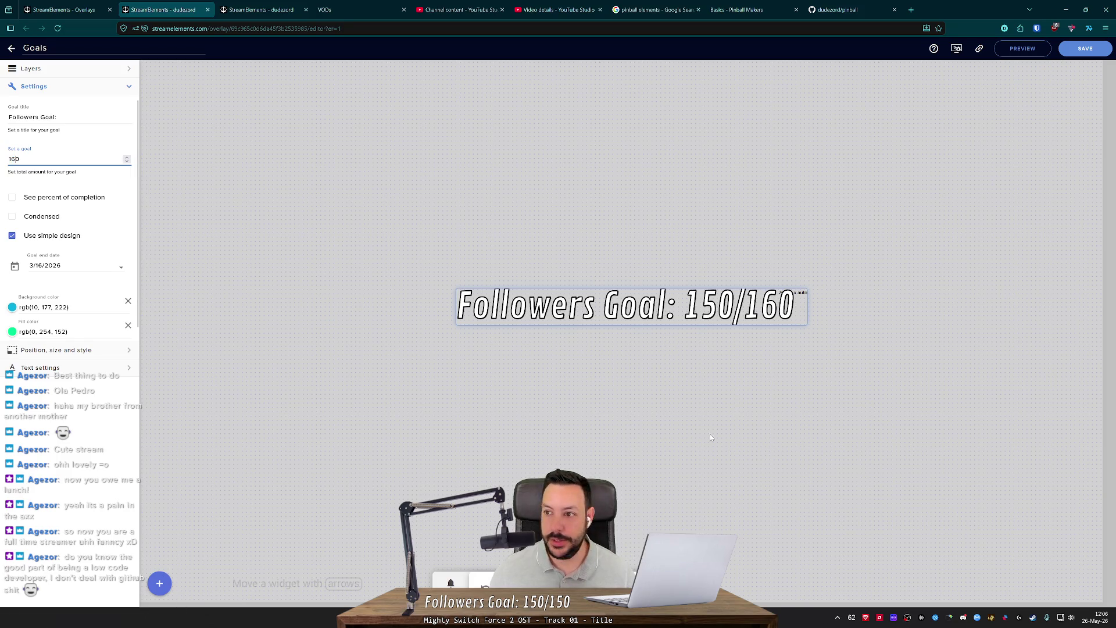
{"action": "left_click", "coordinate": [1109, 50]}
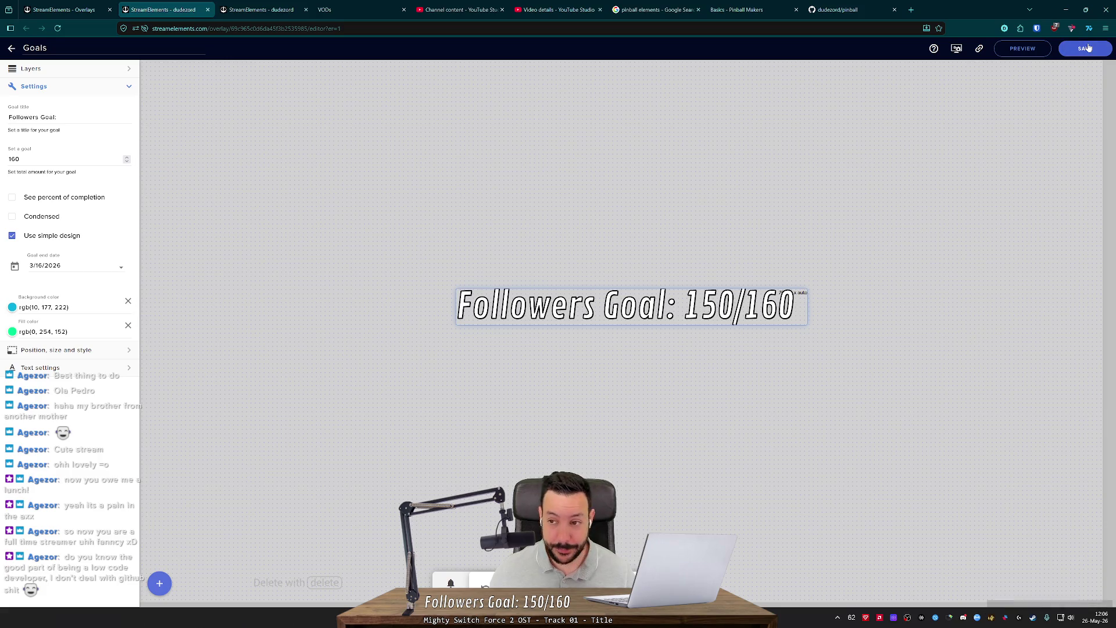
{"action": "left_click", "coordinate": [1066, 10]}
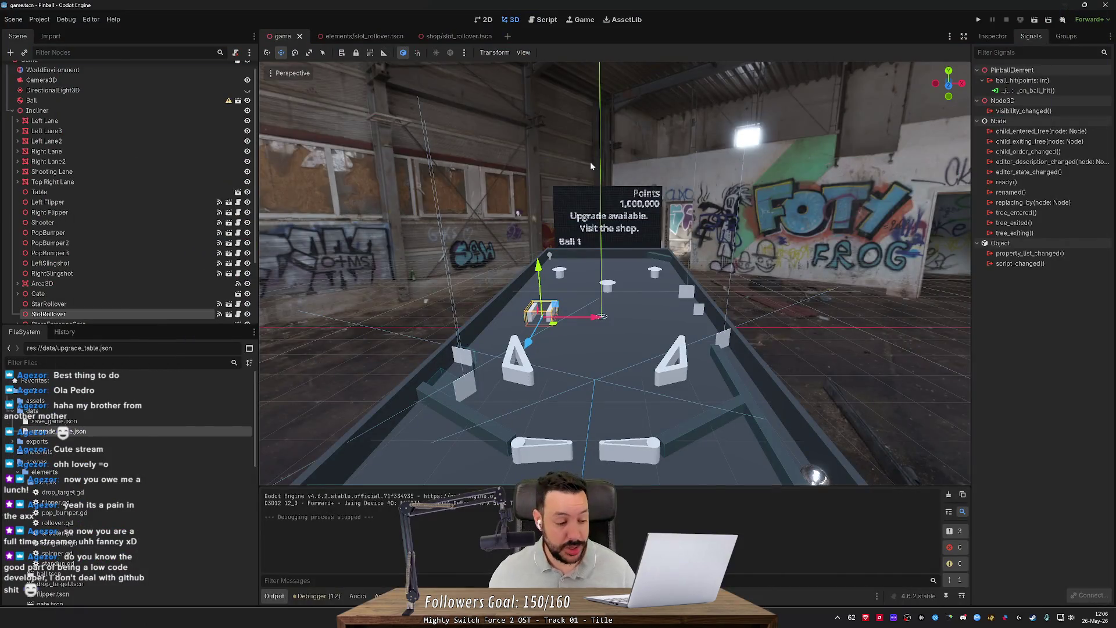
{"action": "mouse_move", "coordinate": [464, 198]}
{"action": "left_mouse_down"}
{"action": "mouse_move", "coordinate": [309, 243]}
{"action": "mouse_move", "coordinate": [590, 184]}
{"action": "mouse_move", "coordinate": [692, 238]}
{"action": "mouse_move", "coordinate": [697, 255]}
{"action": "left_mouse_up"}
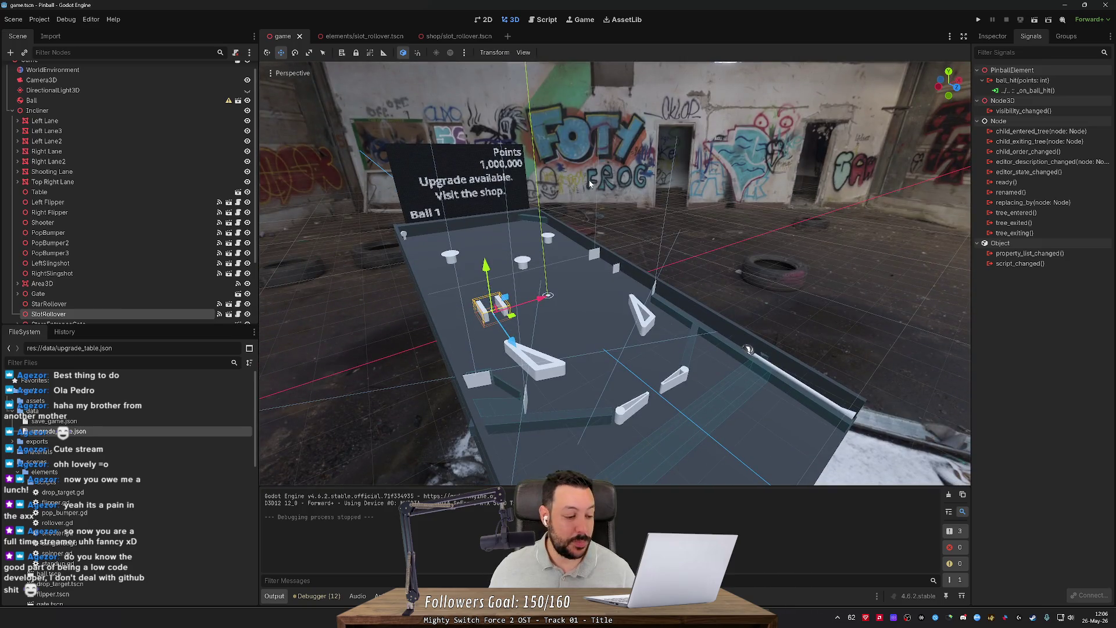
{"action": "mouse_move", "coordinate": [590, 184]}
{"action": "left_mouse_down"}
{"action": "mouse_move", "coordinate": [524, 169]}
{"action": "mouse_move", "coordinate": [584, 153]}
{"action": "mouse_move", "coordinate": [590, 184]}
{"action": "left_mouse_up"}
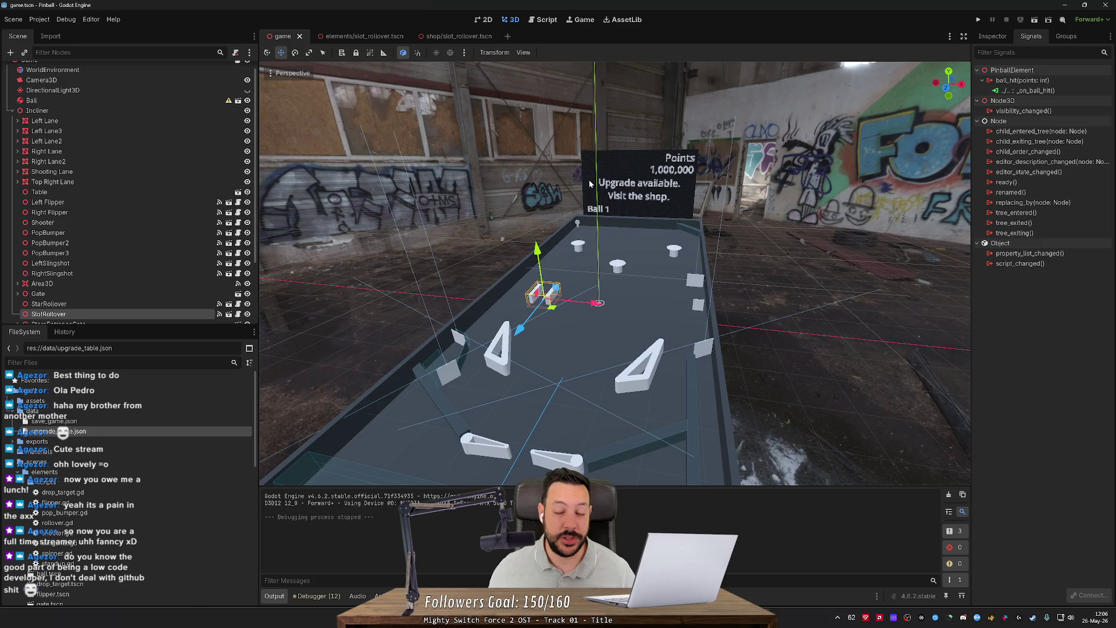
{"action": "left_click_drag", "start_coordinate": [590, 184], "coordinate": [599, 157]}
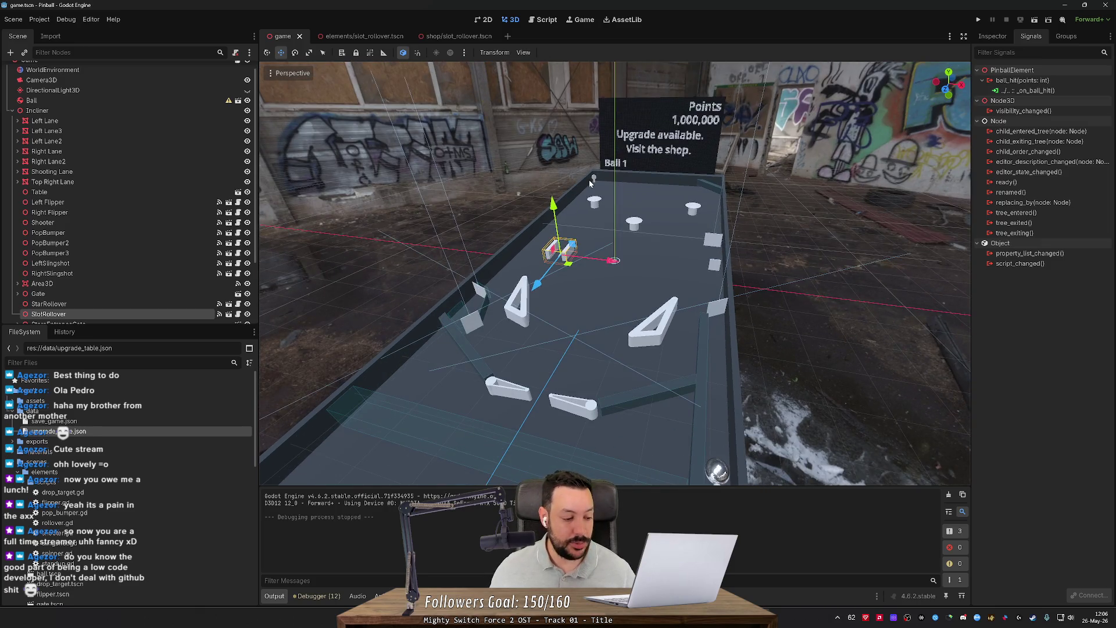
{"action": "left_click_drag", "start_coordinate": [590, 184], "coordinate": [741, 182]}
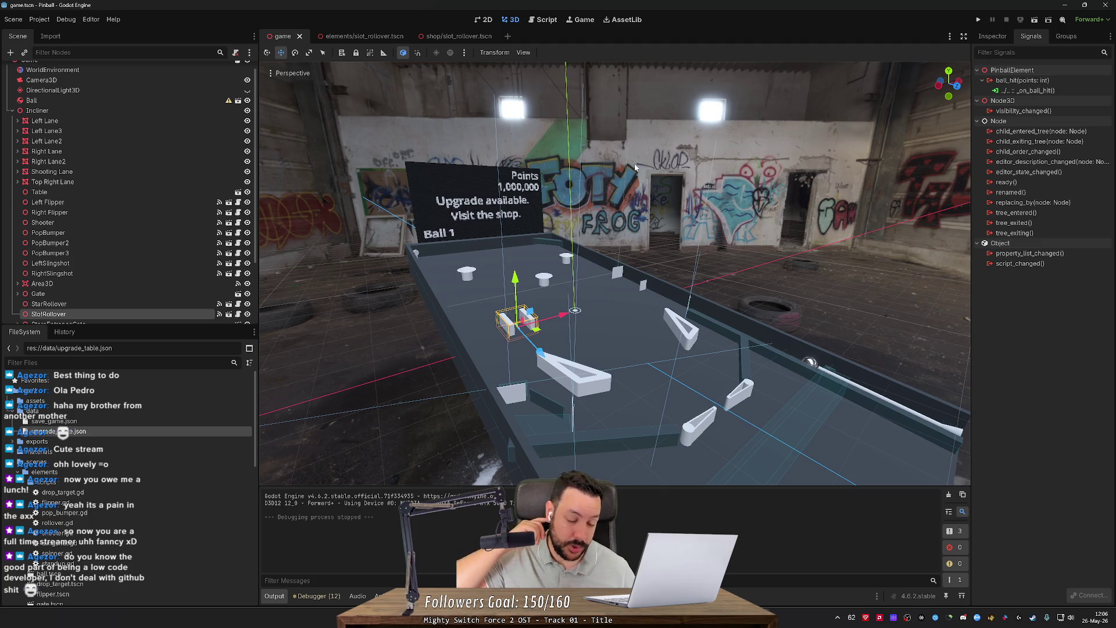
{"action": "mouse_move", "coordinate": [636, 168]}
{"action": "left_mouse_down"}
{"action": "mouse_move", "coordinate": [338, 179]}
{"action": "mouse_move", "coordinate": [433, 172]}
{"action": "mouse_move", "coordinate": [459, 186]}
{"action": "mouse_move", "coordinate": [674, 157]}
{"action": "mouse_move", "coordinate": [442, 141]}
{"action": "mouse_move", "coordinate": [529, 185]}
{"action": "left_mouse_up"}
{"action": "scroll", "coordinate": [440, 175], "scroll_direction": "down", "scroll_amount": 10}
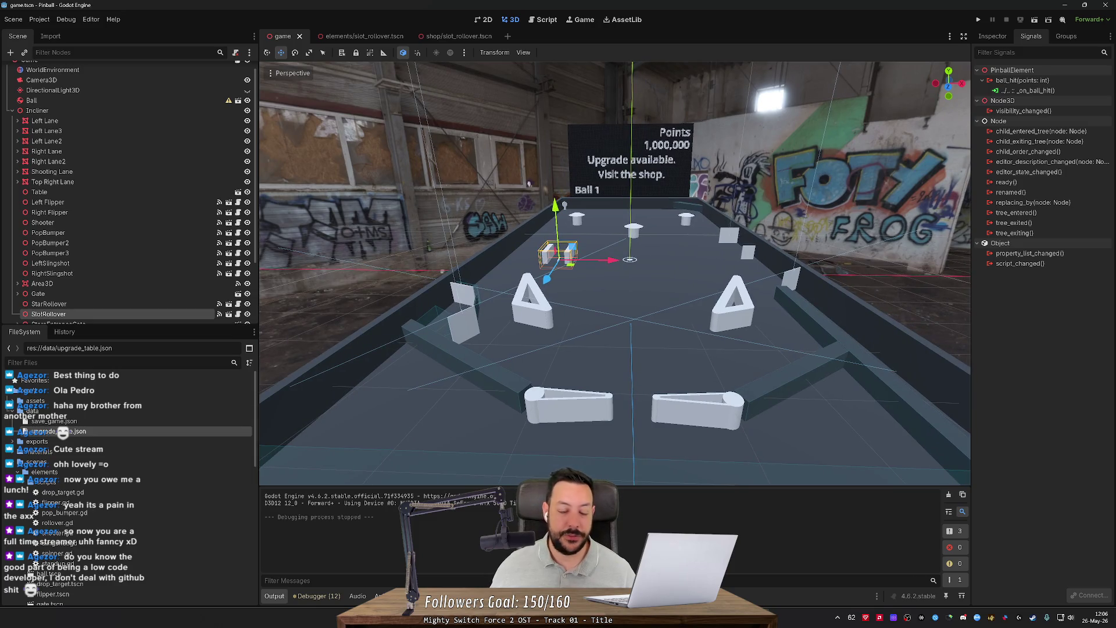
{"action": "left_click_drag", "start_coordinate": [530, 185], "coordinate": [509, 189]}
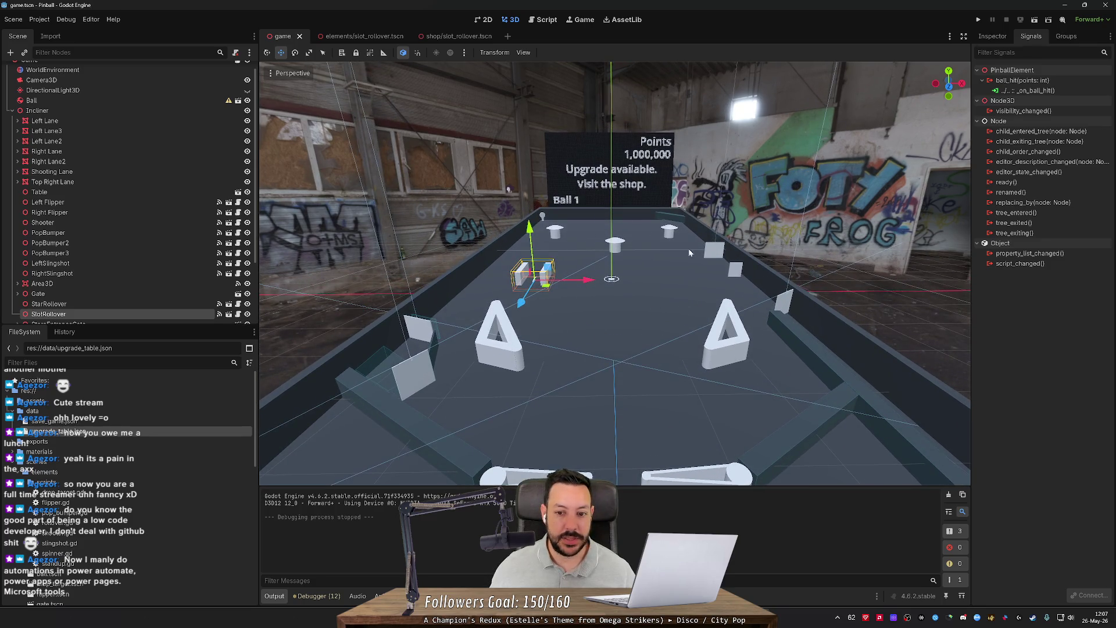
{"action": "scroll", "coordinate": [688, 249], "scroll_direction": "up", "scroll_amount": 3}
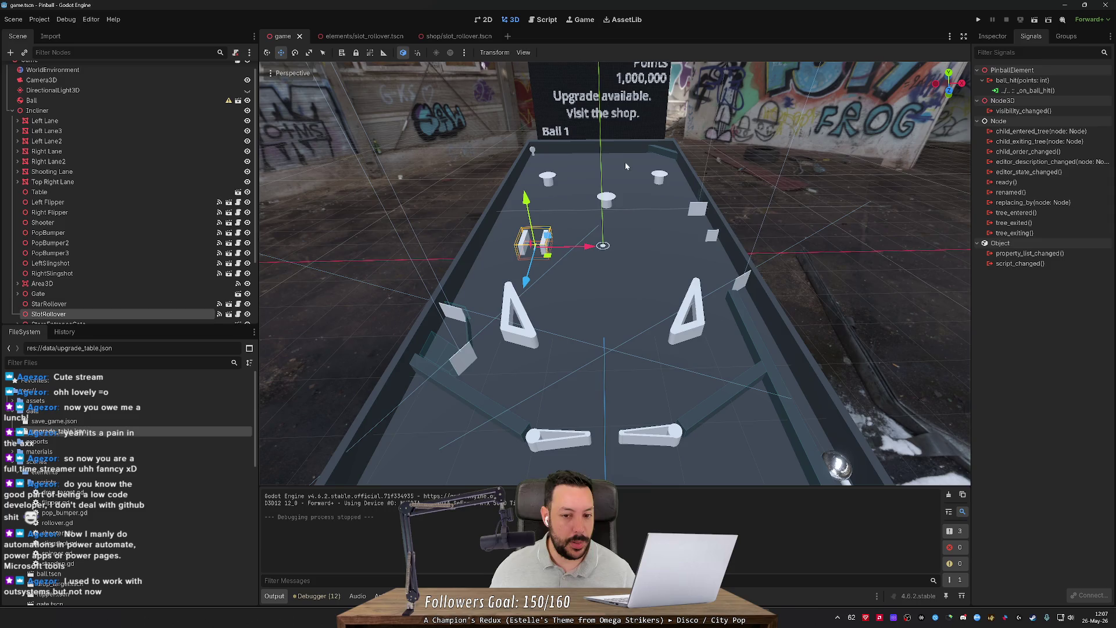
{"action": "mouse_move", "coordinate": [648, 158]}
{"action": "left_mouse_down"}
{"action": "mouse_move", "coordinate": [637, 167]}
{"action": "mouse_move", "coordinate": [644, 187]}
{"action": "left_mouse_up"}
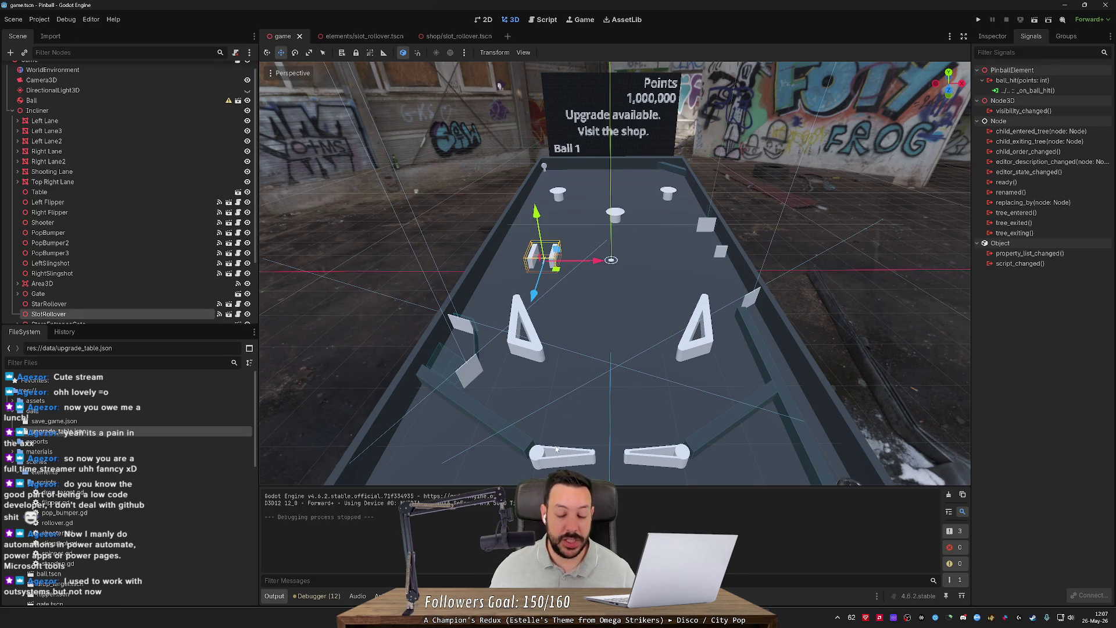
{"action": "key", "text": "F5"}
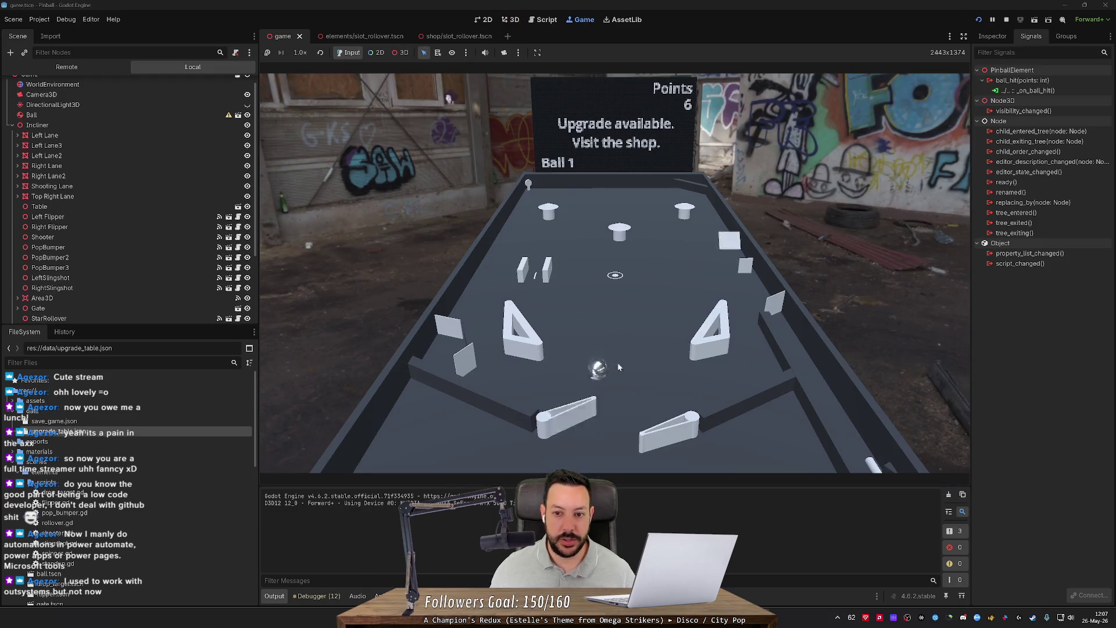
Step: Stop the game, open save_game.json, and set drop_target_1 to -1
{"action": "key", "text": "F8"}
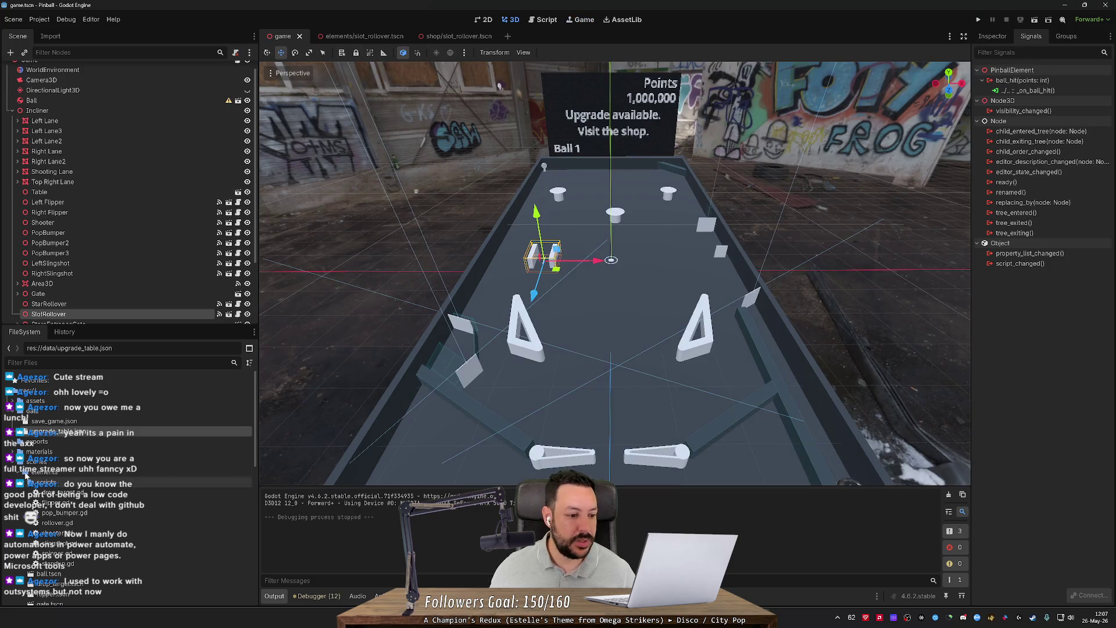
{"action": "left_click", "coordinate": [76, 421]}
{"action": "double_click", "coordinate": [76, 421]}
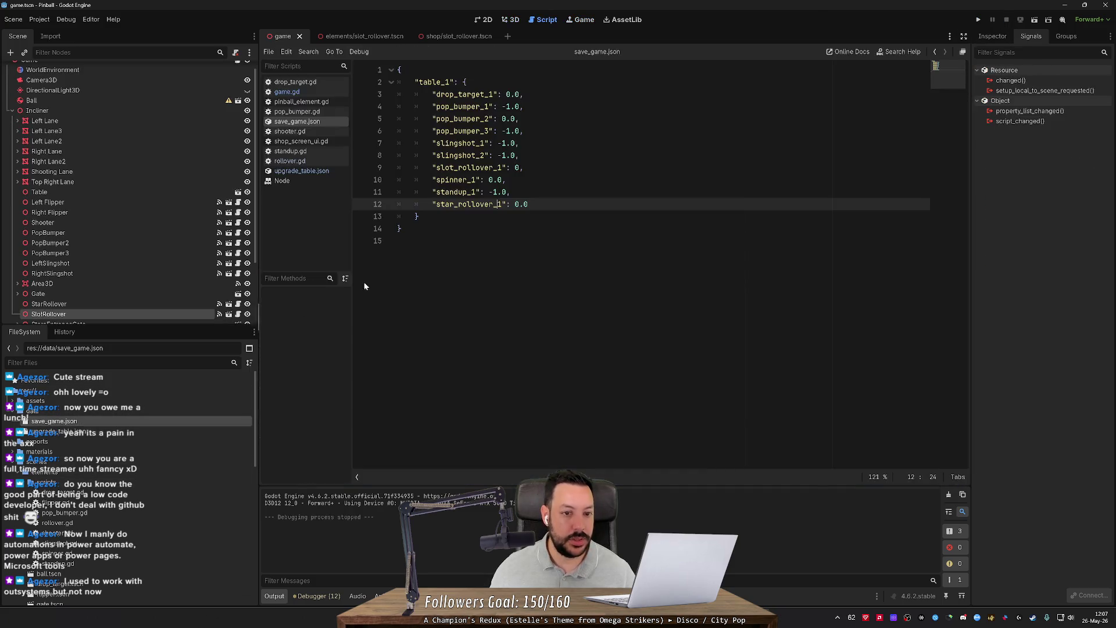
{"action": "left_click", "coordinate": [507, 94]}
{"action": "key", "text": "BackSpace"}
{"action": "type", "text": "-1"}
Step: Set pop_bumper_2, slot_rollover_1 and star_rollover_1 to -1, save the file, and run the game
{"action": "key", "text": "Down"}
{"action": "key", "text": "Down"}
{"action": "key", "text": "BackSpace"}
{"action": "type", "text": "-1"}
{"action": "key", "text": "Down"}
{"action": "key", "text": "Down"}
{"action": "key", "text": "Down"}
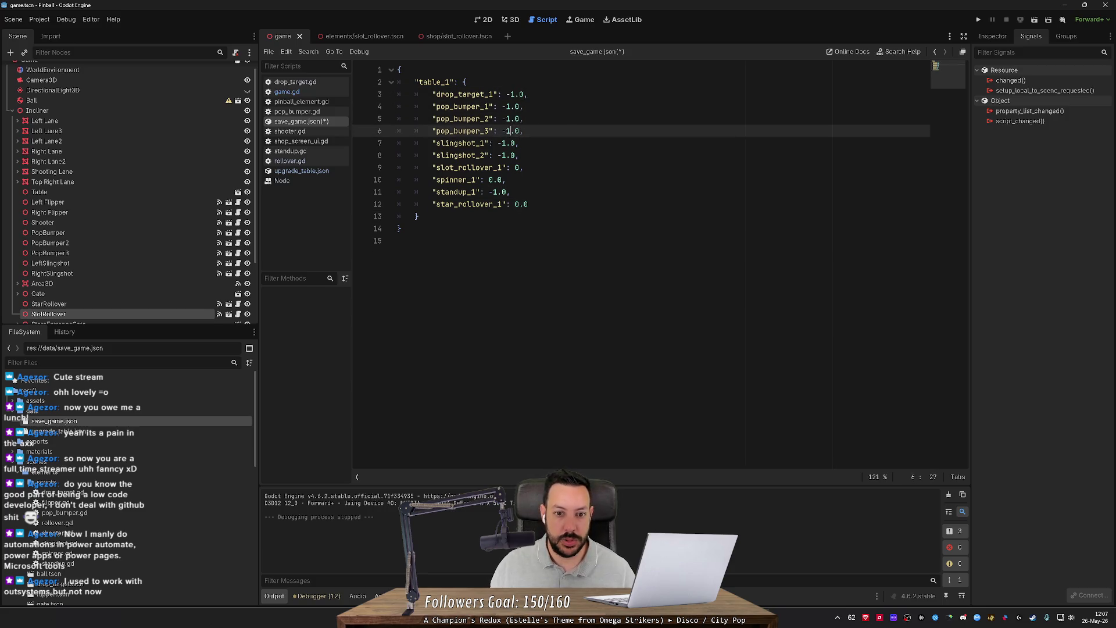
{"action": "key", "text": "BackSpace"}
{"action": "type", "text": "-1"}
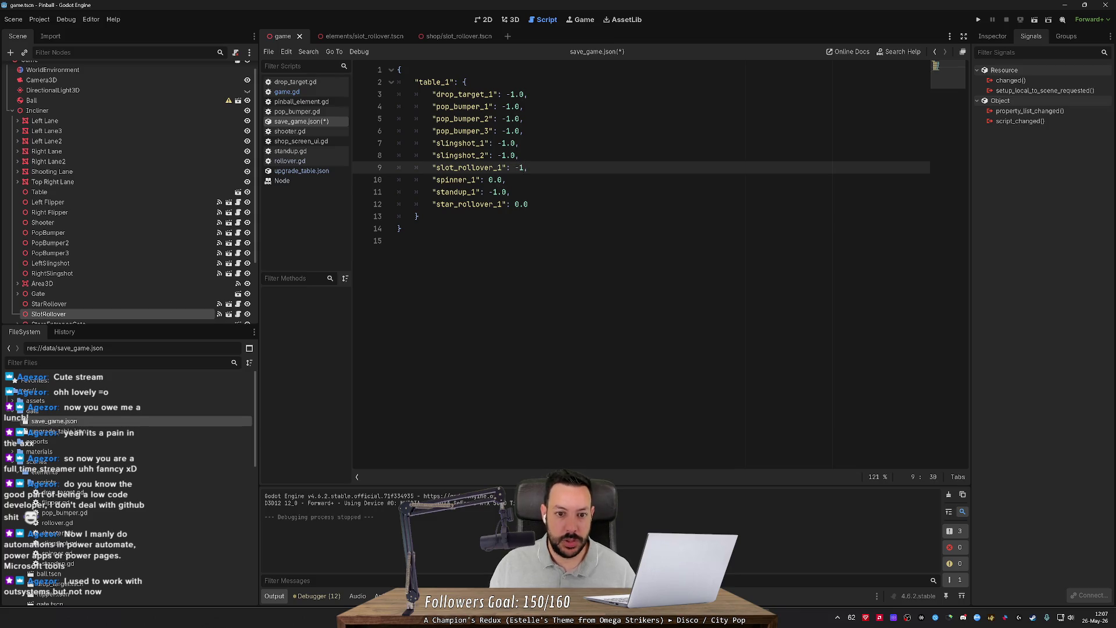
{"action": "key", "text": "Down"}
{"action": "key", "text": "Down"}
{"action": "key", "text": "Down"}
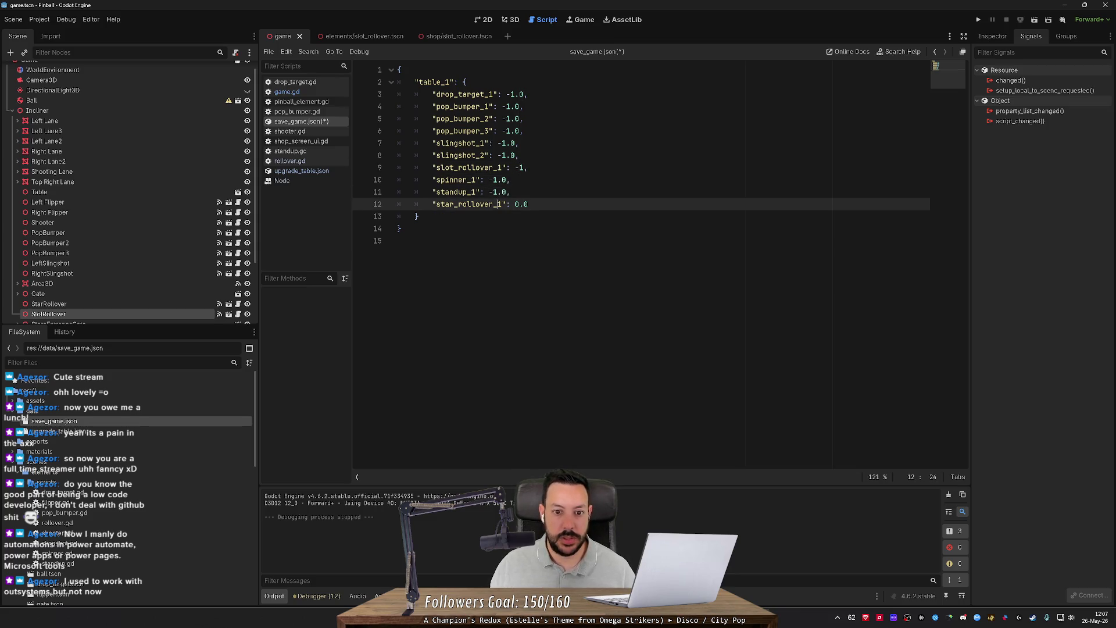
{"action": "key", "text": "BackSpace"}
{"action": "type", "text": "-1"}
{"action": "key", "text": "ctrl+s"}
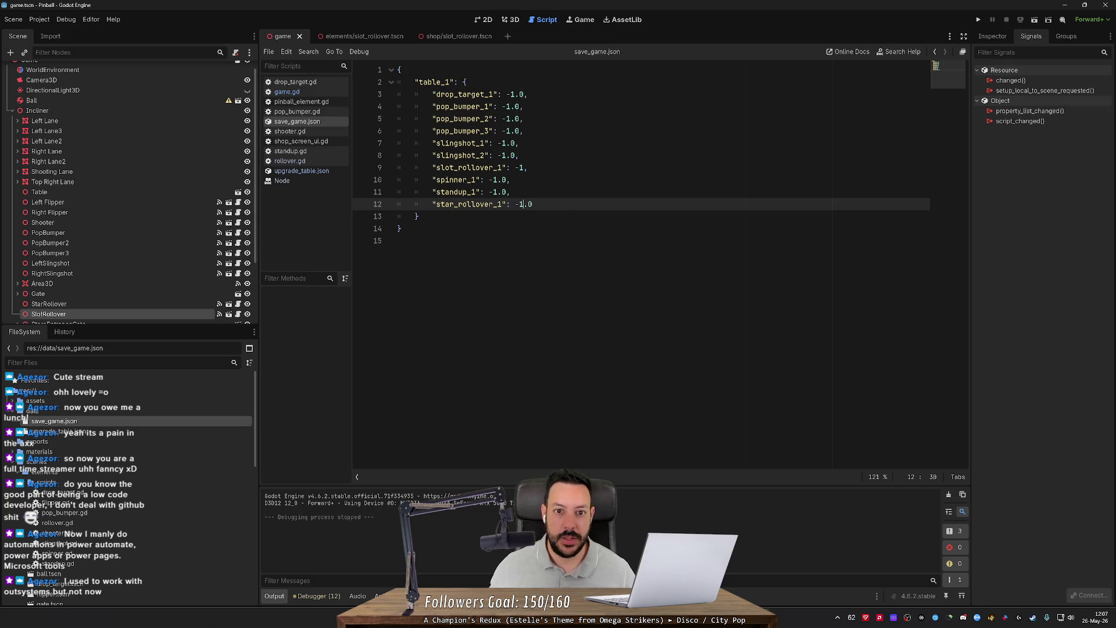
{"action": "left_click", "coordinate": [977, 20]}
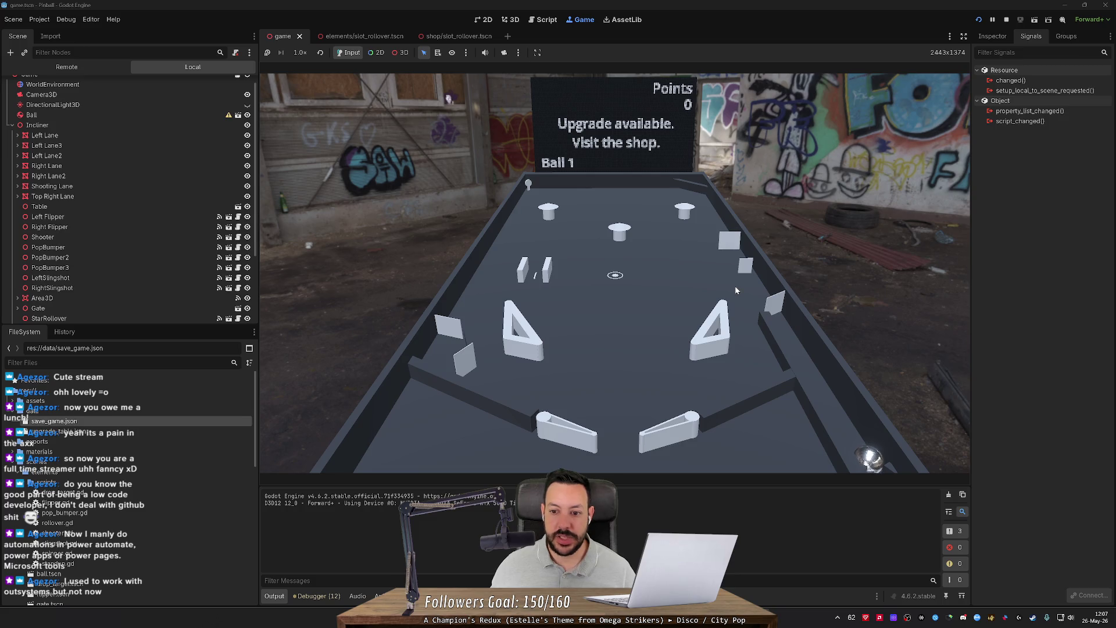
Step: Launch the first ball and keep it in play with the left and right flippers
{"action": "key", "text": "Right"}
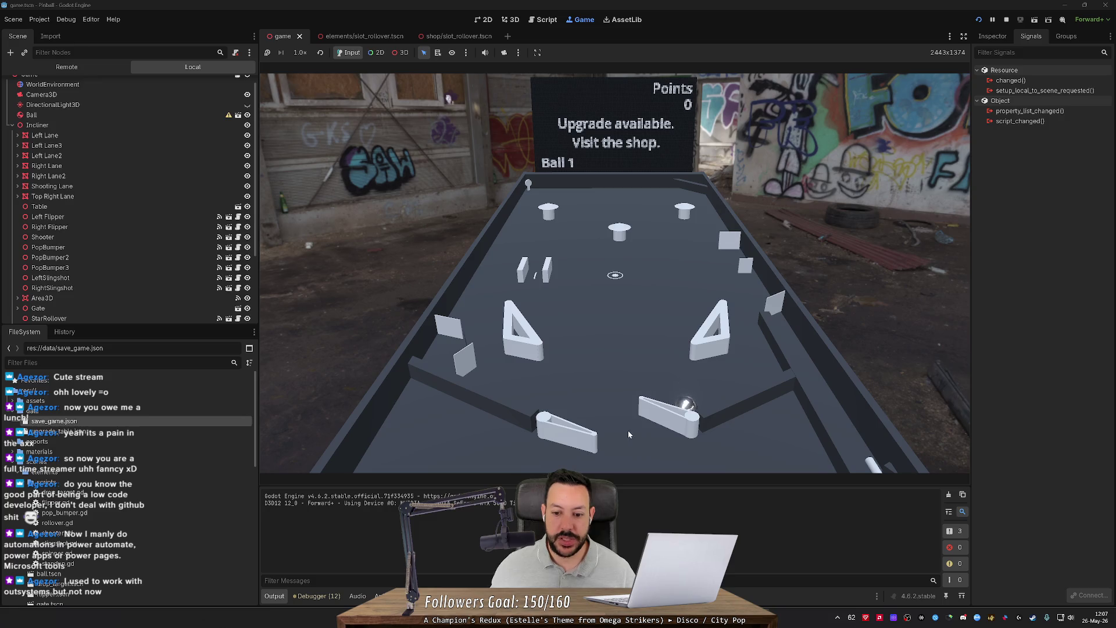
{"action": "key", "text": "Right"}
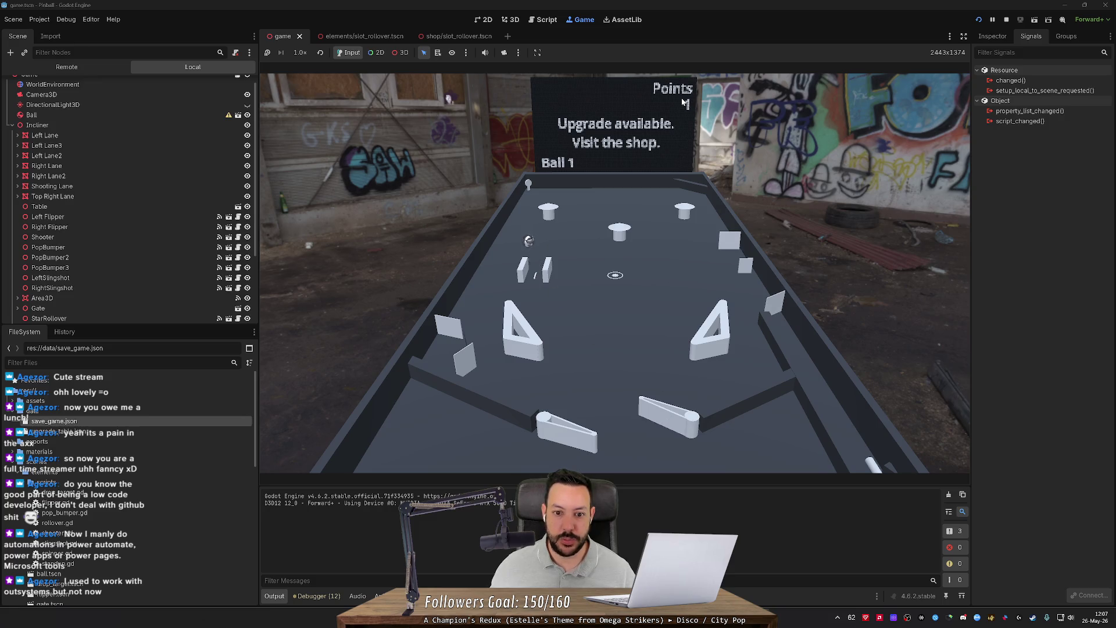
{"action": "key", "text": "Left"}
{"action": "key", "text": "Right"}
{"action": "key", "text": "Left"}
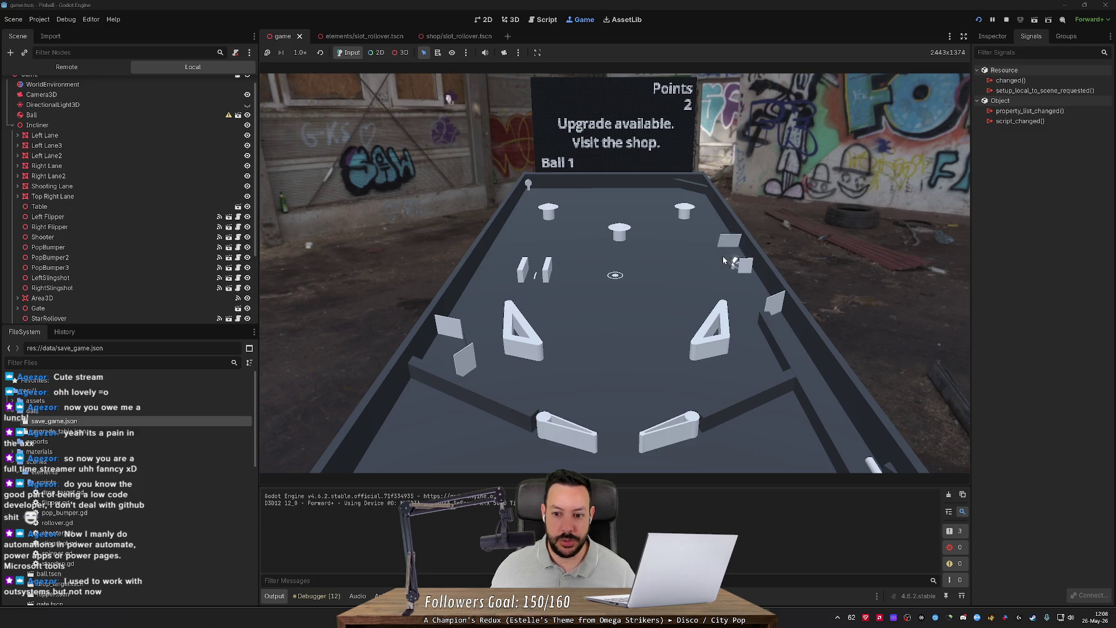
{"action": "key", "text": "Right"}
{"action": "key", "text": "Left"}
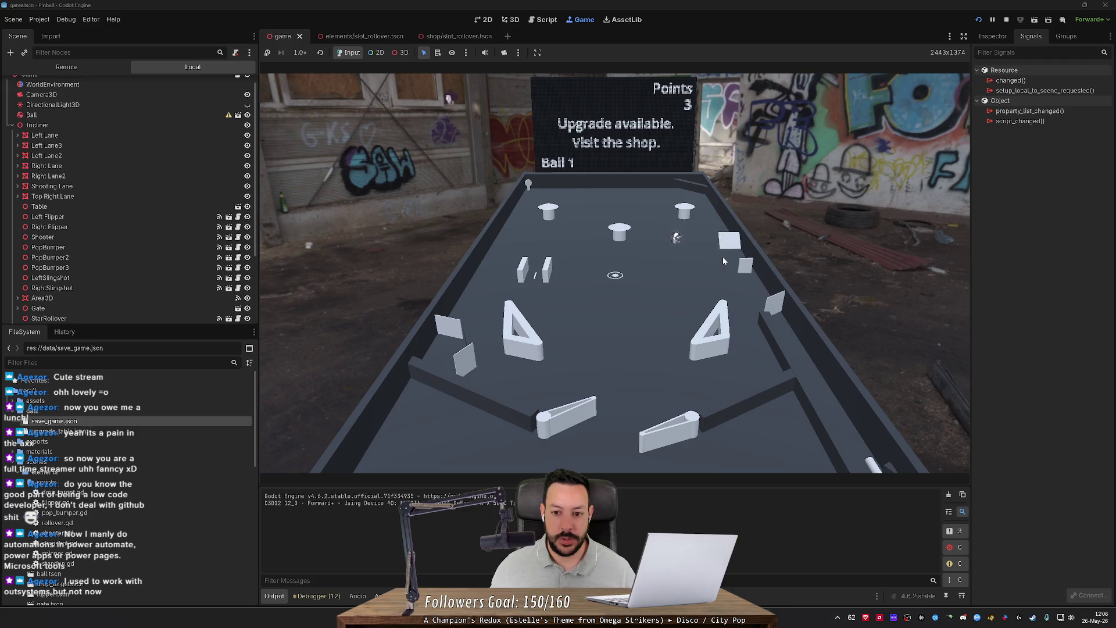
{"action": "key", "text": "Right"}
{"action": "key", "text": "Right"}
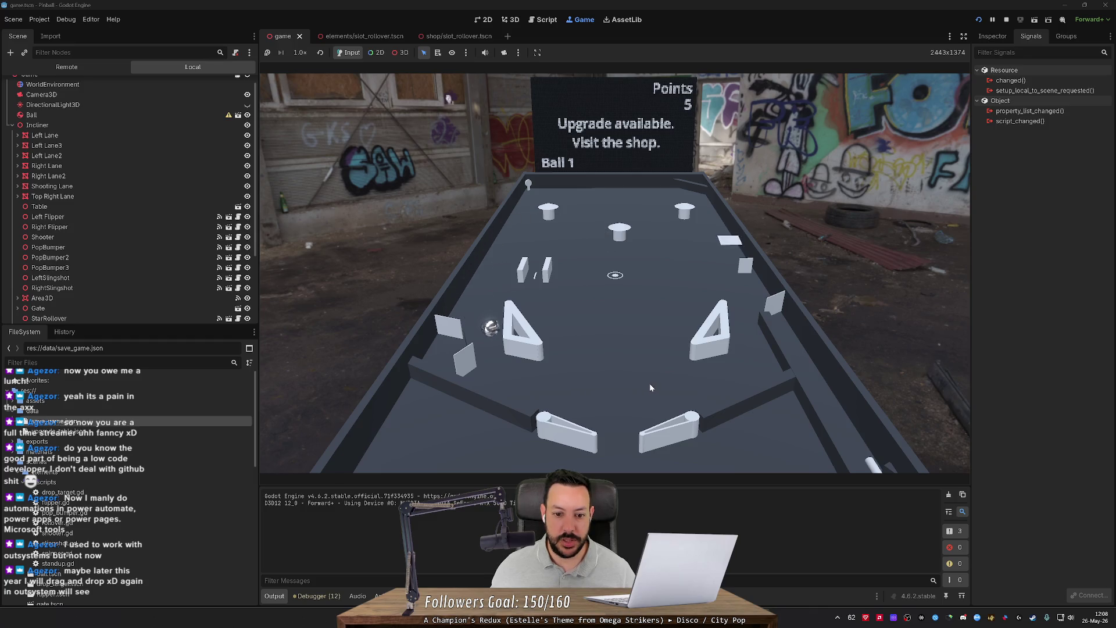
{"action": "key", "text": "Left"}
{"action": "key", "text": "Right"}
{"action": "key", "text": "Right"}
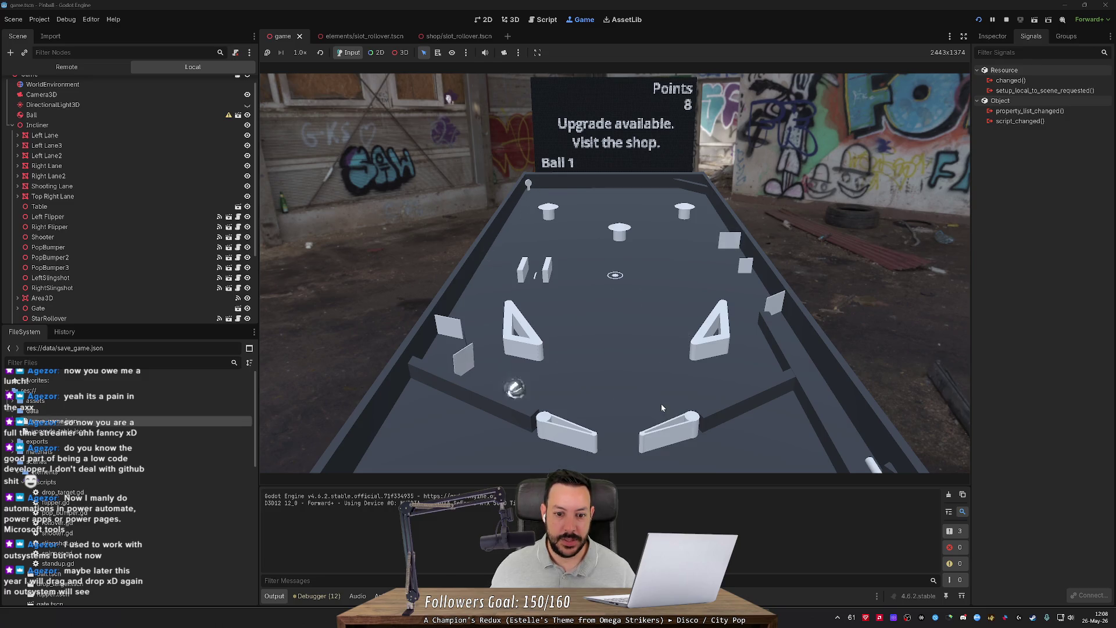
{"action": "key", "text": "Left"}
Step: Launch the second ball and flip it back up the table
{"action": "key", "text": "Right"}
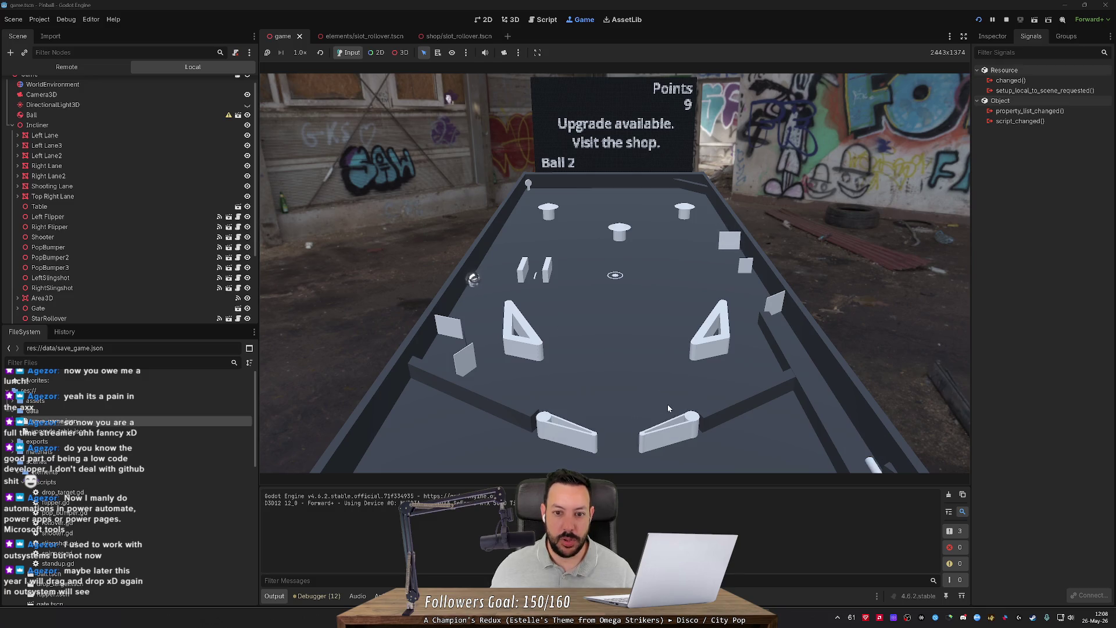
{"action": "key", "text": "Left"}
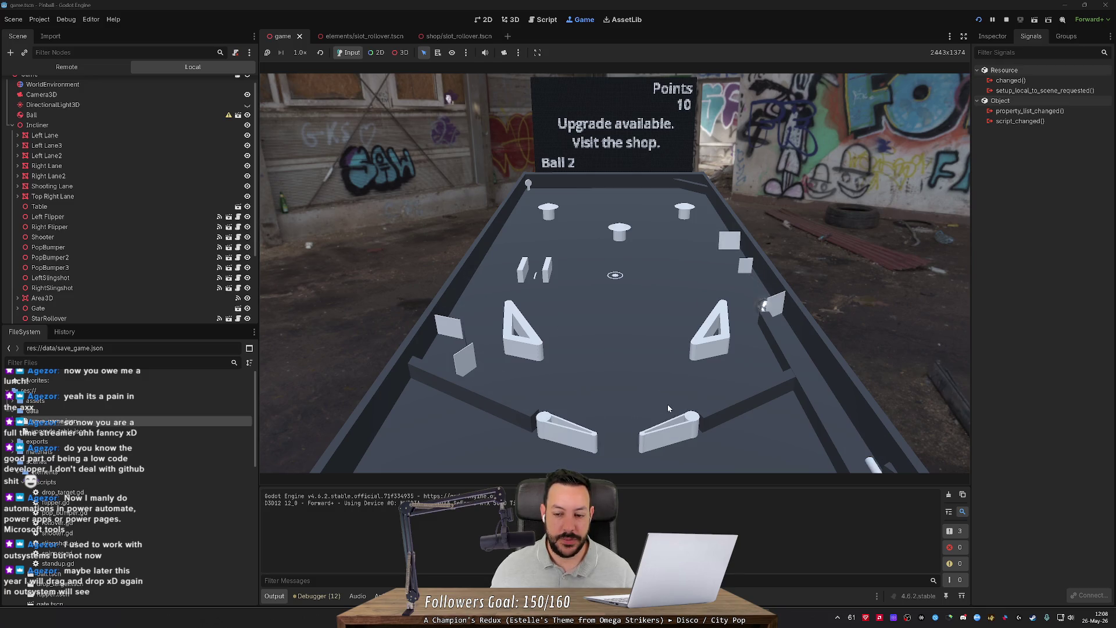
{"action": "key", "text": "Left"}
{"action": "key", "text": "Right"}
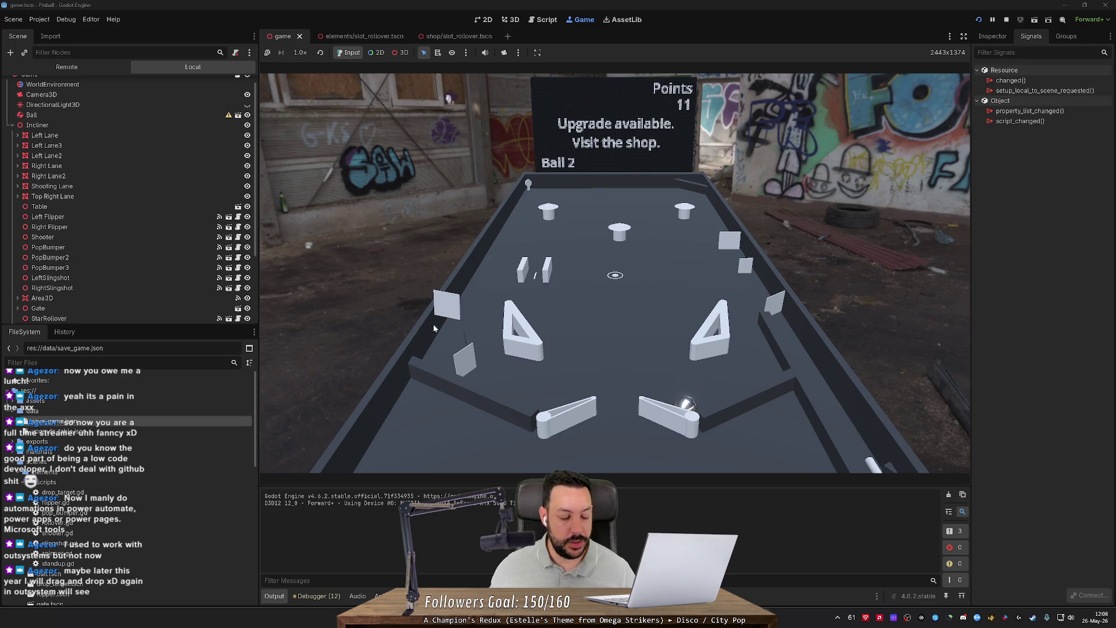
Step: Flip the ball toward the targets until the shop appears on the backboard
{"action": "key", "text": "Right"}
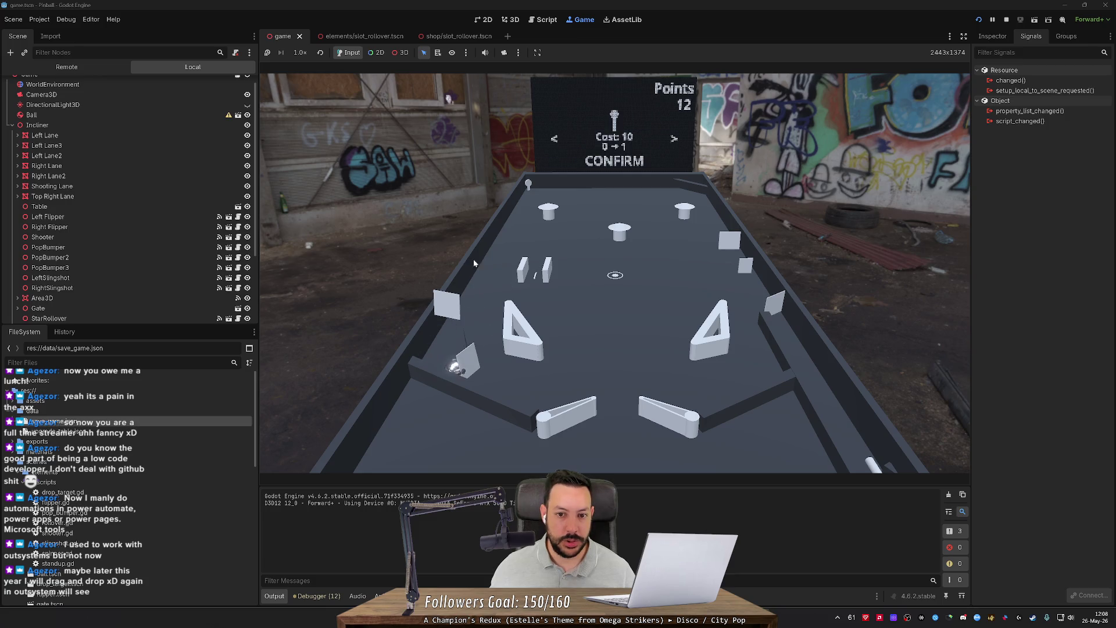
{"action": "key", "text": "Left"}
{"action": "key", "text": "Right"}
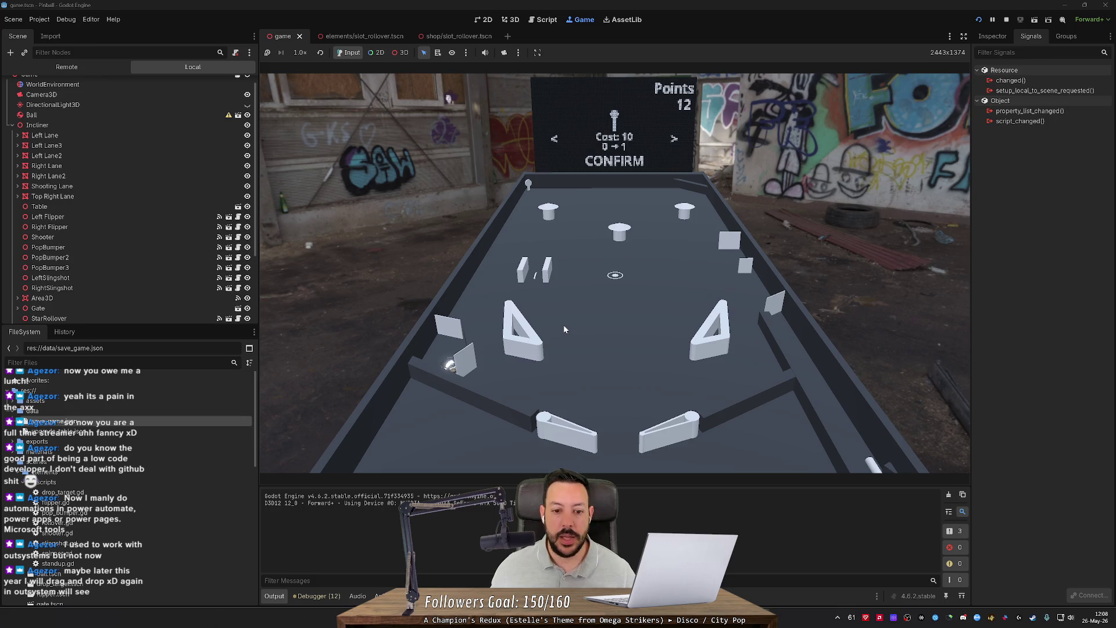
{"action": "key", "text": "Right"}
{"action": "key", "text": "Left"}
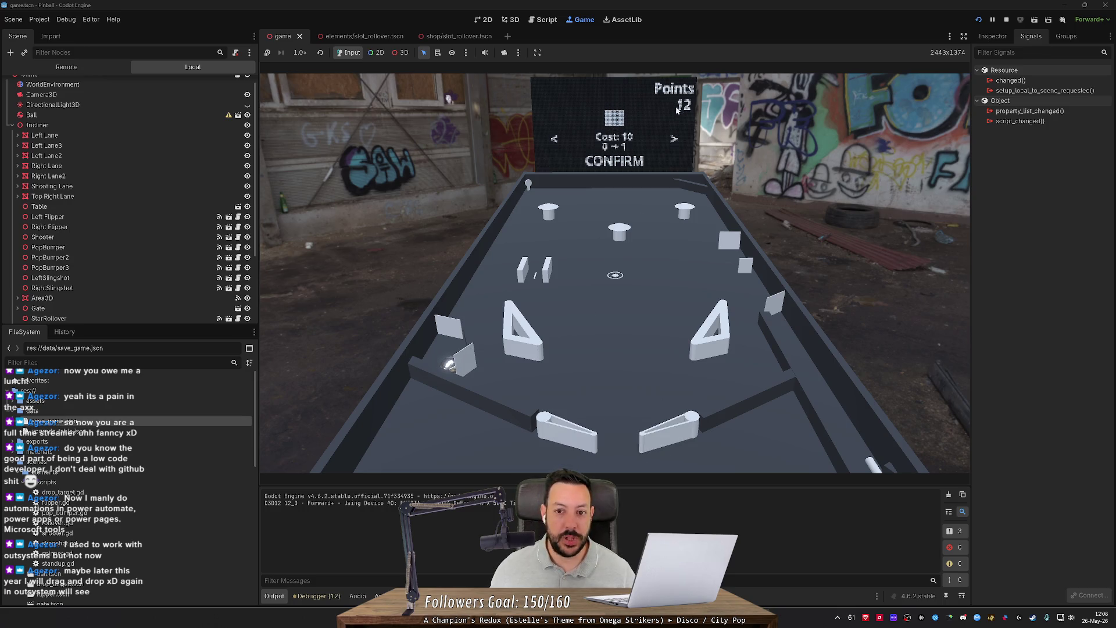
{"action": "key", "text": "Right"}
{"action": "key", "text": "Right"}
{"action": "key", "text": "Right"}
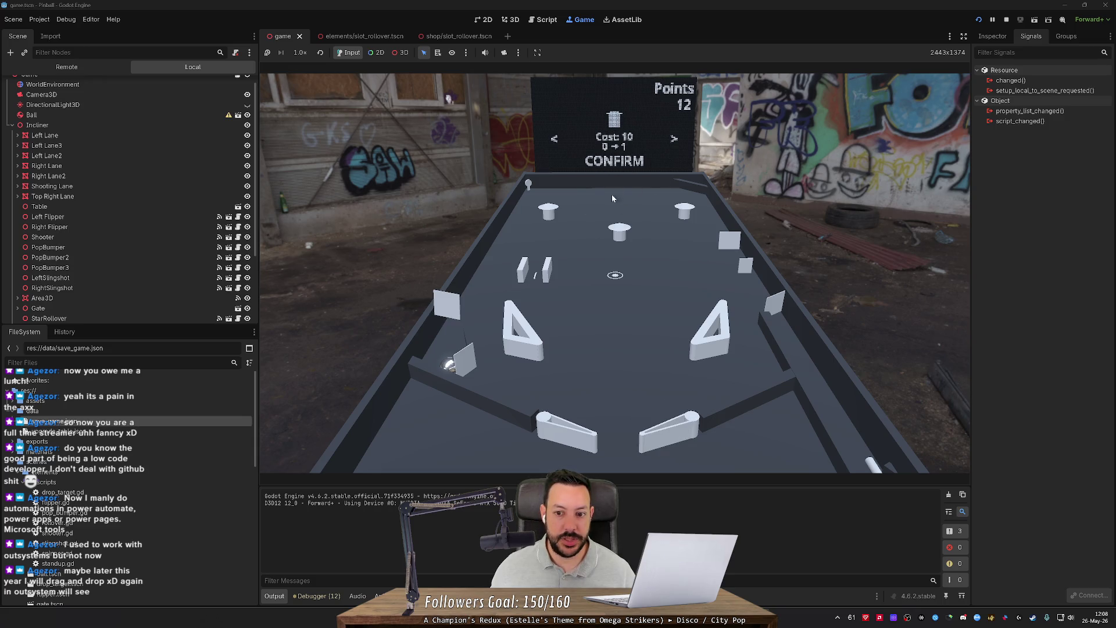
Step: Browse the shop items and buy the square-block upgrade for 10 points
{"action": "key", "text": "Right"}
{"action": "key", "text": "Left"}
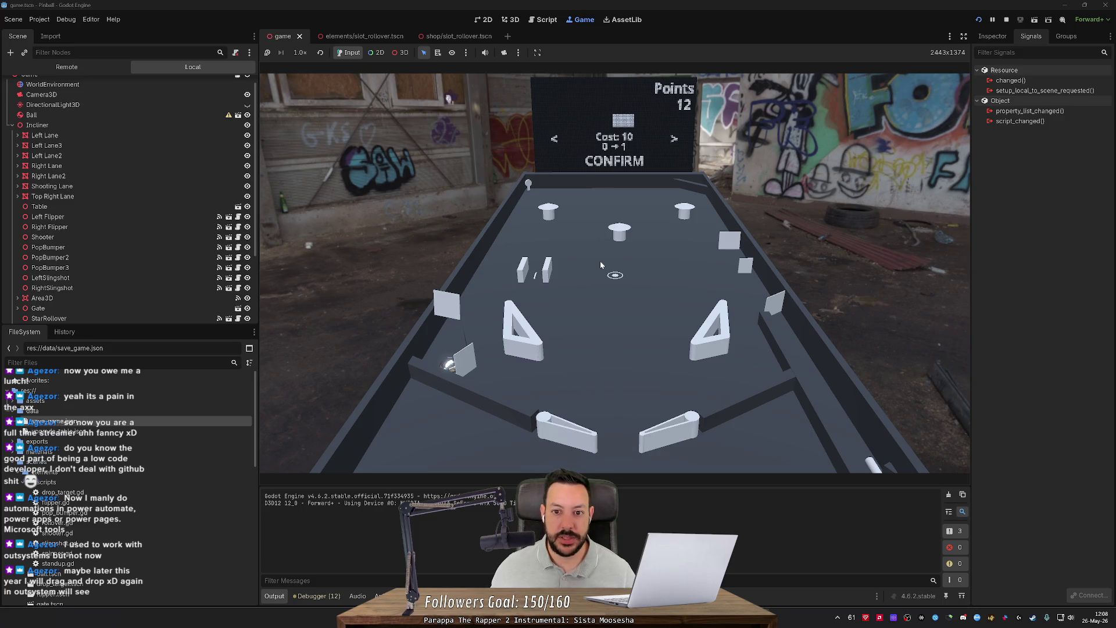
{"action": "key", "text": "Left"}
{"action": "key", "text": "Right"}
{"action": "key", "text": "Left"}
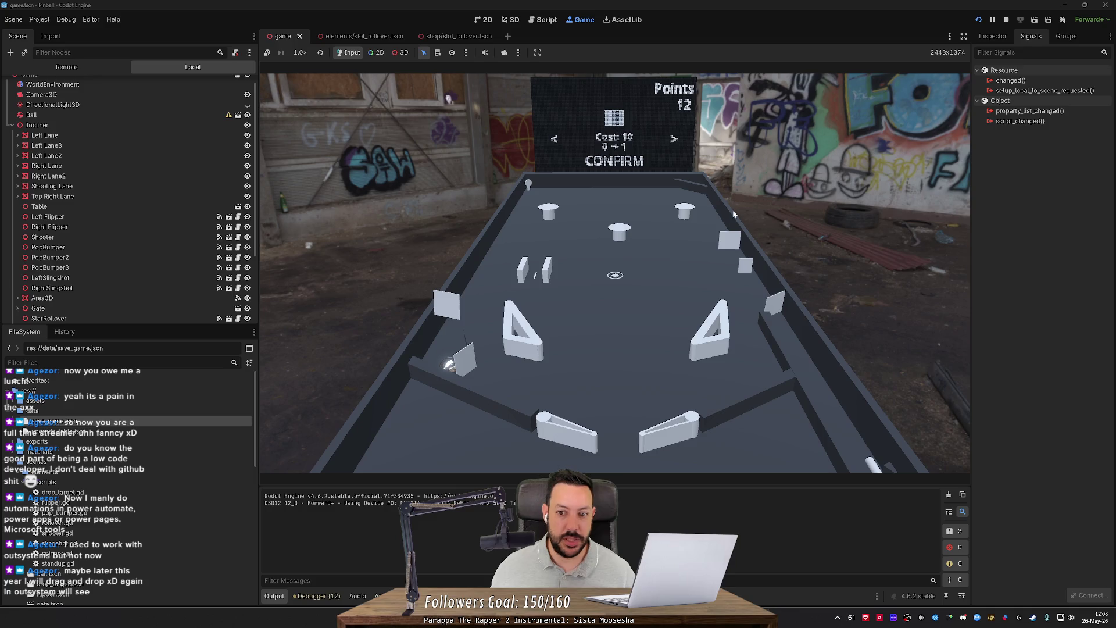
{"action": "key", "text": "space"}
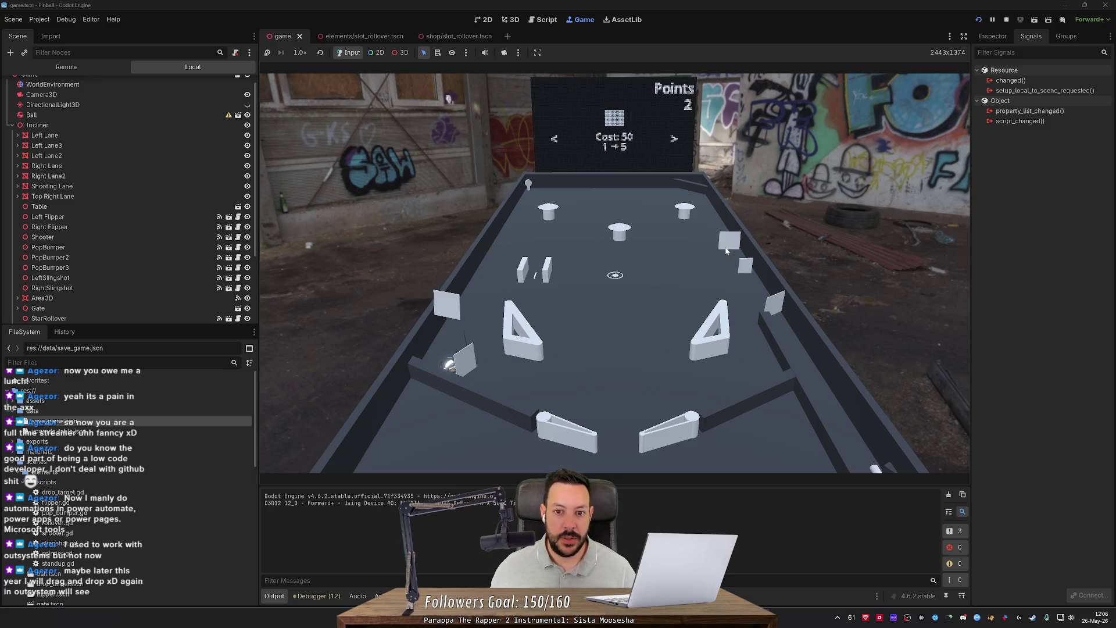
Step: Cycle the shop to EXIT and resume ball 2, flipping to keep it in play
{"action": "key", "text": "Left"}
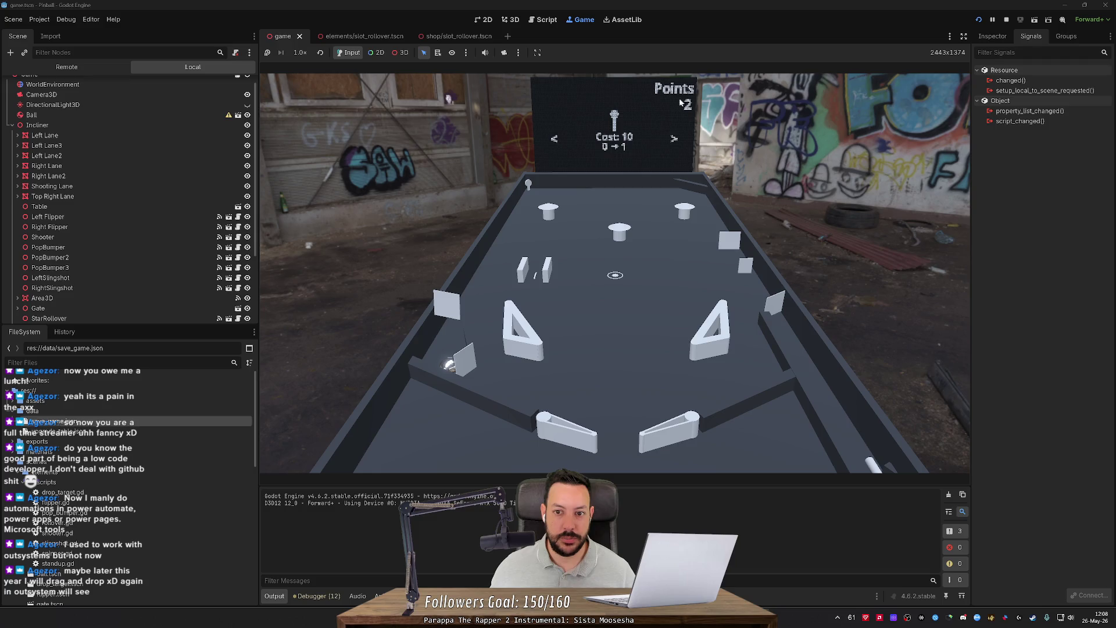
{"action": "key", "text": "Left"}
{"action": "key", "text": "Right"}
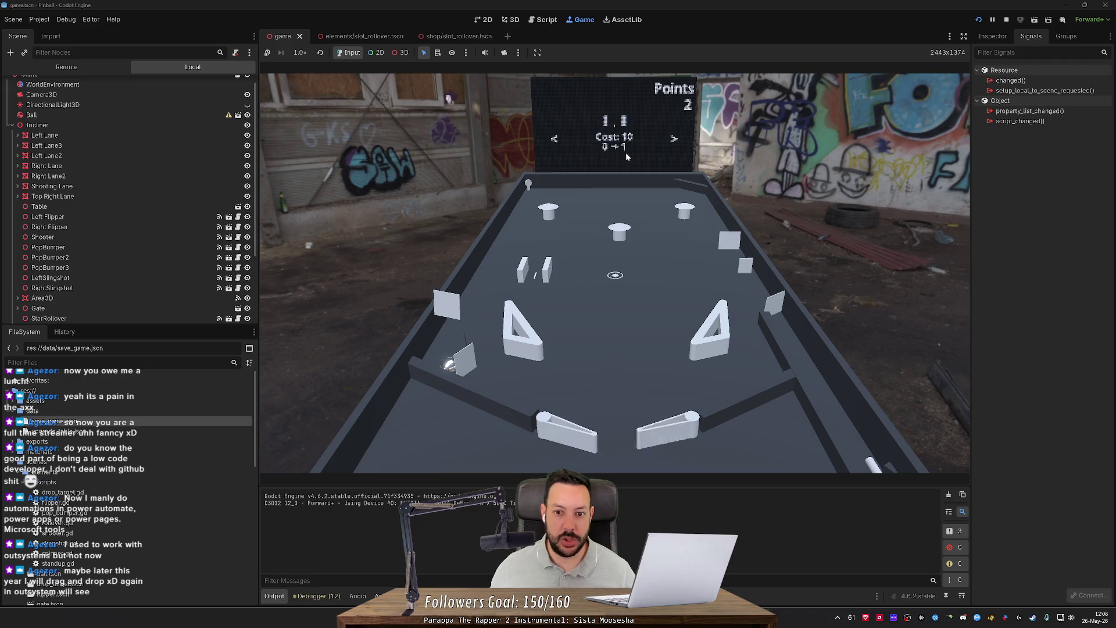
{"action": "key", "text": "Right"}
{"action": "key", "text": "Right"}
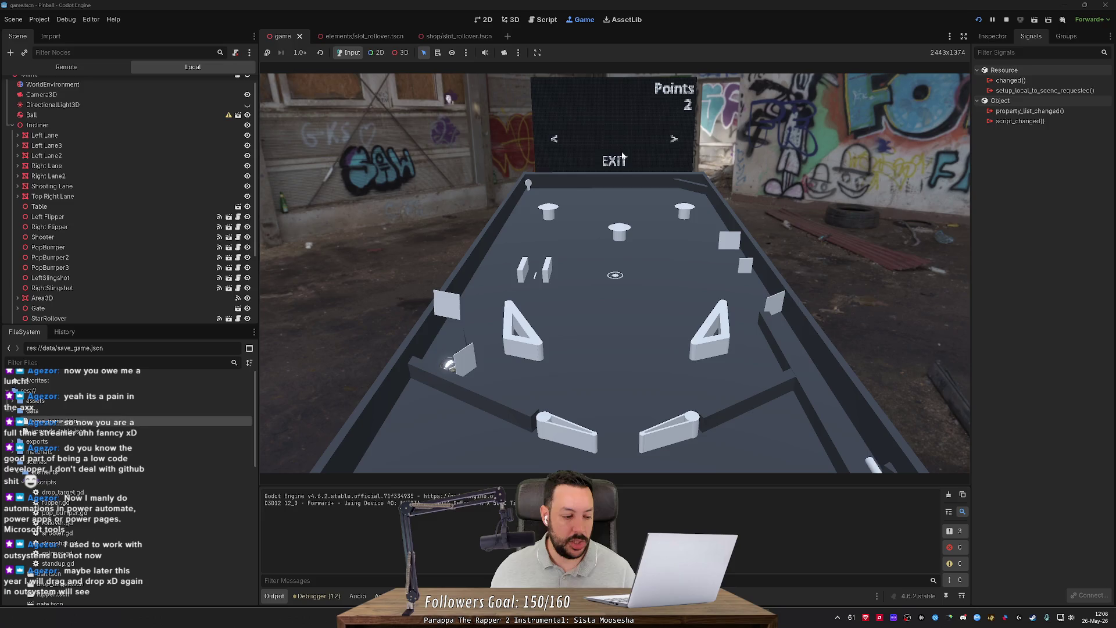
{"action": "key", "text": "space"}
{"action": "key", "text": "Left"}
{"action": "key", "text": "Right"}
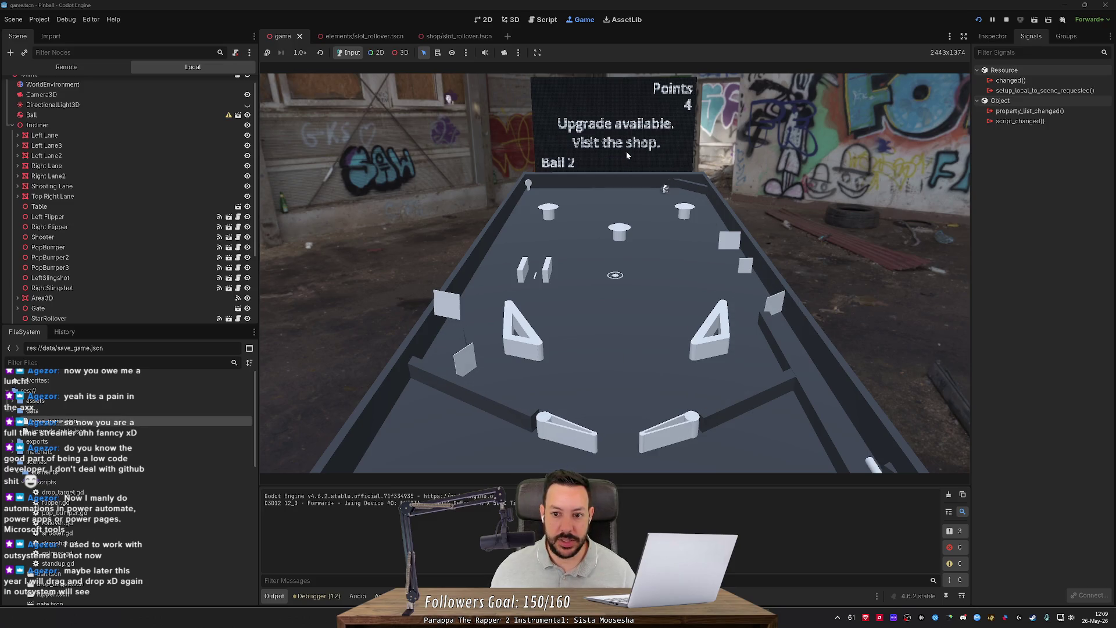
Step: Shoot ball 2 up with the left flipper until the score hits 25 and the shop reopens
{"action": "key", "text": "Left"}
{"action": "key", "text": "Left"}
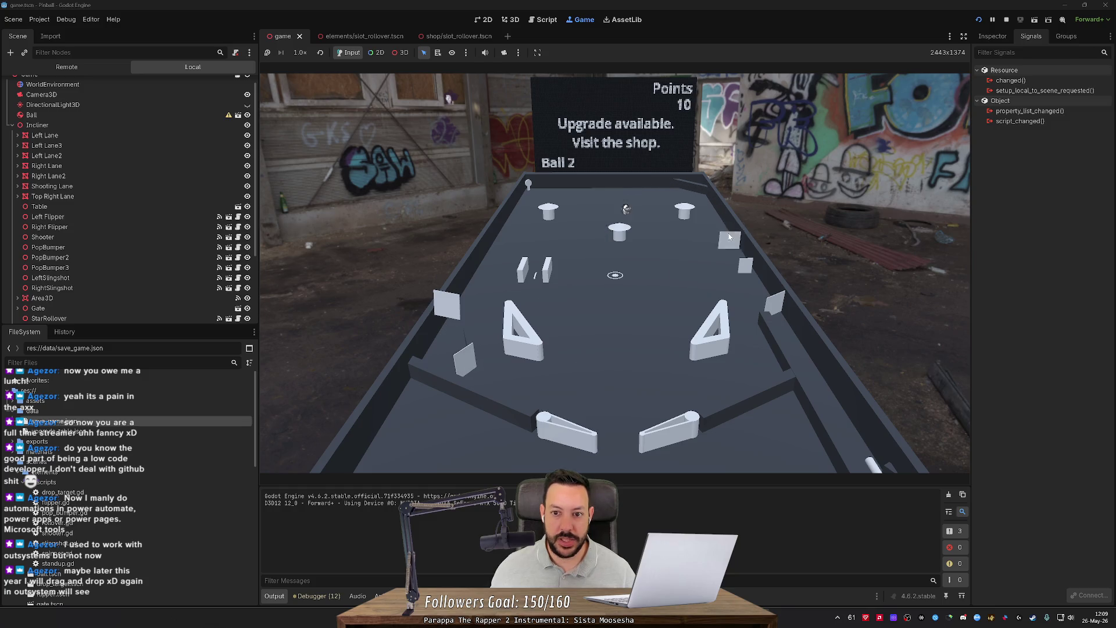
{"action": "key", "text": "Left"}
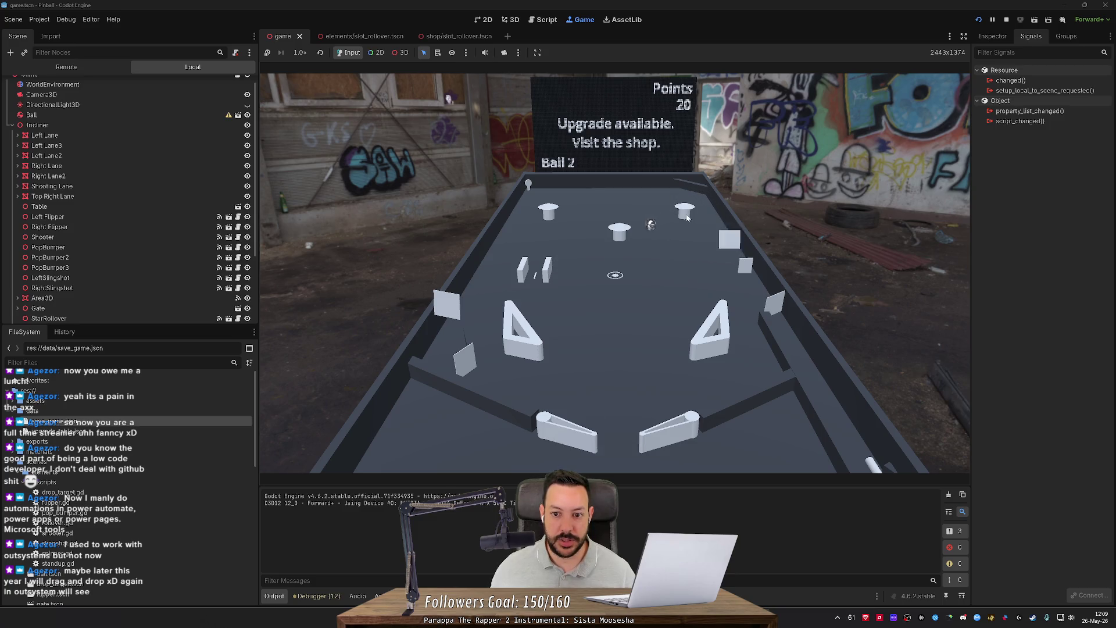
{"action": "key", "text": "Left"}
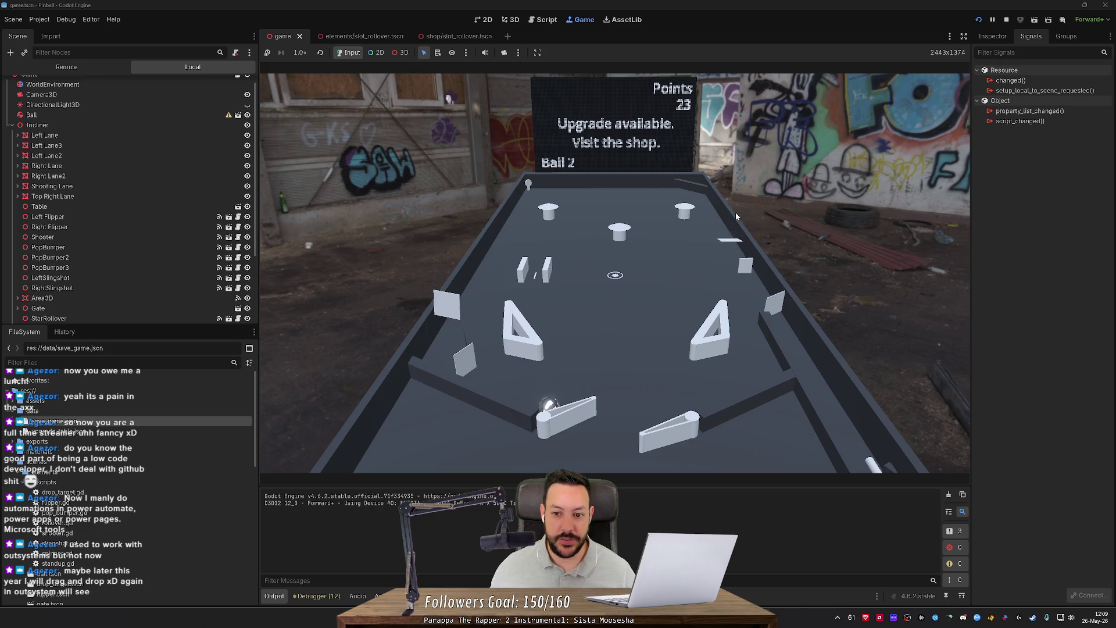
{"action": "key", "text": "Left"}
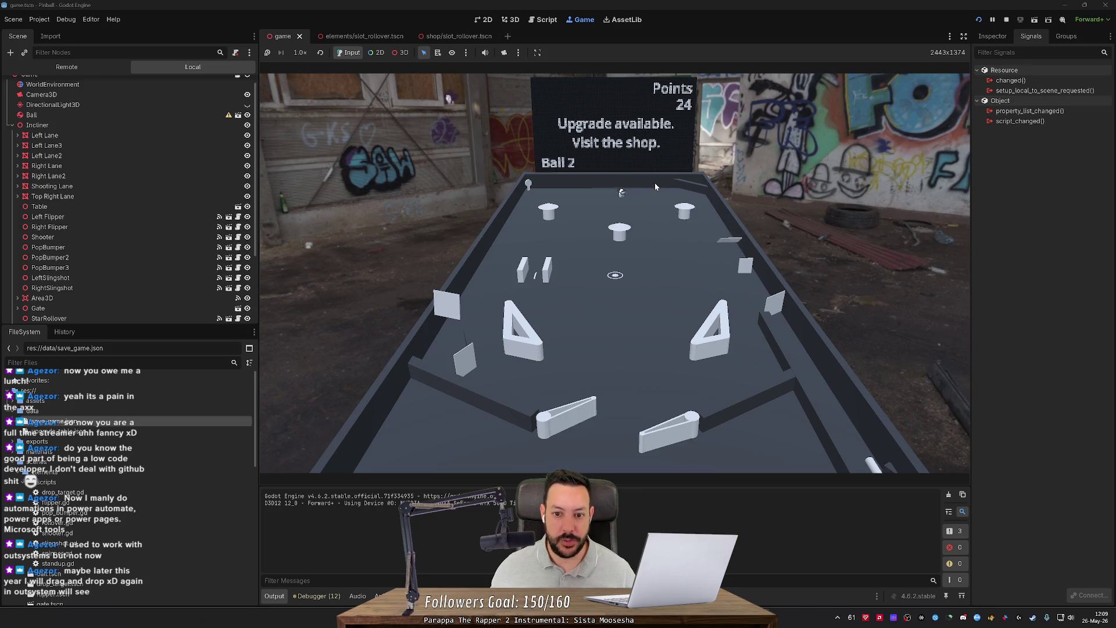
{"action": "key", "text": "Left"}
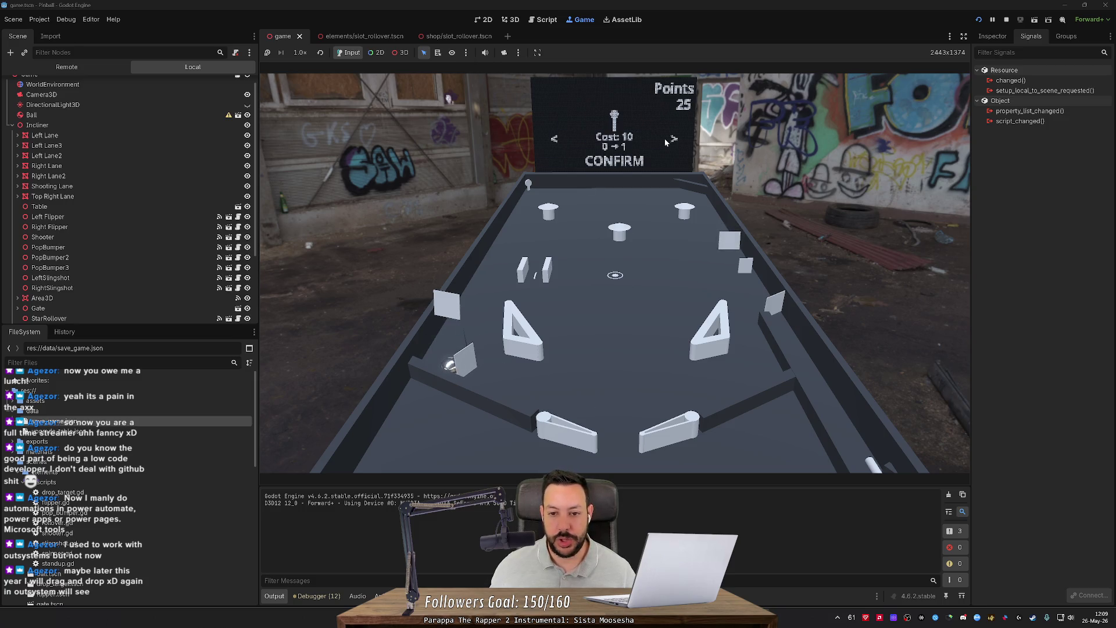
{"action": "key", "text": "Left"}
{"action": "key", "text": "Left"}
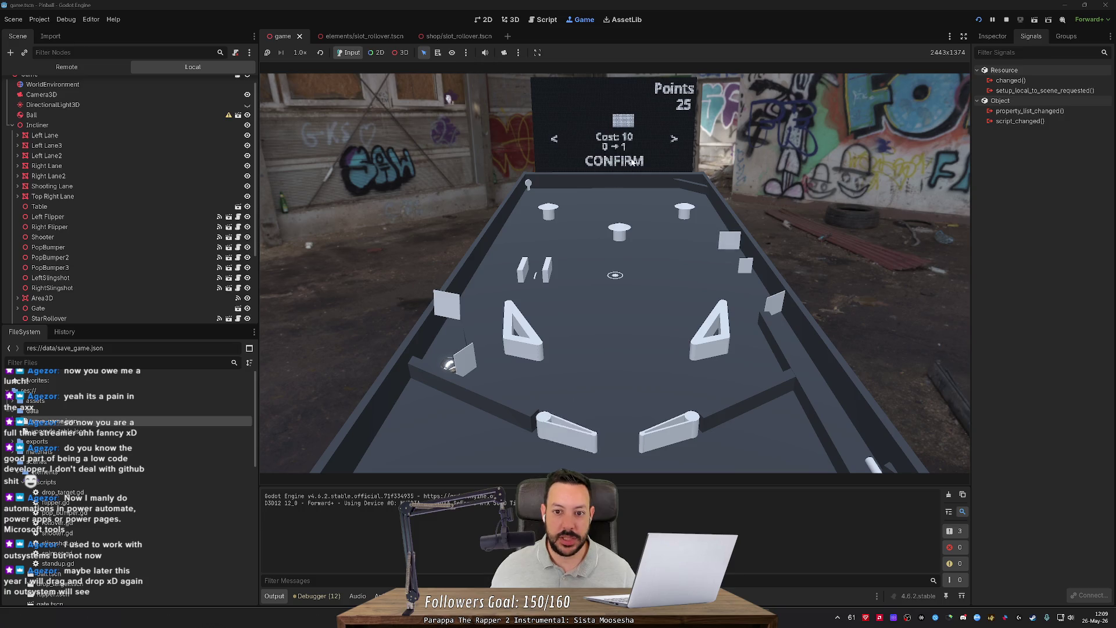
Step: Buy two Cost 10 upgrades with CONFIRM, then exit the shop to resume ball 2
{"action": "key", "text": "Right"}
{"action": "key", "text": "Right"}
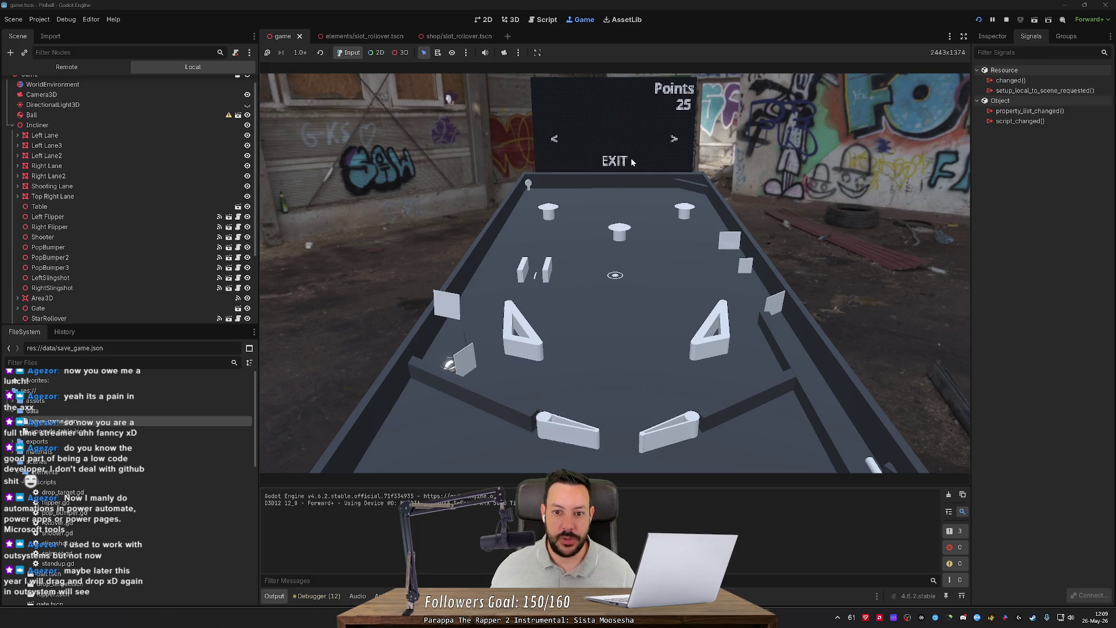
{"action": "key", "text": "Left"}
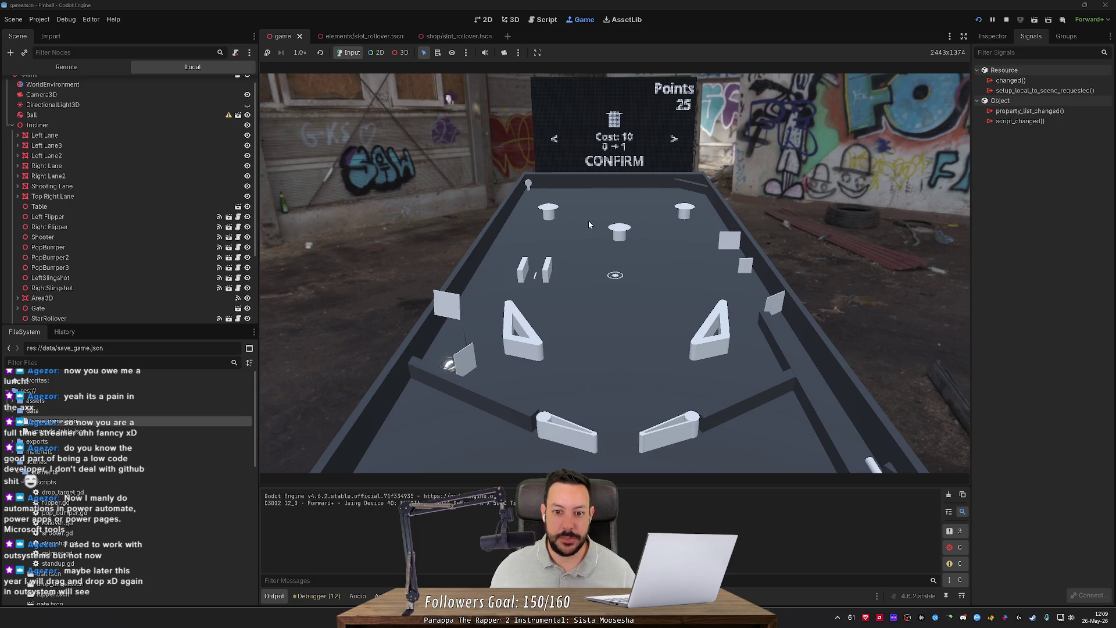
{"action": "left_click", "coordinate": [636, 159]}
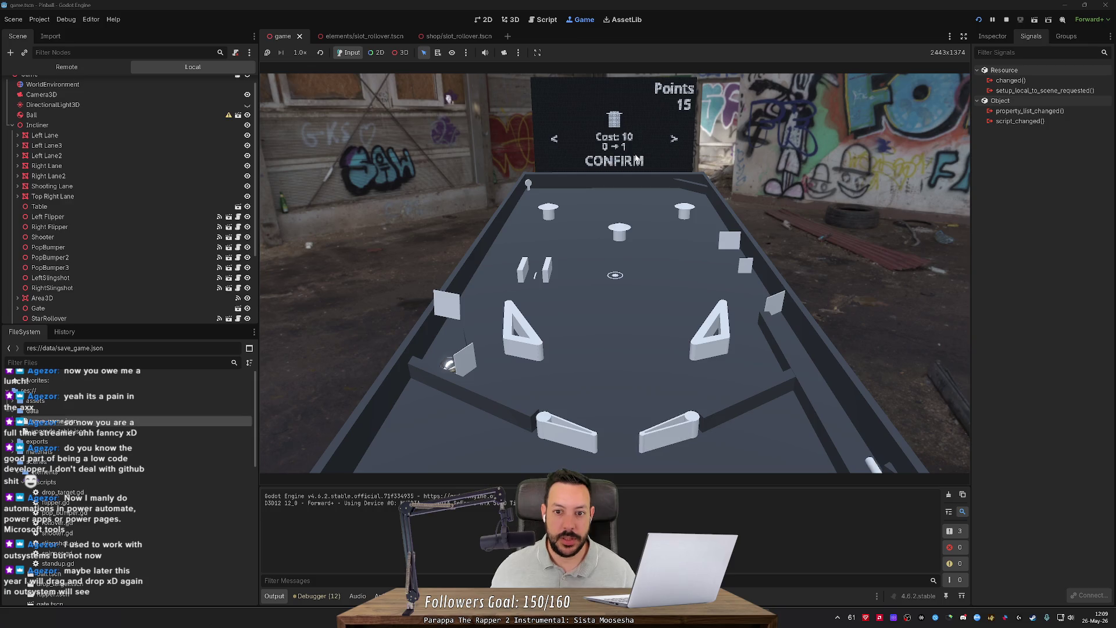
{"action": "left_click", "coordinate": [628, 162]}
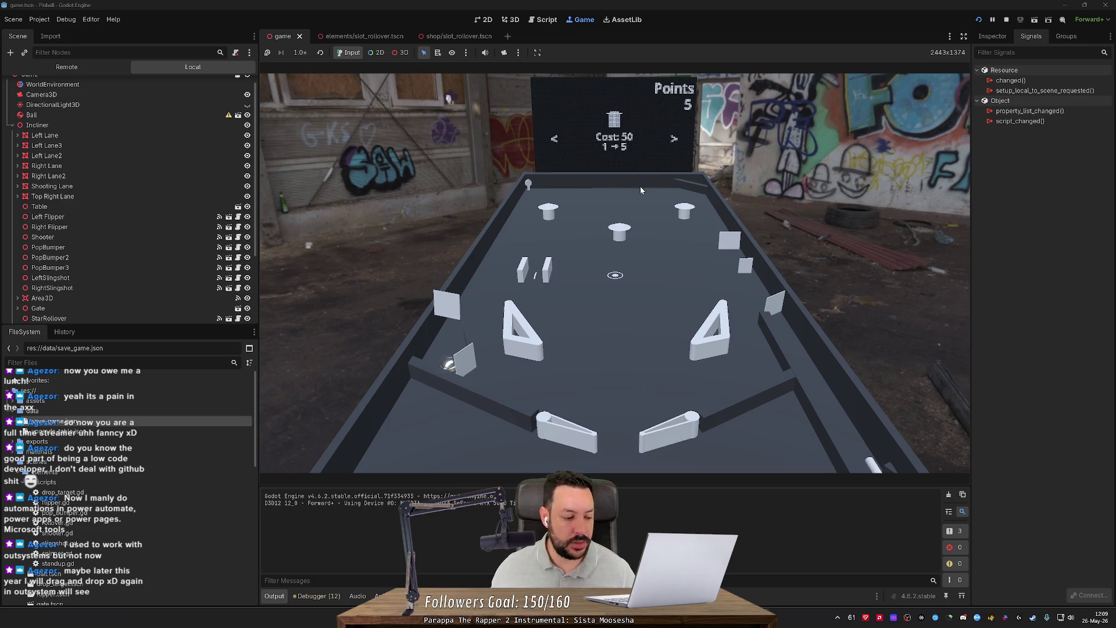
{"action": "key", "text": "Right"}
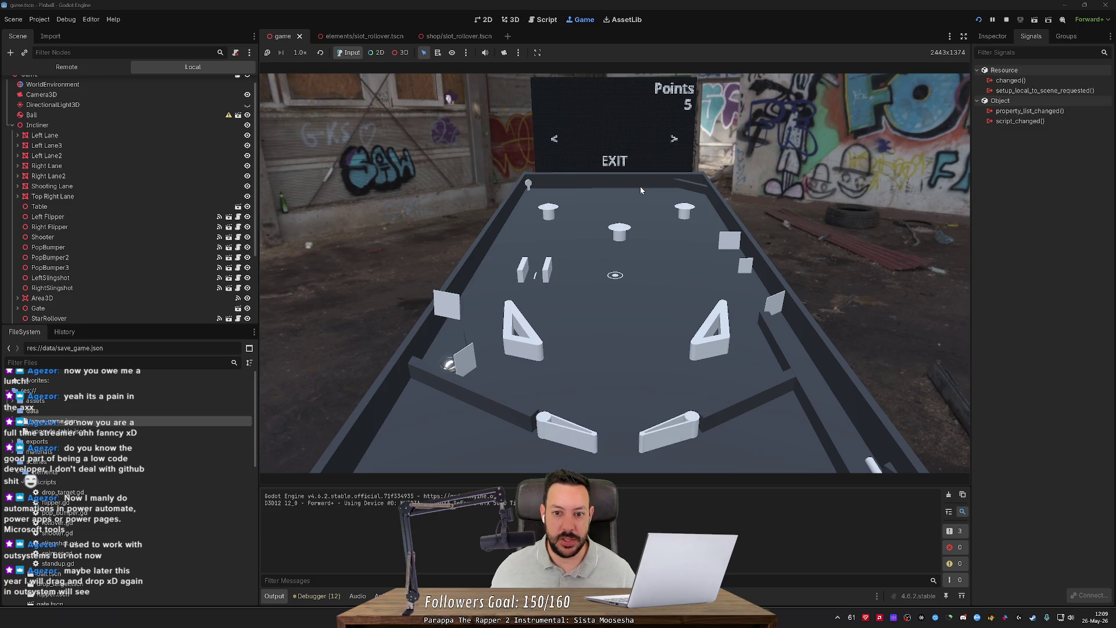
{"action": "key", "text": "Left"}
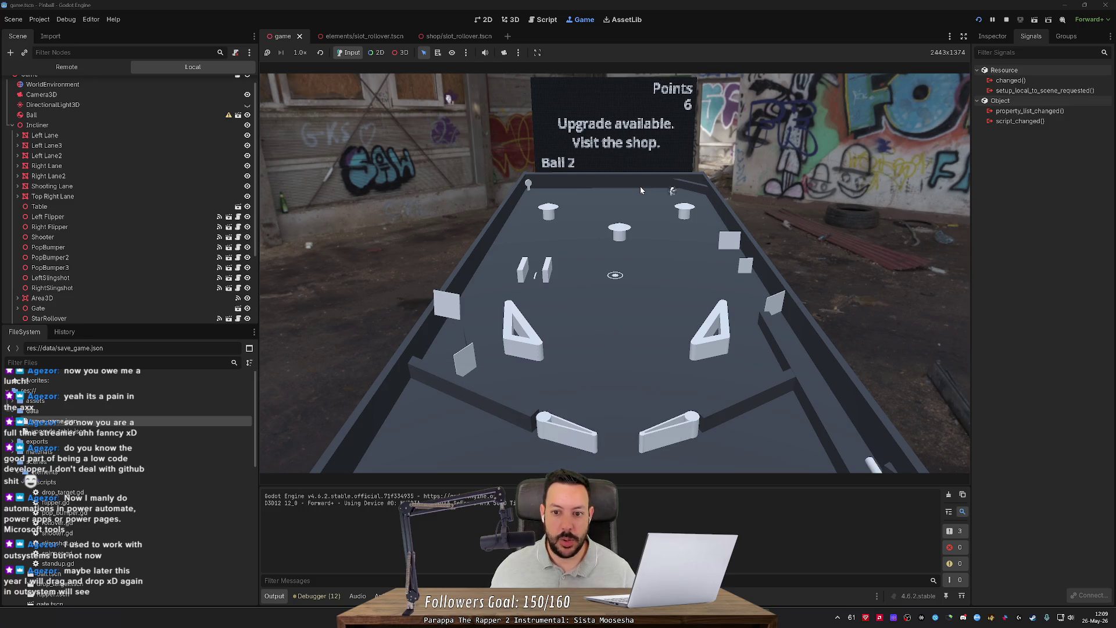
Step: Play out the ball until it drains, then launch ball 3 and keep it in play
{"action": "key", "text": "Left"}
{"action": "key", "text": "Left"}
{"action": "key", "text": "Right"}
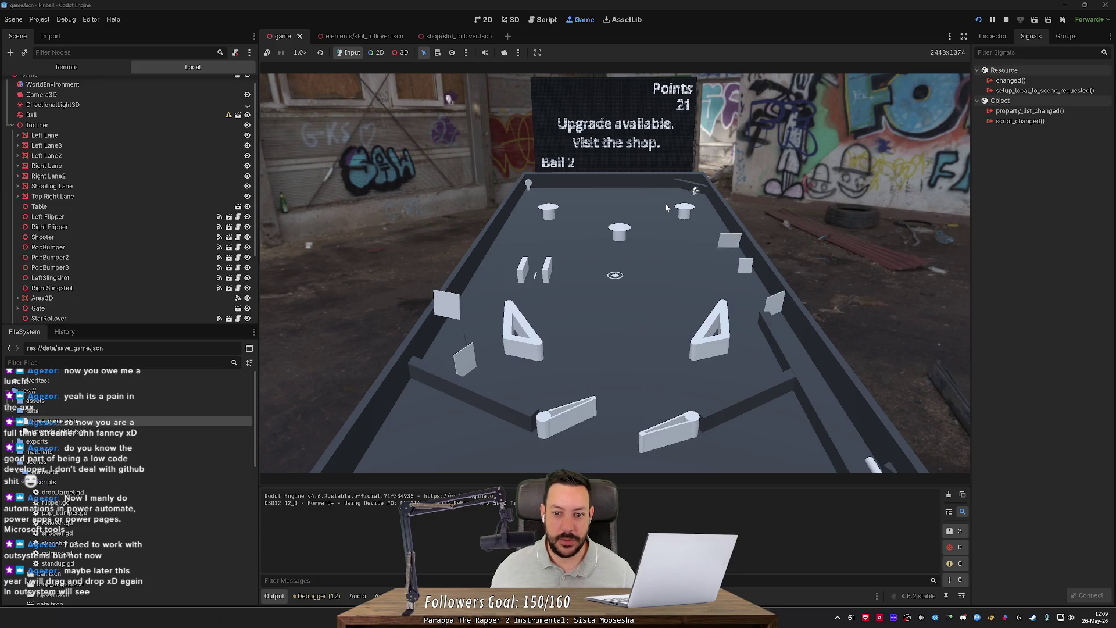
{"action": "key", "text": "Left"}
{"action": "key", "text": "Right"}
{"action": "key", "text": "Left"}
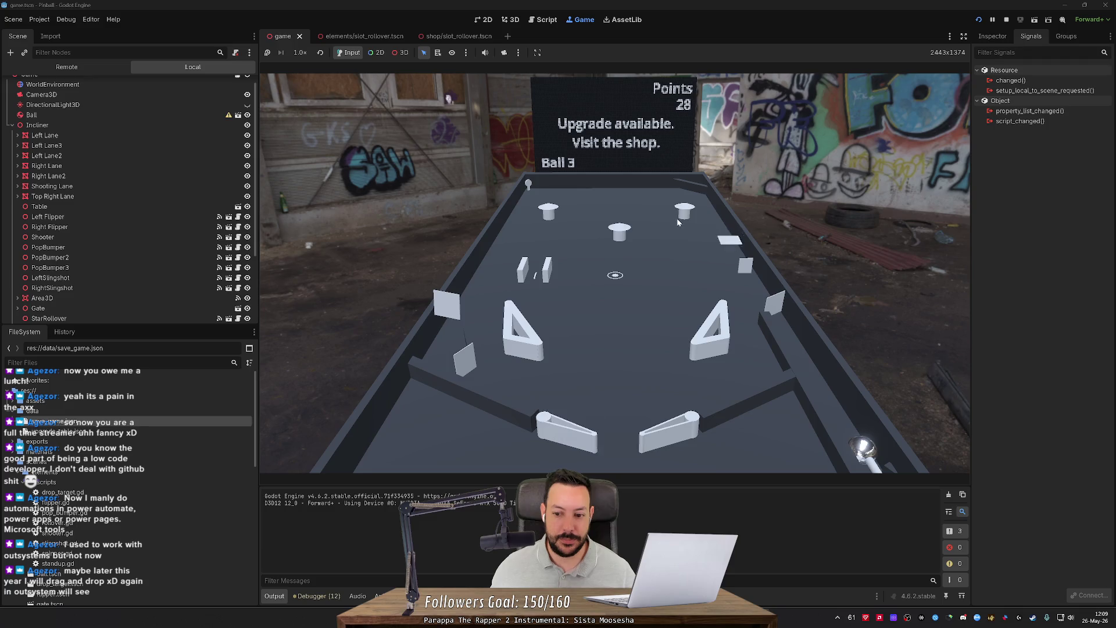
{"action": "key", "text": "space"}
{"action": "key", "text": "Right"}
{"action": "key", "text": "Right"}
{"action": "key", "text": "Left"}
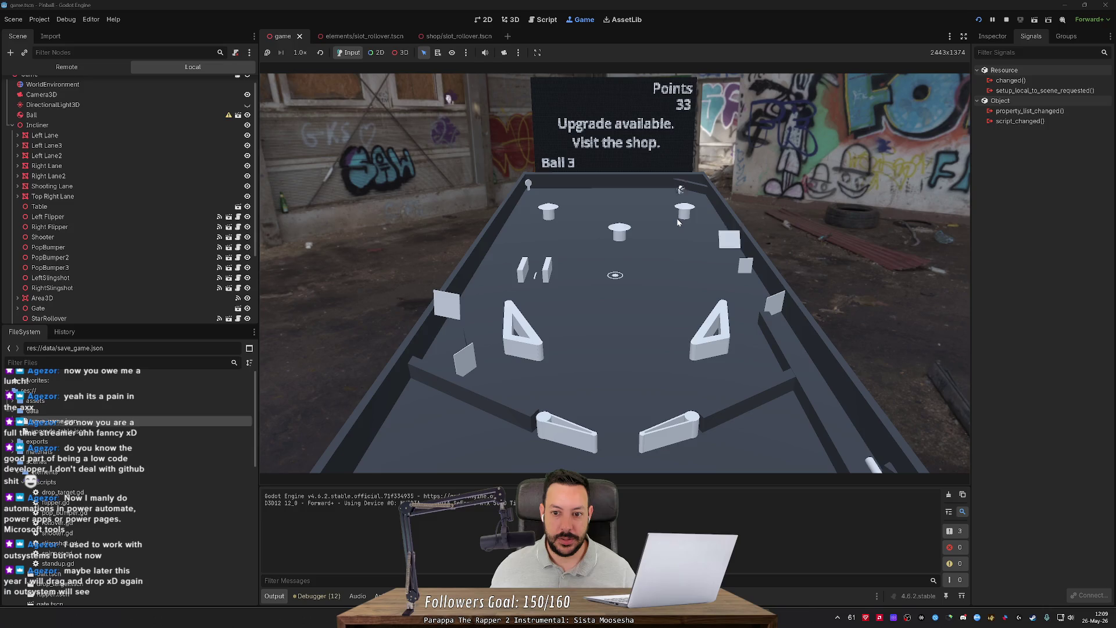
{"action": "key", "text": "Left"}
{"action": "key", "text": "Left"}
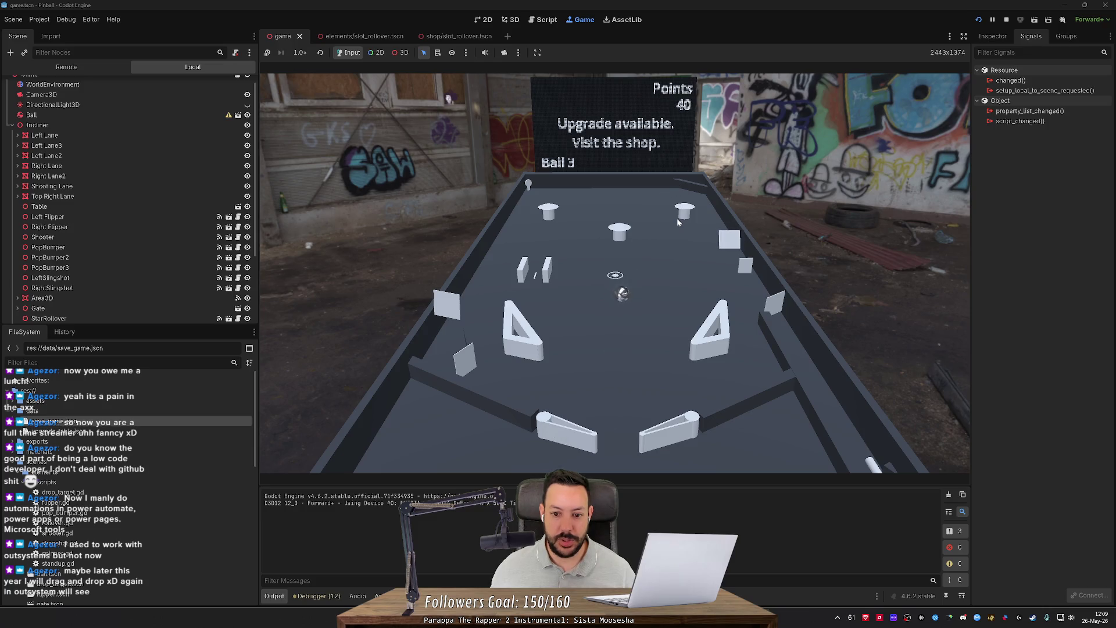
{"action": "key", "text": "Right"}
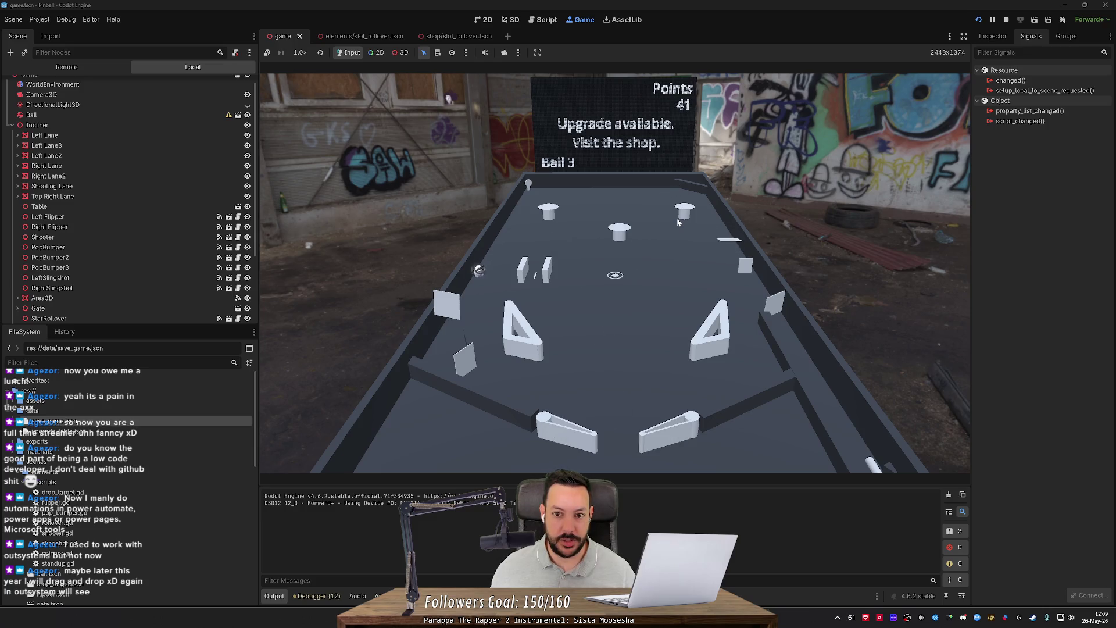
Step: Buy the 10-point and 20-point shop upgrades, then exit and release ball 3
{"action": "key", "text": "Left"}
{"action": "key", "text": "Left"}
{"action": "key", "text": "Left"}
{"action": "key", "text": "Left"}
{"action": "key", "text": "Right"}
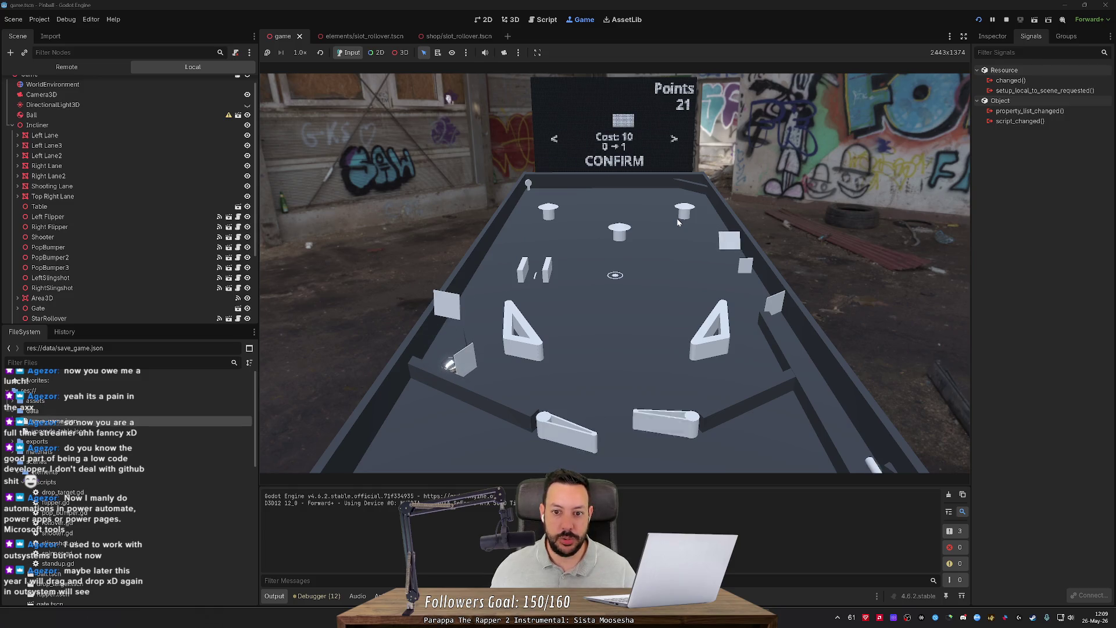
{"action": "key", "text": "Right"}
{"action": "key", "text": "Left"}
{"action": "key", "text": "Right"}
{"action": "key", "text": "Left"}
{"action": "key", "text": "Left"}
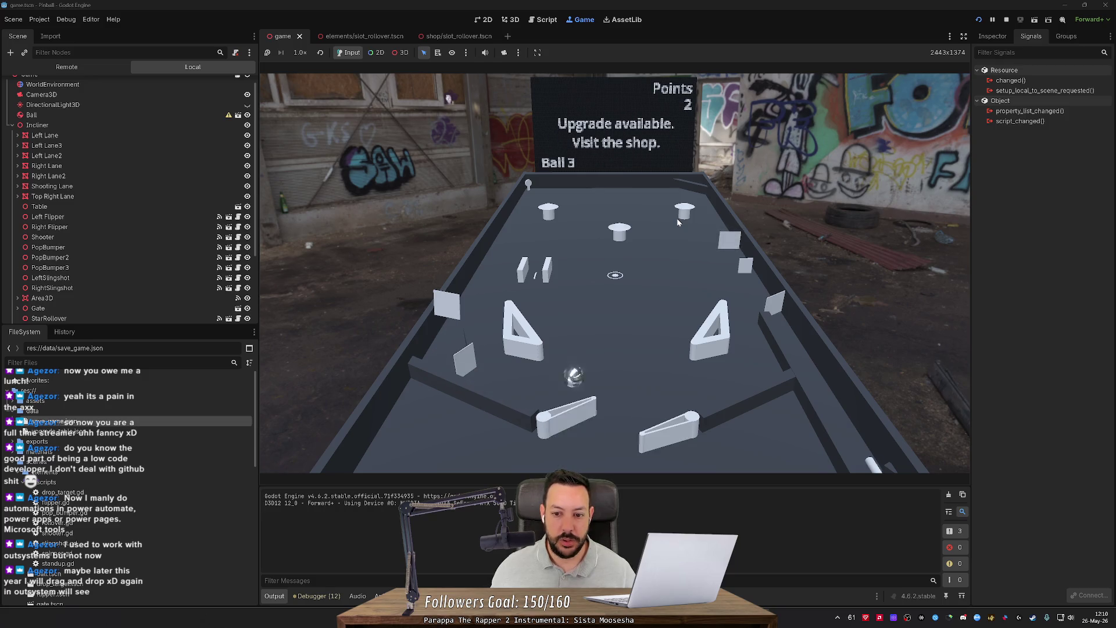
{"action": "key", "text": "Right"}
{"action": "key", "text": "Right"}
Step: Keep ball 3 in play and confirm another shop upgrade purchase
{"action": "key", "text": "Left"}
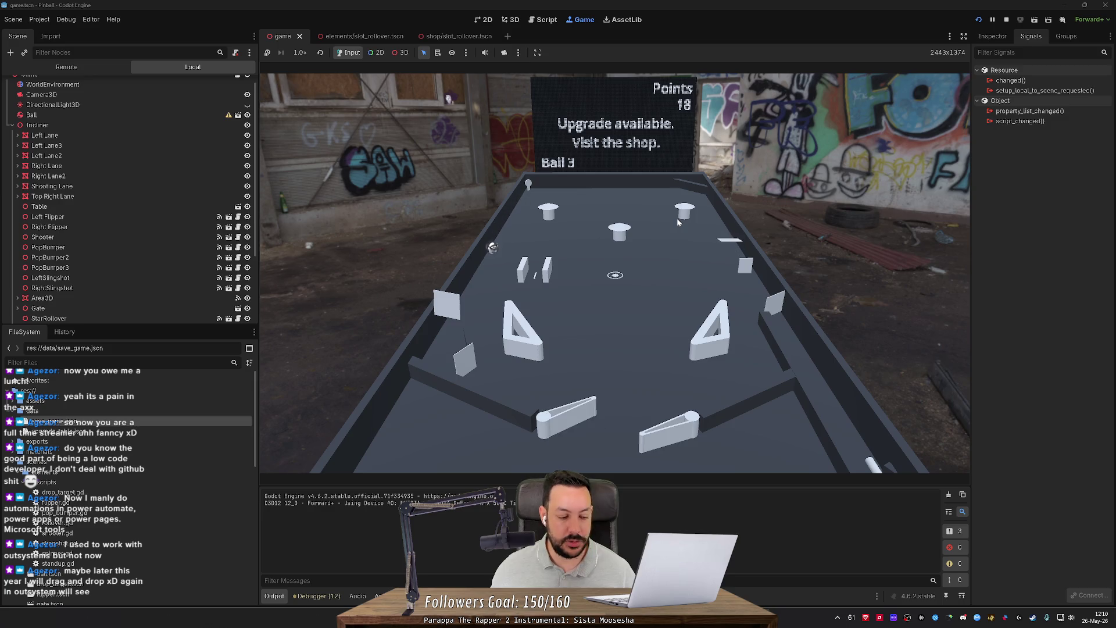
{"action": "key", "text": "Left"}
{"action": "key", "text": "Left"}
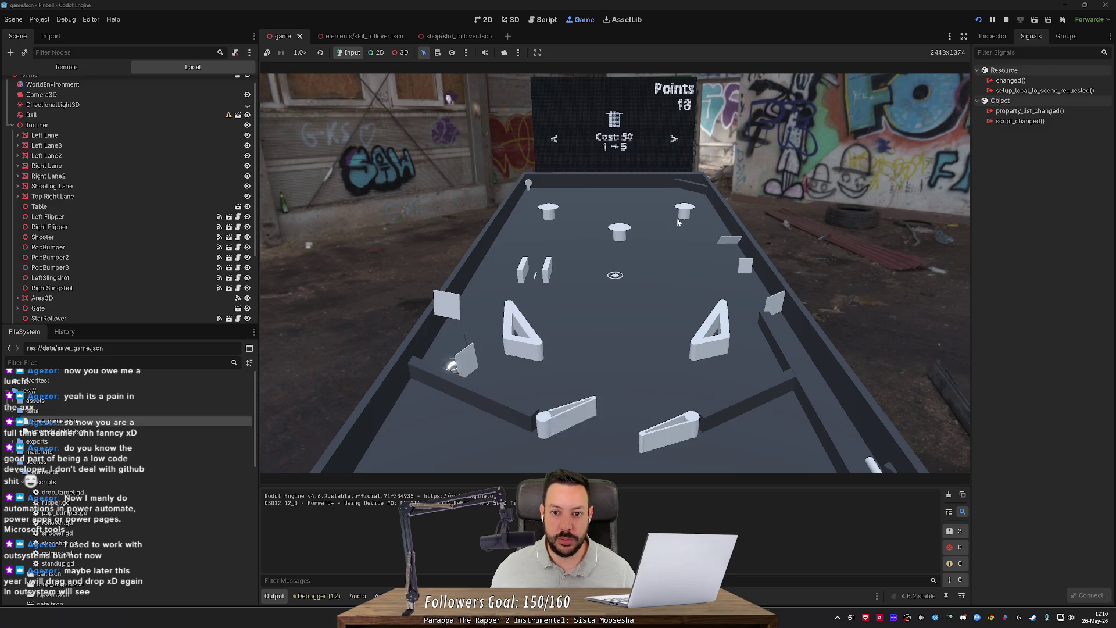
{"action": "key", "text": "Right"}
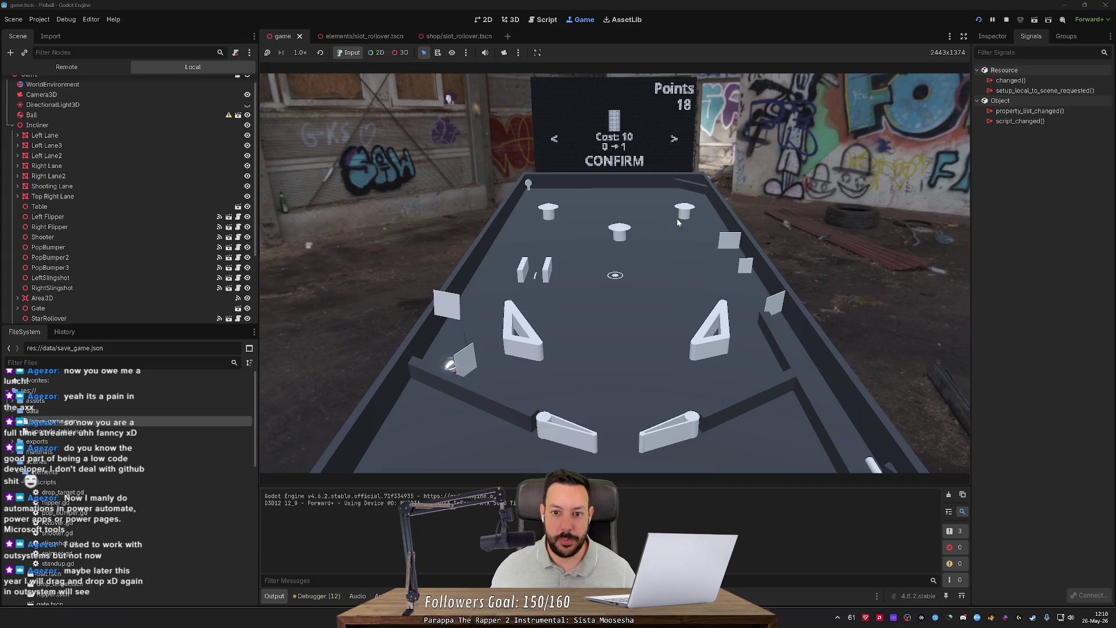
{"action": "key", "text": "Left"}
{"action": "key", "text": "Left"}
{"action": "key", "text": "Left"}
{"action": "key", "text": "Right"}
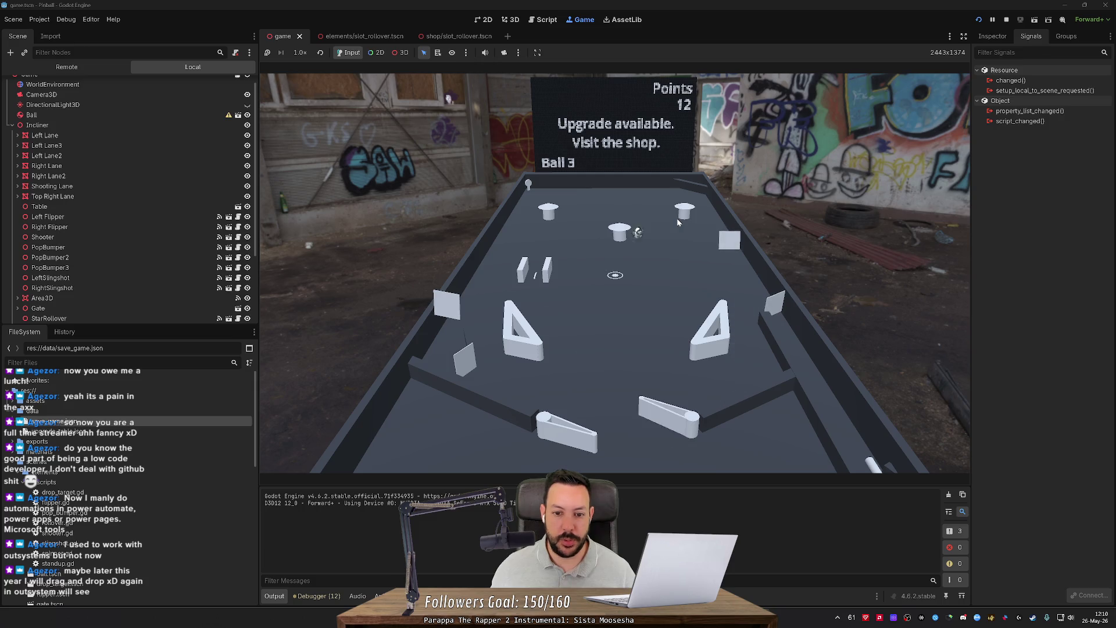
{"action": "key", "text": "Left"}
{"action": "key", "text": "Left"}
{"action": "key", "text": "Left"}
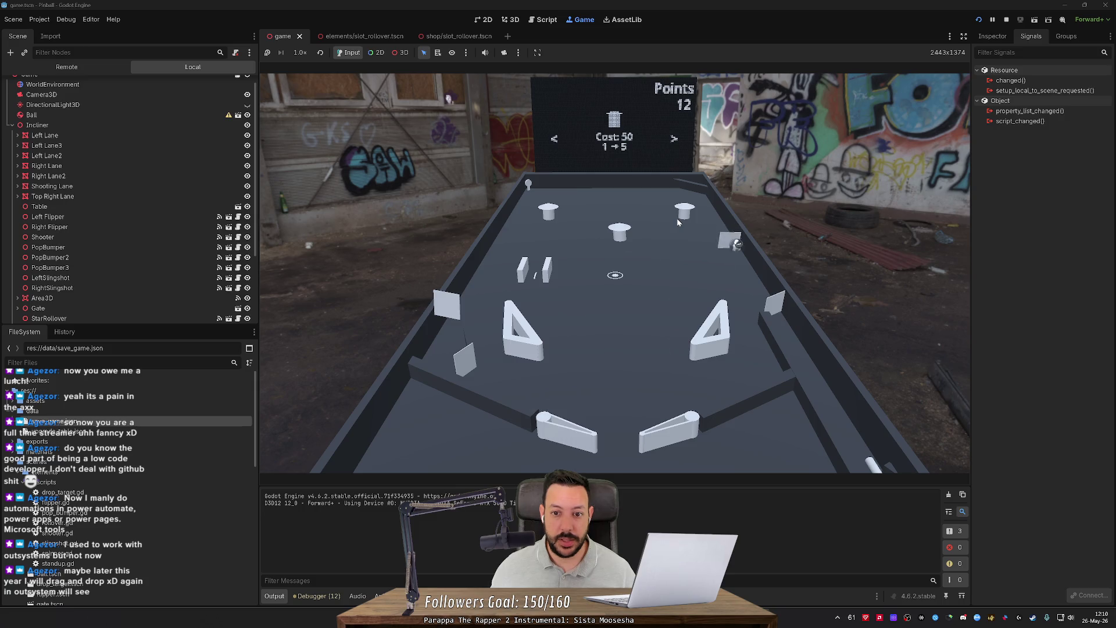
Step: Buy the 10-point upgrade in the shop and move the shop choice to exit
{"action": "key", "text": "Right"}
{"action": "key", "text": "Right"}
{"action": "key", "text": "Right"}
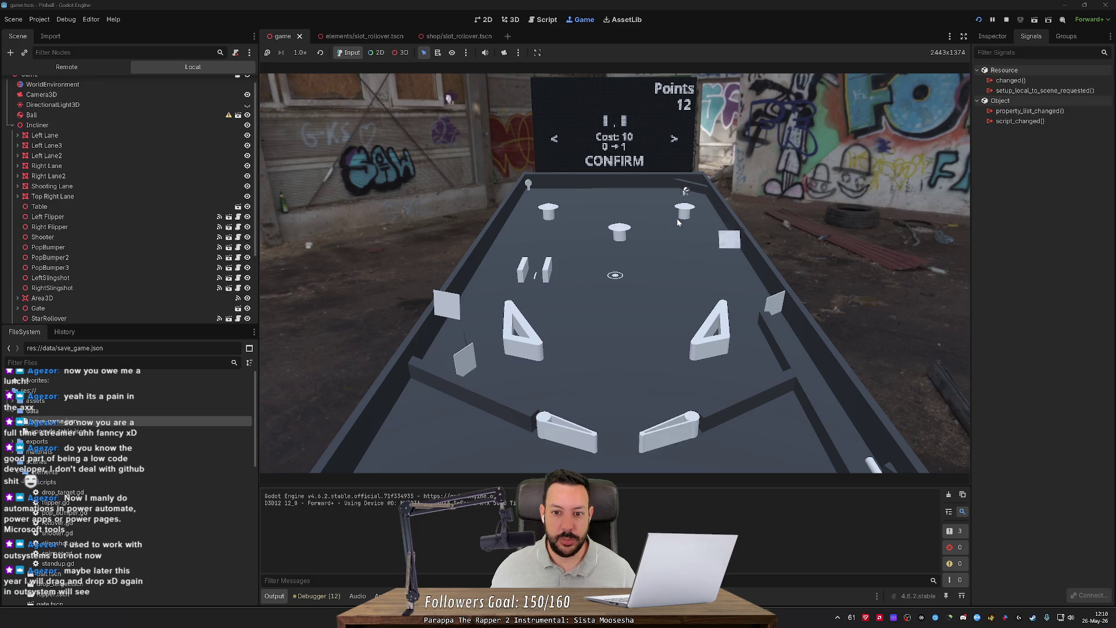
{"action": "key", "text": "Right"}
{"action": "key", "text": "Right"}
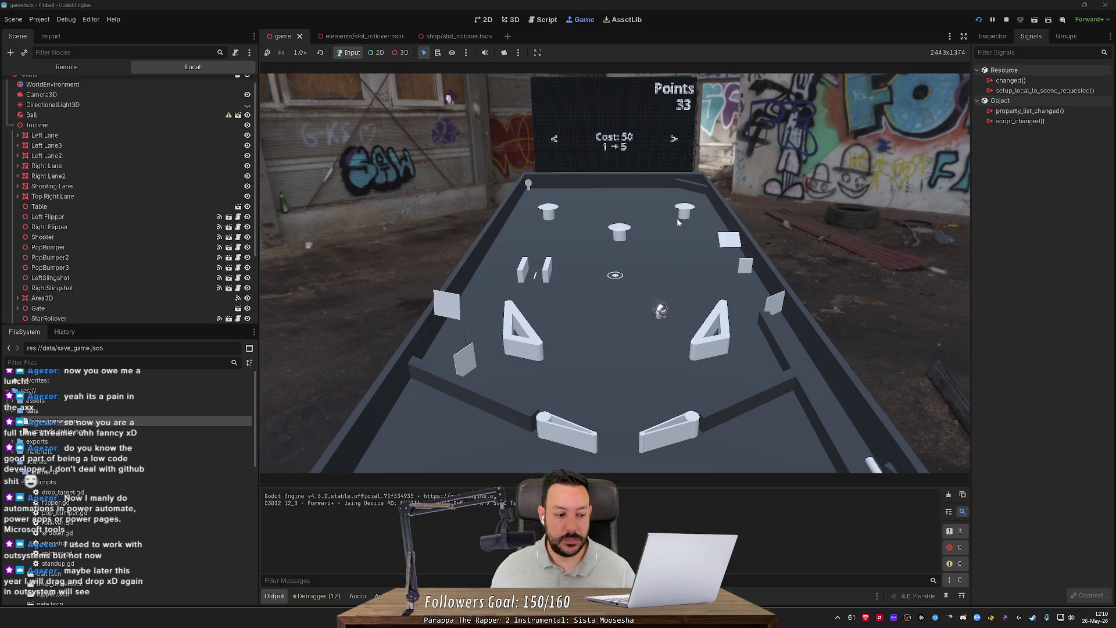
{"action": "key", "text": "Left"}
{"action": "key", "text": "Right"}
{"action": "key", "text": "Left"}
{"action": "key", "text": "Return"}
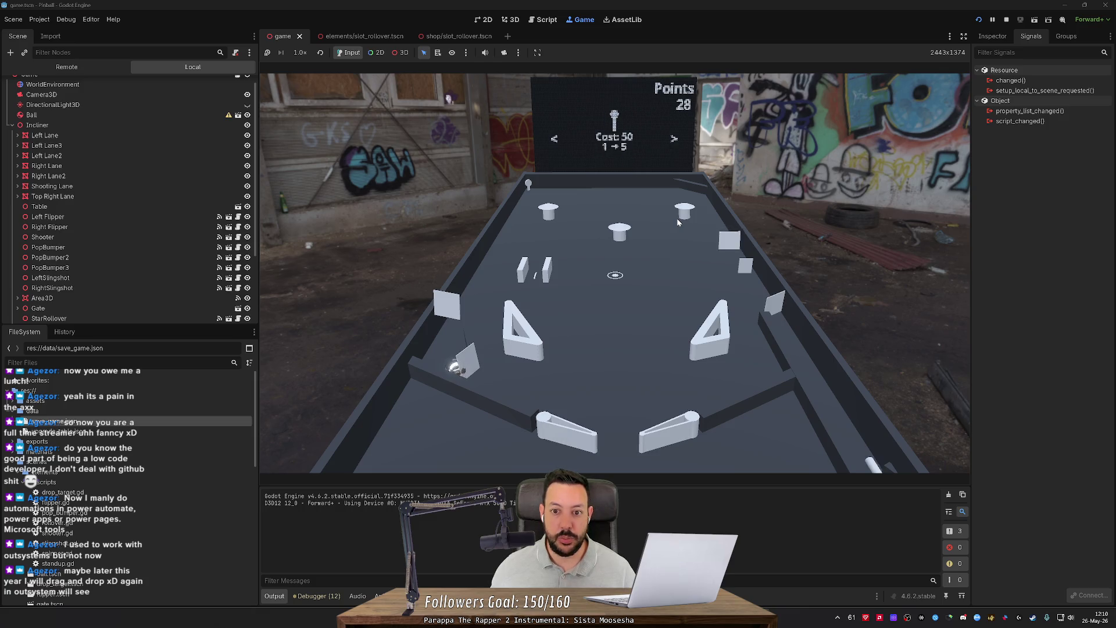
{"action": "key", "text": "Left"}
{"action": "key", "text": "Left"}
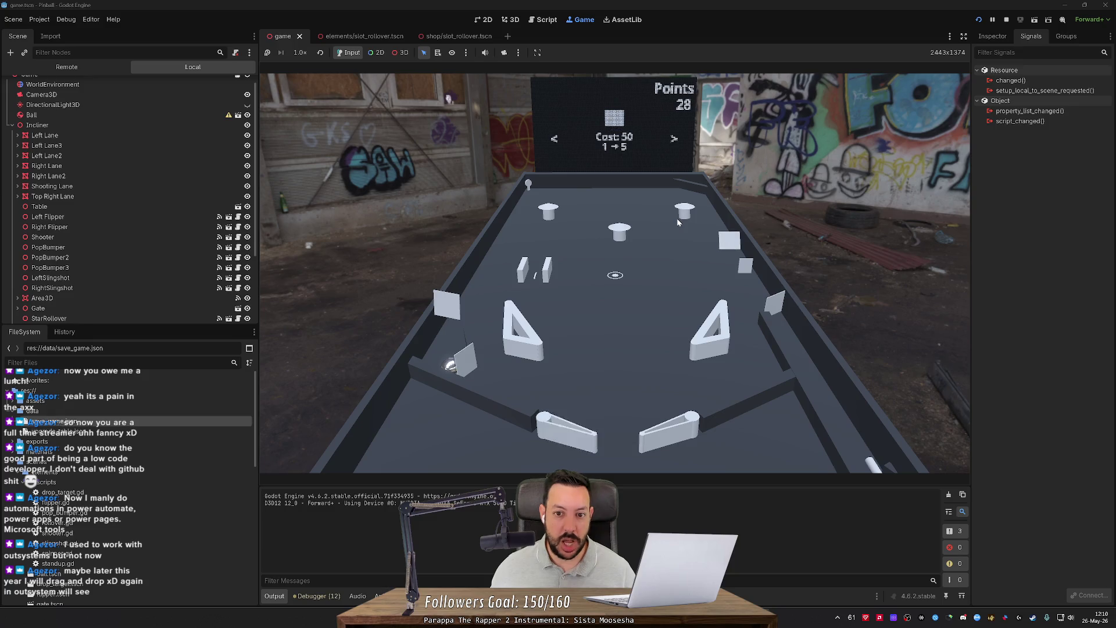
{"action": "key", "text": "Left"}
{"action": "key", "text": "Left"}
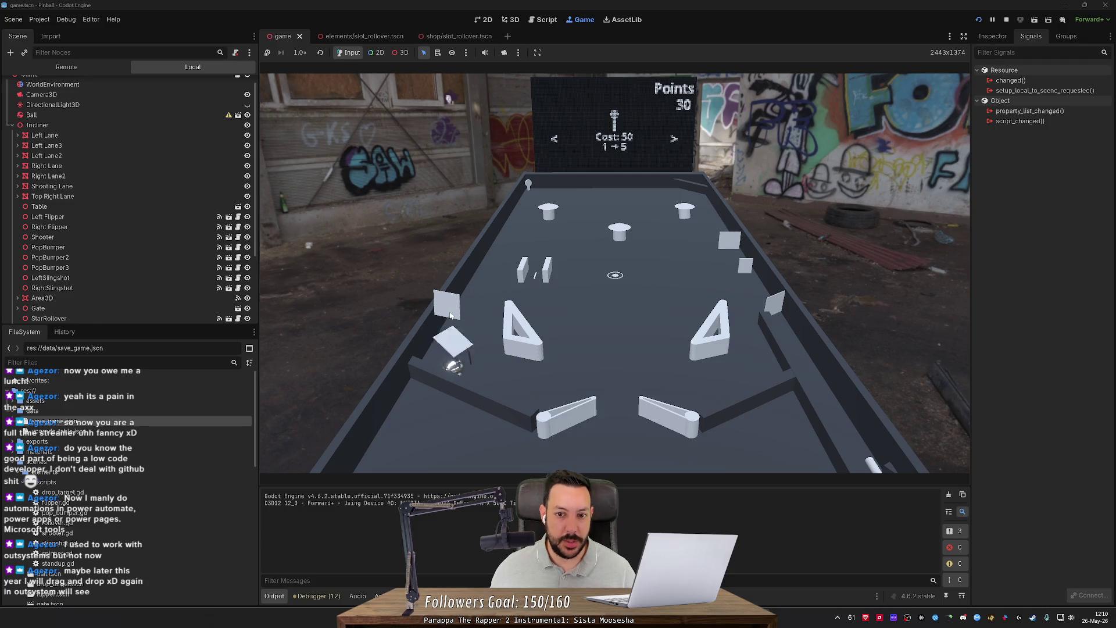
{"action": "key", "text": "Left"}
{"action": "key", "text": "Left"}
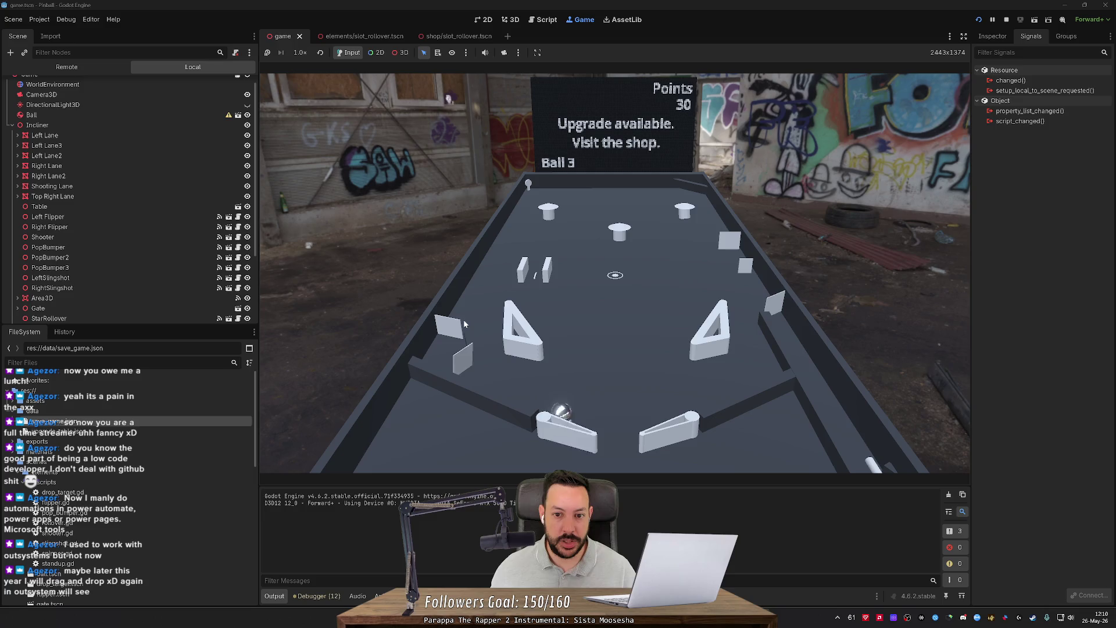
Step: Keep flipping the ball, then restart the running game from the beginning
{"action": "key", "text": "Right"}
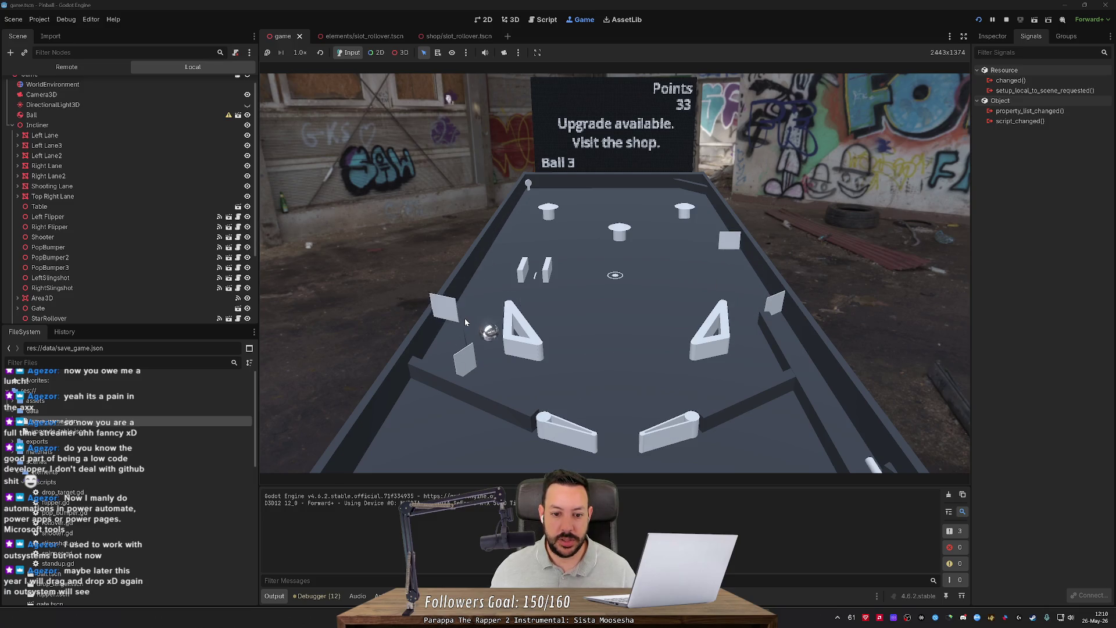
{"action": "key", "text": "Left"}
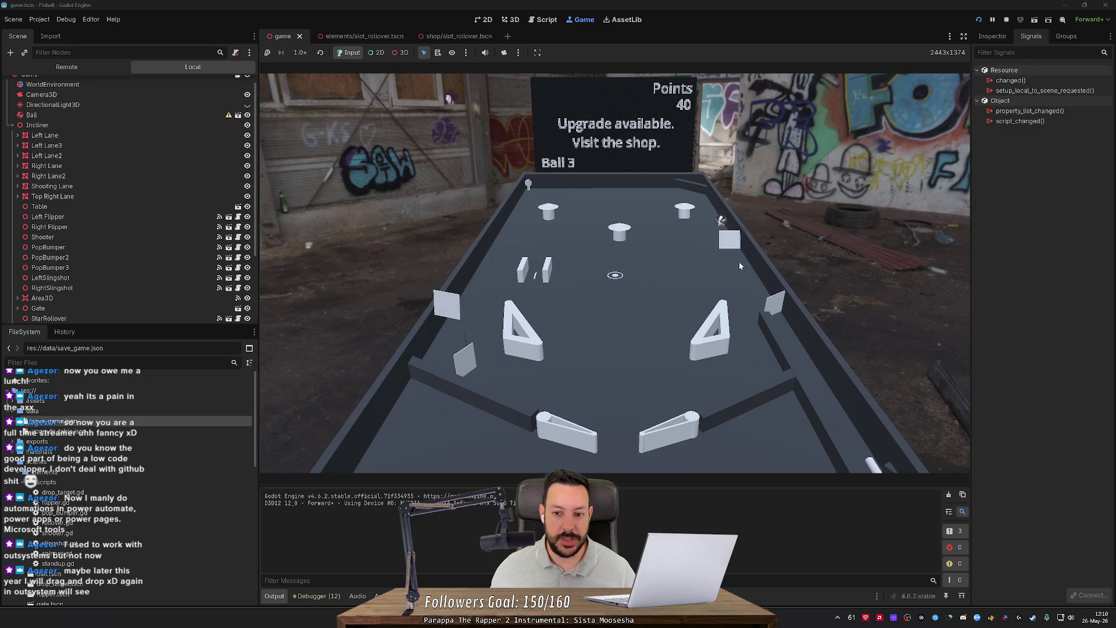
{"action": "key", "text": "Right"}
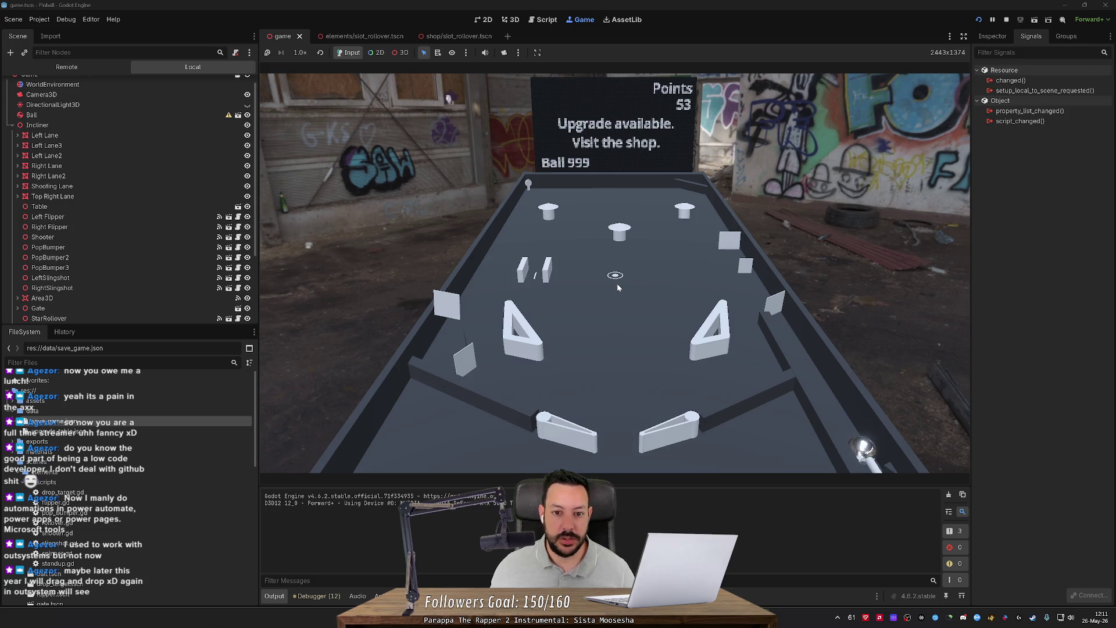
{"action": "left_click", "coordinate": [980, 21]}
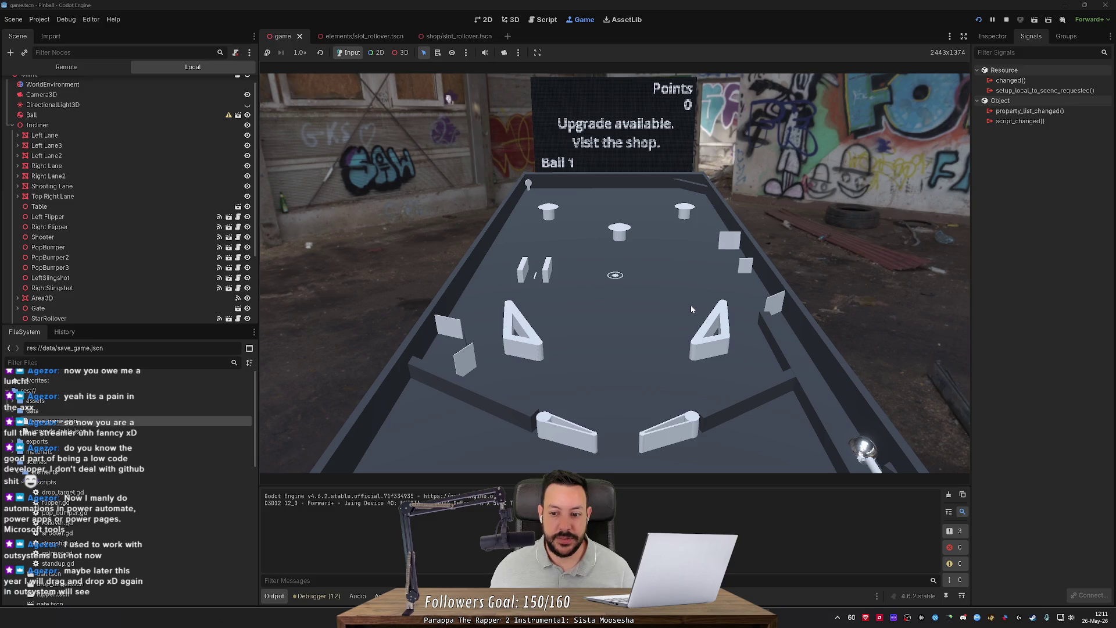
Step: Launch ball 1 from the shooter lane and flip it around the bumpers to score
{"action": "key", "text": "space"}
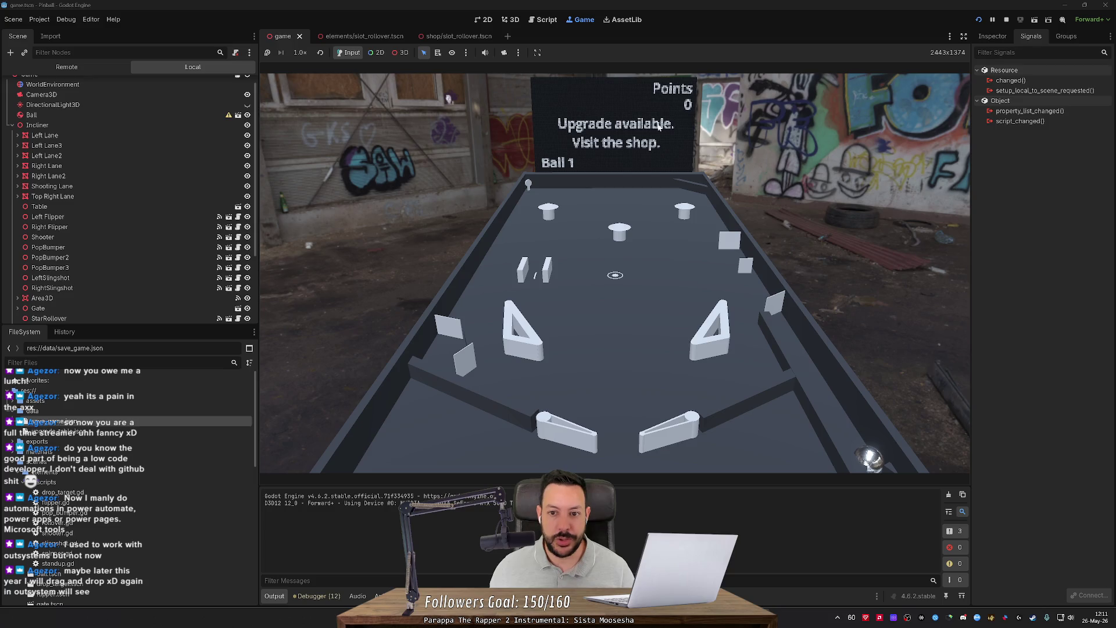
{"action": "key", "text": "Right"}
{"action": "key", "text": "Left"}
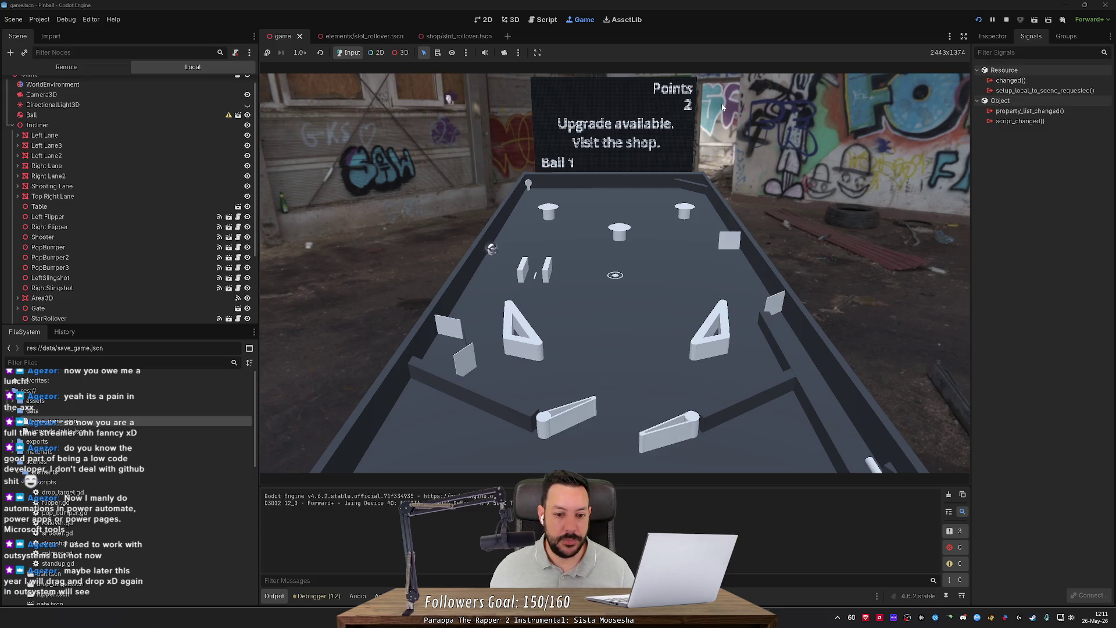
{"action": "key", "text": "Left"}
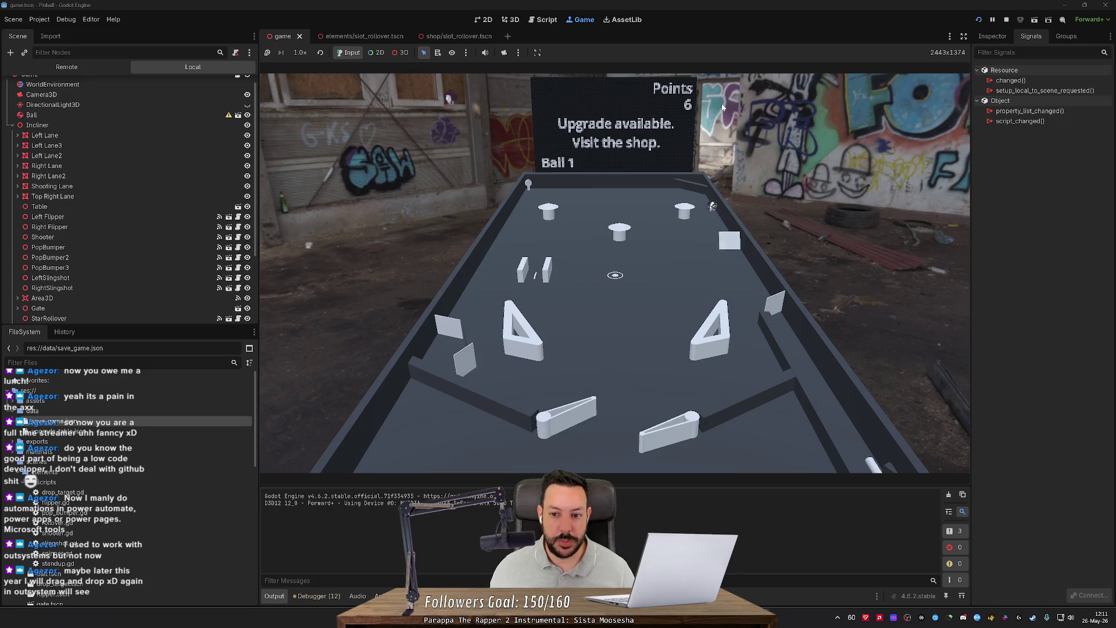
{"action": "key", "text": "Right"}
{"action": "key", "text": "Right"}
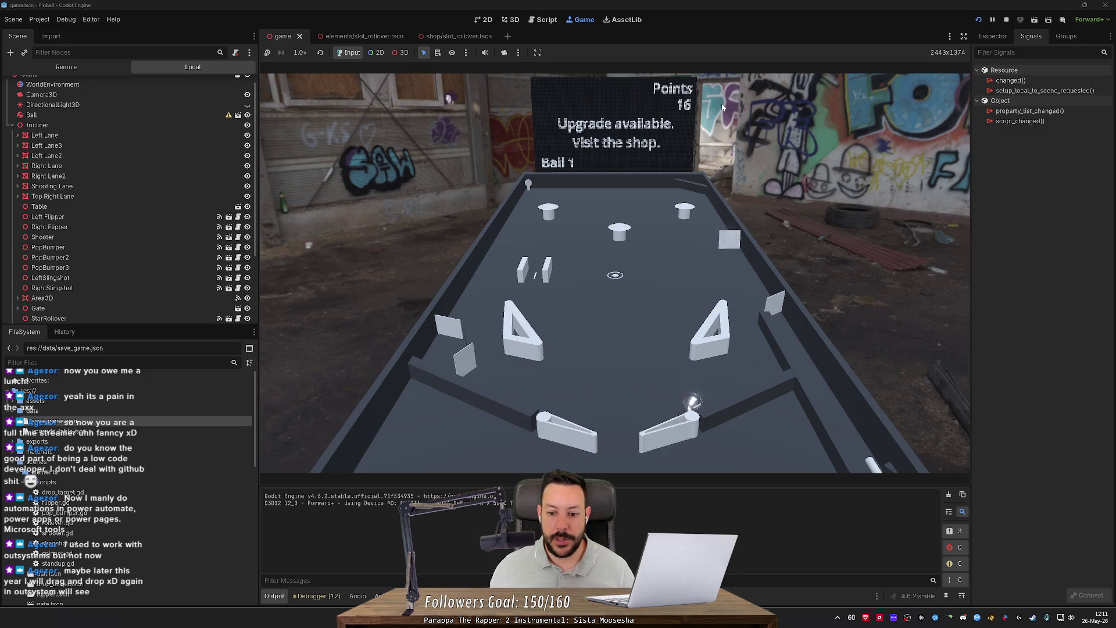
{"action": "key", "text": "Left"}
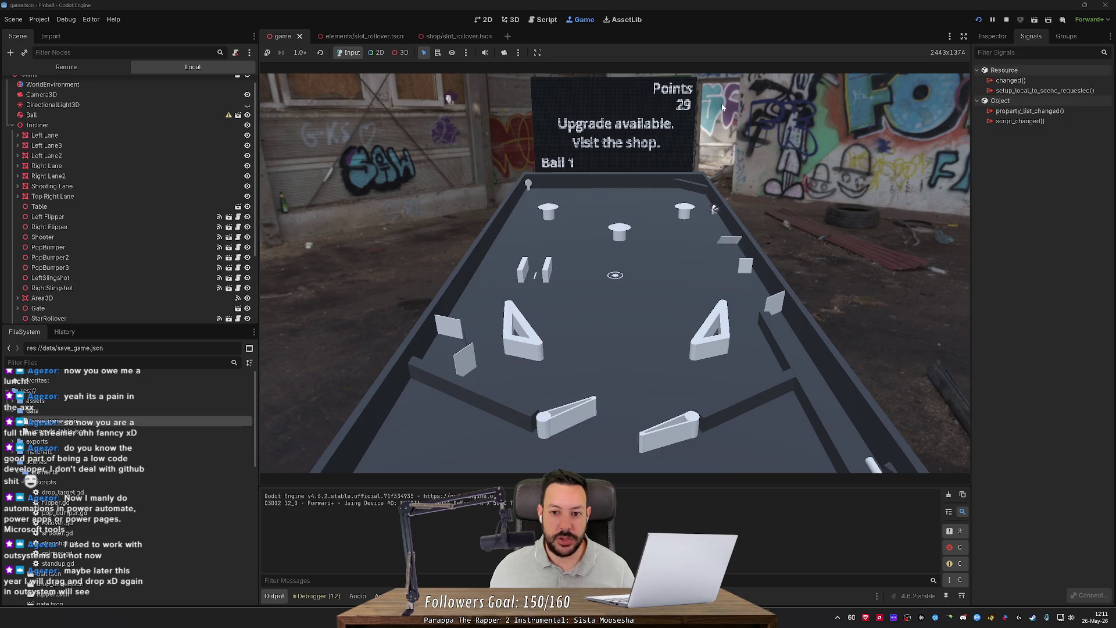
{"action": "key", "text": "Right"}
{"action": "key", "text": "Right"}
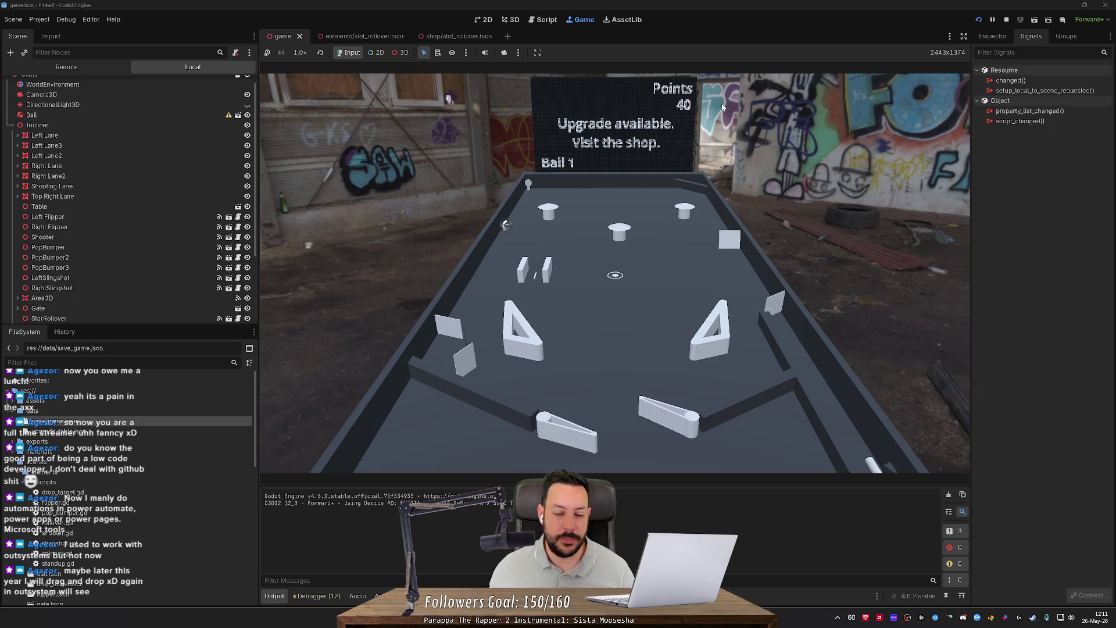
{"action": "key", "text": "Left"}
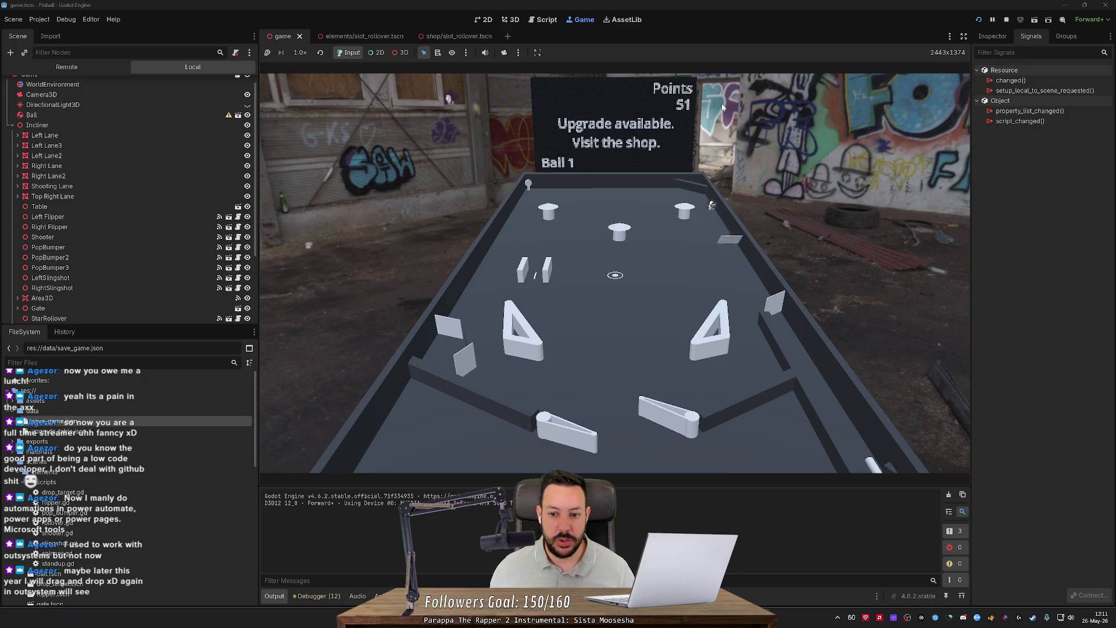
{"action": "key", "text": "Right"}
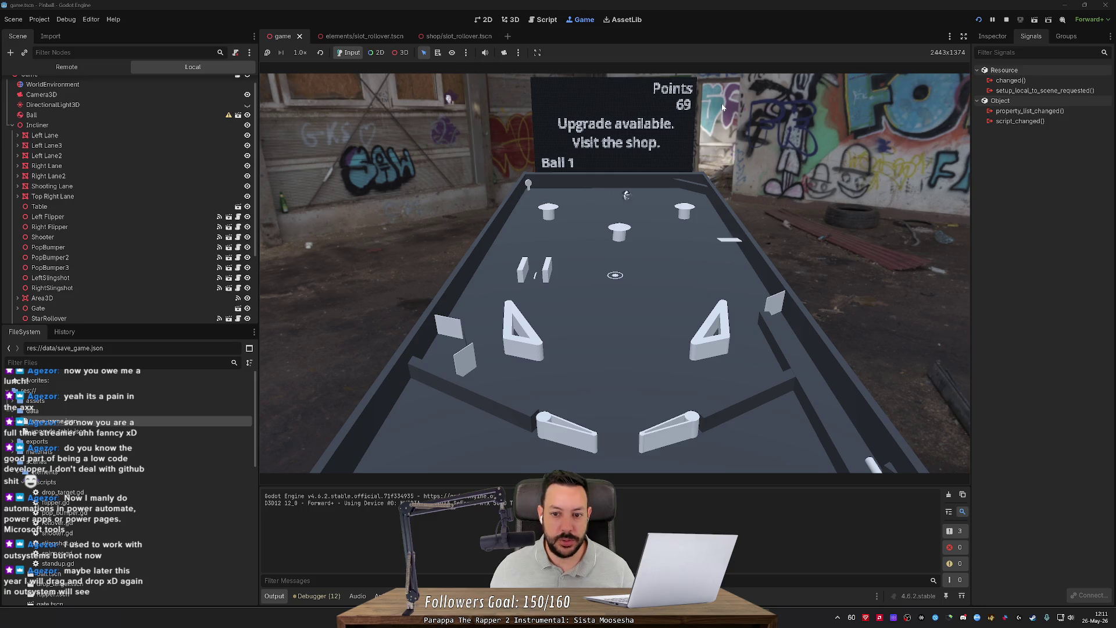
{"action": "key", "text": "Left"}
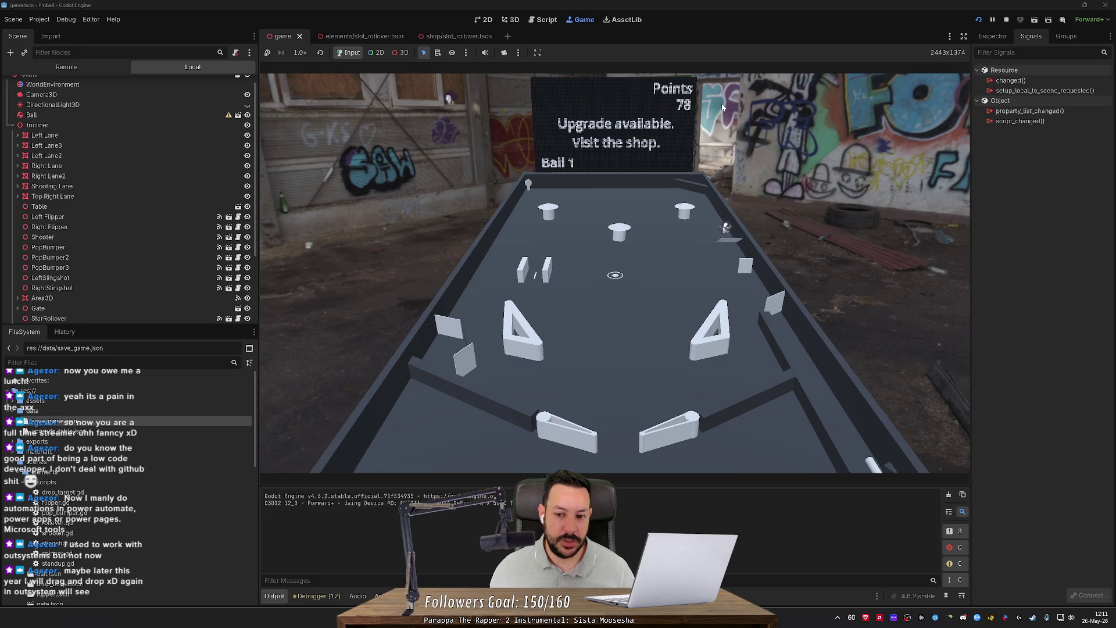
{"action": "key", "text": "Right"}
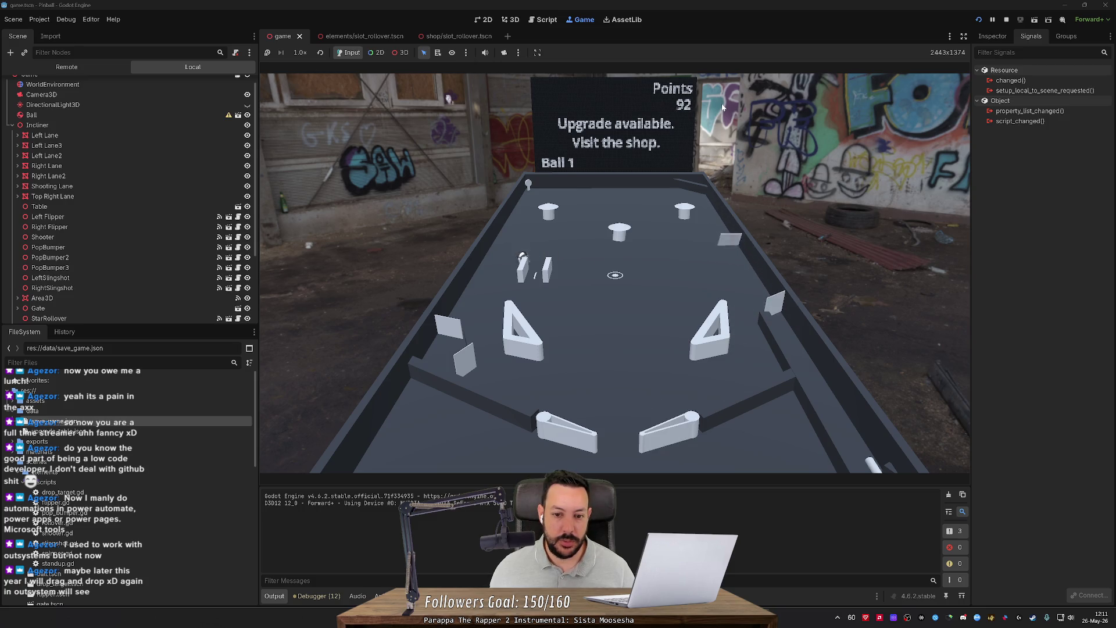
Step: Keep ball 1 alive with alternating flips, raising the score to about 133 points
{"action": "key", "text": "Left"}
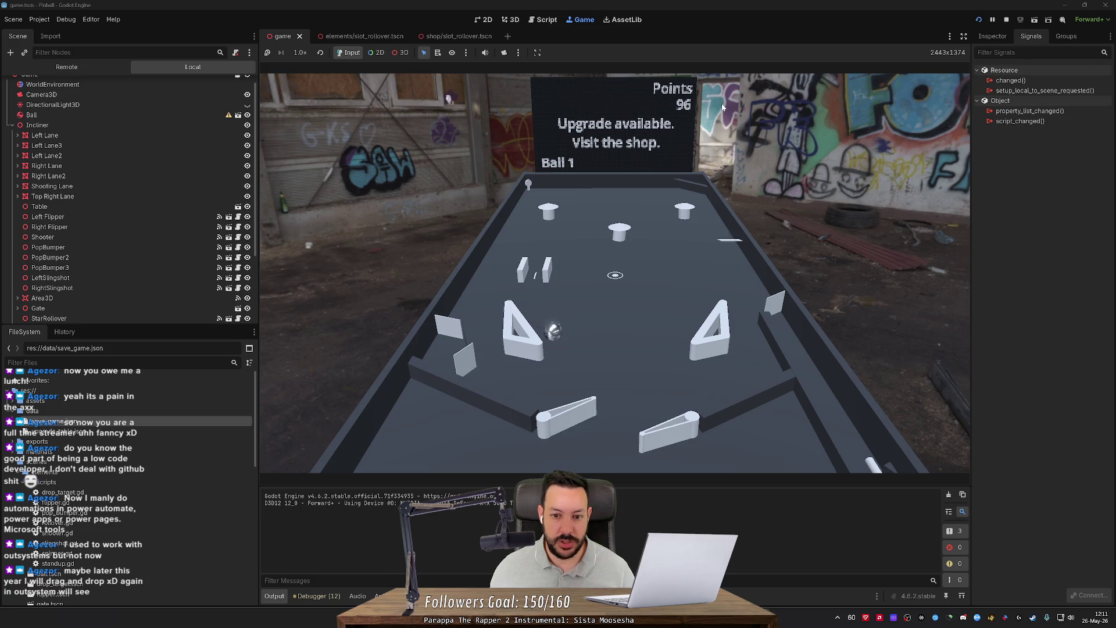
{"action": "key", "text": "Right"}
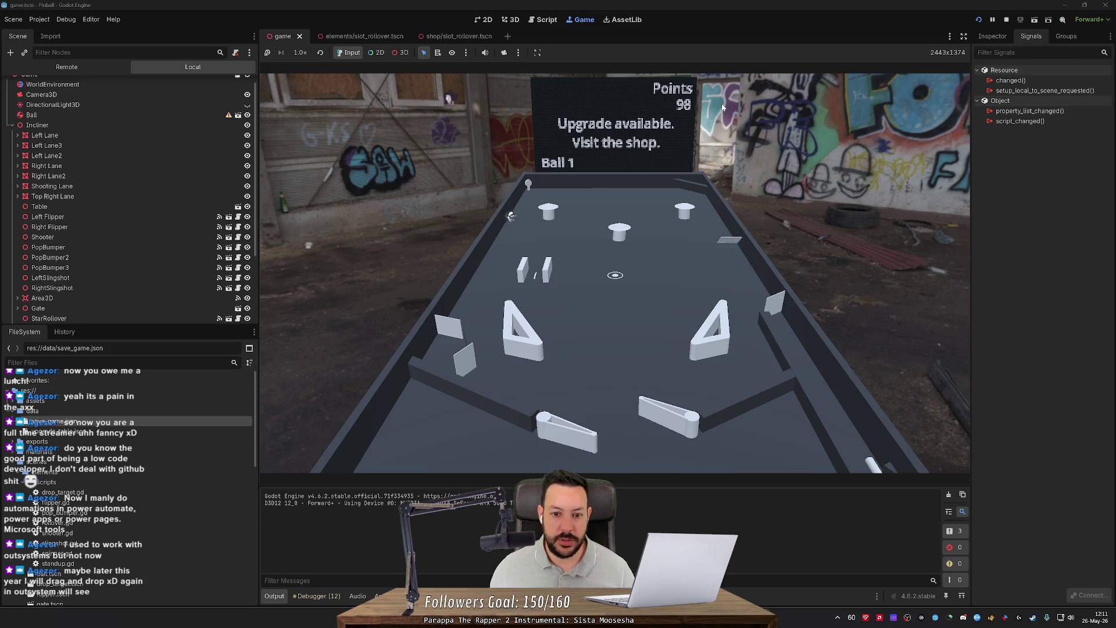
{"action": "key", "text": "Left"}
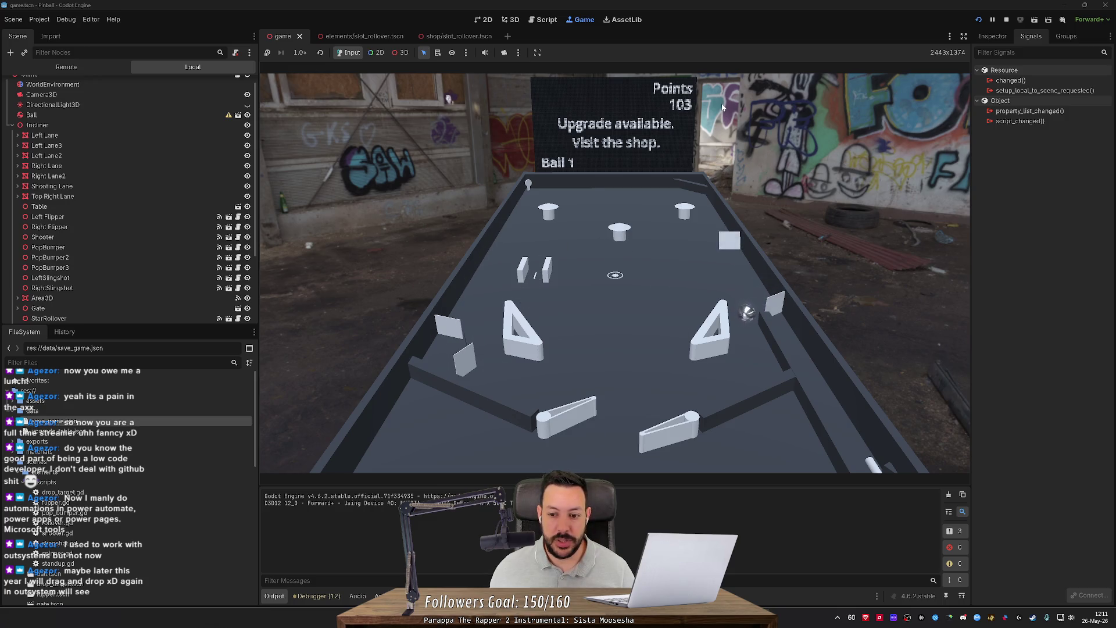
{"action": "key", "text": "Right"}
{"action": "key", "text": "Left"}
{"action": "key", "text": "Left"}
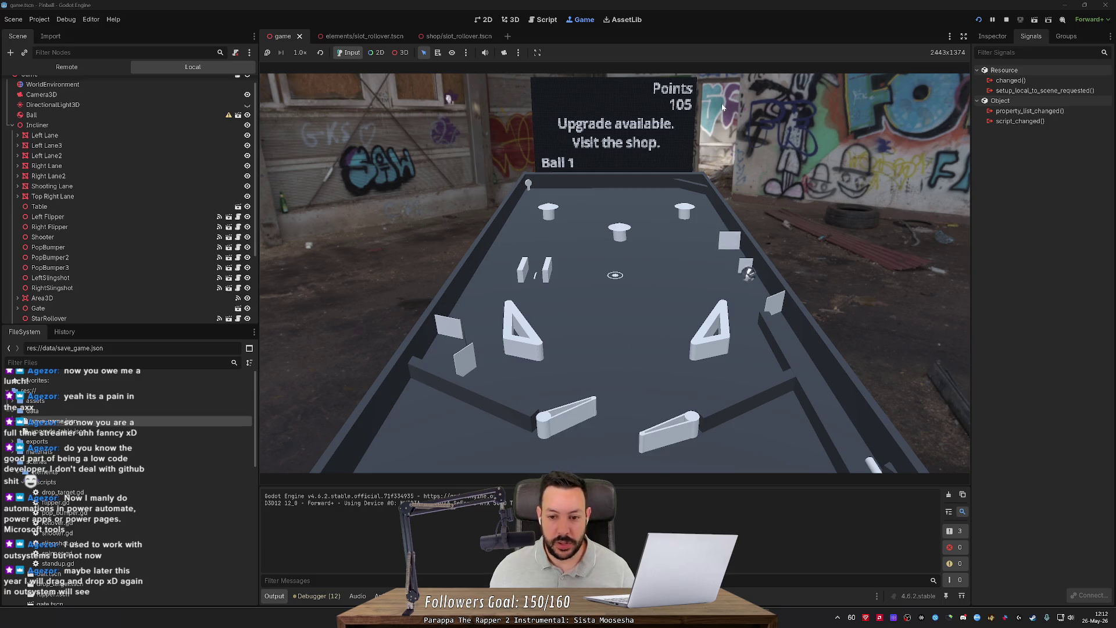
{"action": "key", "text": "Right"}
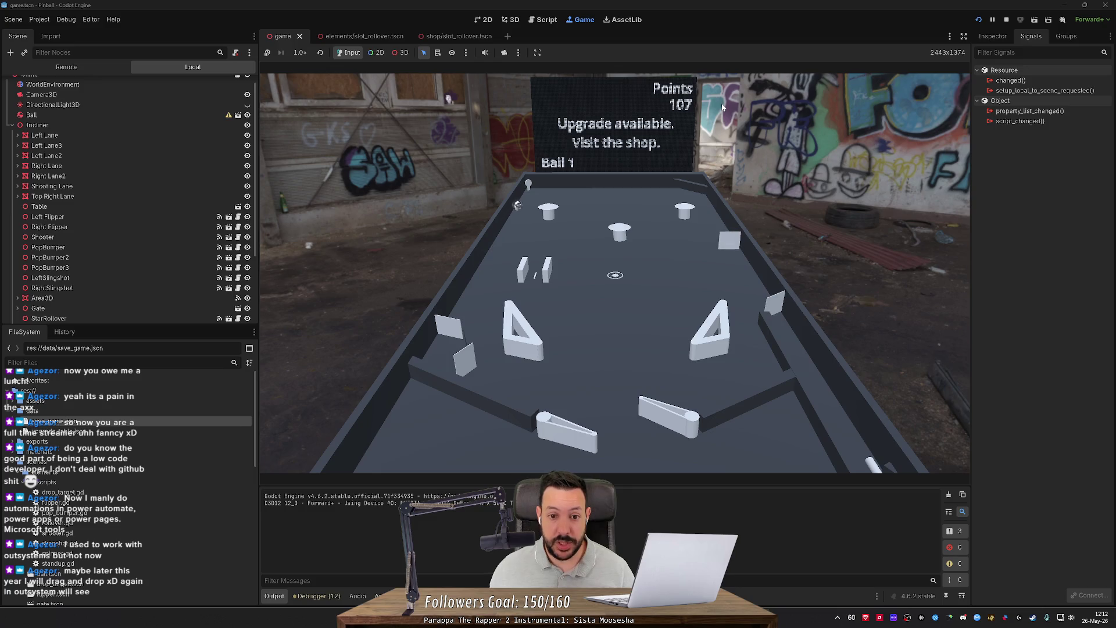
{"action": "key", "text": "Left"}
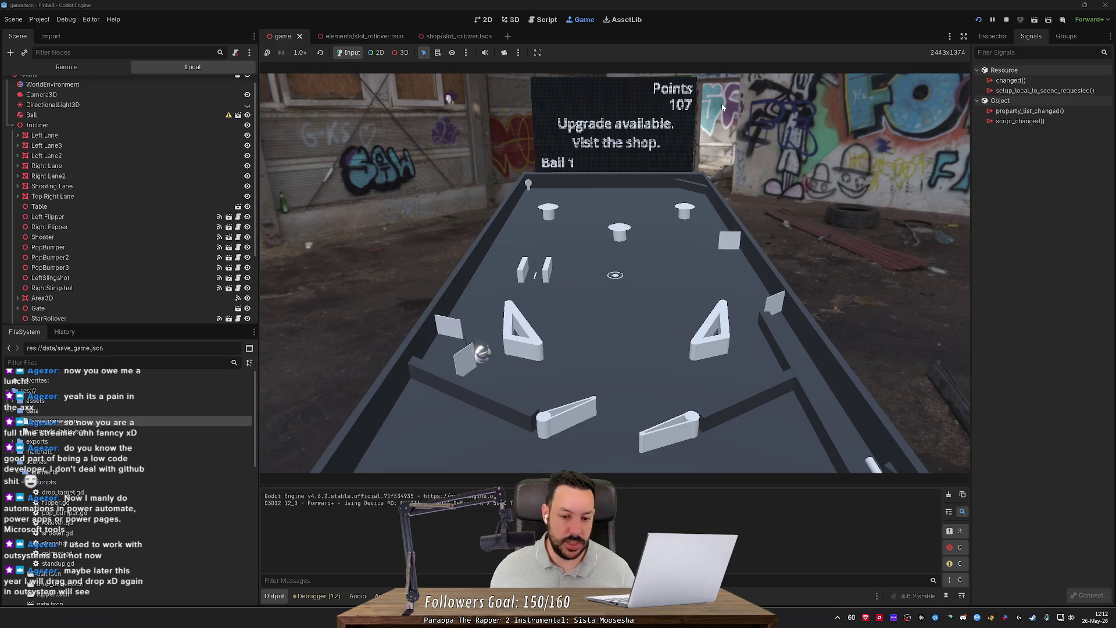
{"action": "key", "text": "Right"}
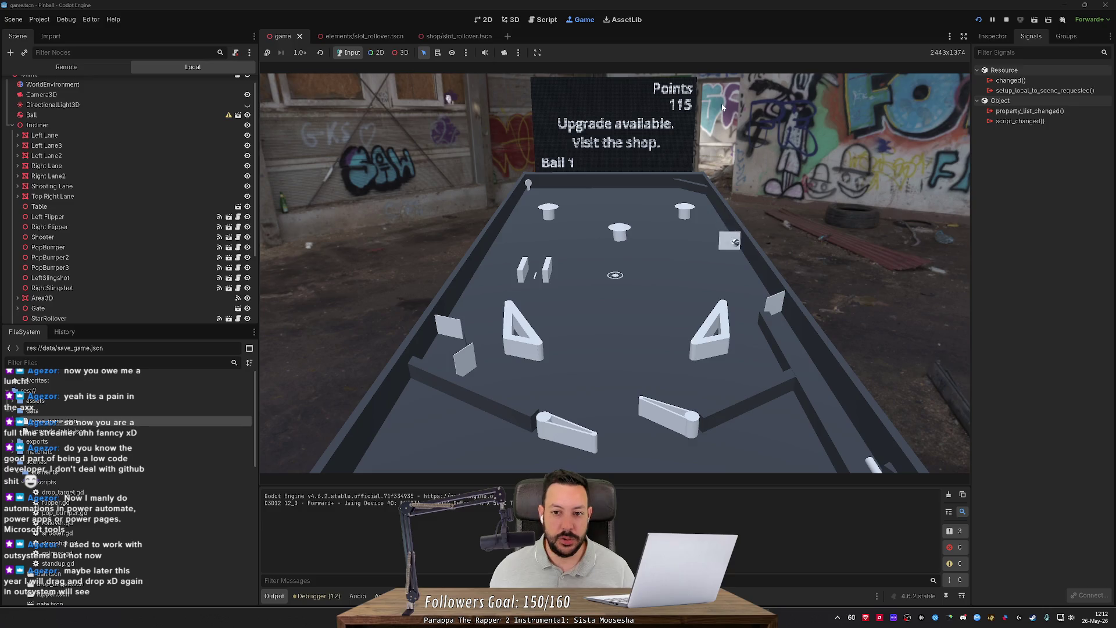
{"action": "key", "text": "Right"}
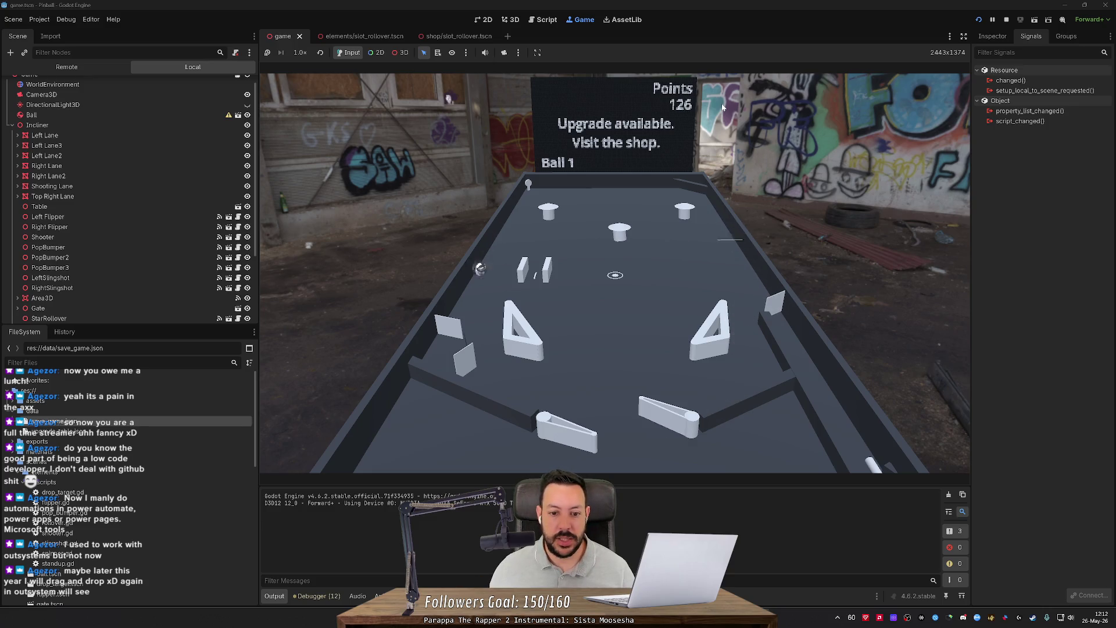
{"action": "key", "text": "Left"}
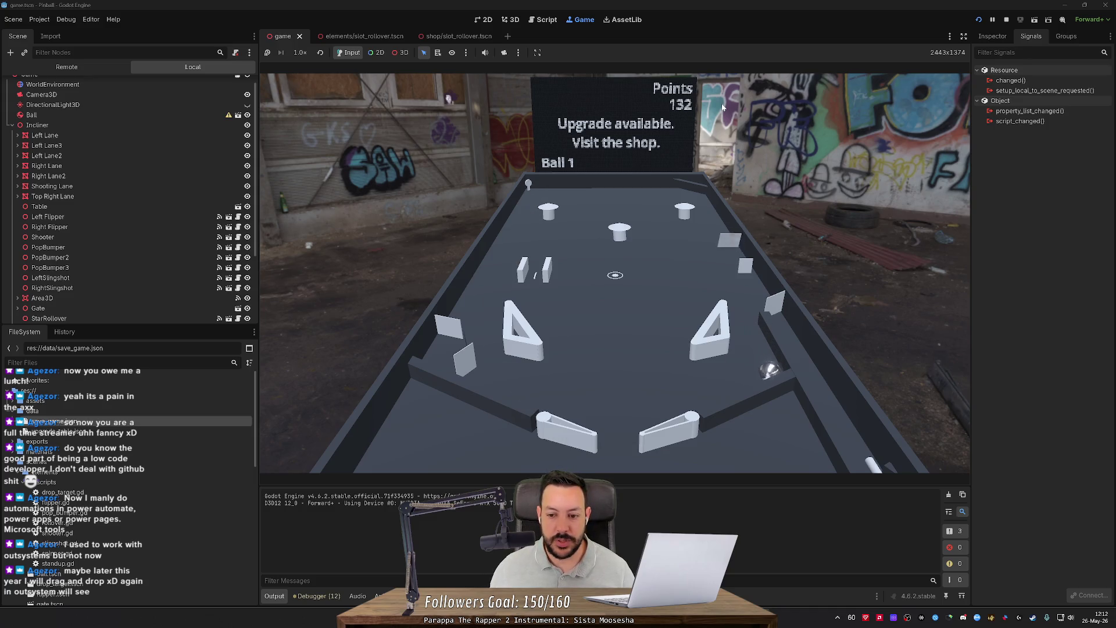
{"action": "key", "text": "Right"}
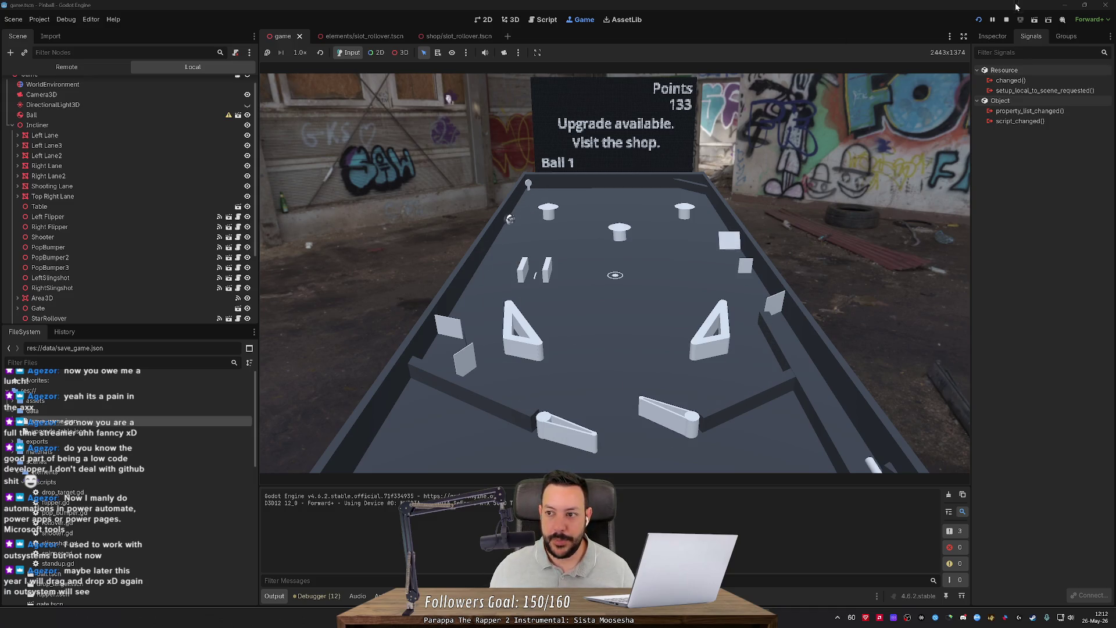
Step: Keep ball 1 in play with alternating flipper shots toward the upper targets
{"action": "key", "text": "Left"}
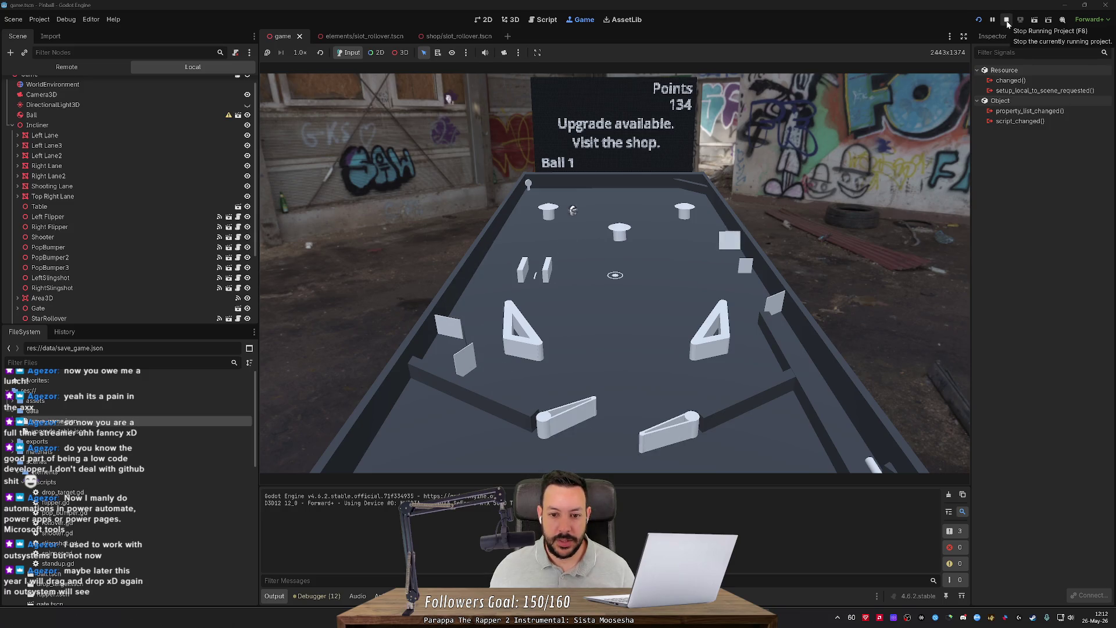
{"action": "key", "text": "Left"}
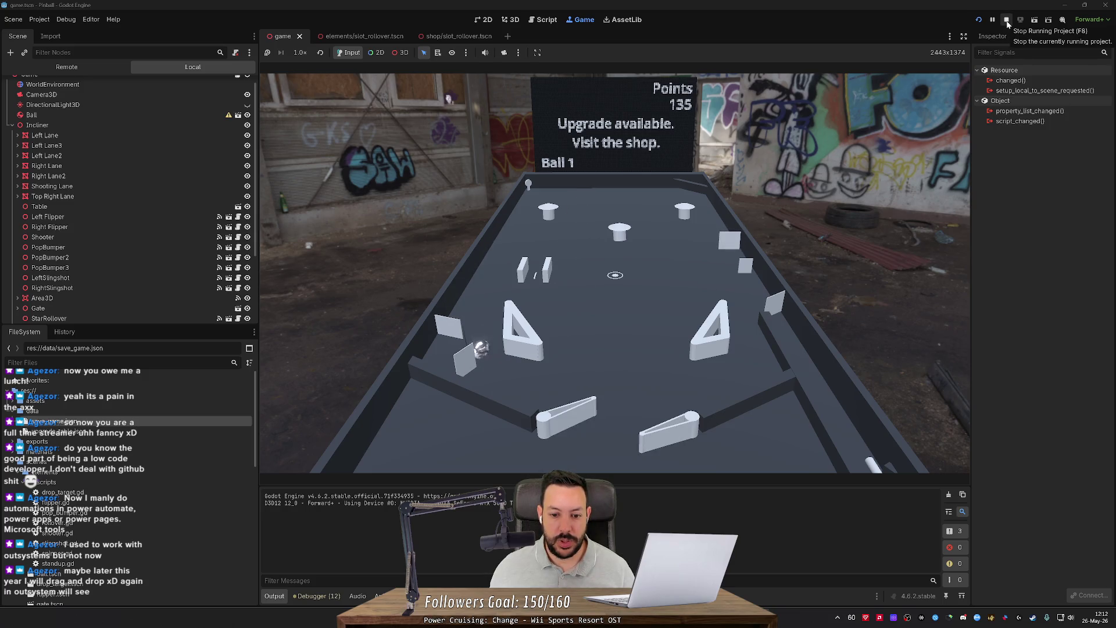
{"action": "key", "text": "Right"}
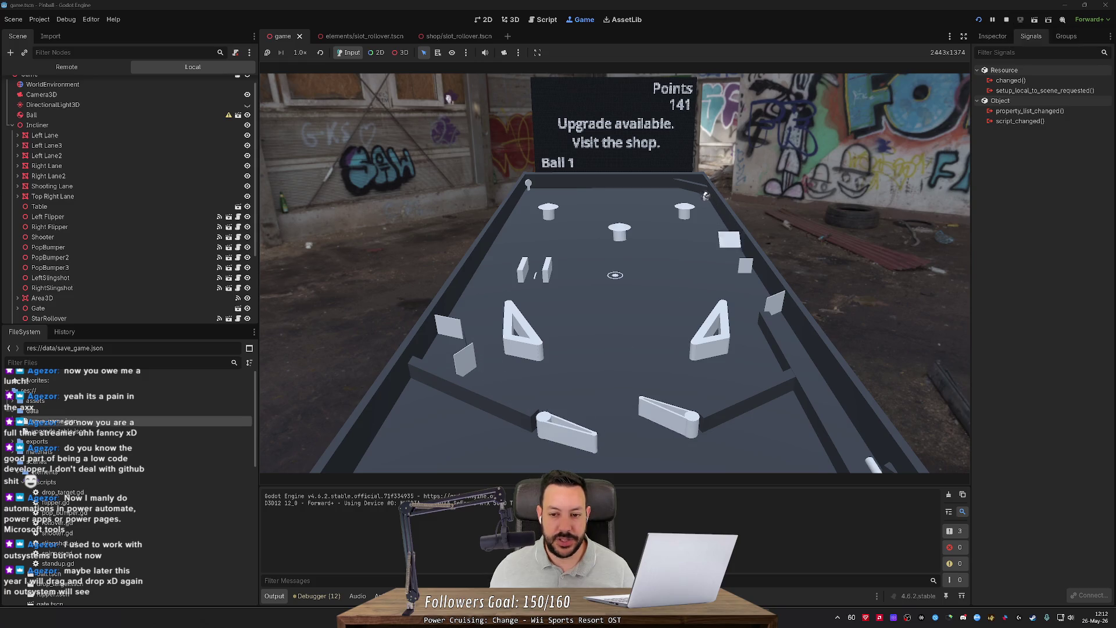
{"action": "key", "text": "Right"}
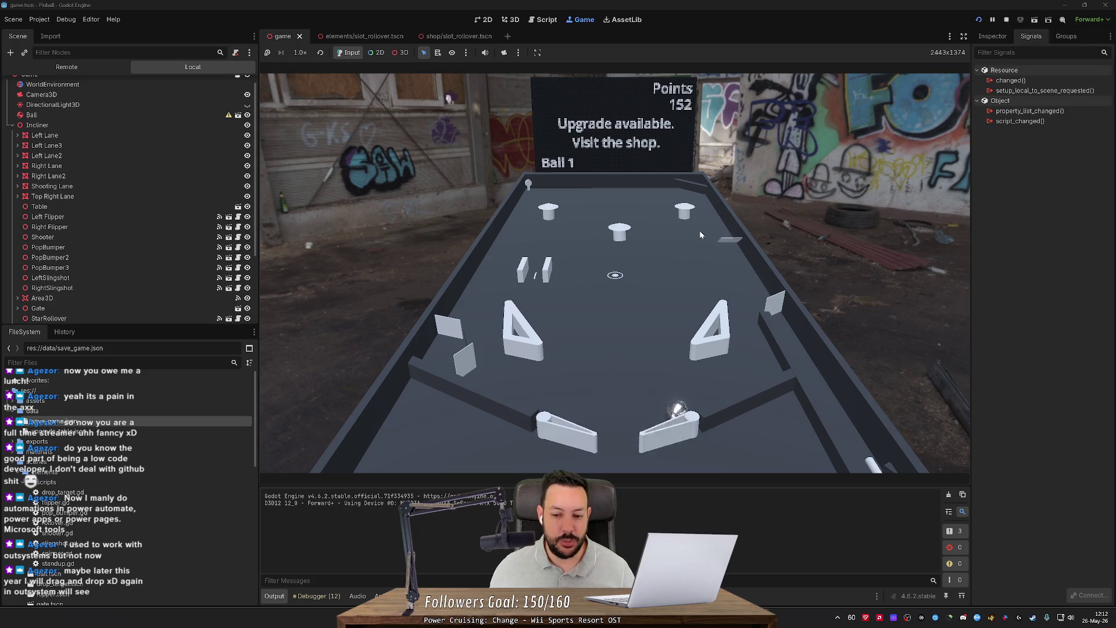
{"action": "key", "text": "Left"}
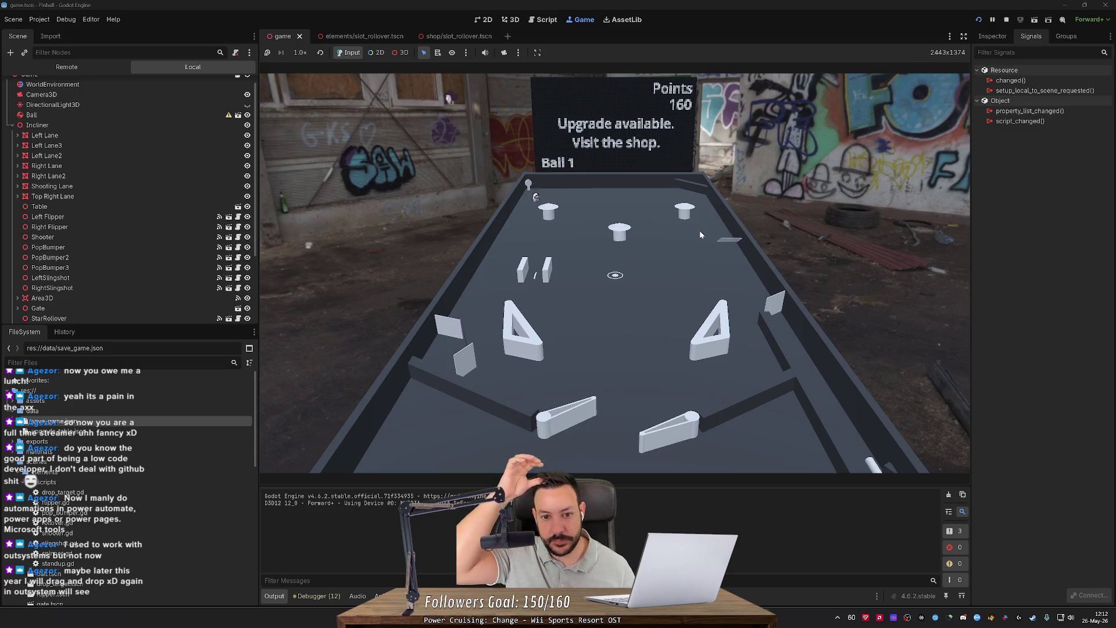
{"action": "key", "text": "Right"}
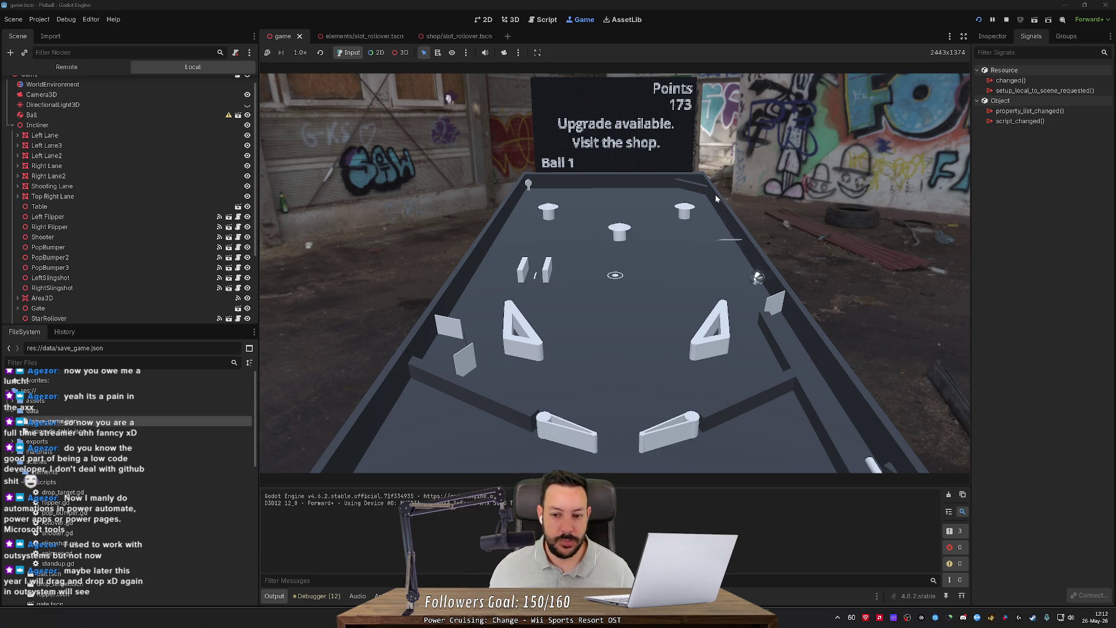
{"action": "key", "text": "Right"}
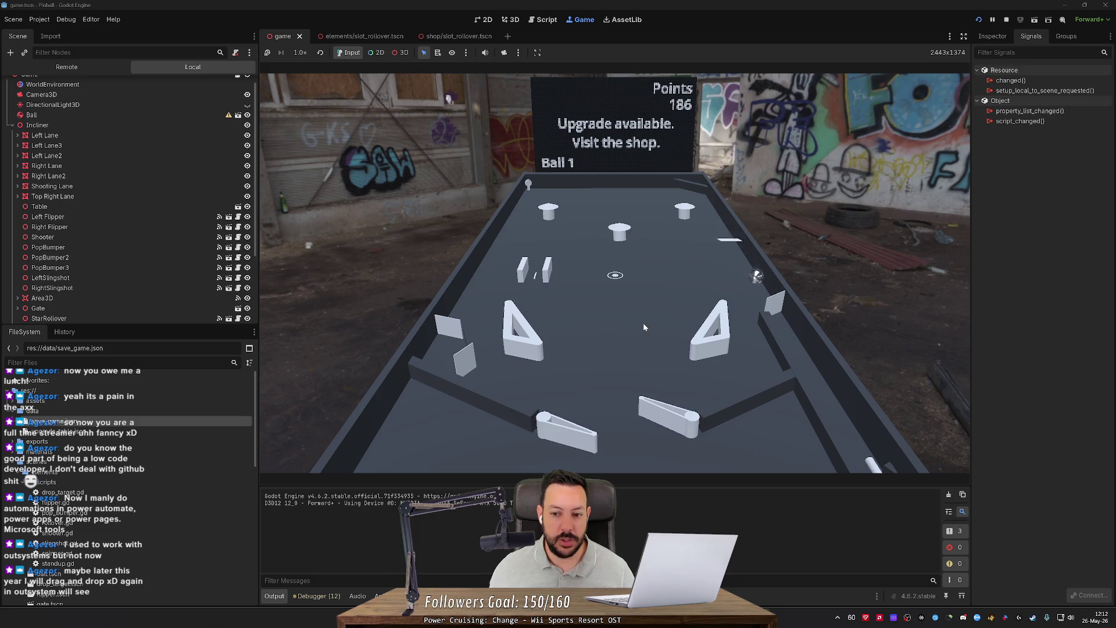
{"action": "key", "text": "Right"}
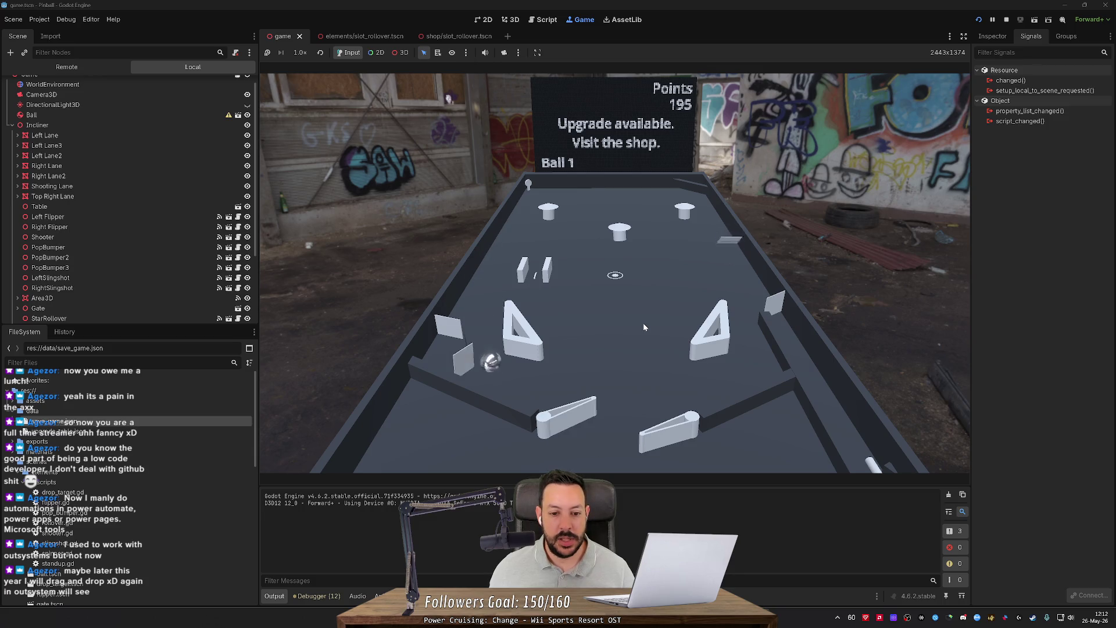
{"action": "key", "text": "Left"}
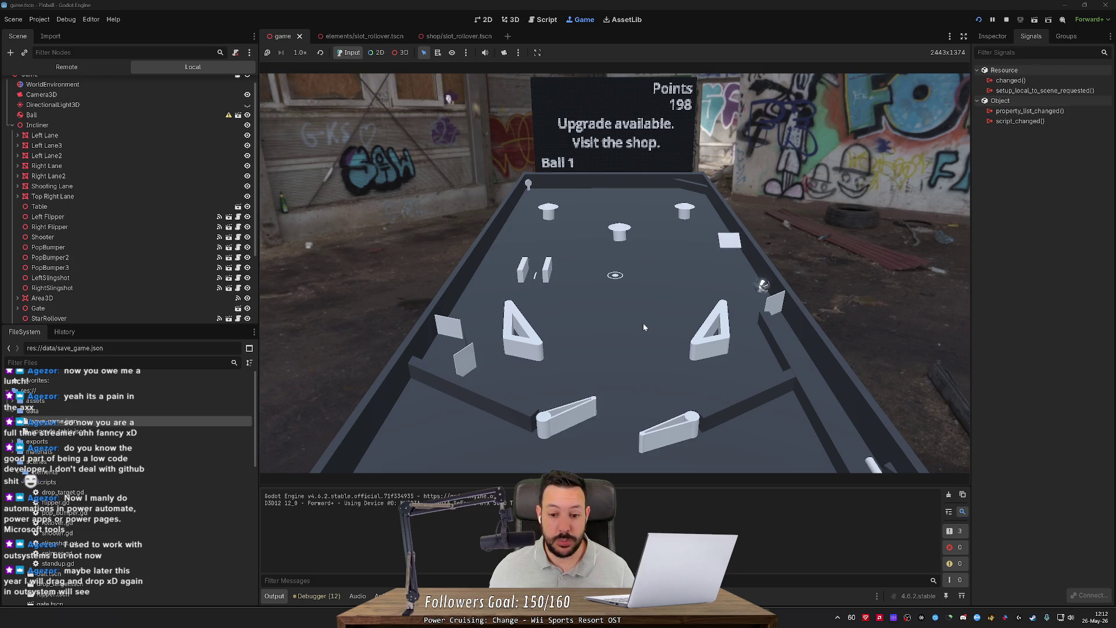
{"action": "key", "text": "Right"}
{"action": "key", "text": "Right"}
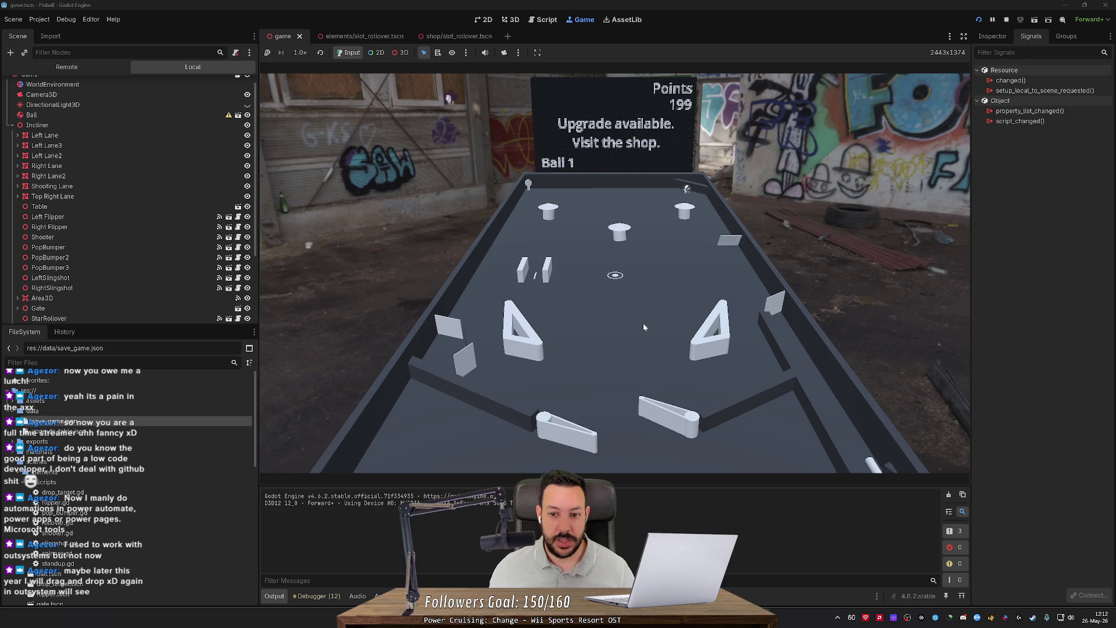
Step: Keep flipping until ball 1 drains at 249 points
{"action": "key", "text": "Left"}
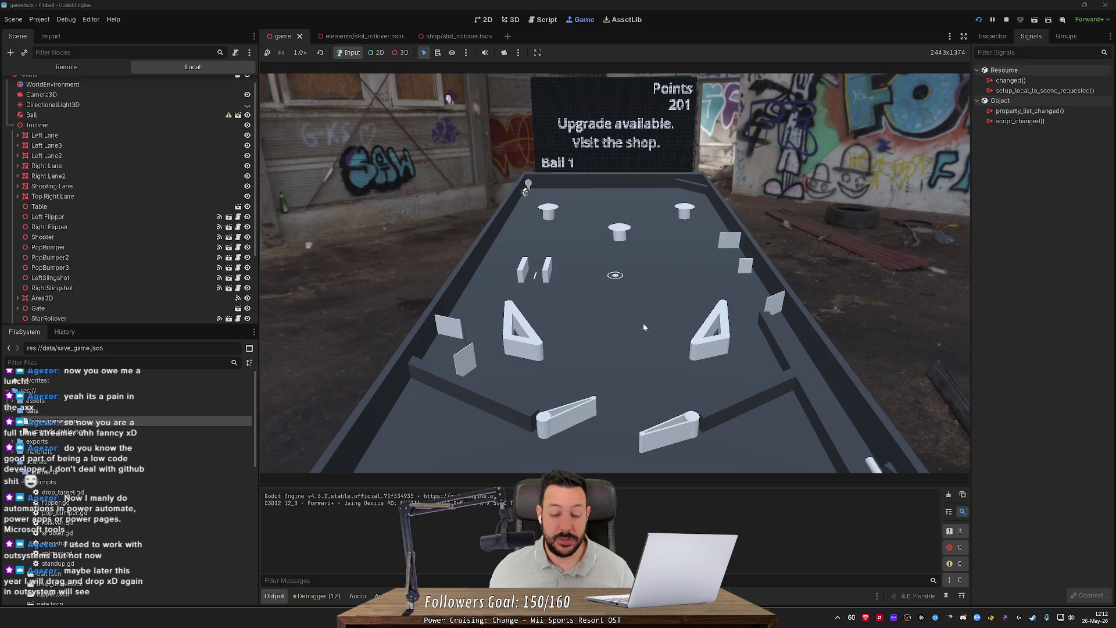
{"action": "key", "text": "Right"}
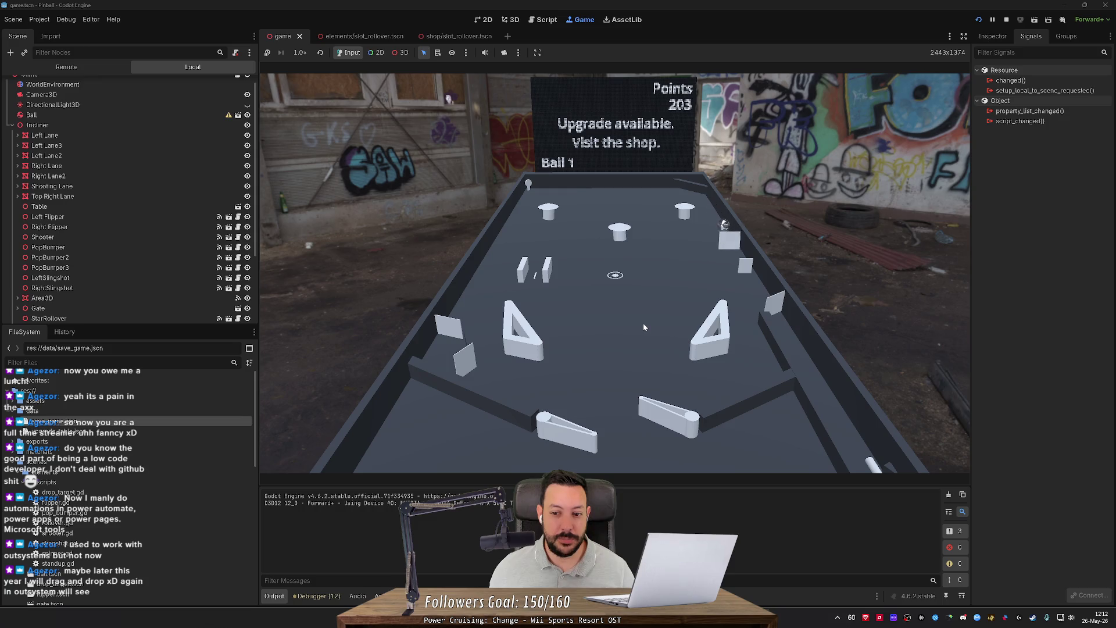
{"action": "key", "text": "Right"}
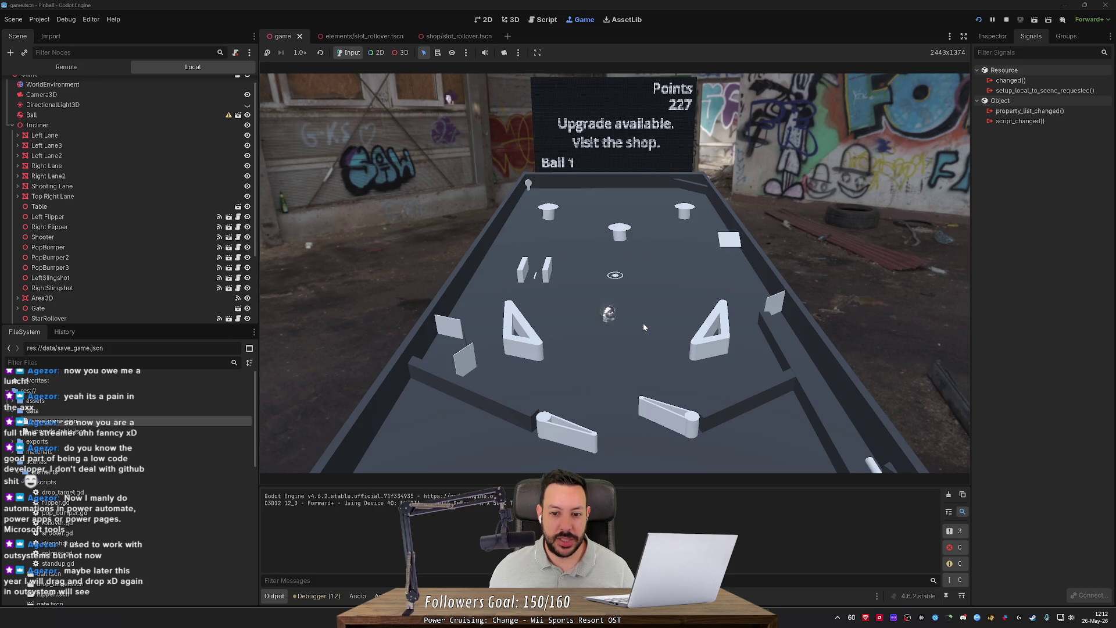
{"action": "key", "text": "Left"}
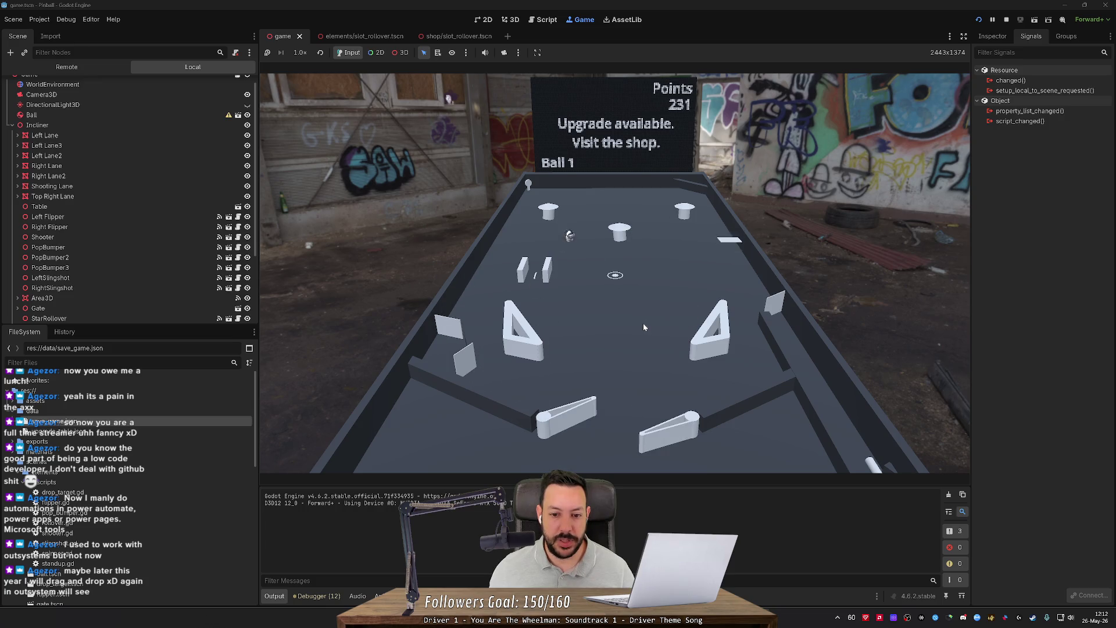
{"action": "key", "text": "Right"}
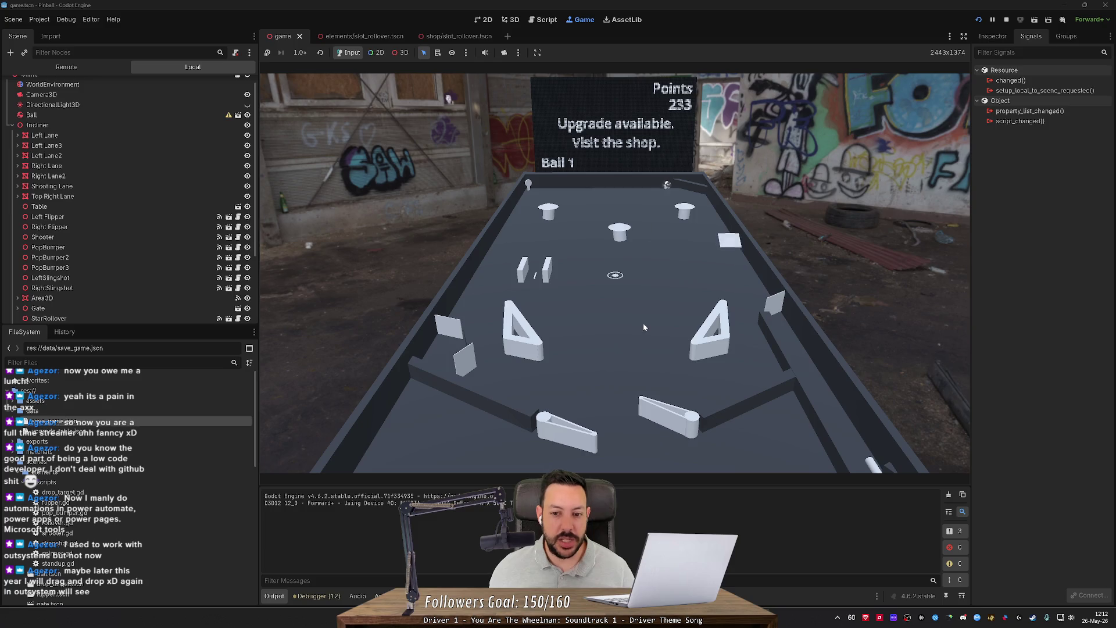
{"action": "key", "text": "Right"}
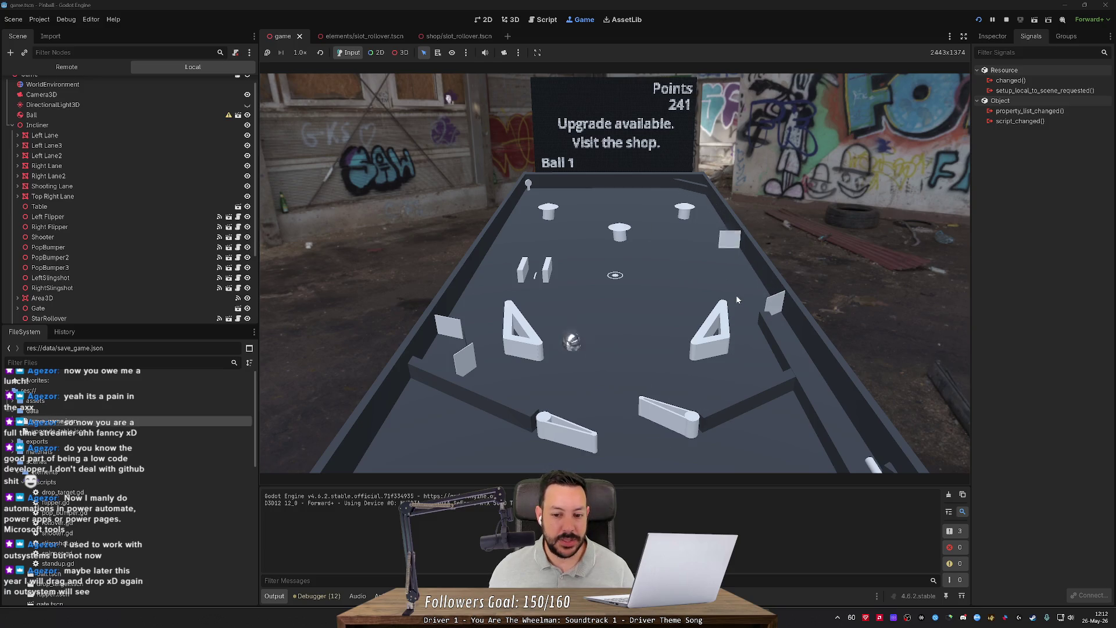
{"action": "key", "text": "Left"}
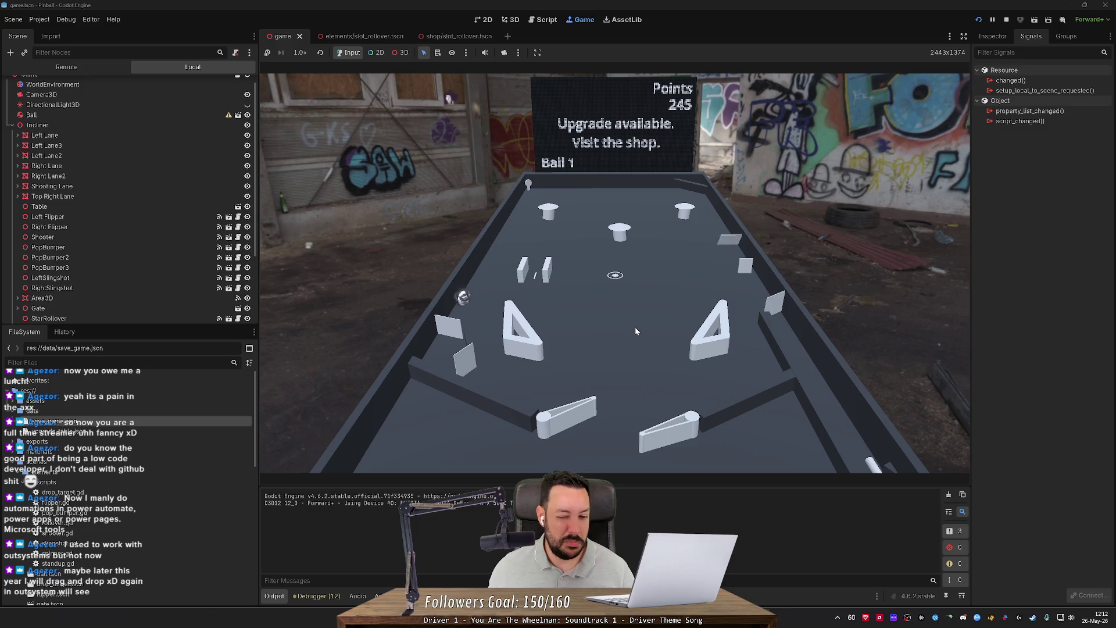
{"action": "key", "text": "Left"}
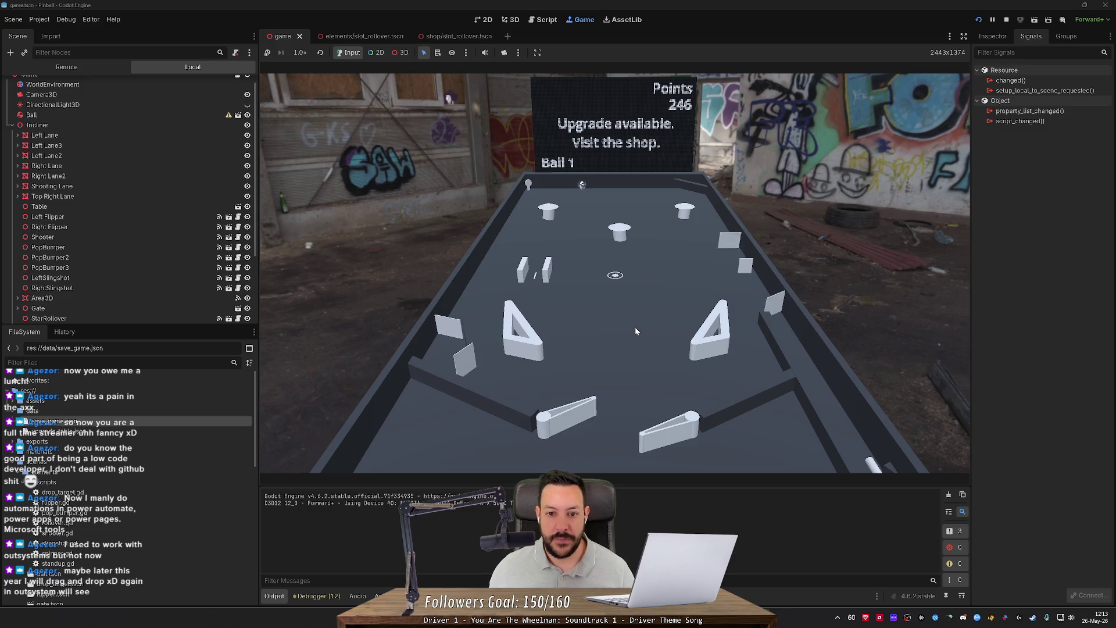
{"action": "key", "text": "Left"}
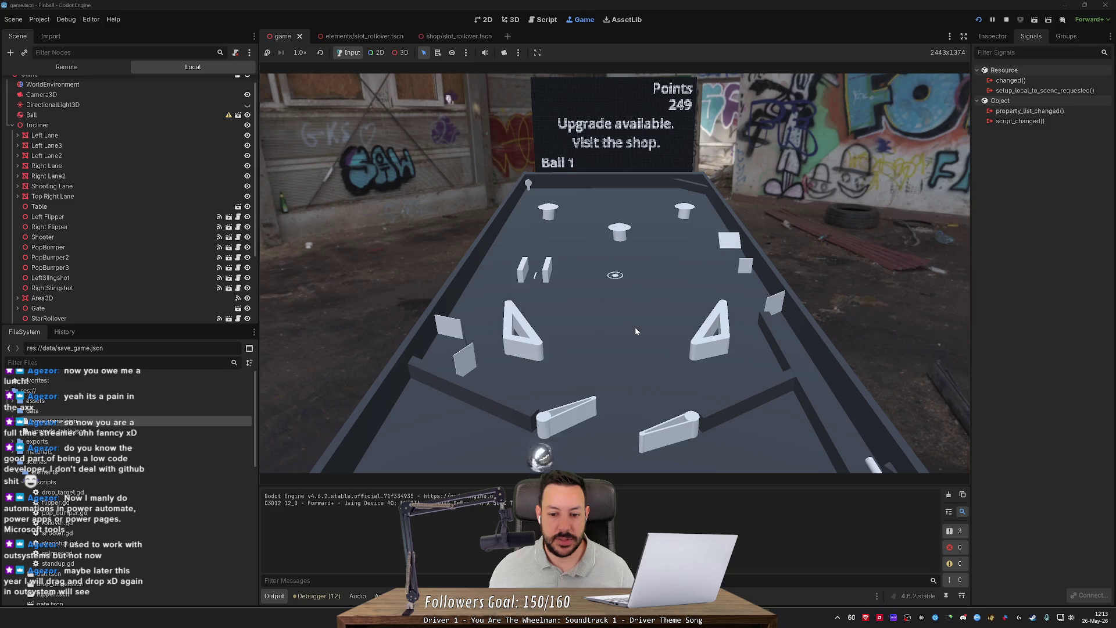
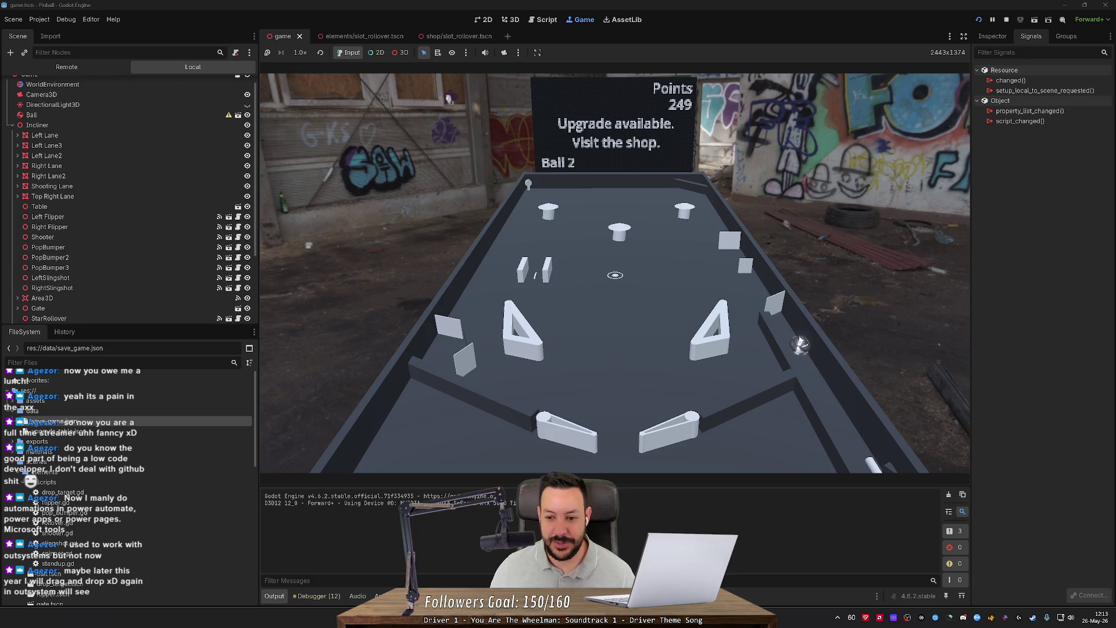
Step: Launch ball 2 with the plunger and rally it up the table with both flippers
{"action": "key", "text": "space"}
{"action": "key", "text": "Right"}
{"action": "key", "text": "Right"}
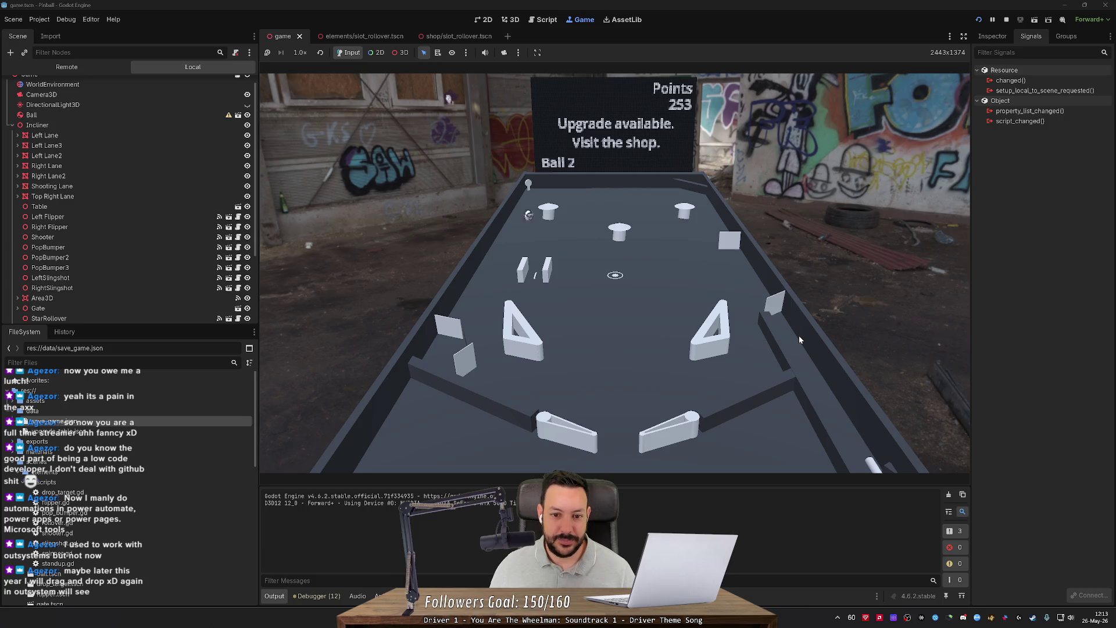
{"action": "key", "text": "Left"}
{"action": "key", "text": "Left"}
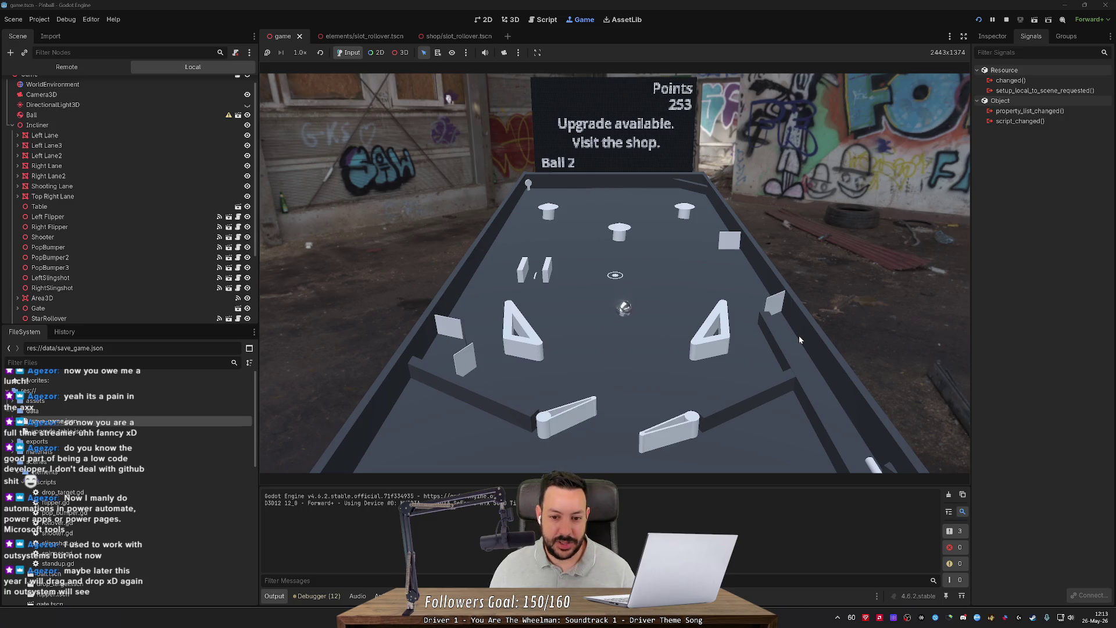
{"action": "key", "text": "Right"}
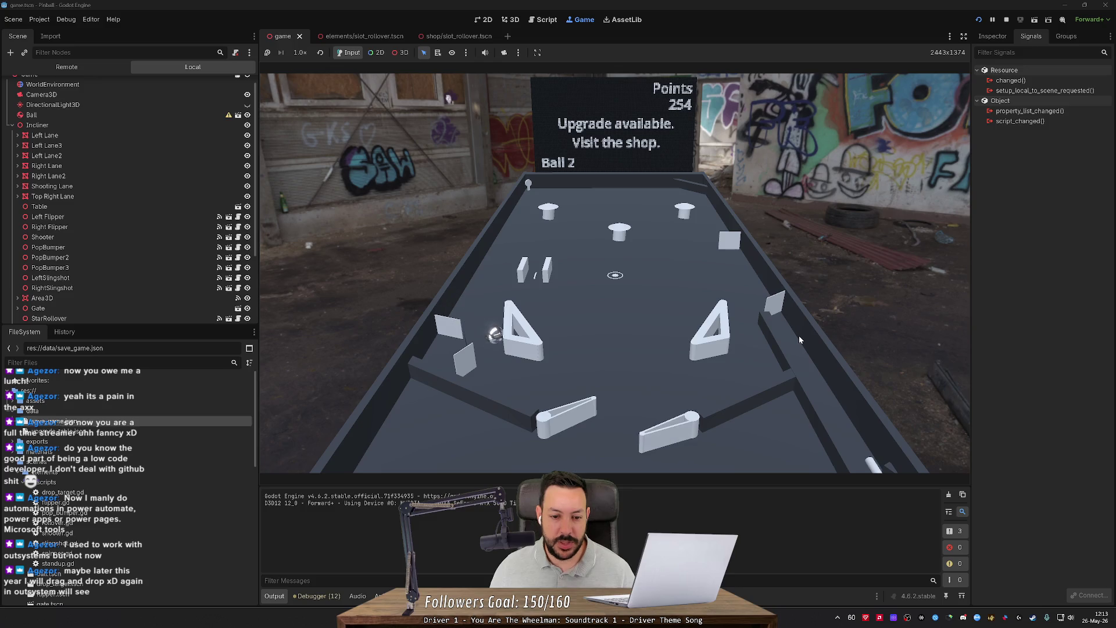
{"action": "key", "text": "Left"}
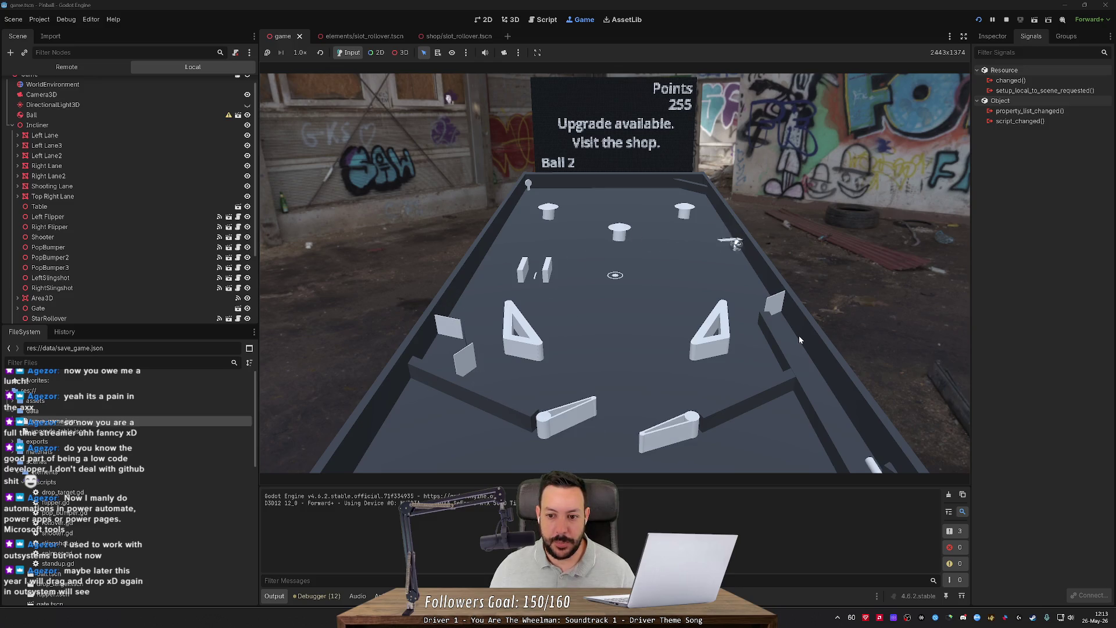
{"action": "key", "text": "Right"}
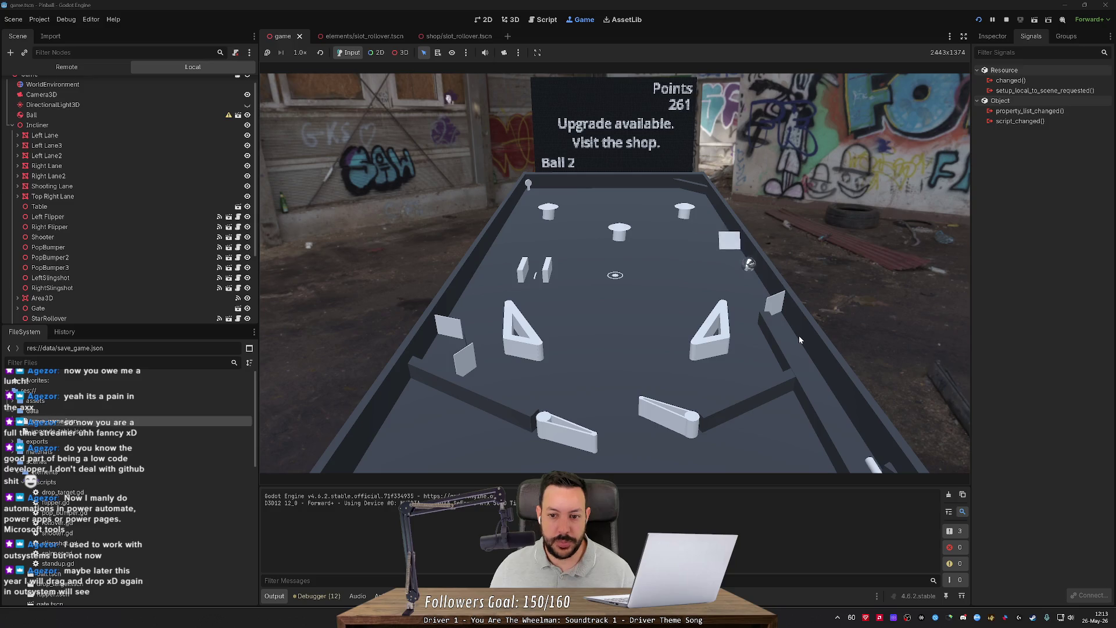
{"action": "key", "text": "Right"}
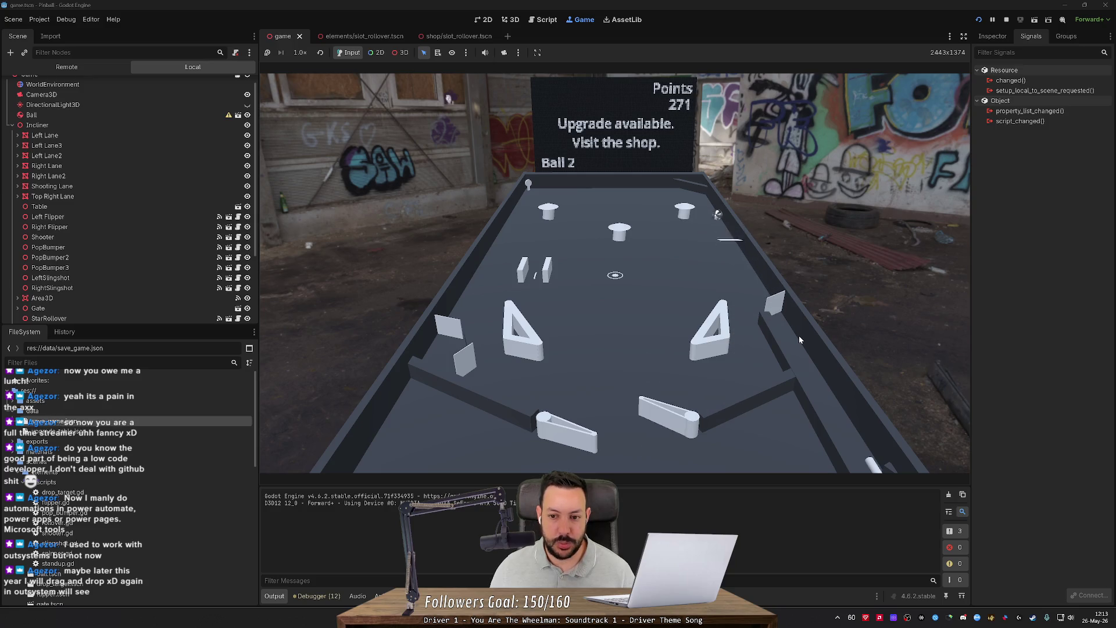
{"action": "key", "text": "Left"}
{"action": "key", "text": "Right"}
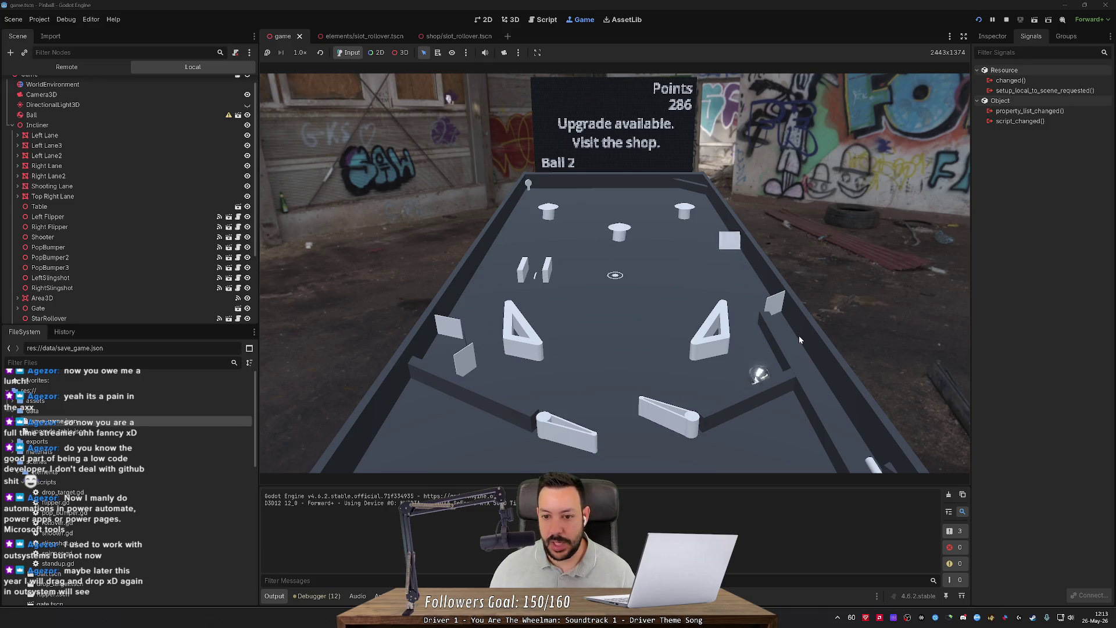
{"action": "key", "text": "Left"}
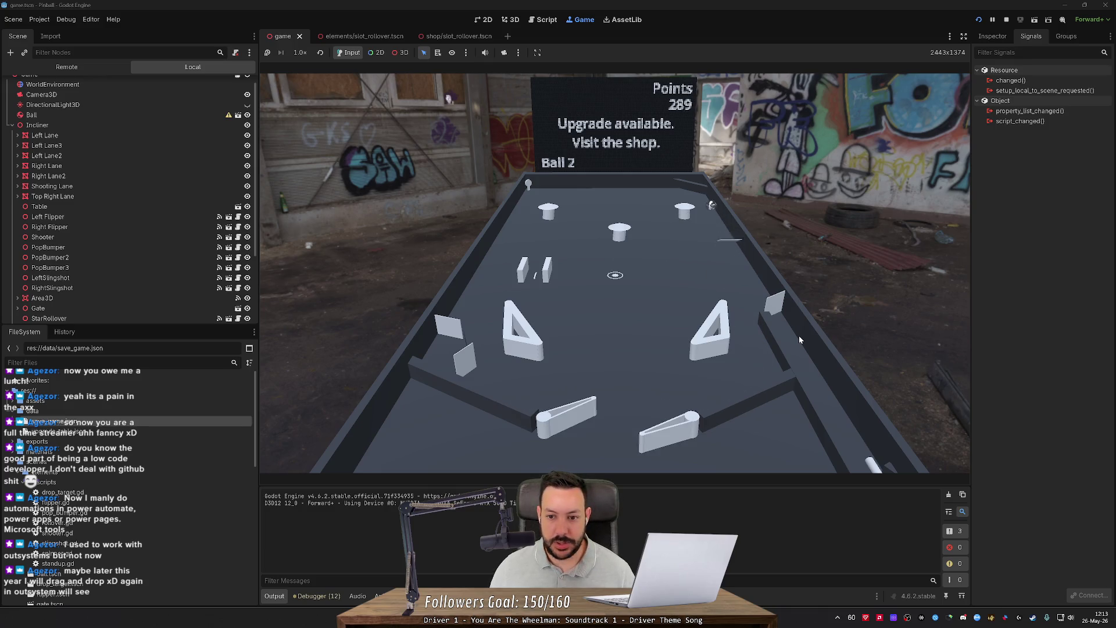
{"action": "key", "text": "Right"}
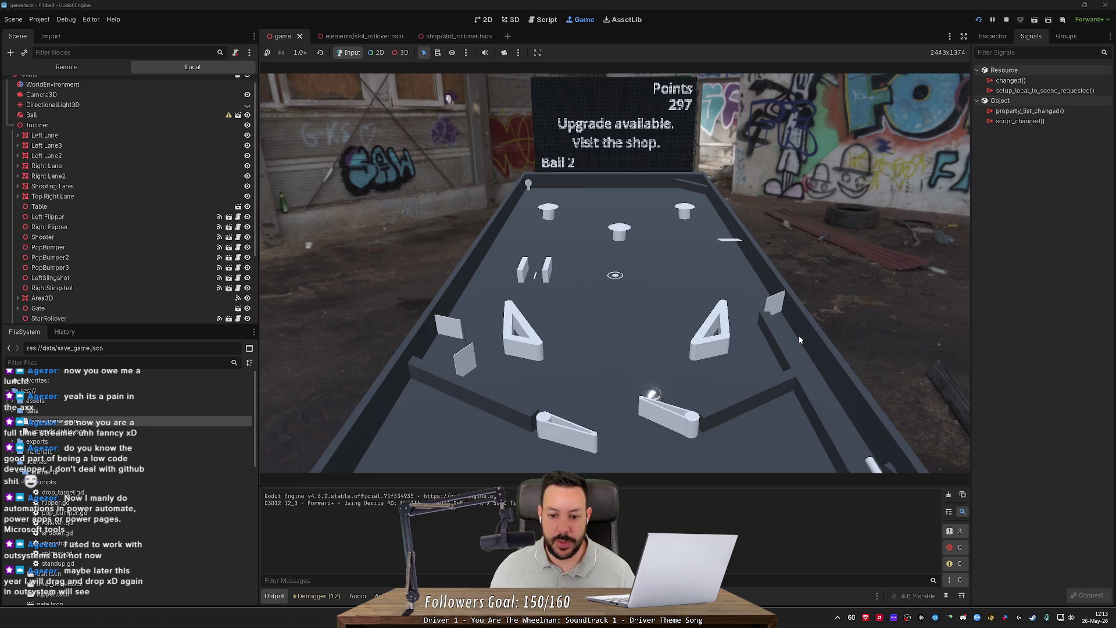
{"action": "key", "text": "Left"}
Step: Keep ball 2 alive with alternating flipper shots until the score reaches 340
{"action": "key", "text": "Right"}
{"action": "key", "text": "Left"}
{"action": "key", "text": "Right"}
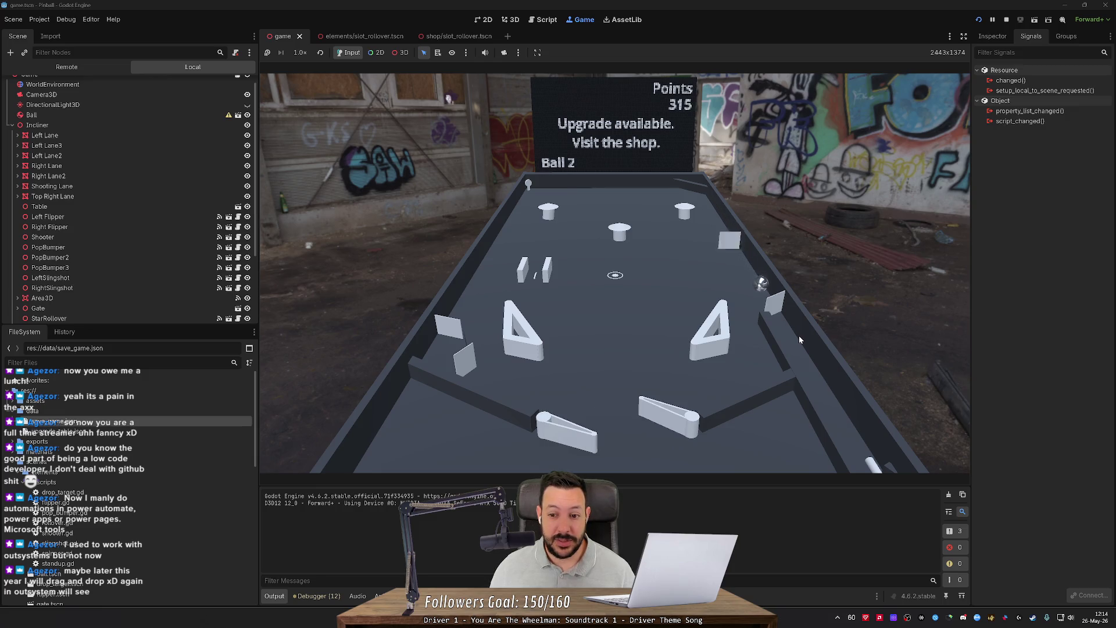
{"action": "key", "text": "Left"}
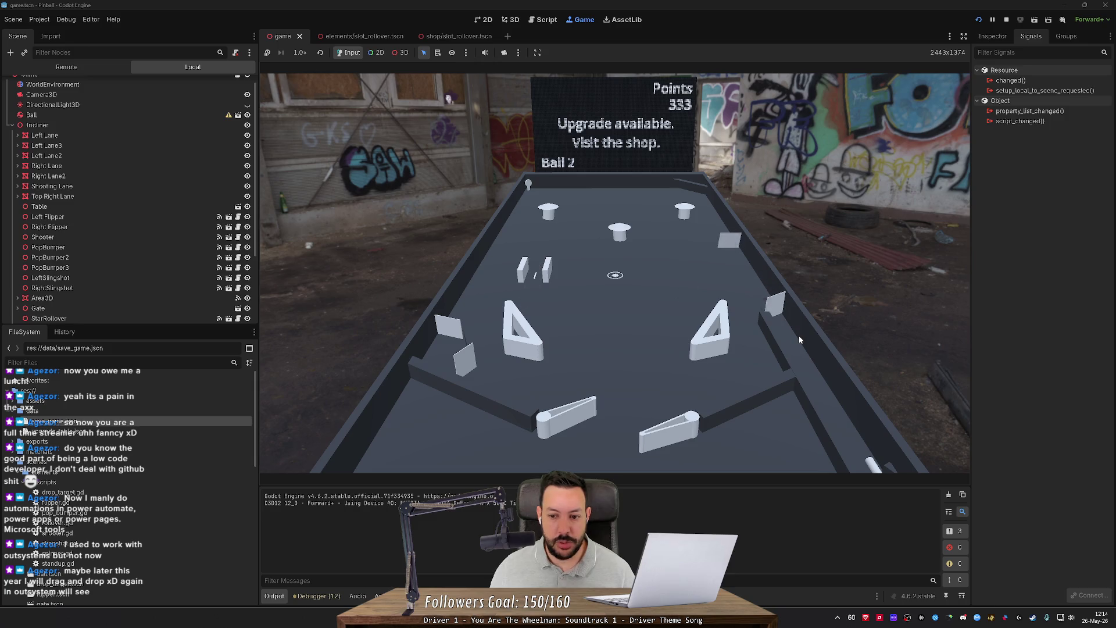
{"action": "key", "text": "Right"}
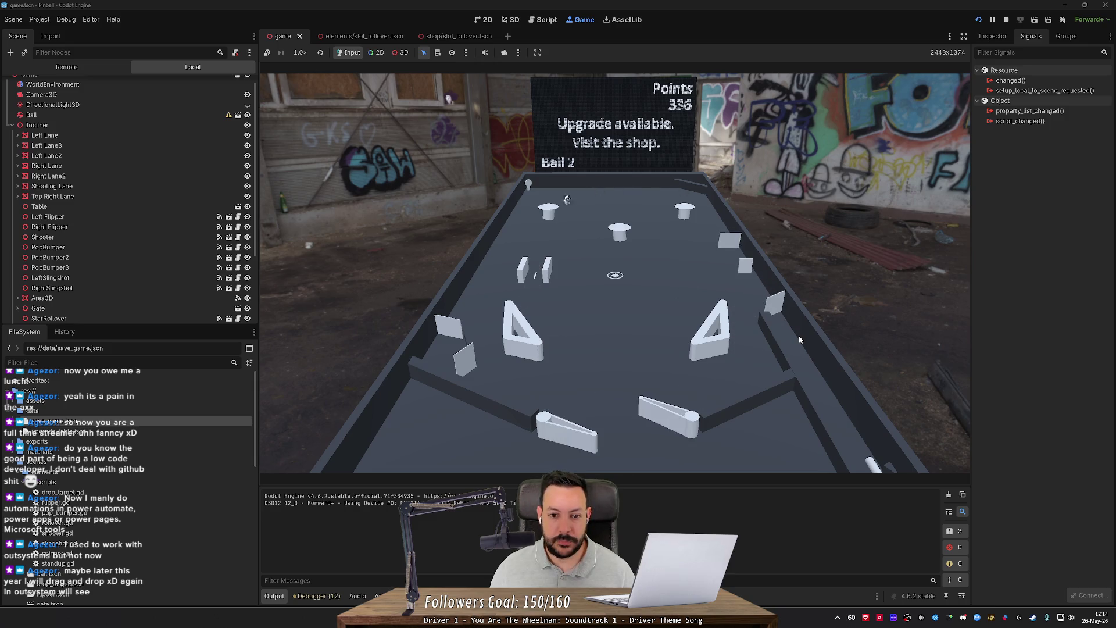
{"action": "key", "text": "Left"}
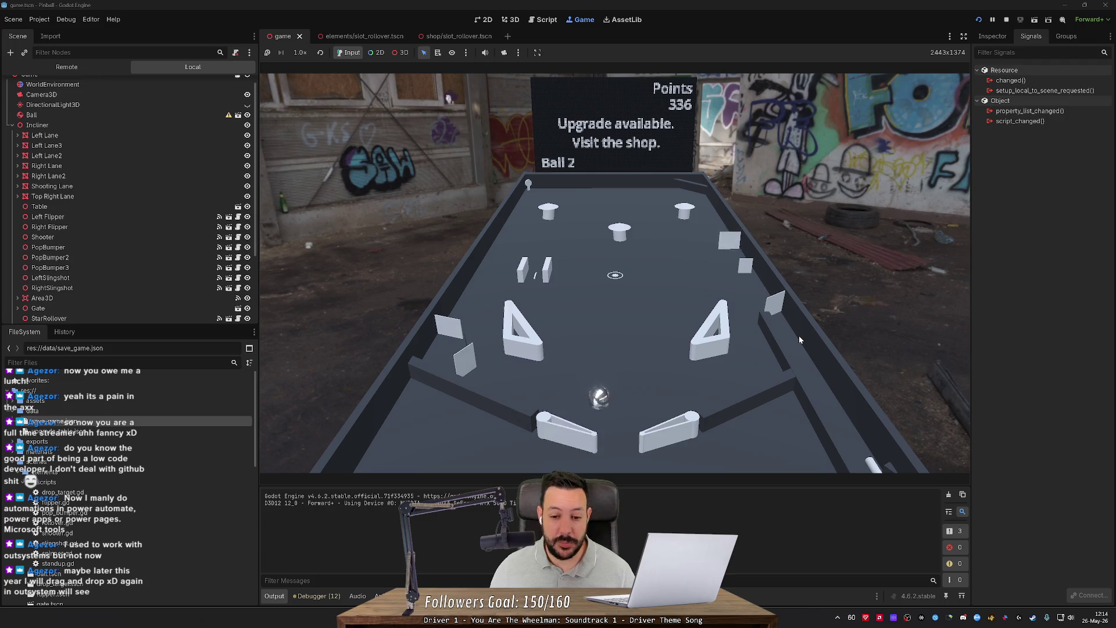
{"action": "key", "text": "Right"}
{"action": "key", "text": "Right"}
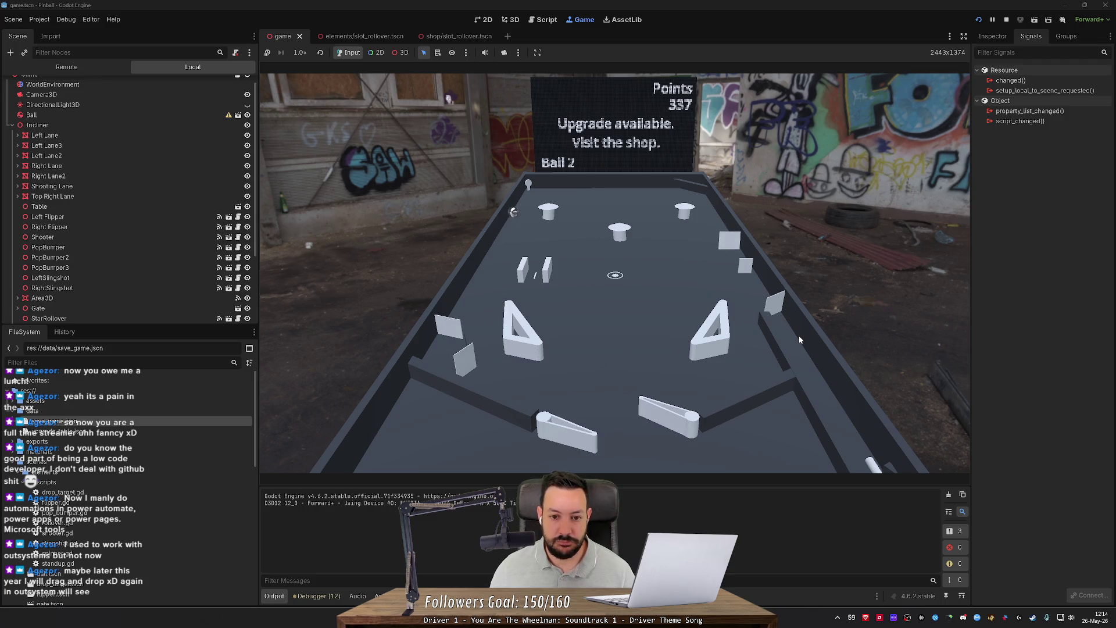
{"action": "key", "text": "Left"}
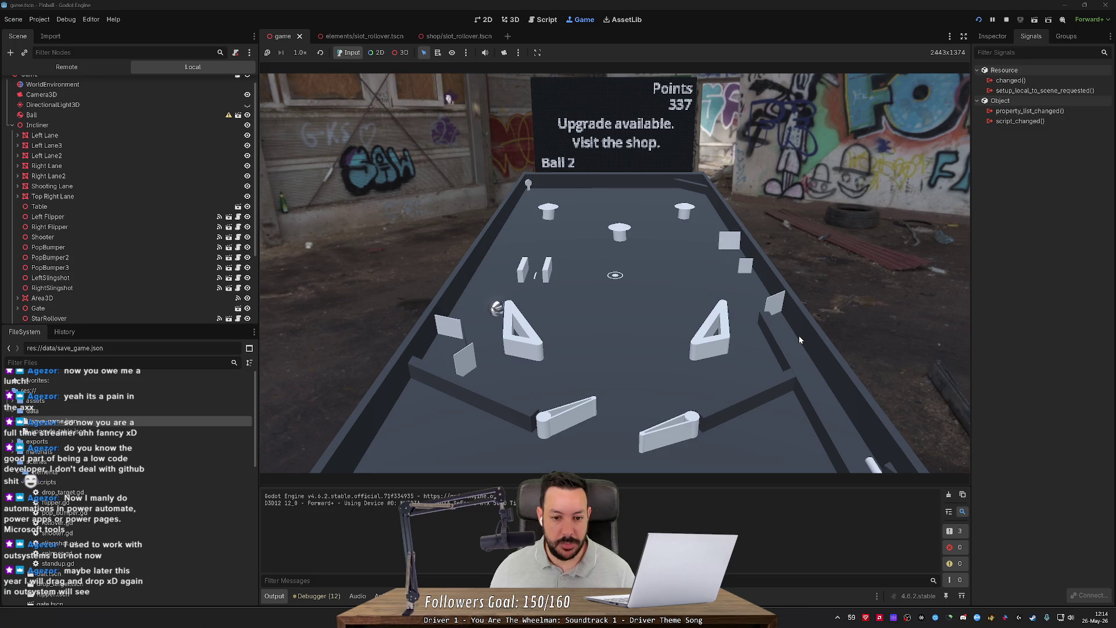
{"action": "key", "text": "Left"}
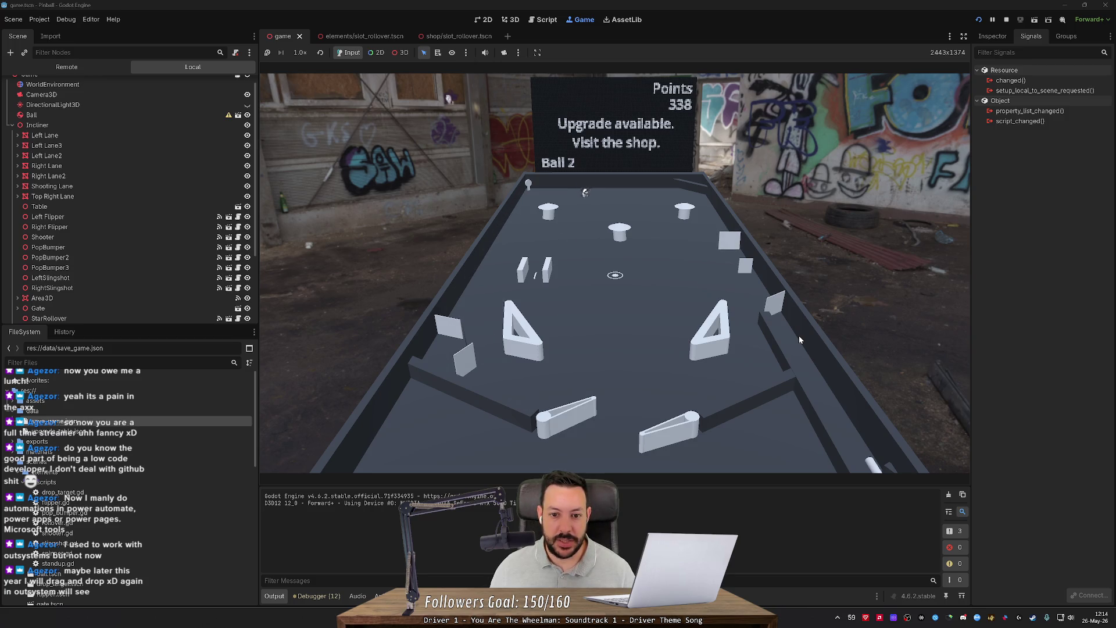
{"action": "key", "text": "Left"}
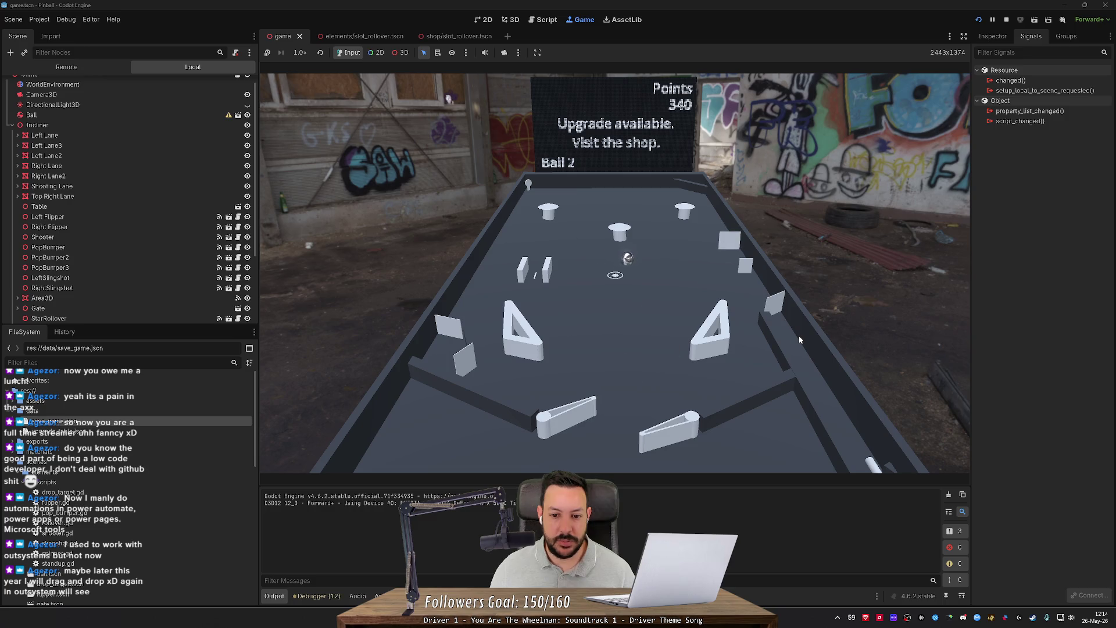
{"action": "key", "text": "Right"}
Step: Bat ball 2 back up the table with paired left and right flipper shots
{"action": "key", "text": "Left"}
{"action": "key", "text": "Right"}
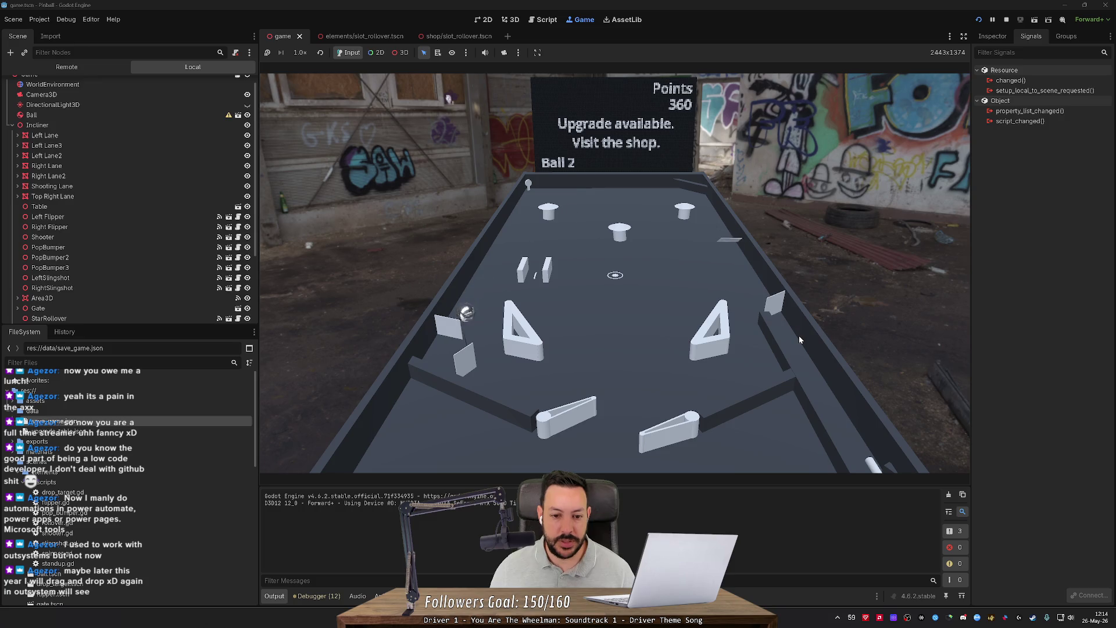
{"action": "key", "text": "Left"}
{"action": "key", "text": "Right"}
{"action": "key", "text": "Left"}
{"action": "key", "text": "Right"}
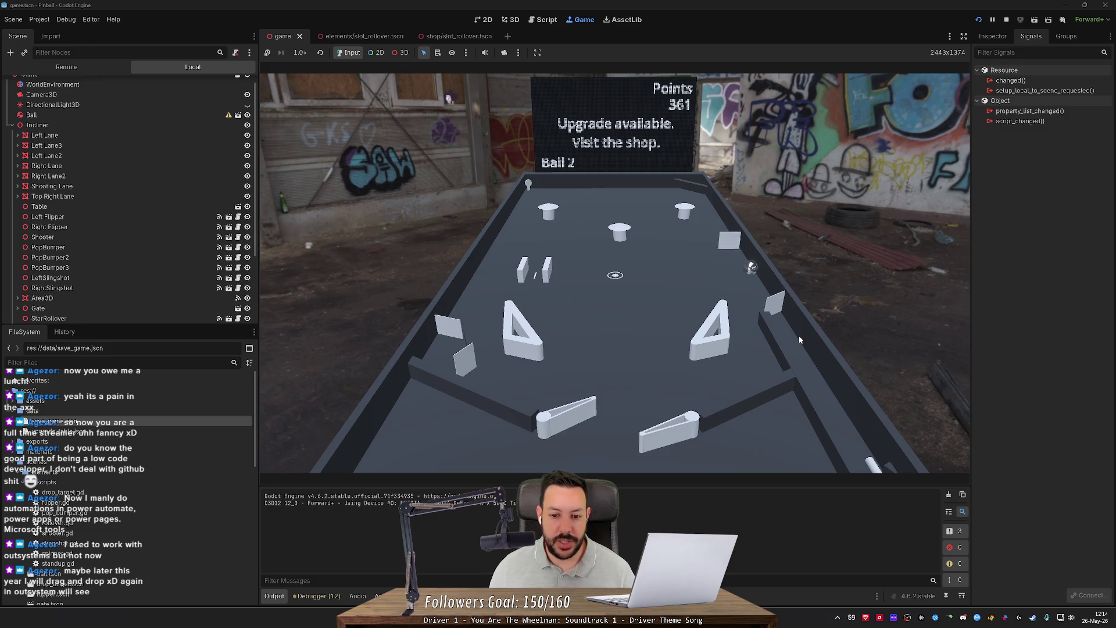
{"action": "key", "text": "Right"}
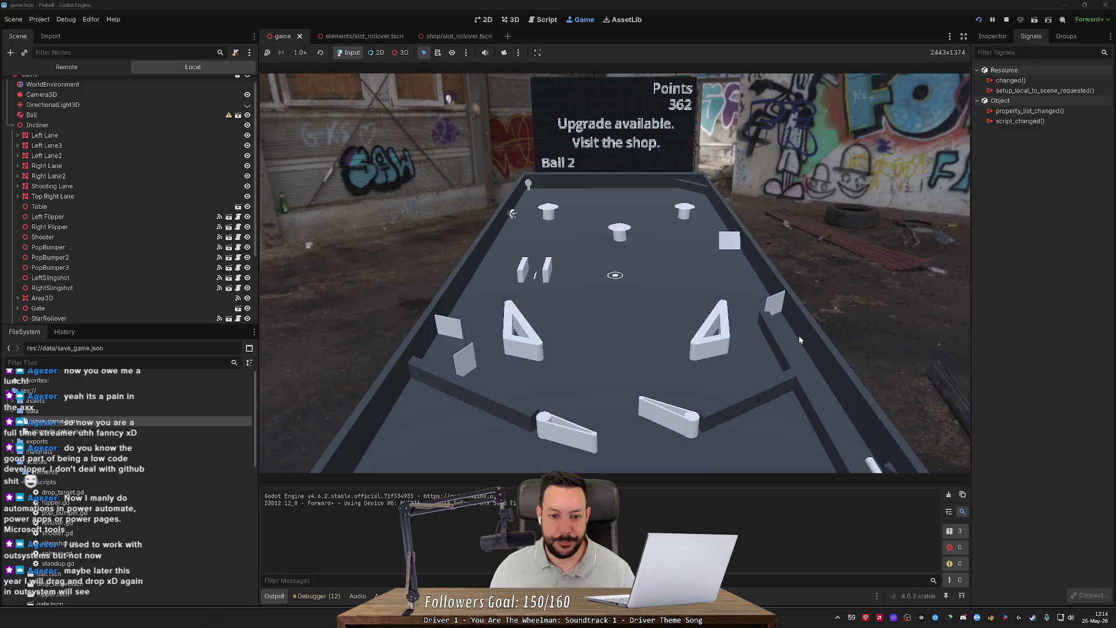
{"action": "key", "text": "Left"}
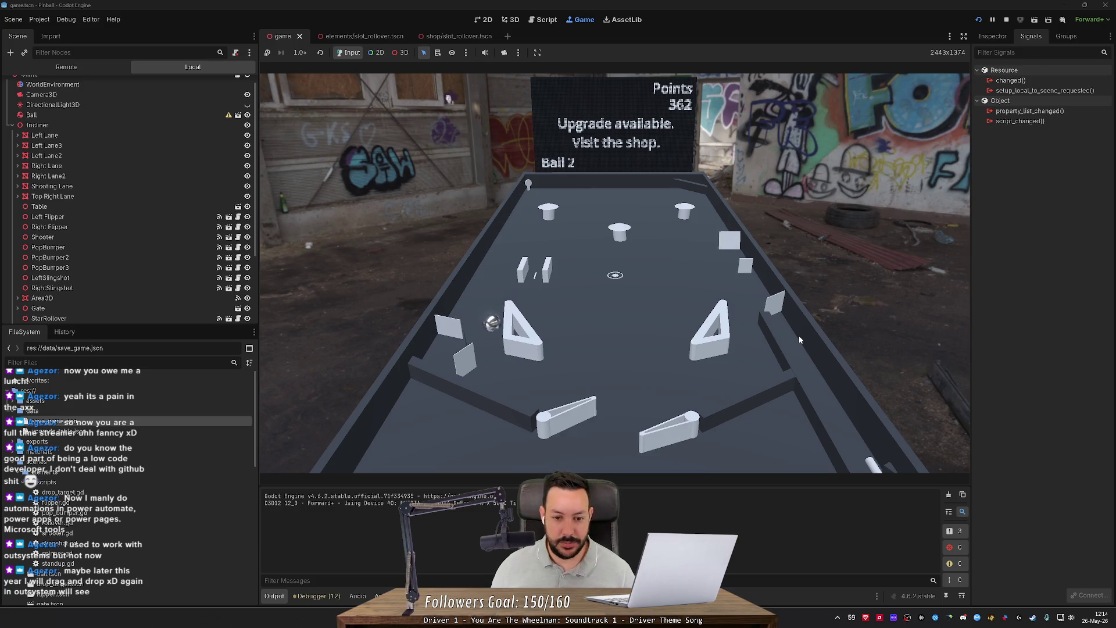
{"action": "key", "text": "Left"}
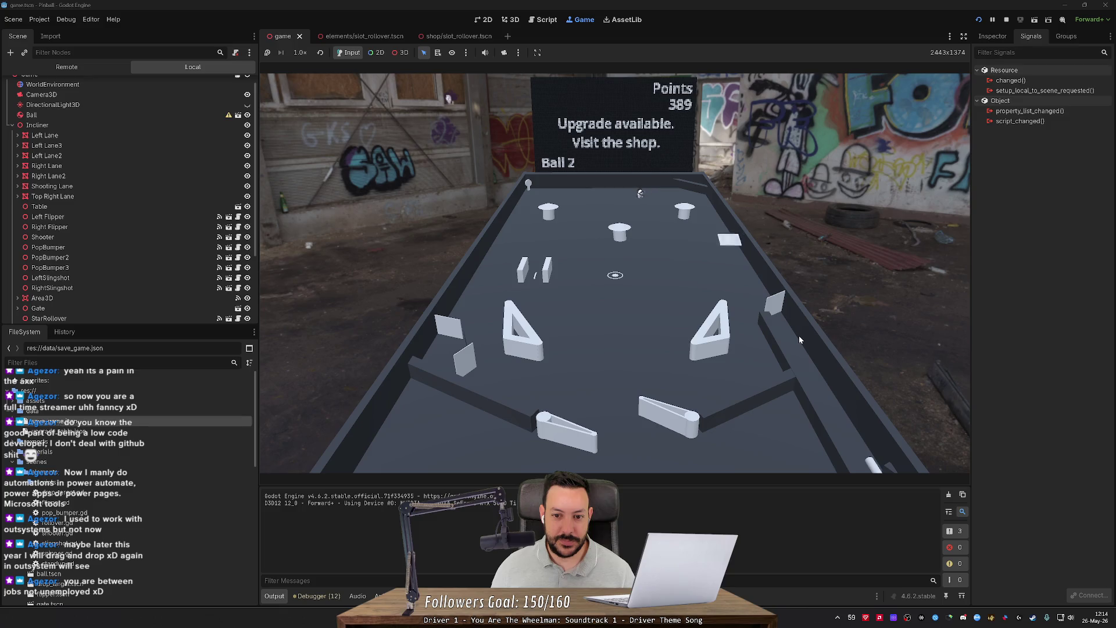
{"action": "key", "text": "Left"}
{"action": "key", "text": "Right"}
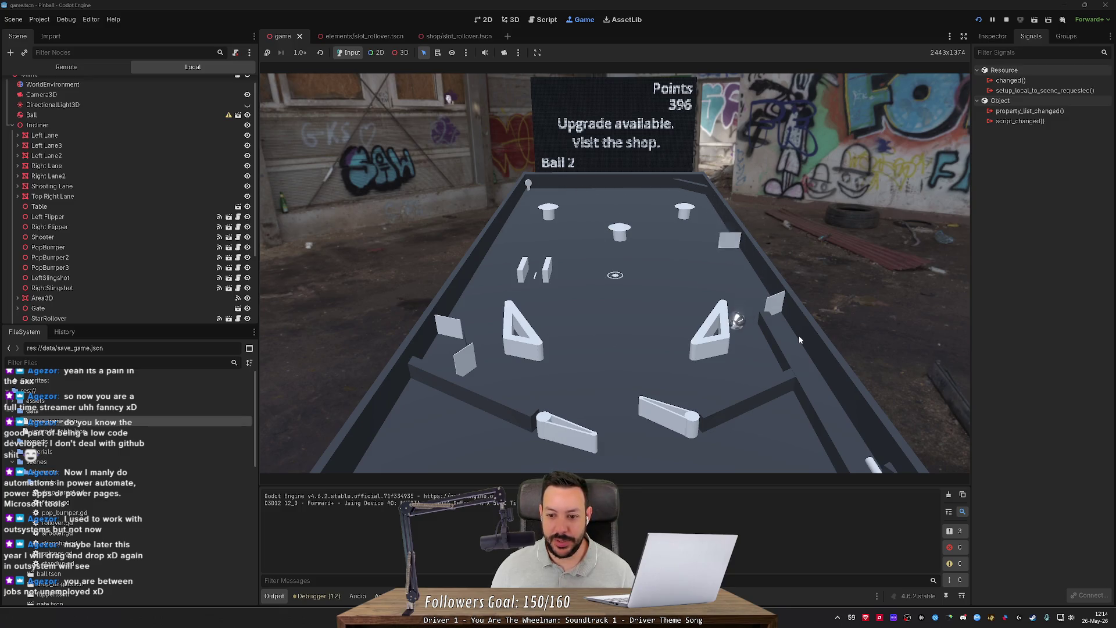
Step: Keep returning ball 2 until the score reaches 414 and it drains, bringing Ball 3 into play
{"action": "key", "text": "Right"}
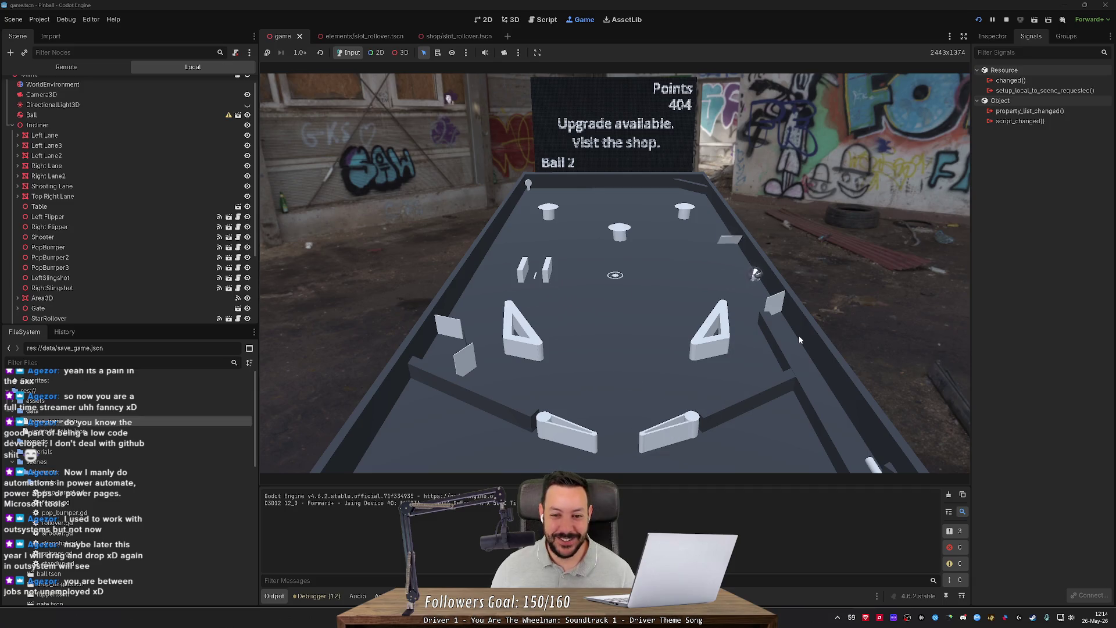
{"action": "key", "text": "Right"}
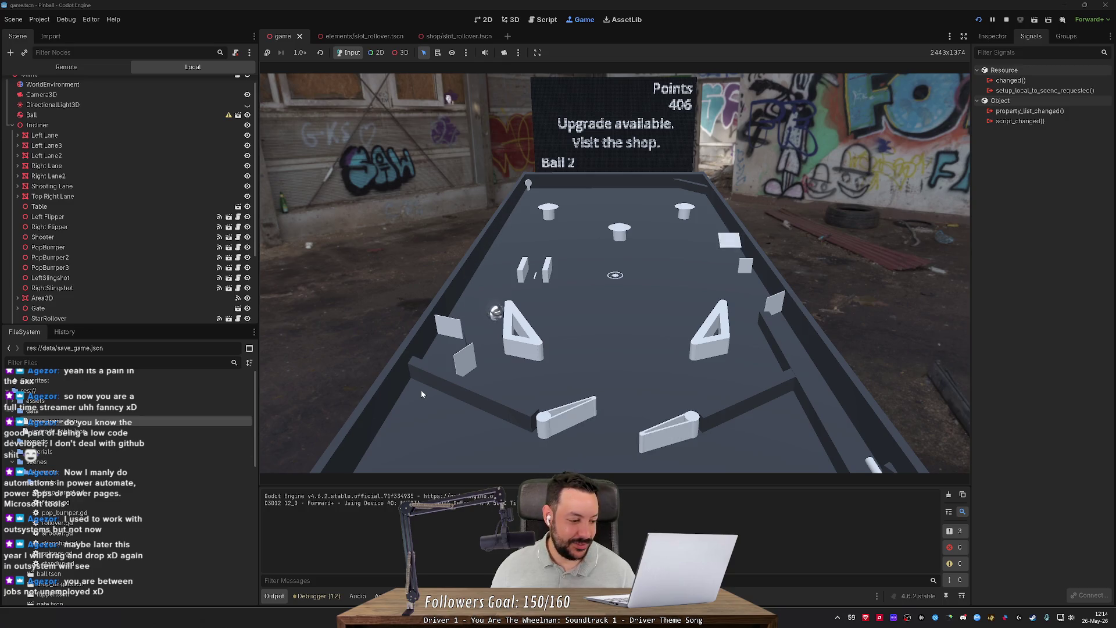
{"action": "key", "text": "Left"}
{"action": "key", "text": "Right"}
{"action": "key", "text": "Left"}
{"action": "key", "text": "Right"}
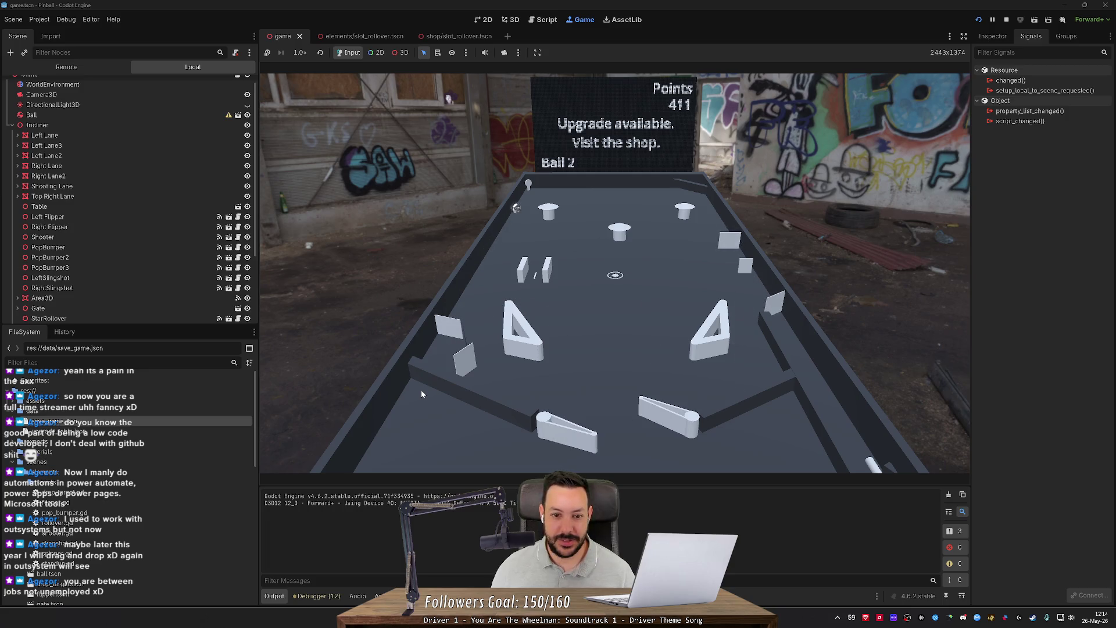
{"action": "key", "text": "Left"}
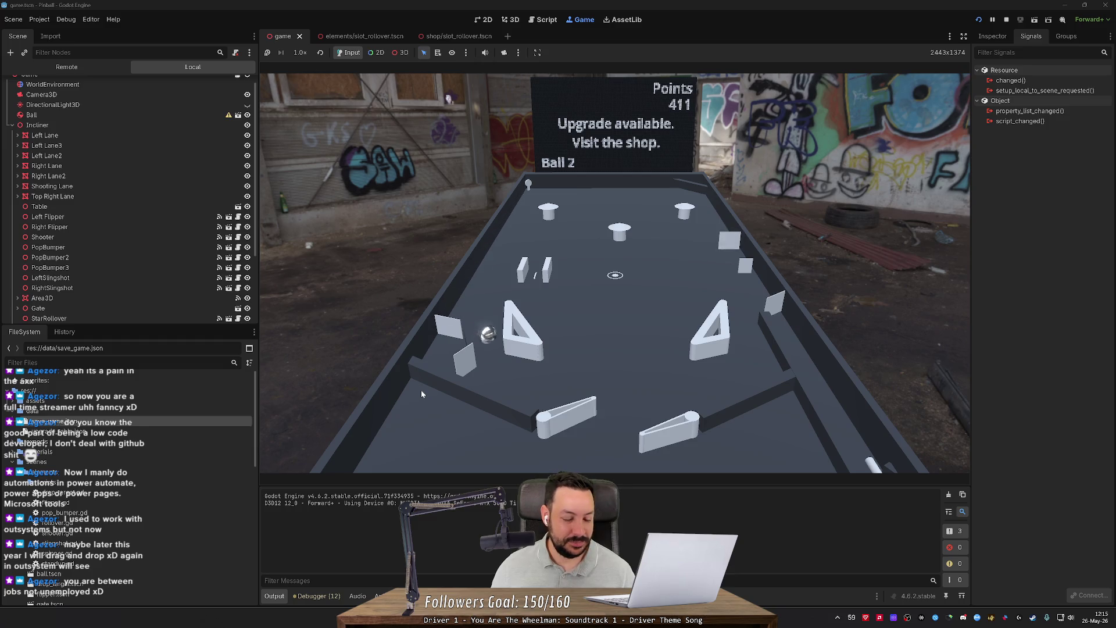
{"action": "key", "text": "Left"}
{"action": "key", "text": "Right"}
{"action": "key", "text": "Left"}
{"action": "key", "text": "Right"}
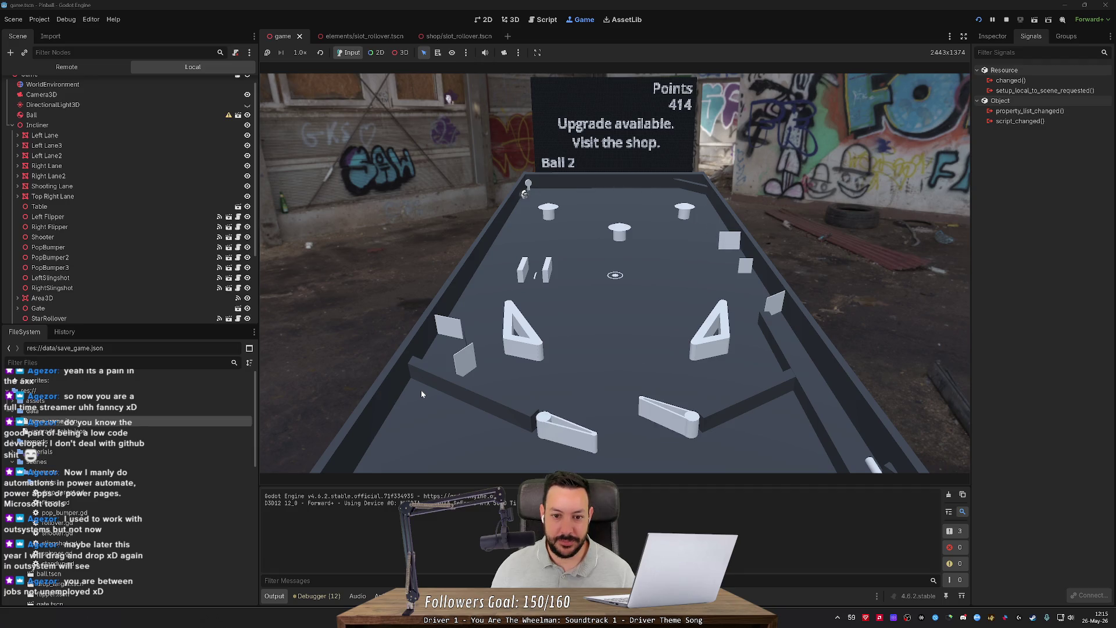
{"action": "key", "text": "Left"}
{"action": "key", "text": "Left"}
Step: Launch the next ball from 414 points and send it toward the bumpers with the flippers
{"action": "key", "text": "Right"}
{"action": "key", "text": "Right"}
{"action": "key", "text": "space"}
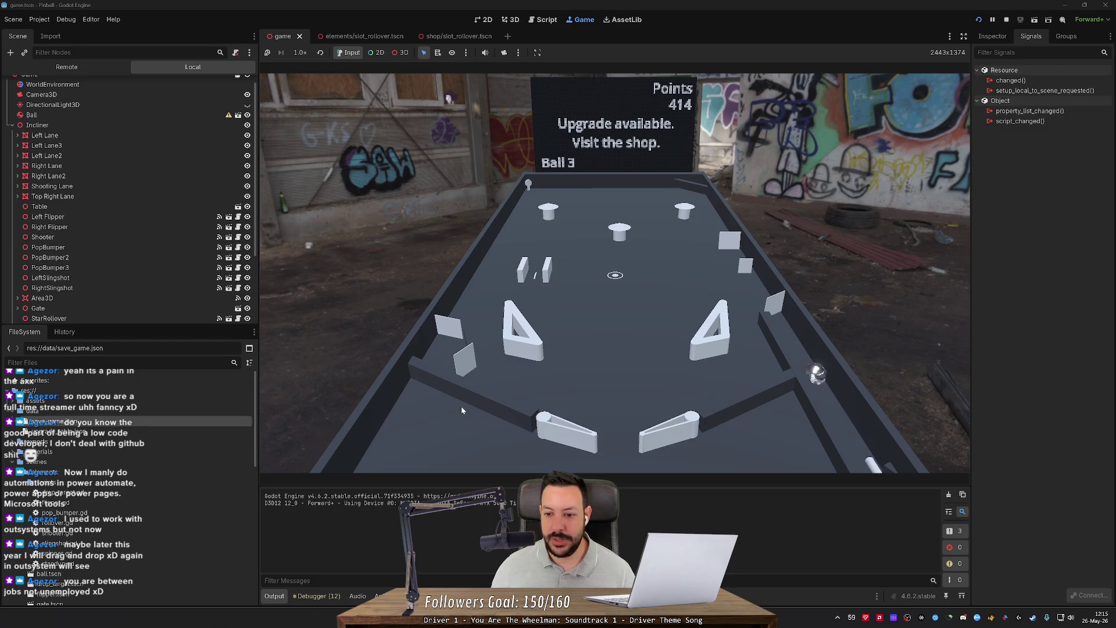
{"action": "key", "text": "Right"}
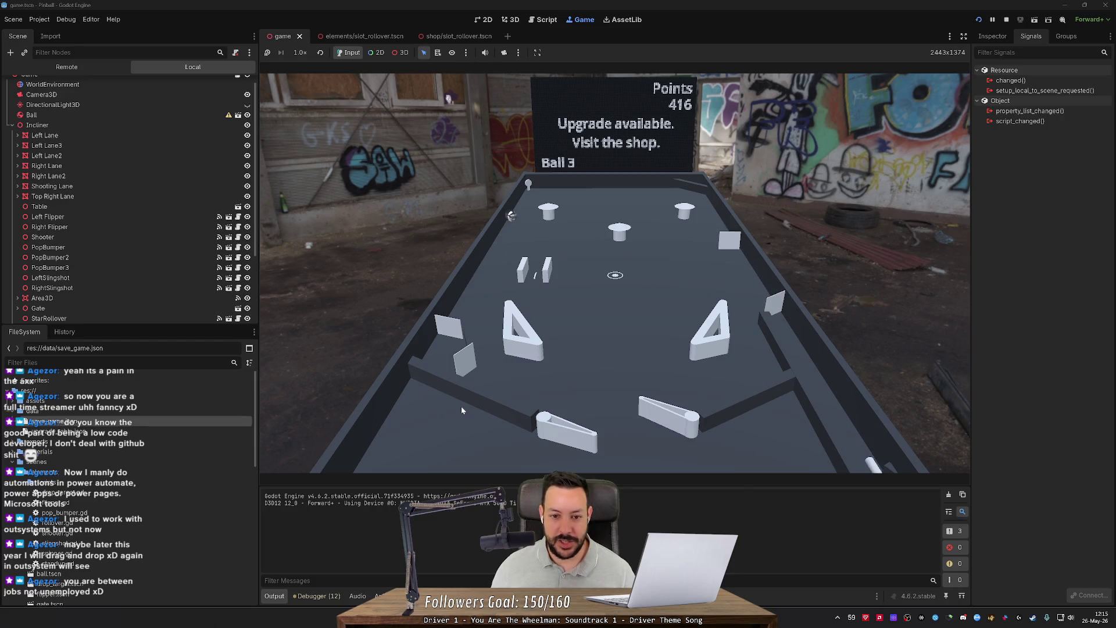
{"action": "key", "text": "Left"}
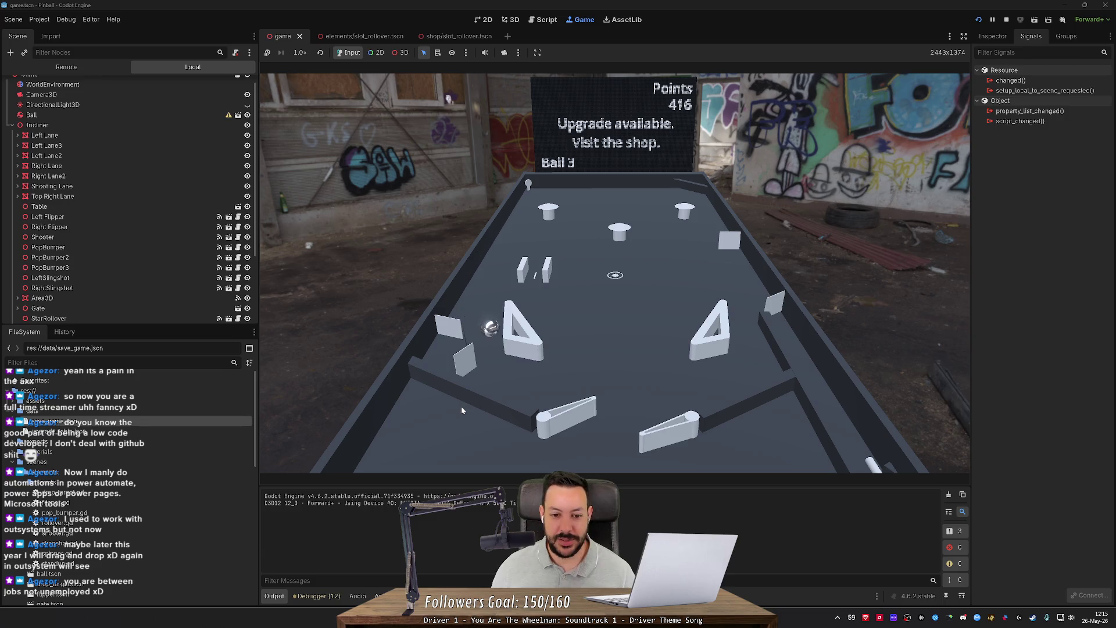
{"action": "key", "text": "Left"}
{"action": "key", "text": "Right"}
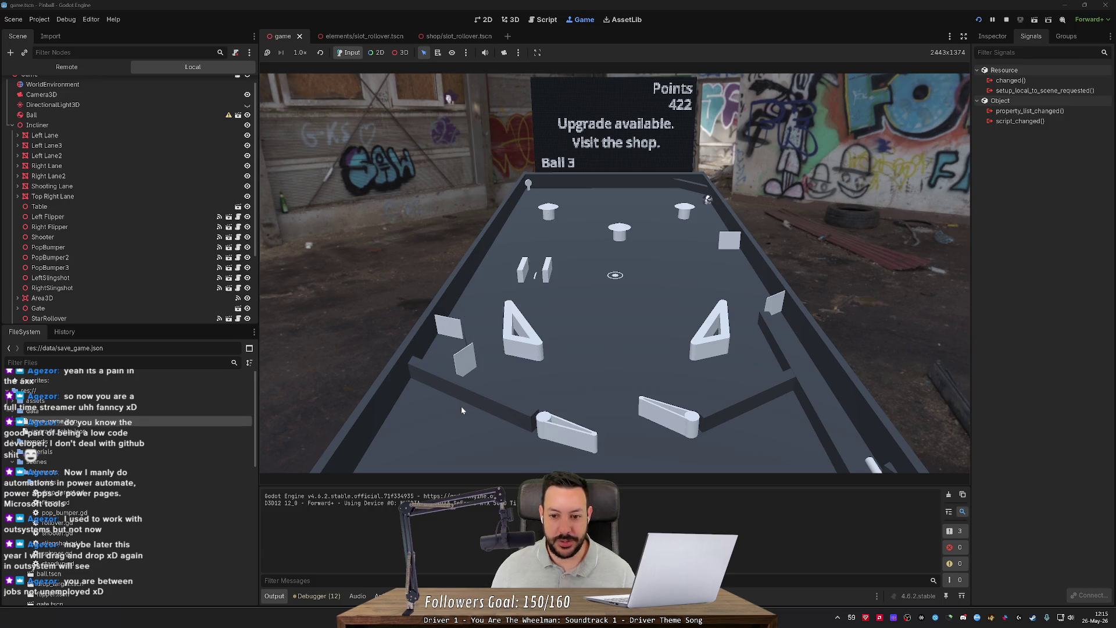
{"action": "key", "text": "Left"}
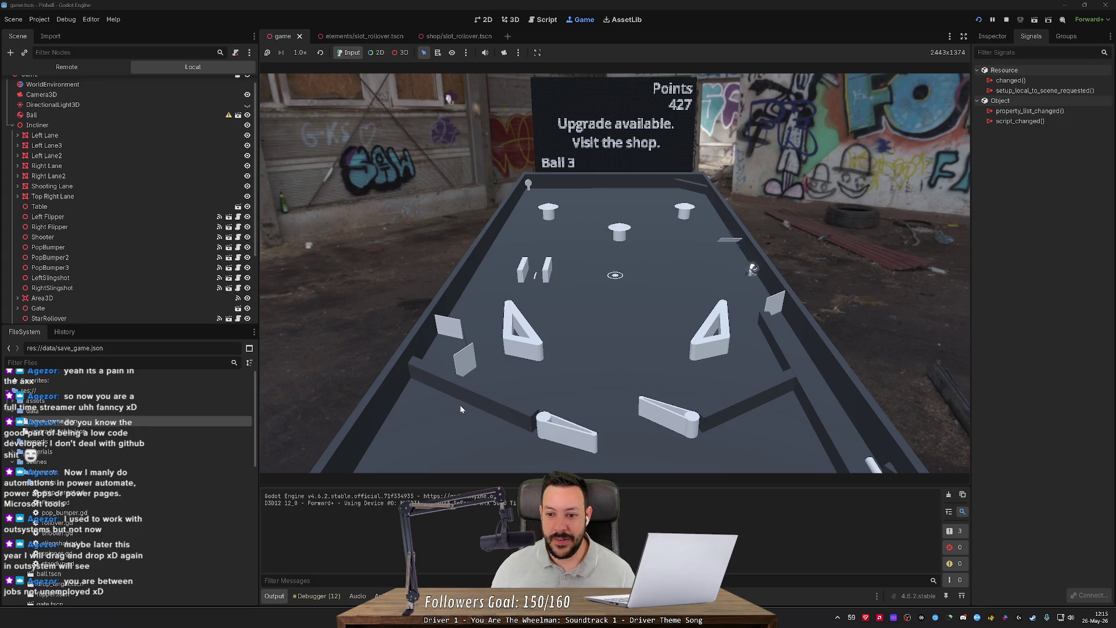
{"action": "key", "text": "Right"}
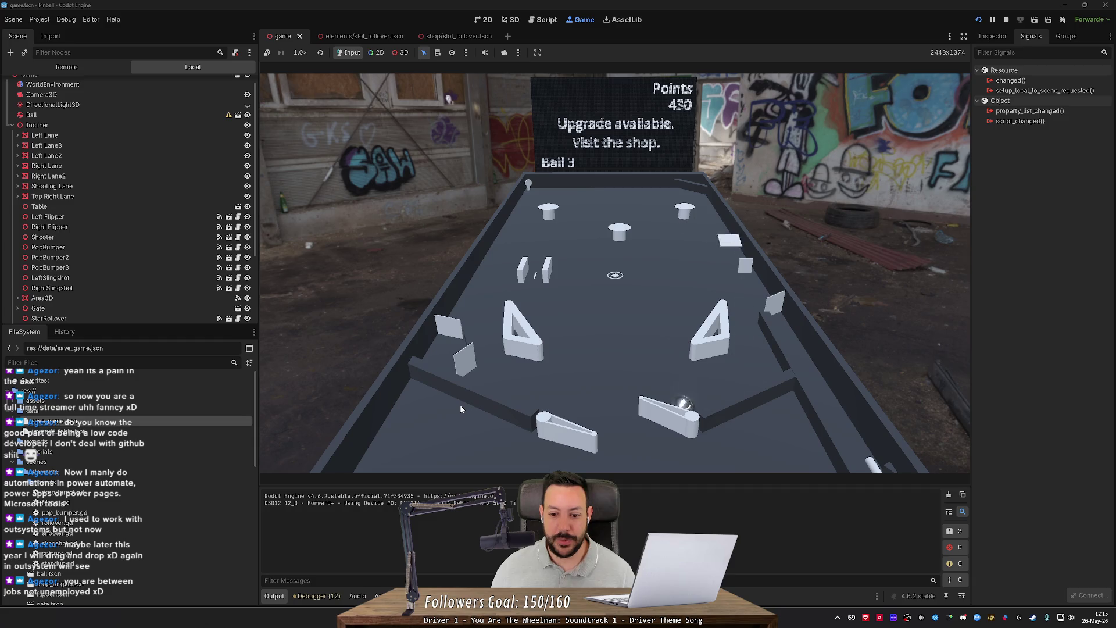
{"action": "key", "text": "Left"}
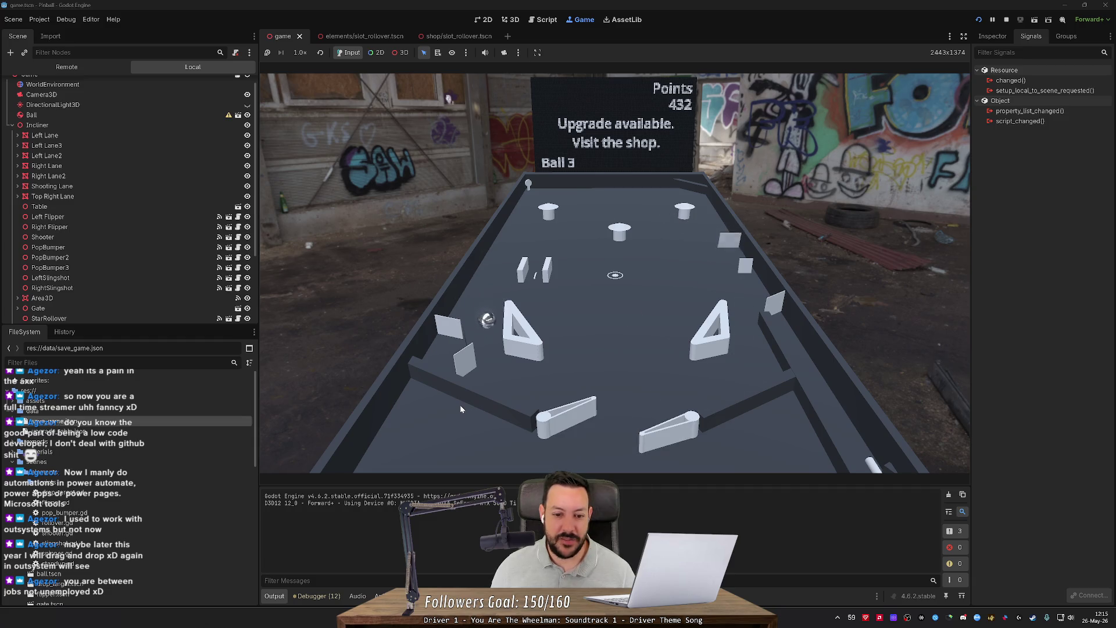
{"action": "key", "text": "Right"}
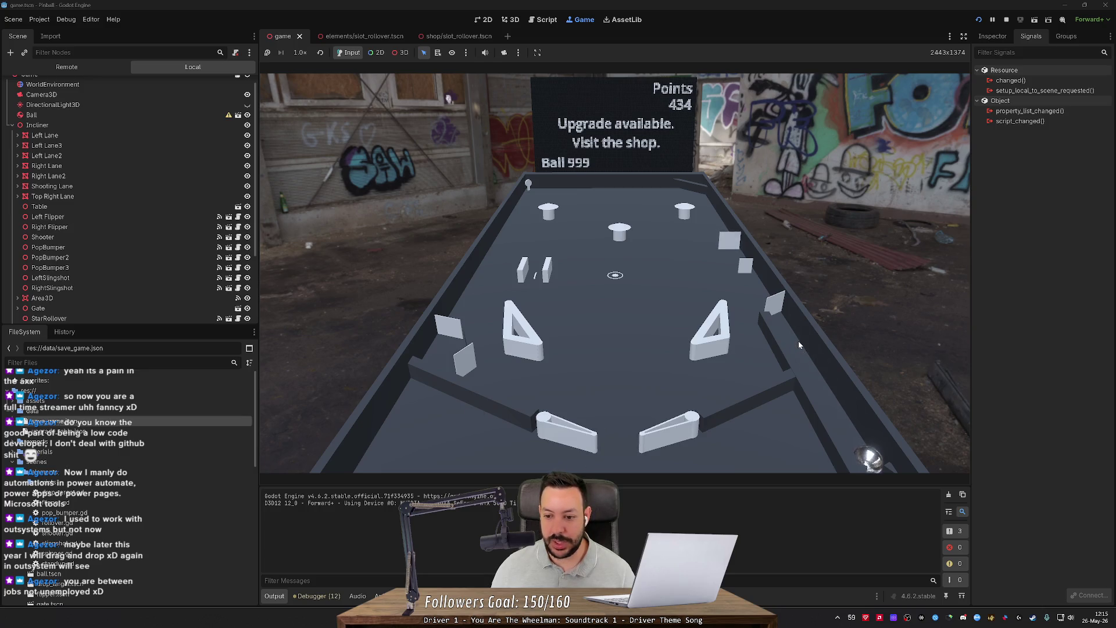
Step: Keep the ball in play with alternating left and right flipper flicks
{"action": "key", "text": "Right"}
{"action": "key", "text": "Right"}
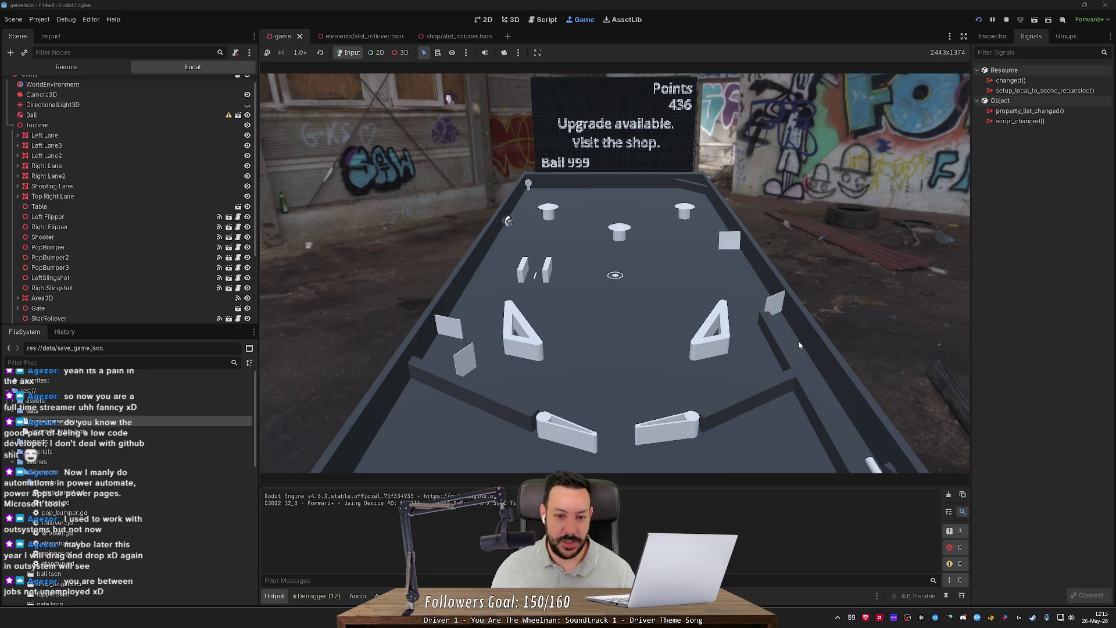
{"action": "key", "text": "Left"}
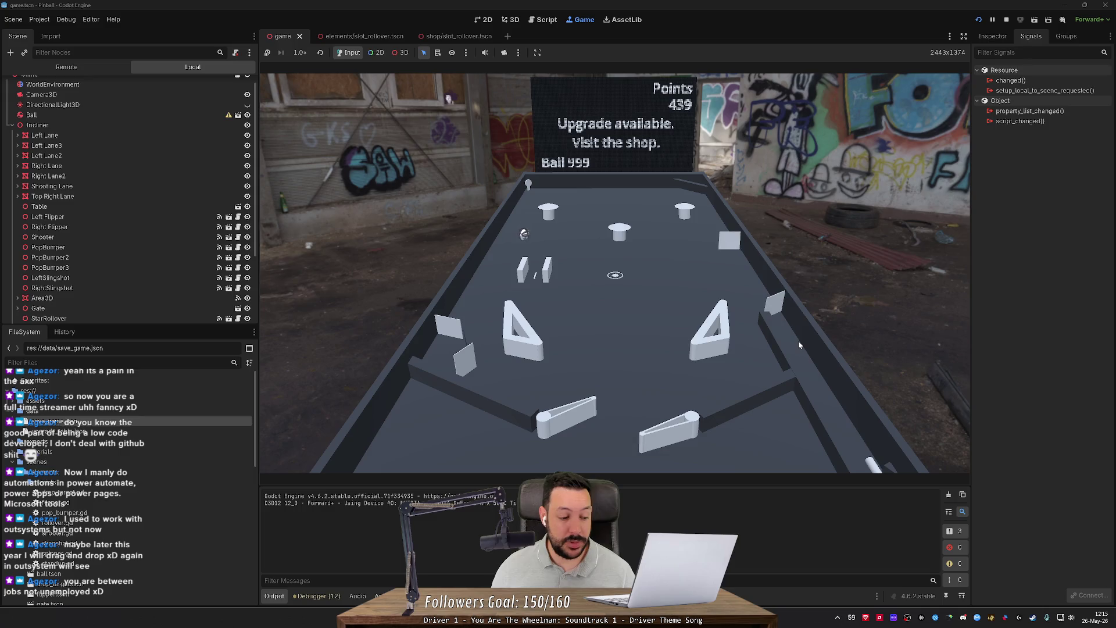
{"action": "key", "text": "Right"}
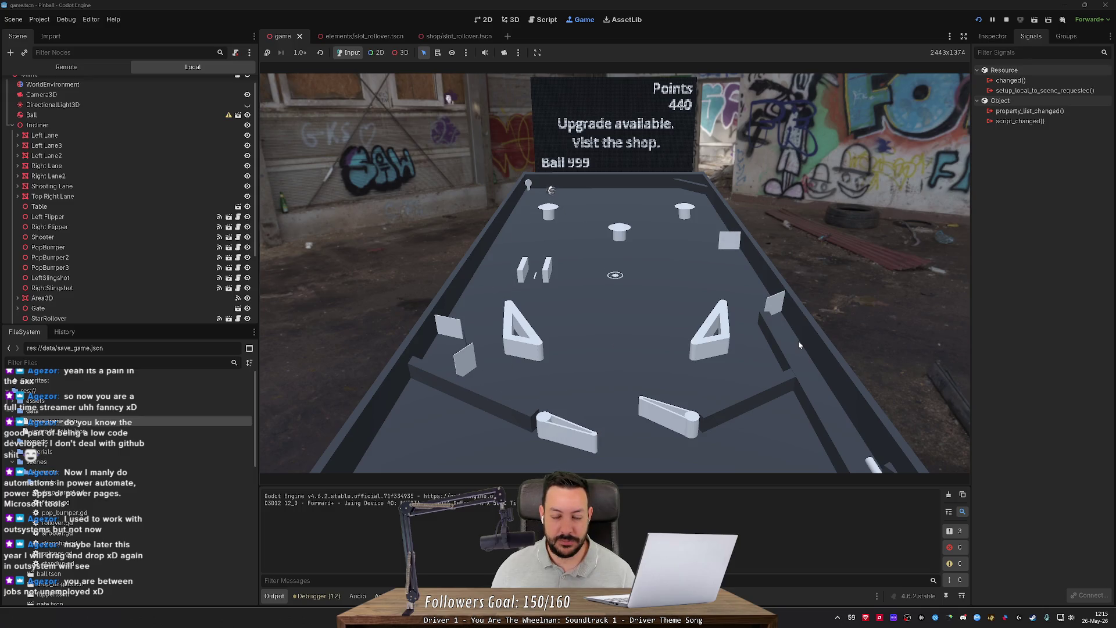
{"action": "key", "text": "Left"}
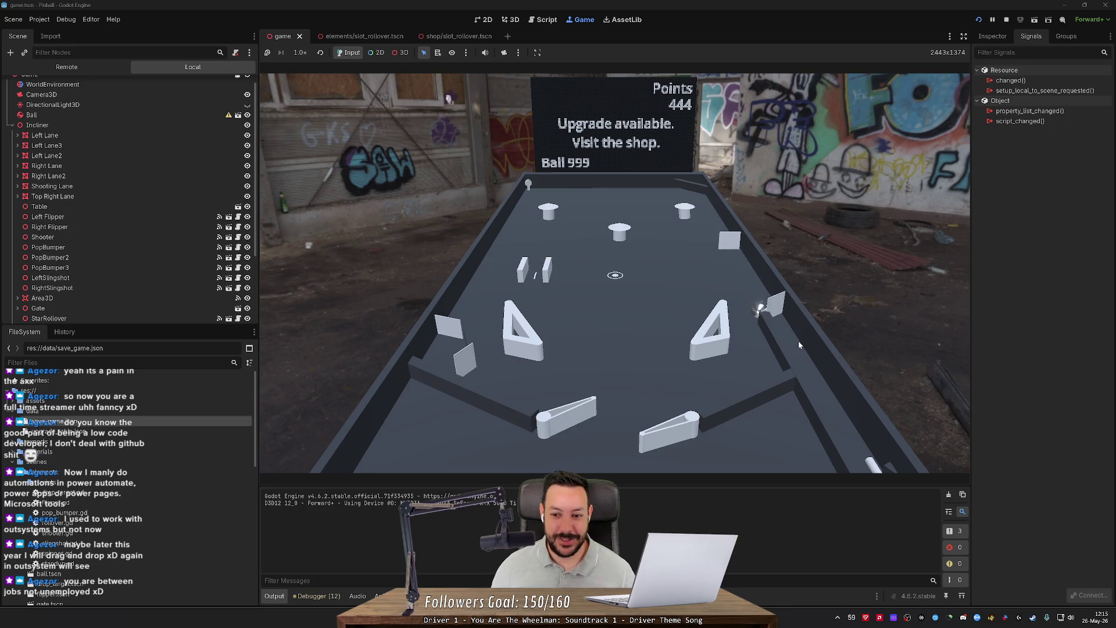
{"action": "key", "text": "Right"}
{"action": "key", "text": "Right"}
{"action": "key", "text": "Right"}
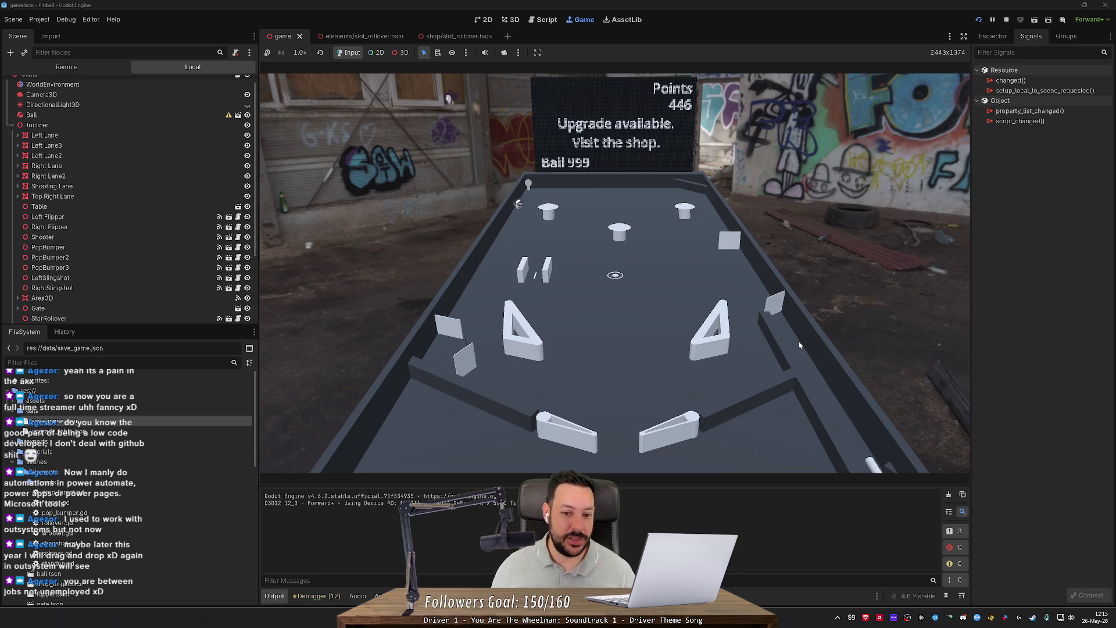
{"action": "key", "text": "Left"}
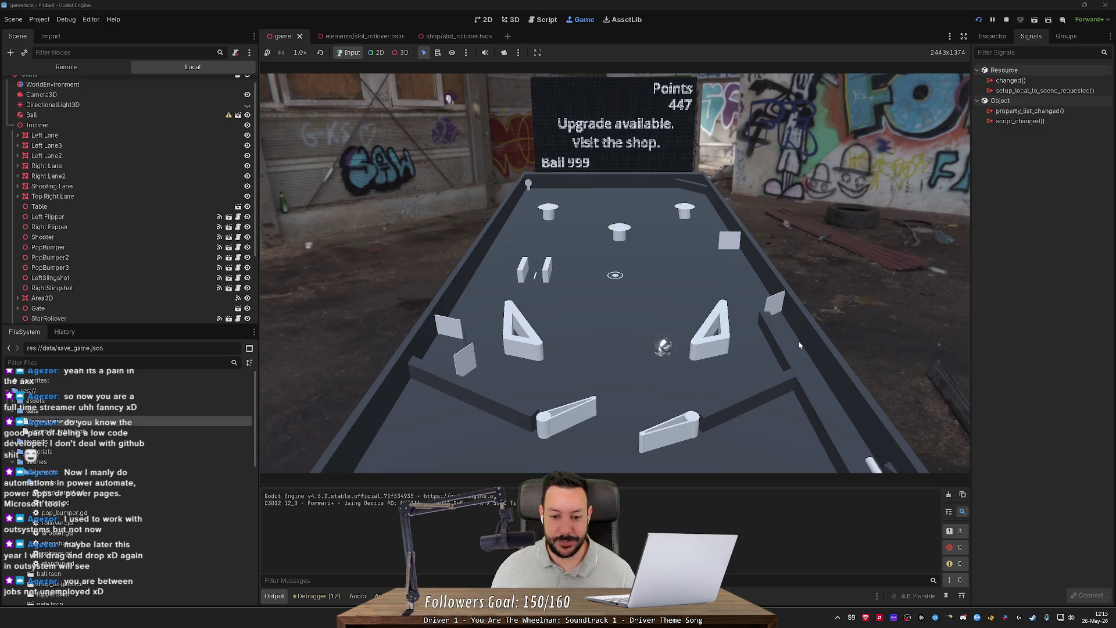
{"action": "key", "text": "Left"}
{"action": "key", "text": "Left"}
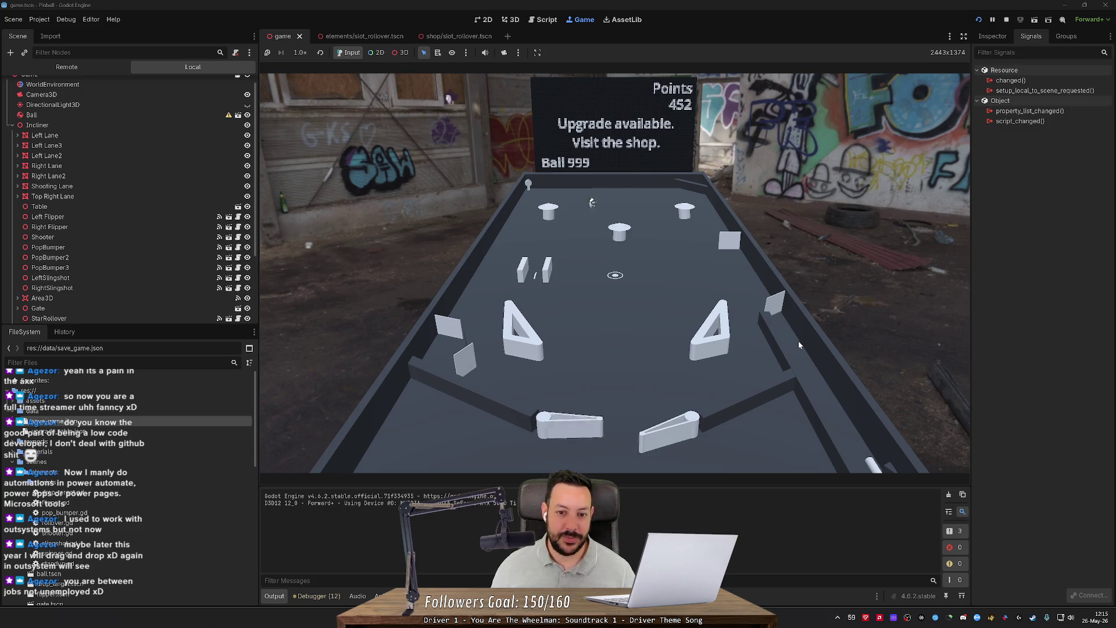
{"action": "key", "text": "Right"}
{"action": "key", "text": "Right"}
{"action": "key", "text": "Left"}
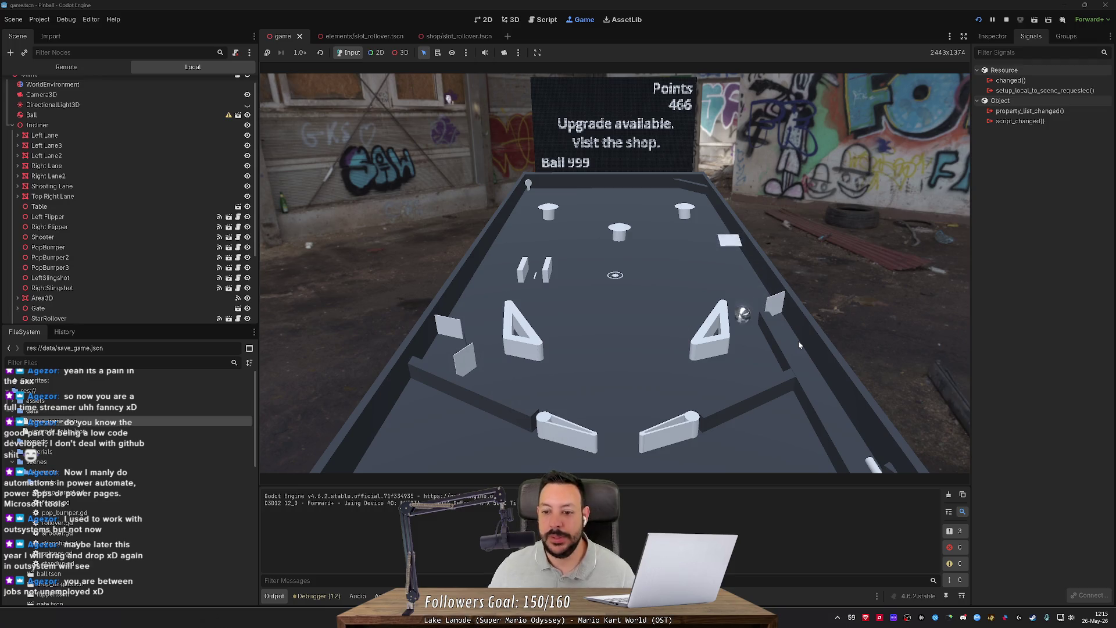
{"action": "key", "text": "Right"}
{"action": "key", "text": "Left"}
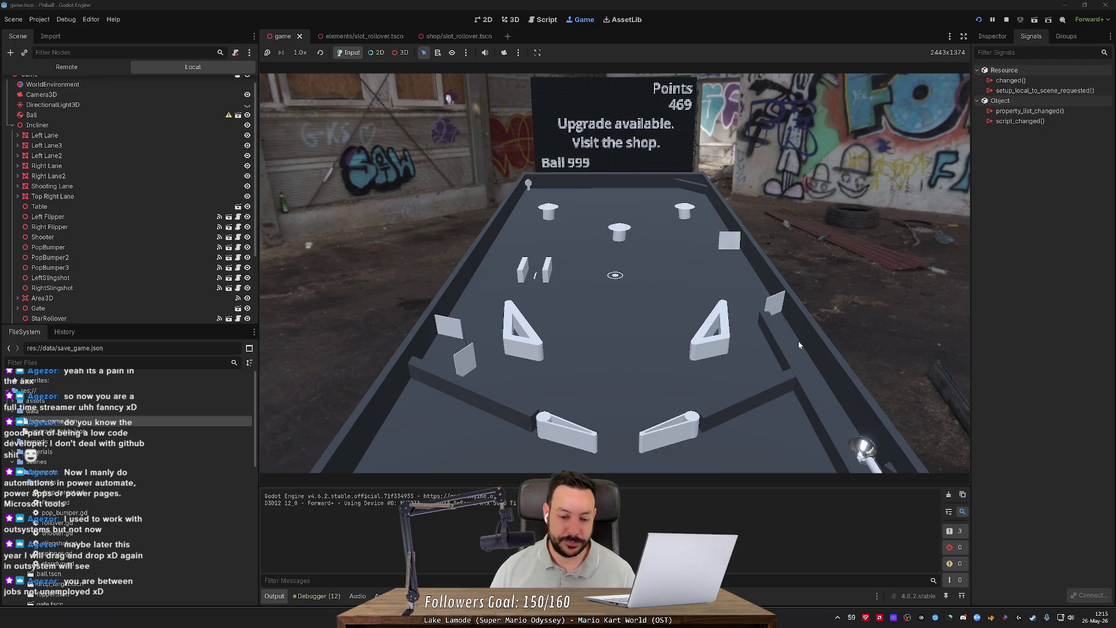
Step: Relaunch a ball onto the playfield and bounce it up with both flippers
{"action": "key", "text": "space"}
{"action": "key", "text": "Right"}
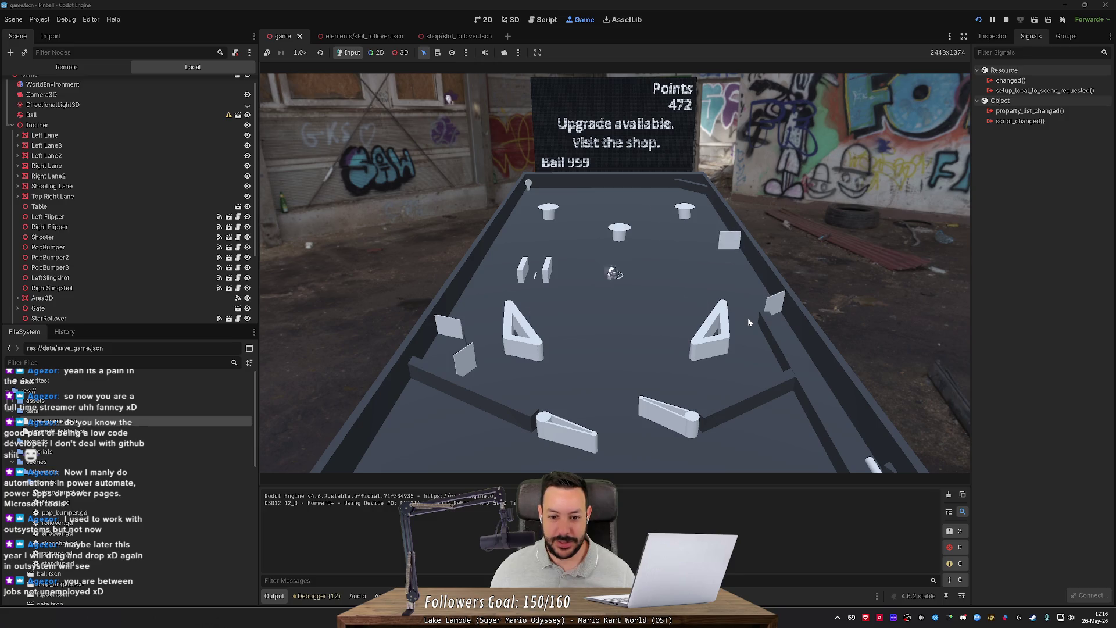
{"action": "key", "text": "Left"}
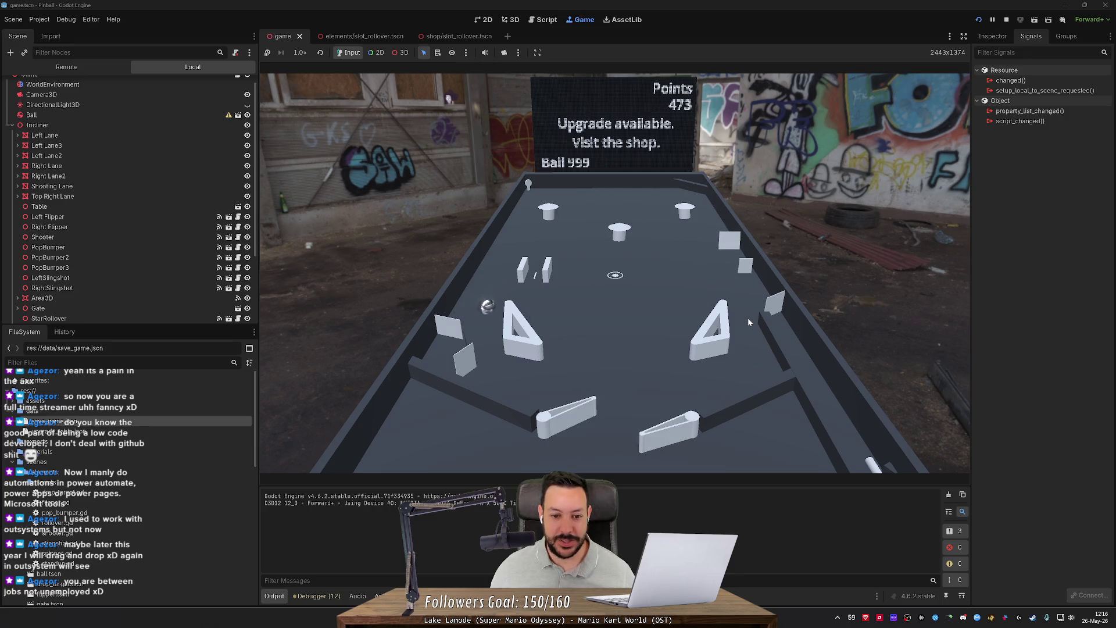
{"action": "key", "text": "Right"}
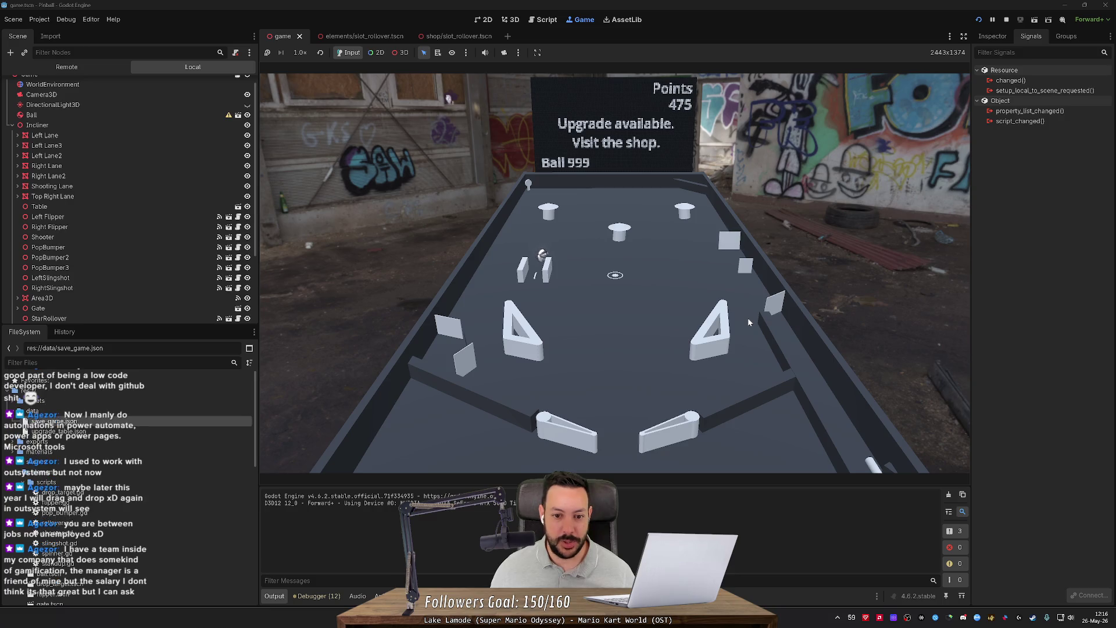
{"action": "key", "text": "Left"}
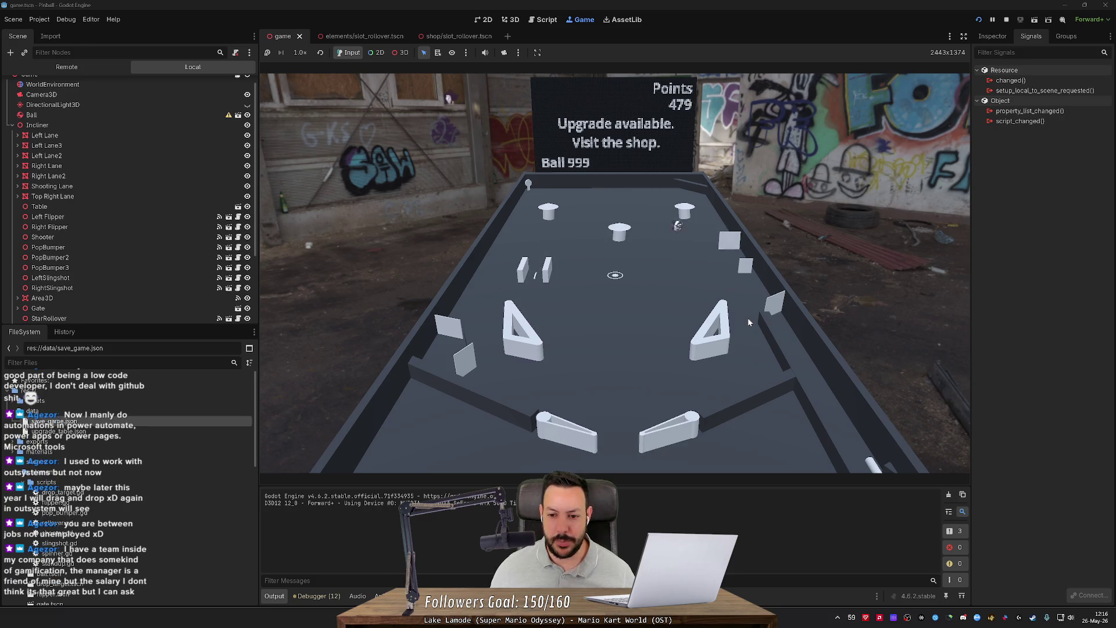
{"action": "key", "text": "Right"}
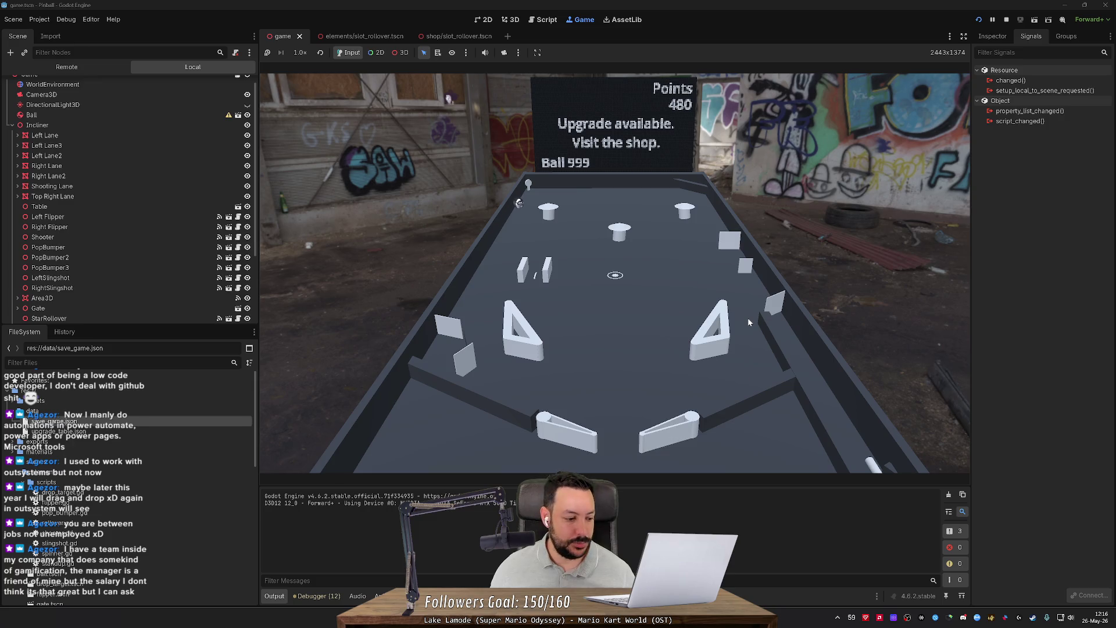
{"action": "key", "text": "Left"}
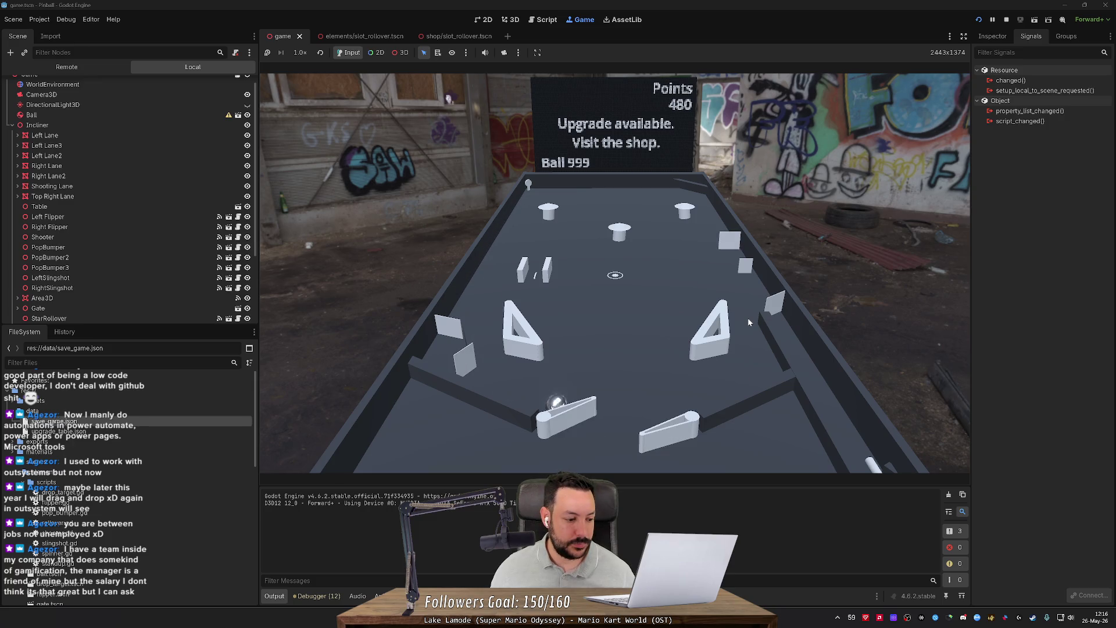
{"action": "key", "text": "Right"}
{"action": "key", "text": "Left"}
{"action": "key", "text": "Right"}
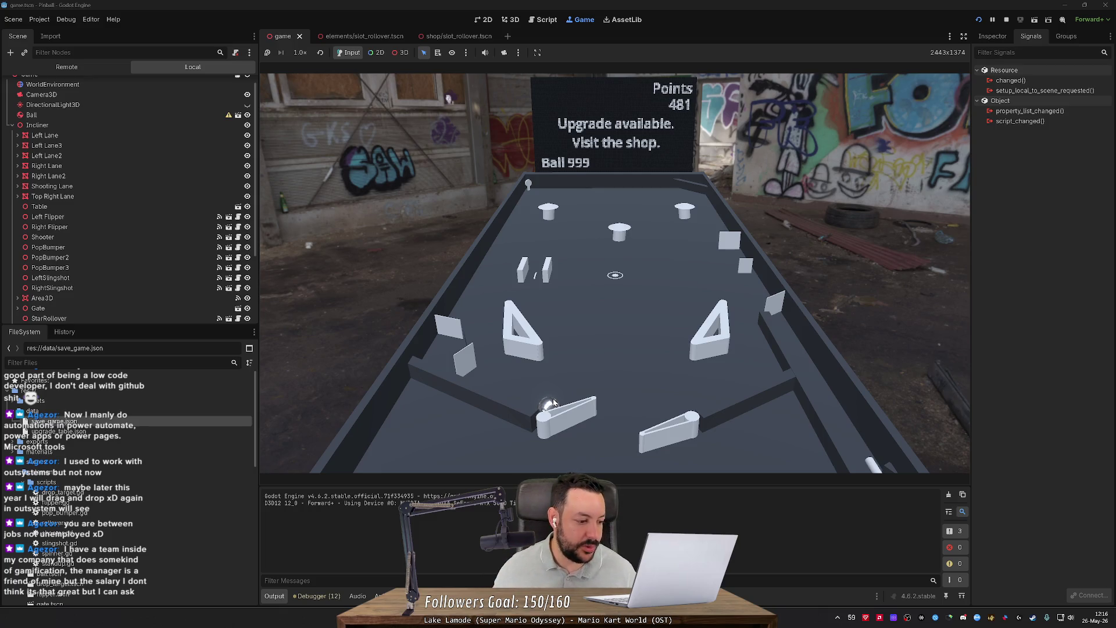
Step: Shoot the ball at the top-right bumper and keep flipping until the score passes 500 with 999 balls
{"action": "key", "text": "Left"}
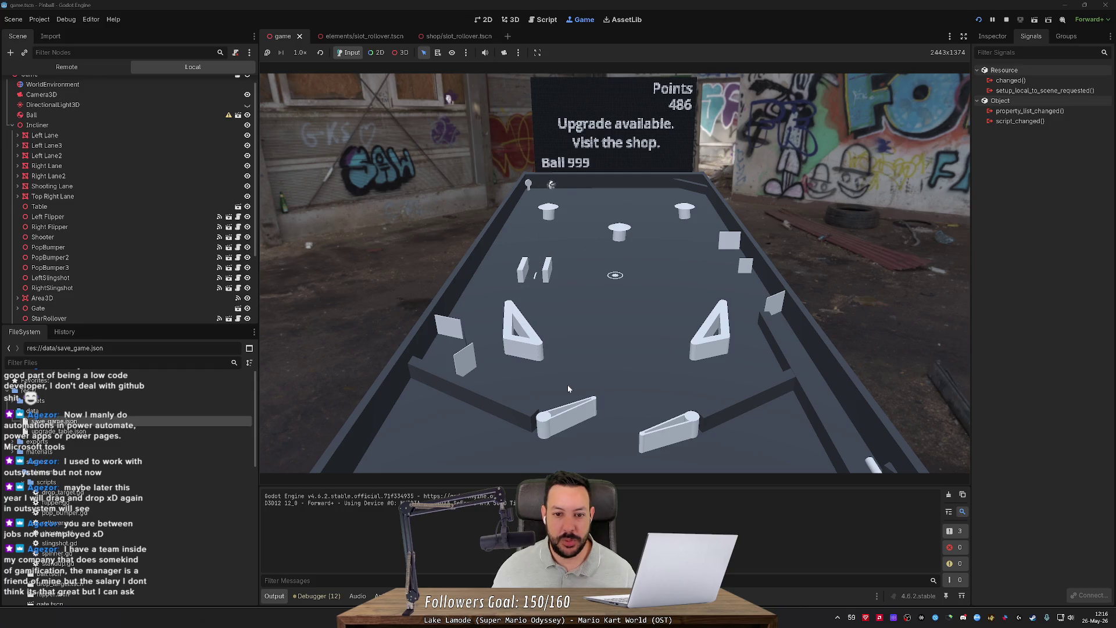
{"action": "key", "text": "Right"}
{"action": "key", "text": "Left"}
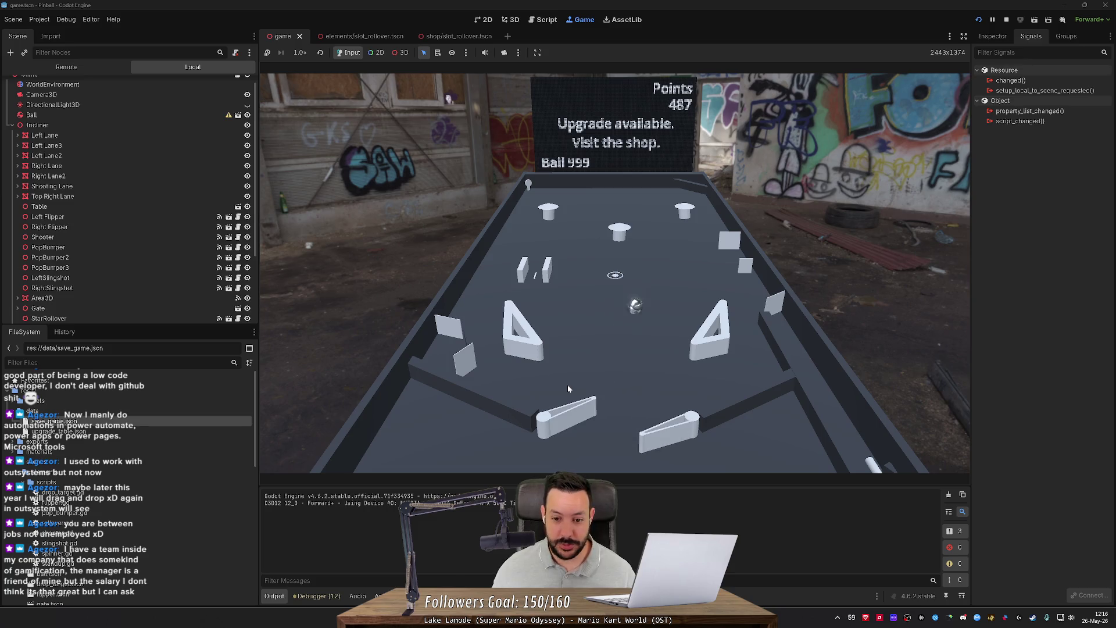
{"action": "key", "text": "Right"}
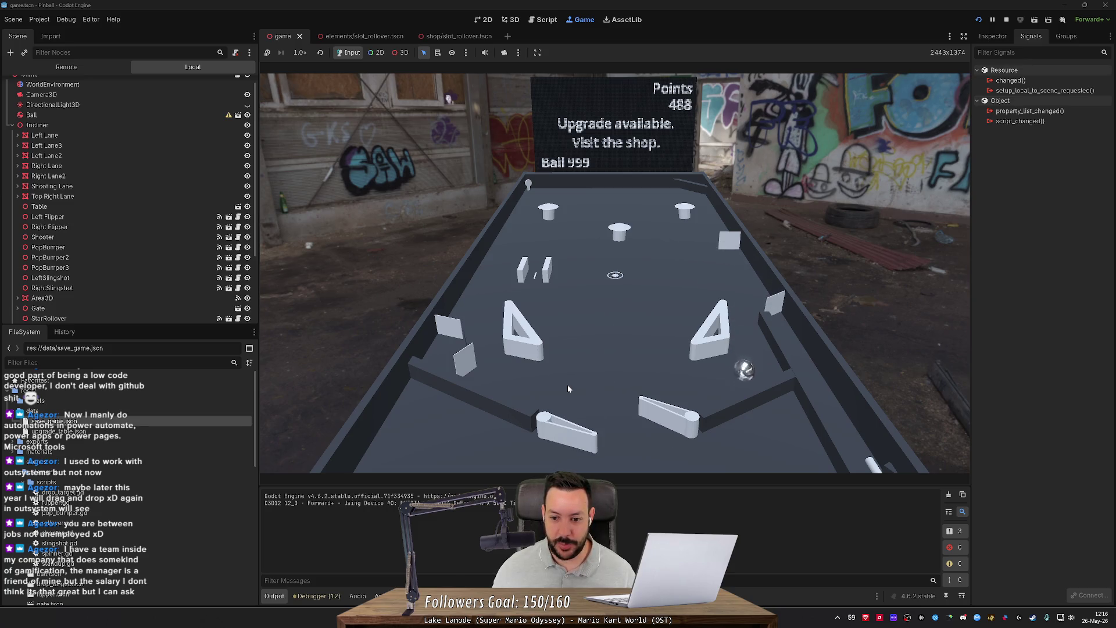
{"action": "key", "text": "Left"}
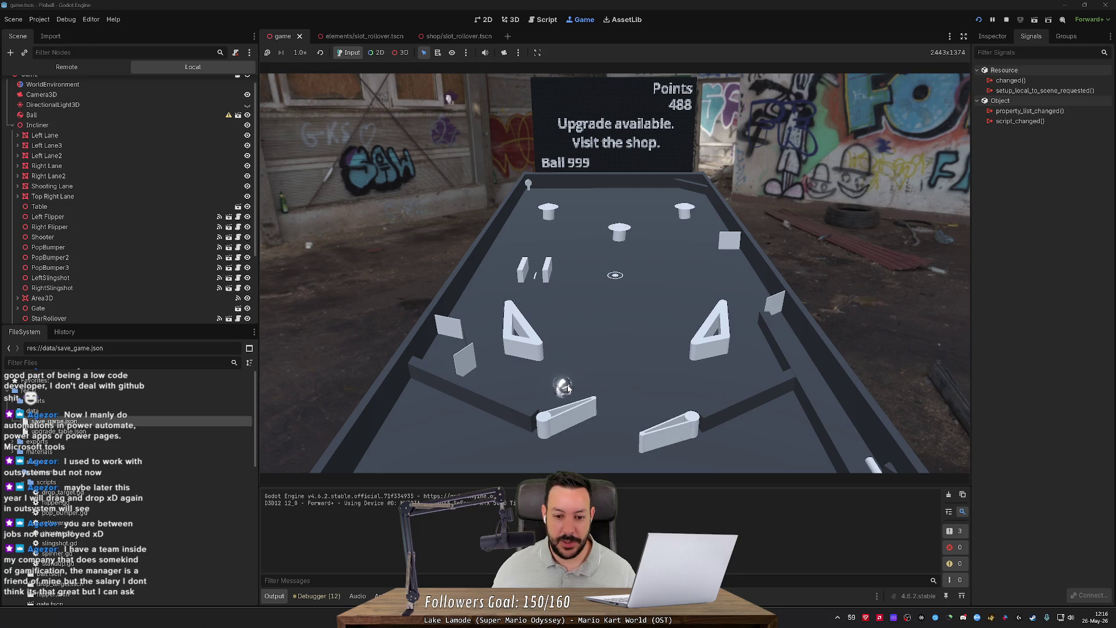
{"action": "key", "text": "Left"}
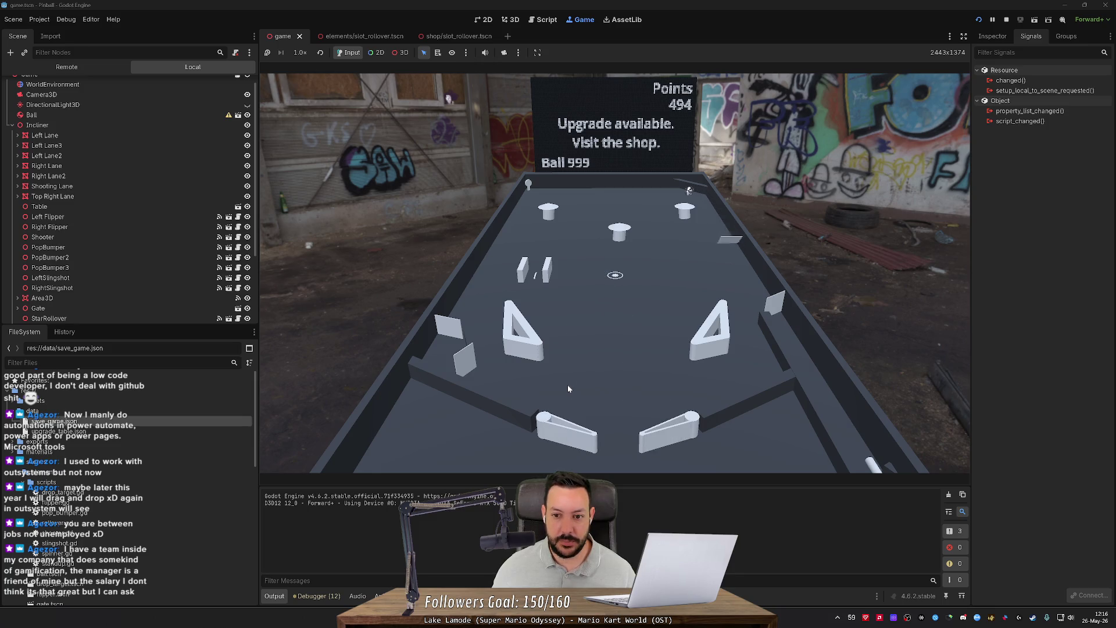
{"action": "key", "text": "Right"}
{"action": "key", "text": "Right"}
{"action": "key", "text": "Left"}
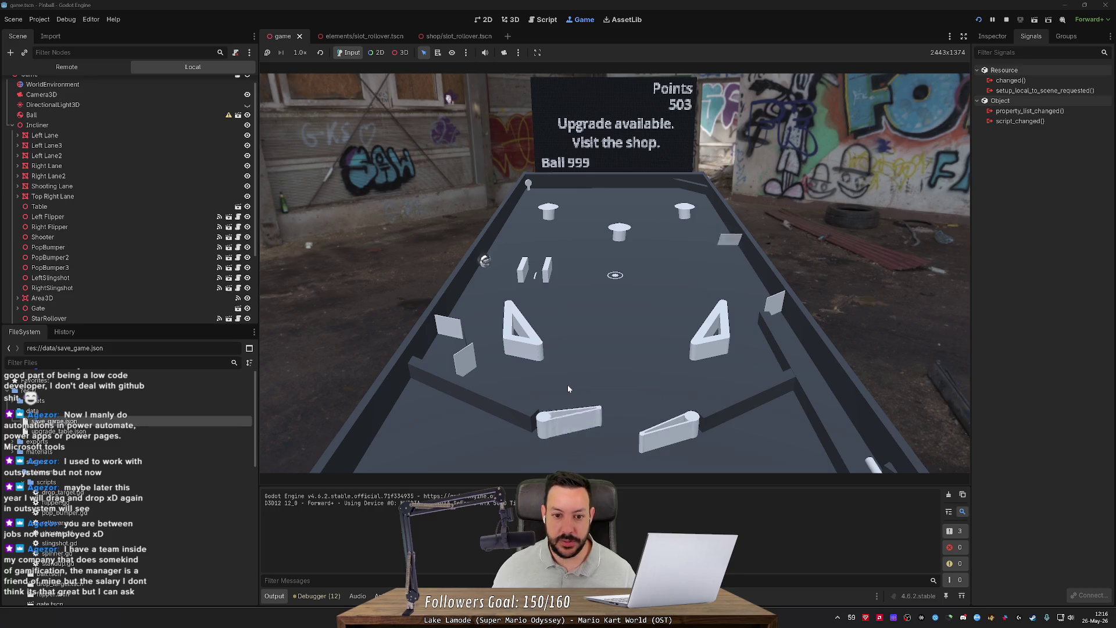
Step: Keep the first ball in play with the left and right flippers, building the score
{"action": "key", "text": "Left"}
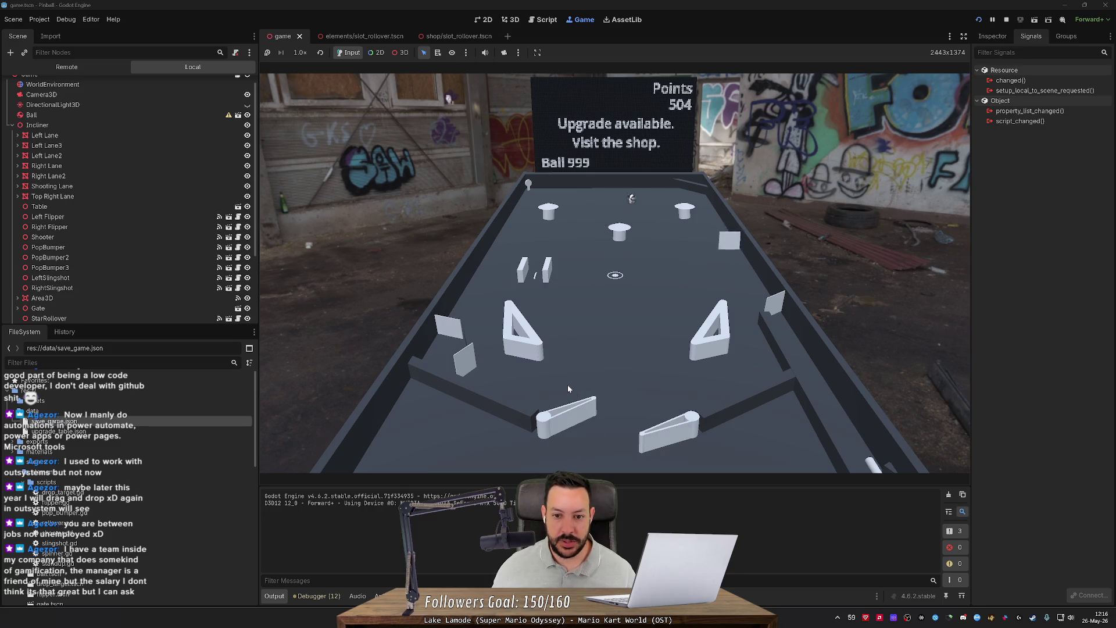
{"action": "key", "text": "Right"}
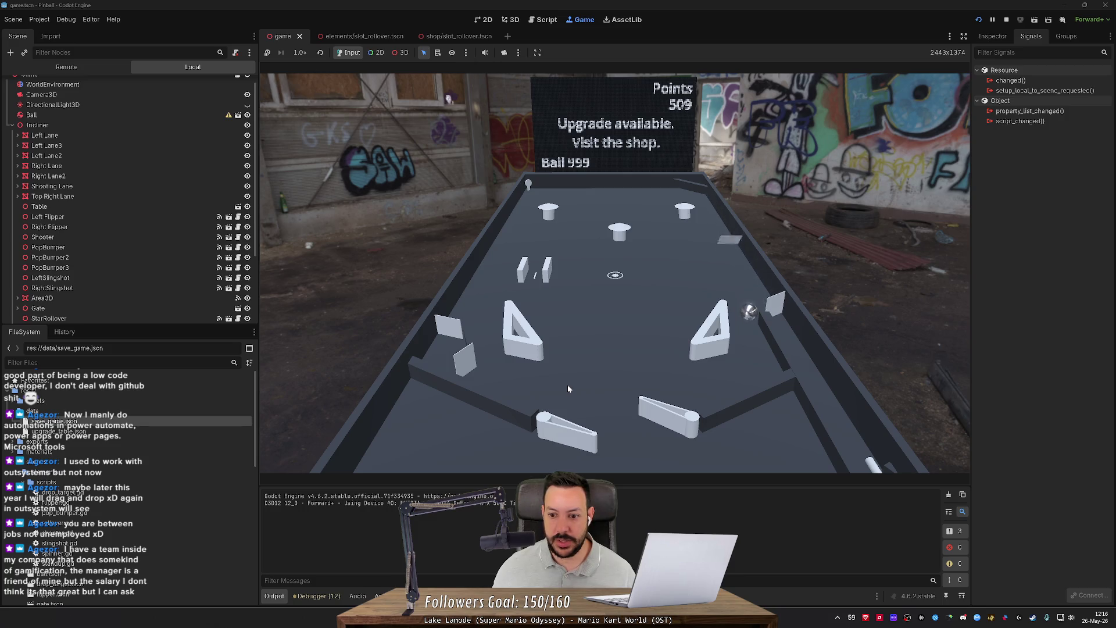
{"action": "key", "text": "Left"}
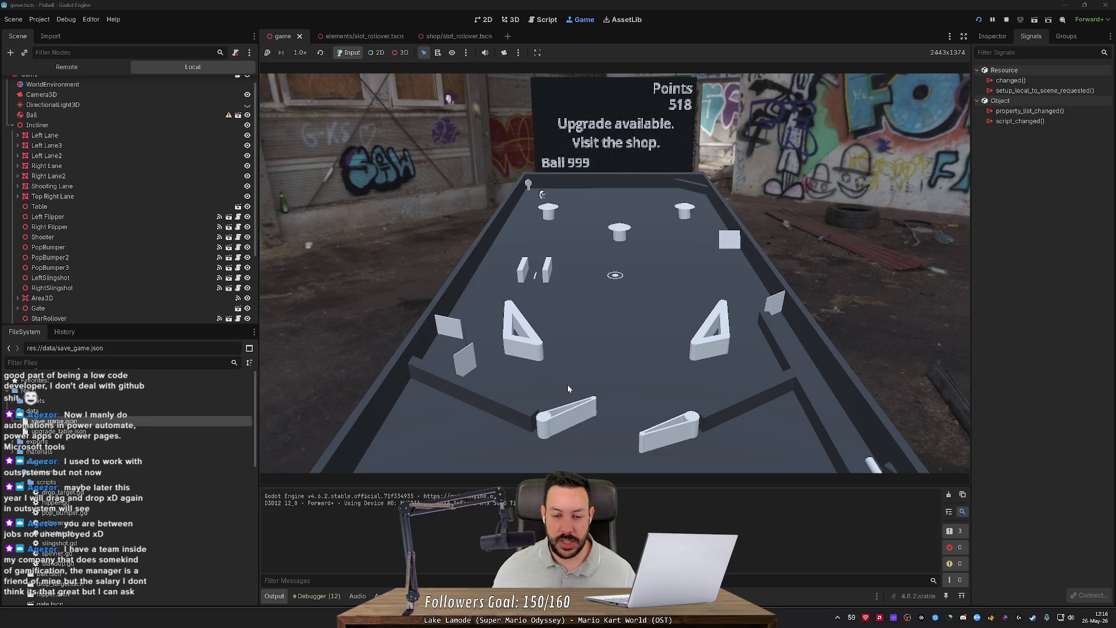
{"action": "key", "text": "Right"}
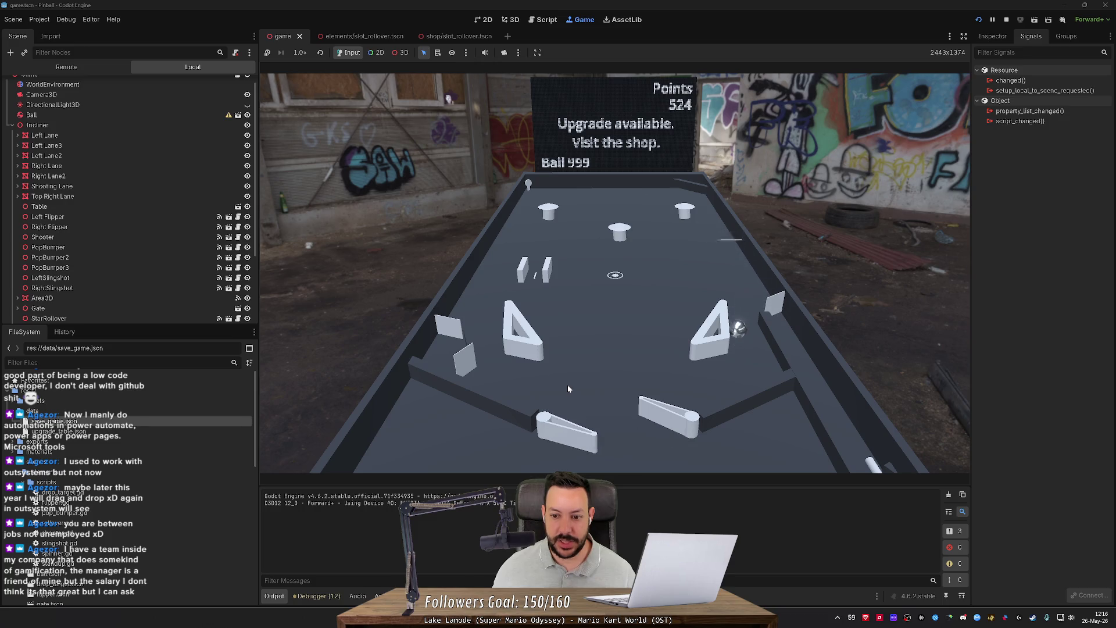
{"action": "key", "text": "Right"}
{"action": "key", "text": "Left"}
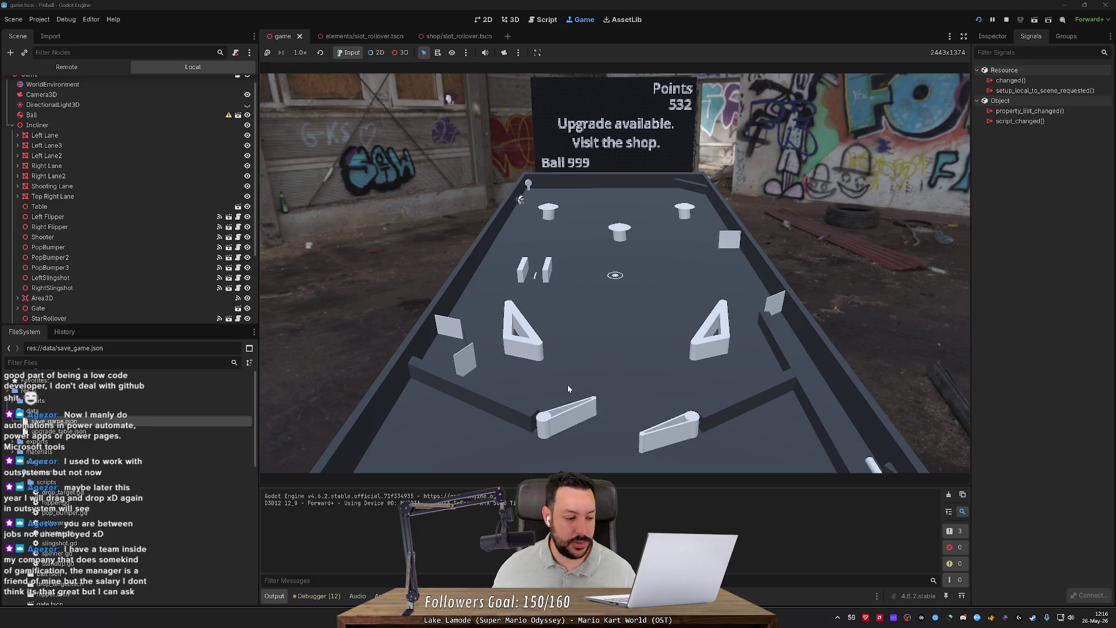
{"action": "key", "text": "Left"}
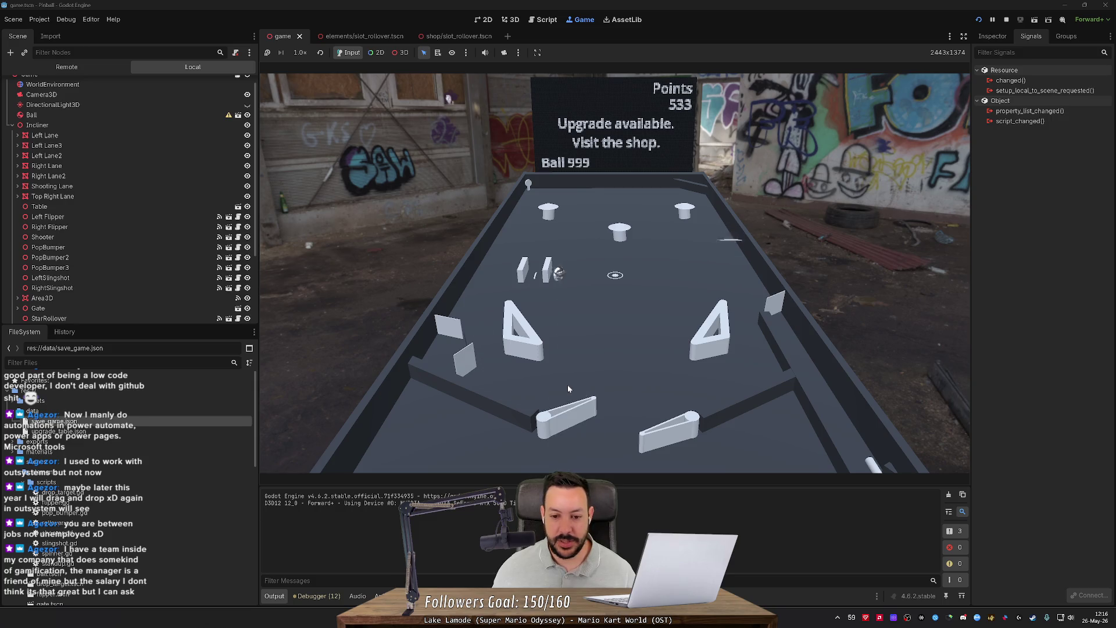
{"action": "key", "text": "Left"}
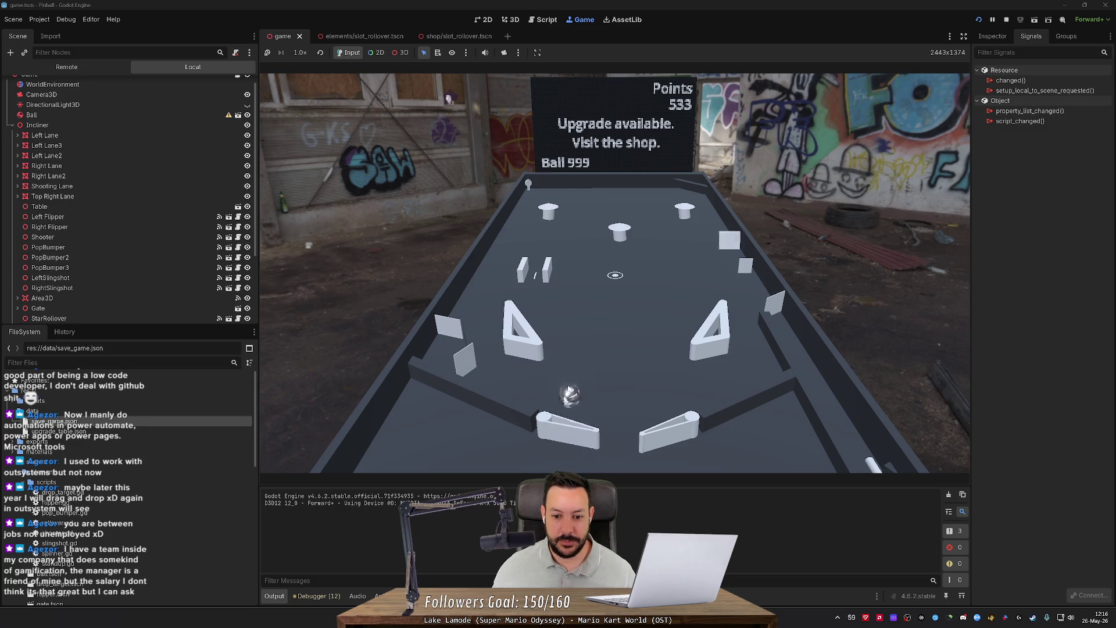
{"action": "key", "text": "Right"}
{"action": "key", "text": "Left"}
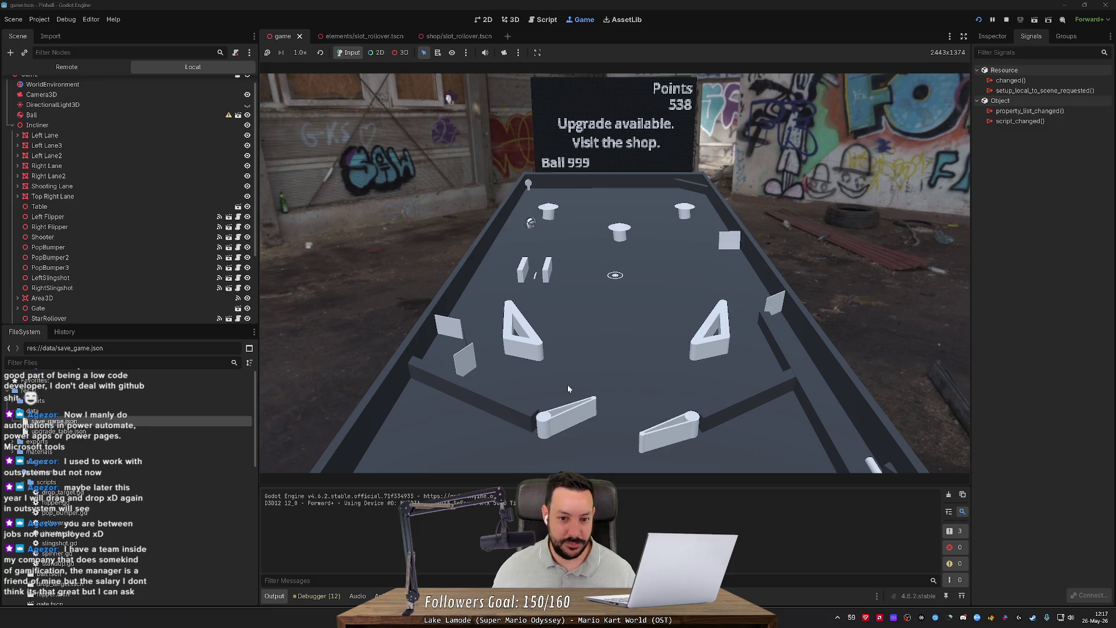
{"action": "key", "text": "Right"}
{"action": "key", "text": "Right"}
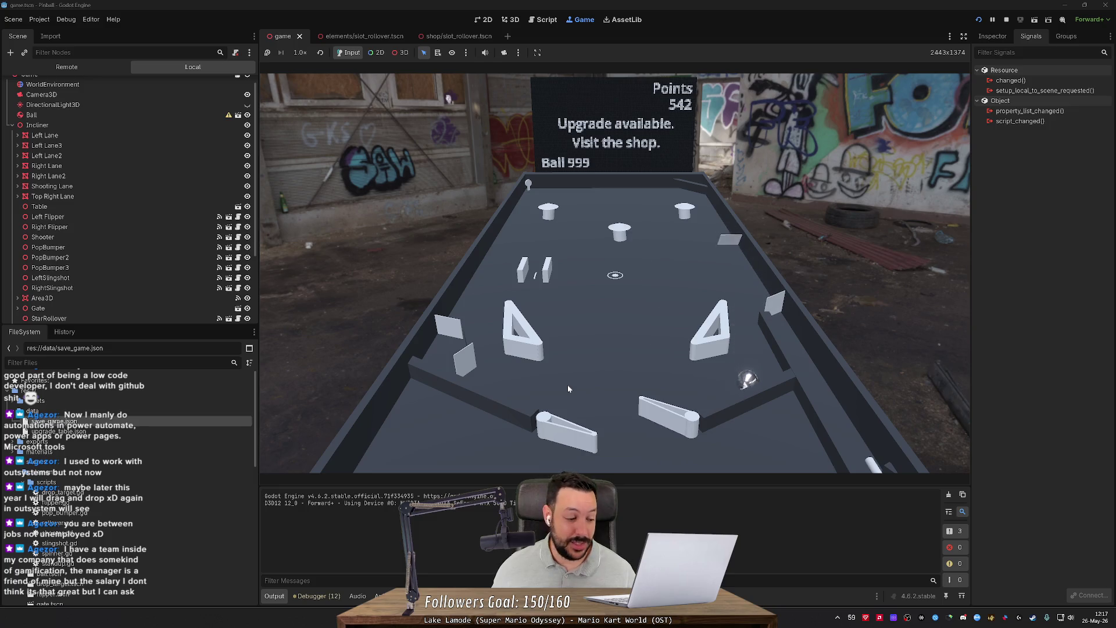
{"action": "key", "text": "Left"}
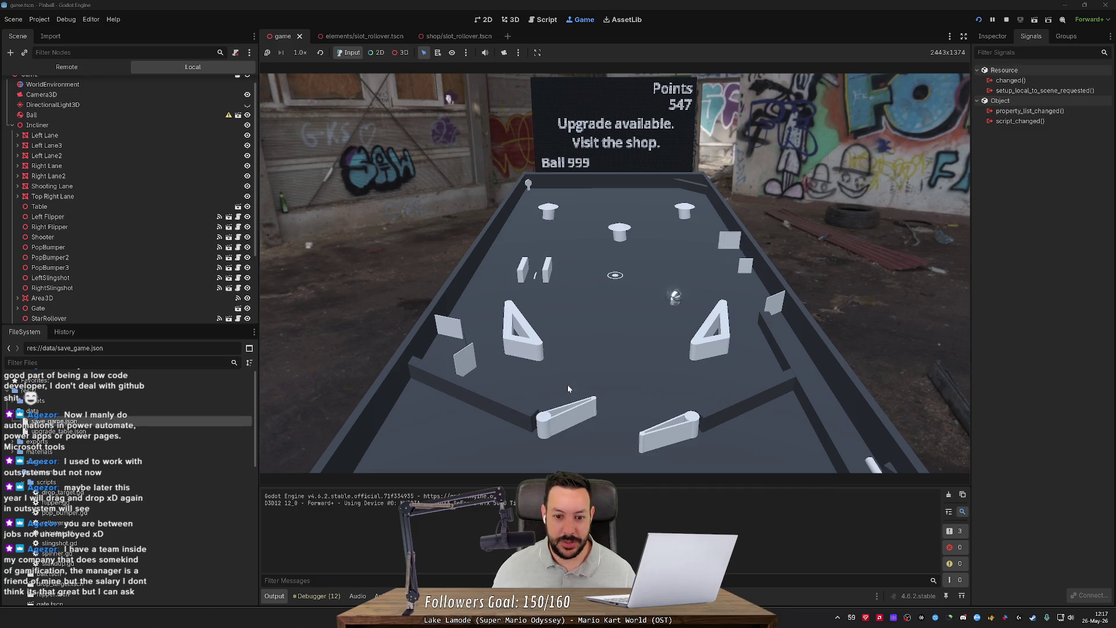
{"action": "key", "text": "Right"}
{"action": "key", "text": "Right"}
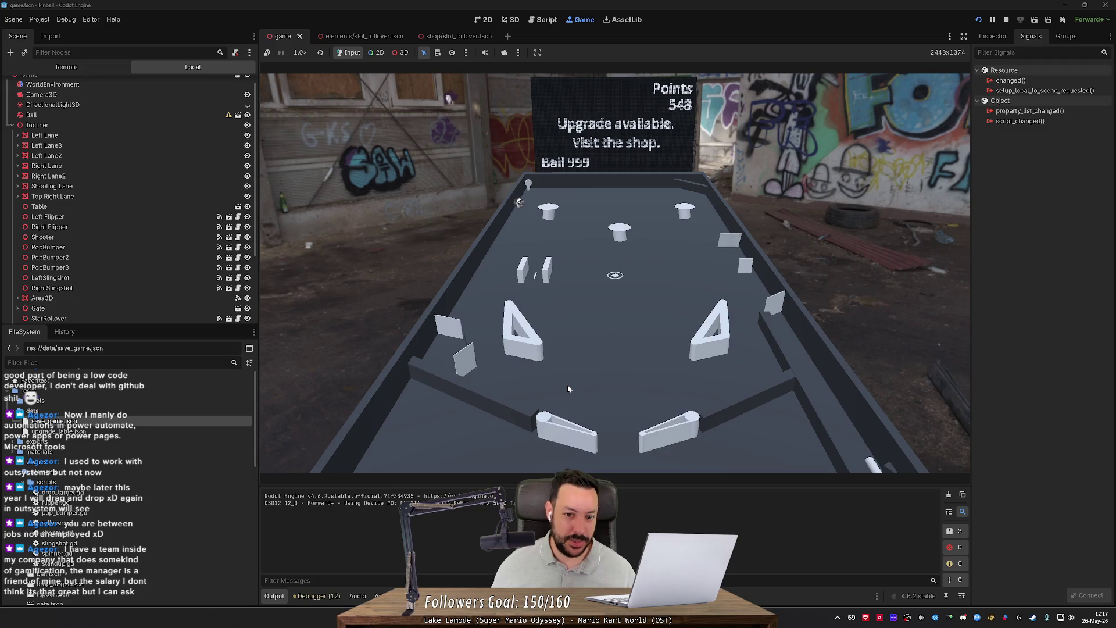
{"action": "key", "text": "Left"}
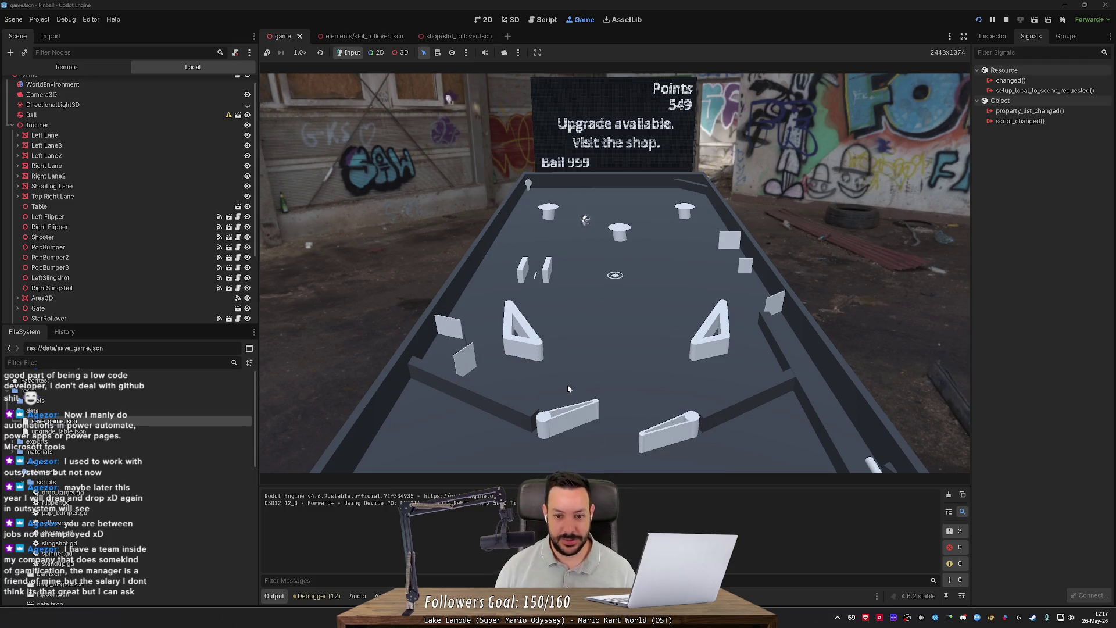
{"action": "key", "text": "Left"}
{"action": "key", "text": "Right"}
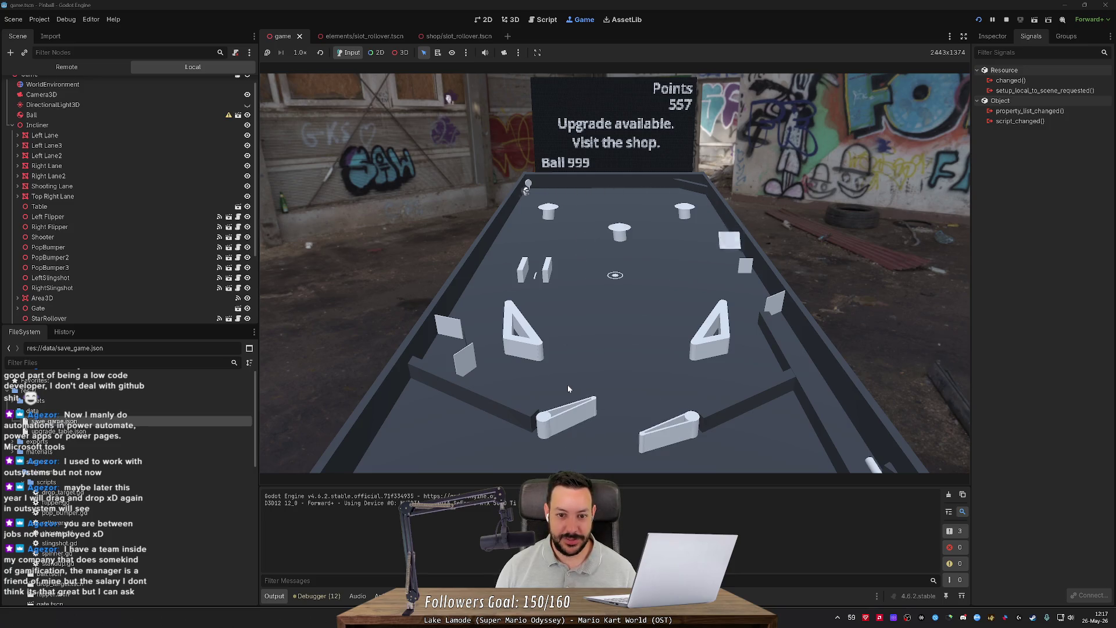
{"action": "key", "text": "Left"}
{"action": "key", "text": "Right"}
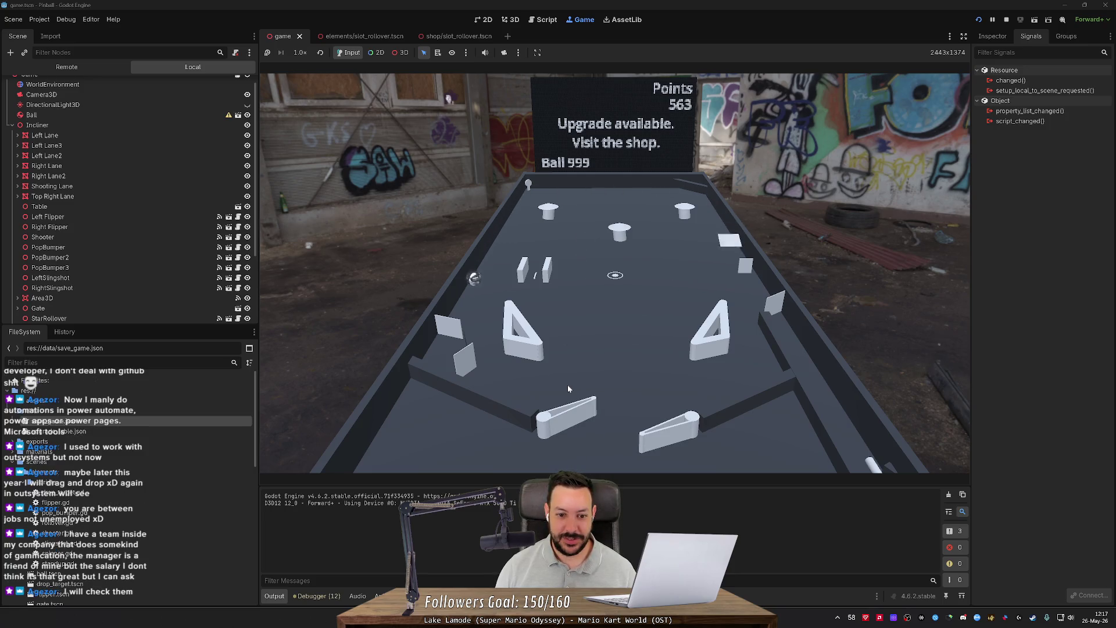
{"action": "key", "text": "Left"}
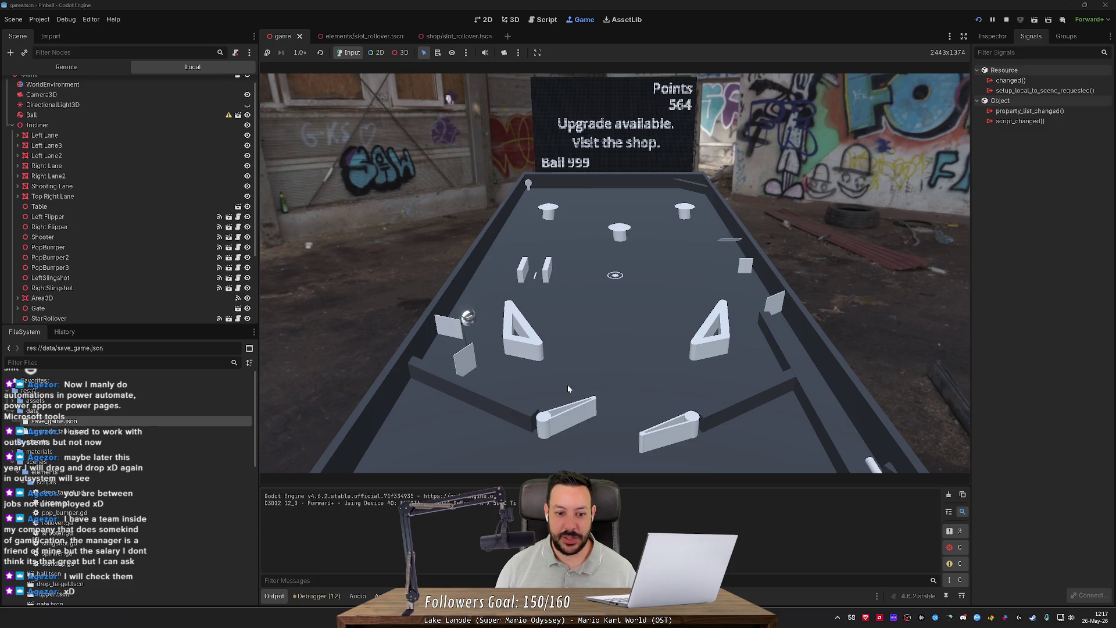
{"action": "key", "text": "Left"}
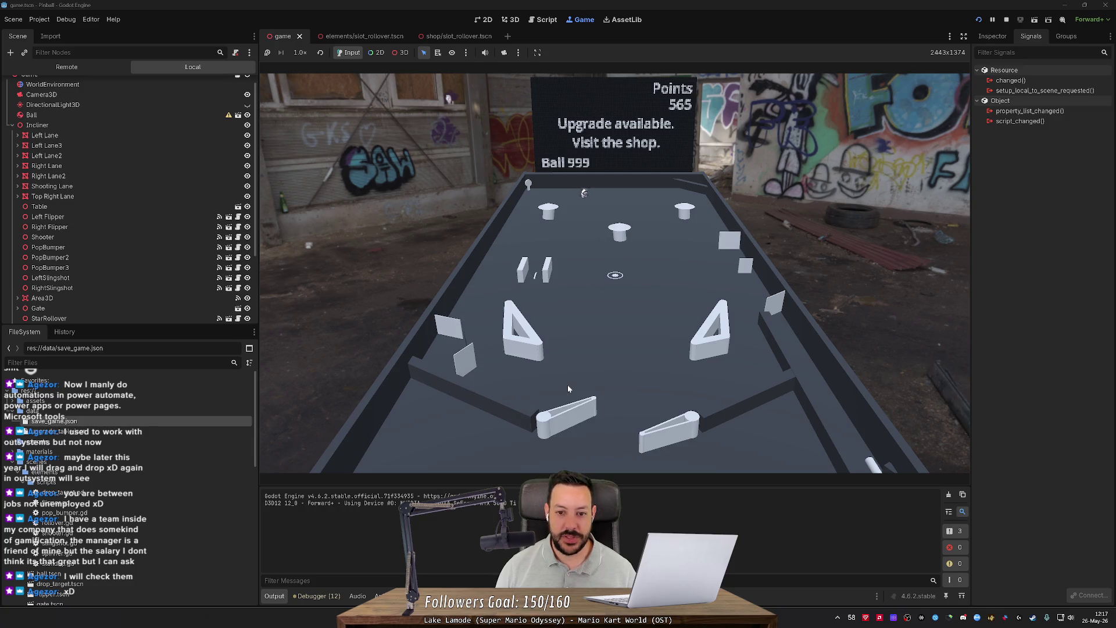
{"action": "key", "text": "Left"}
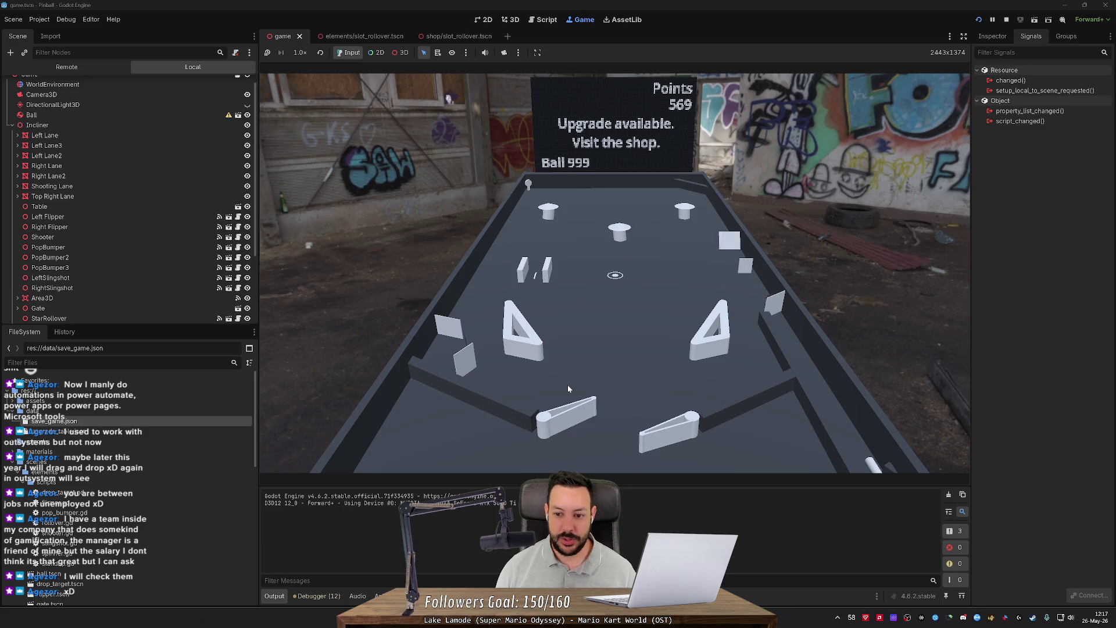
{"action": "key", "text": "Right"}
{"action": "key", "text": "Left"}
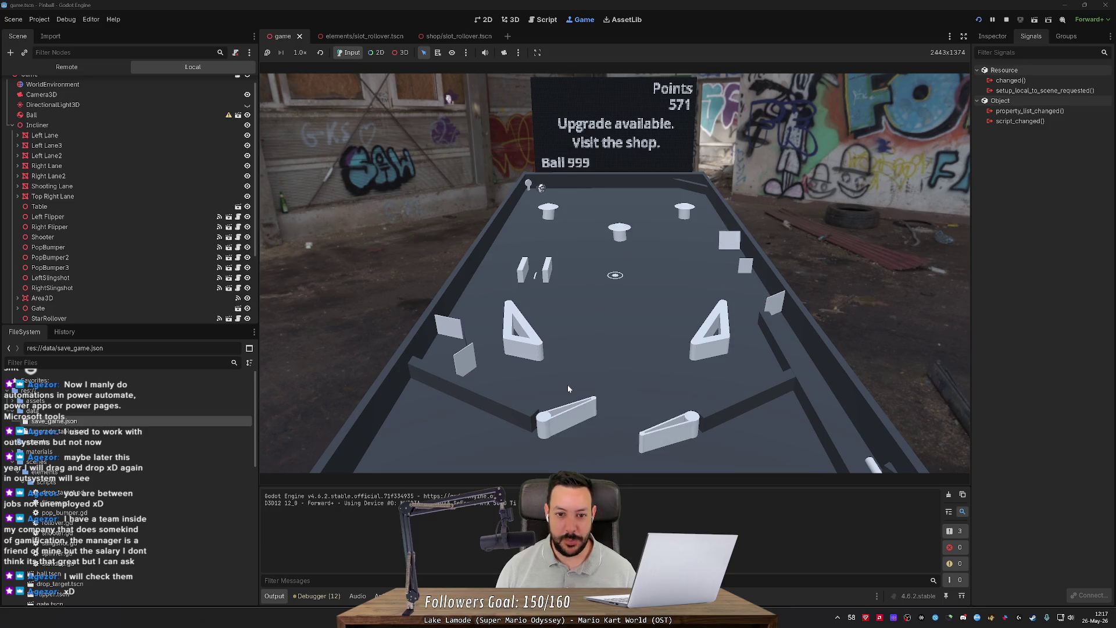
{"action": "key", "text": "Right"}
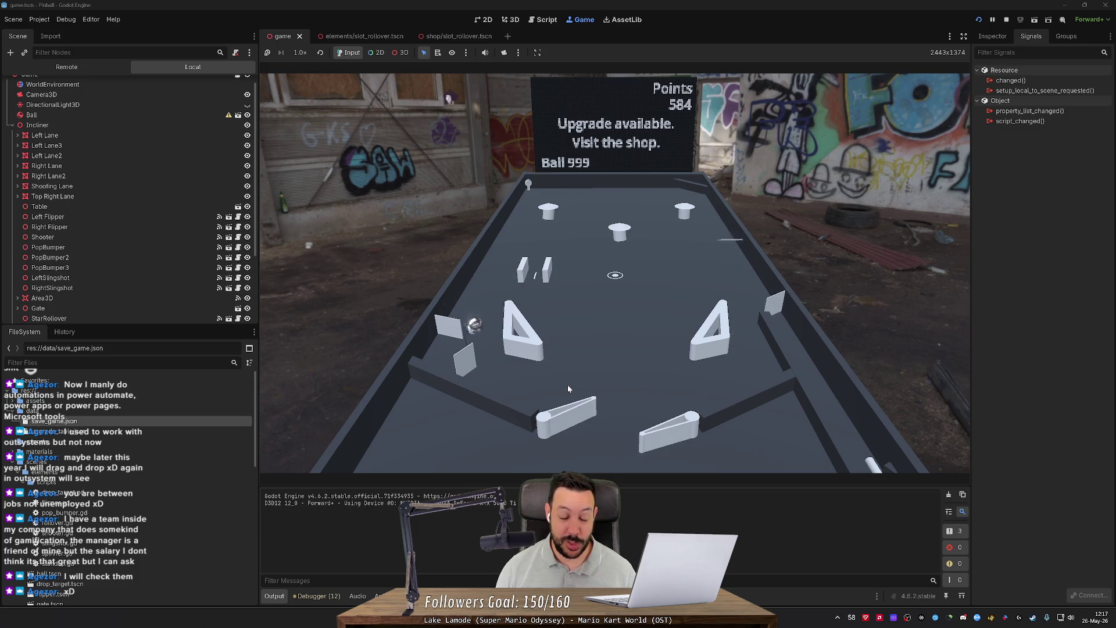
{"action": "key", "text": "Left"}
{"action": "key", "text": "Right"}
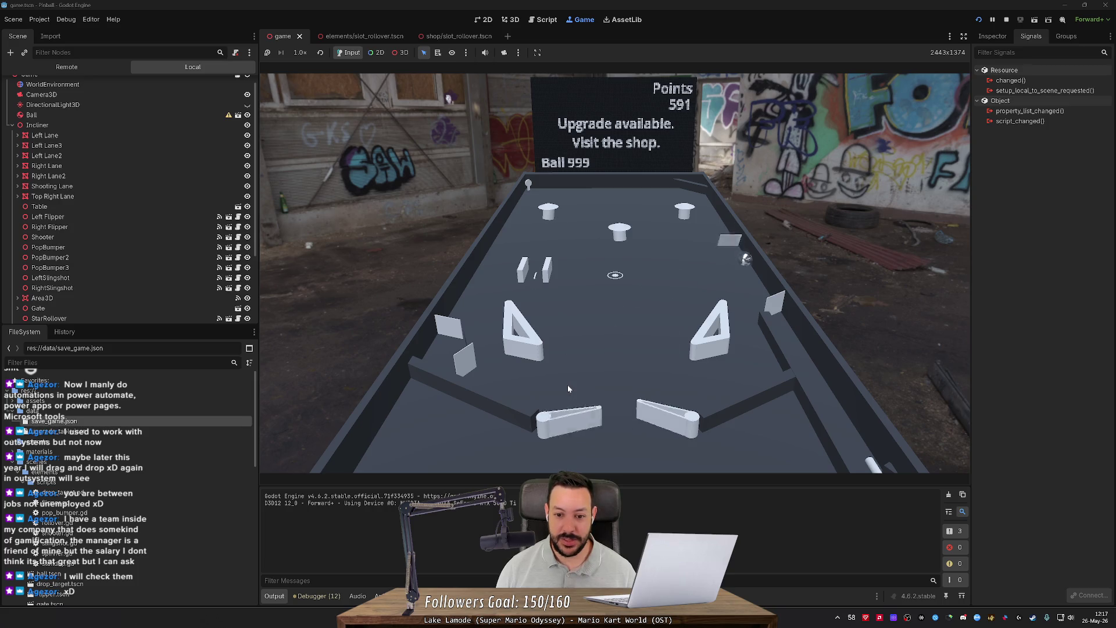
{"action": "key", "text": "Right"}
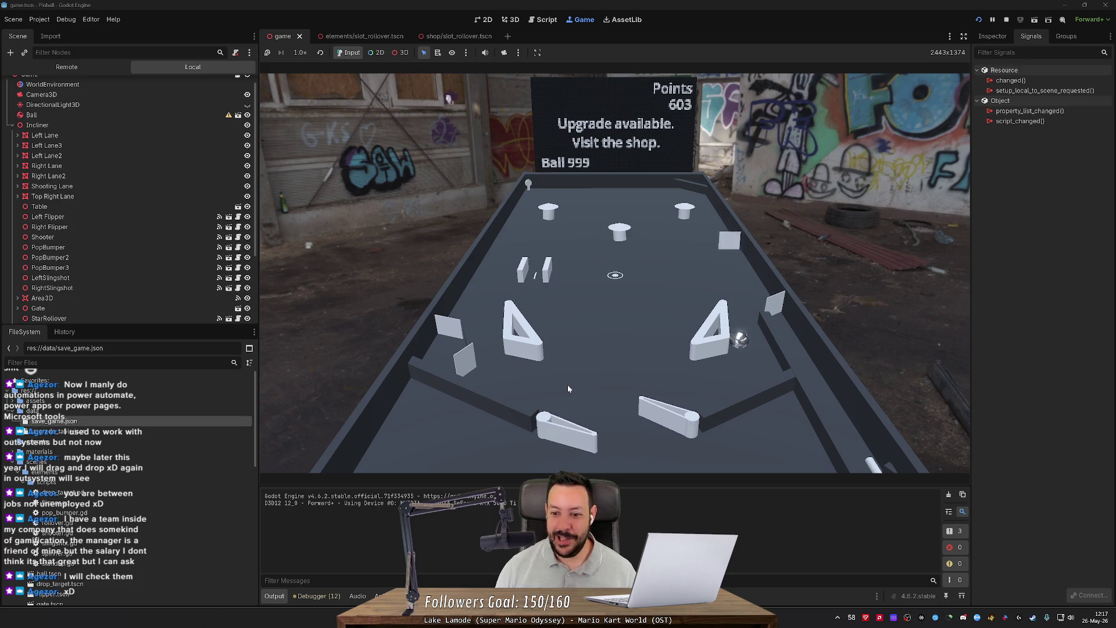
{"action": "key", "text": "Left"}
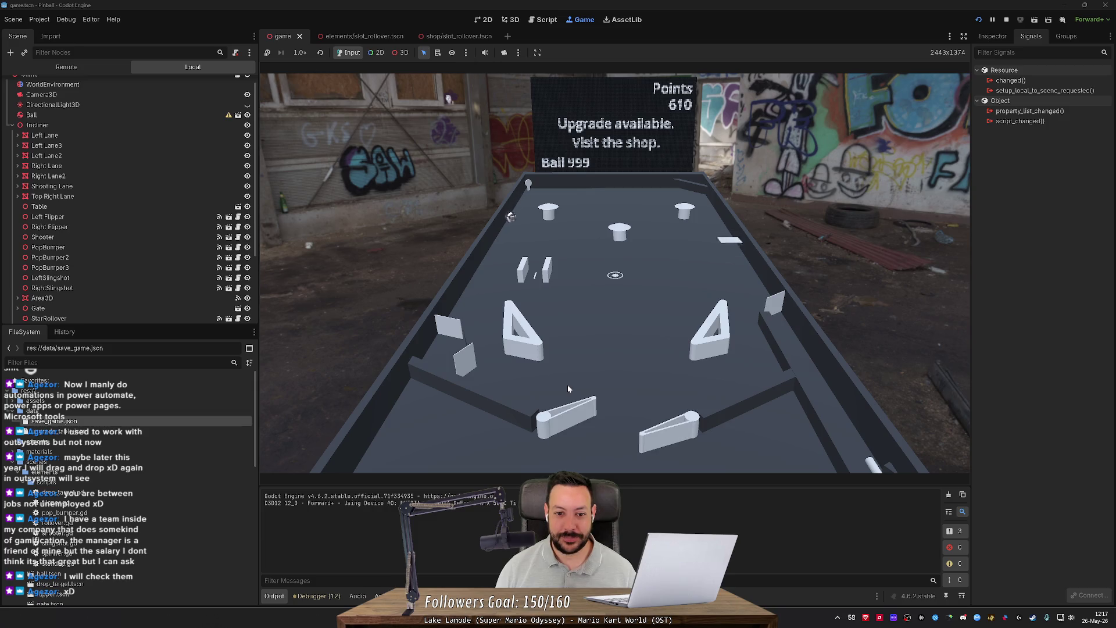
{"action": "key", "text": "Left"}
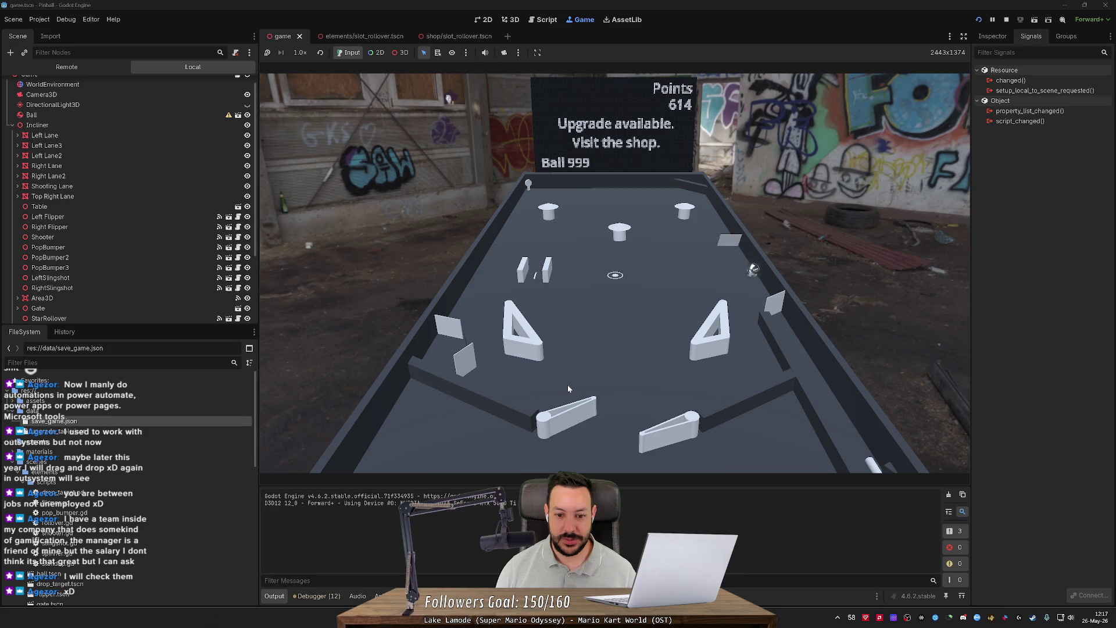
{"action": "key", "text": "Right"}
{"action": "key", "text": "Left"}
{"action": "key", "text": "Right"}
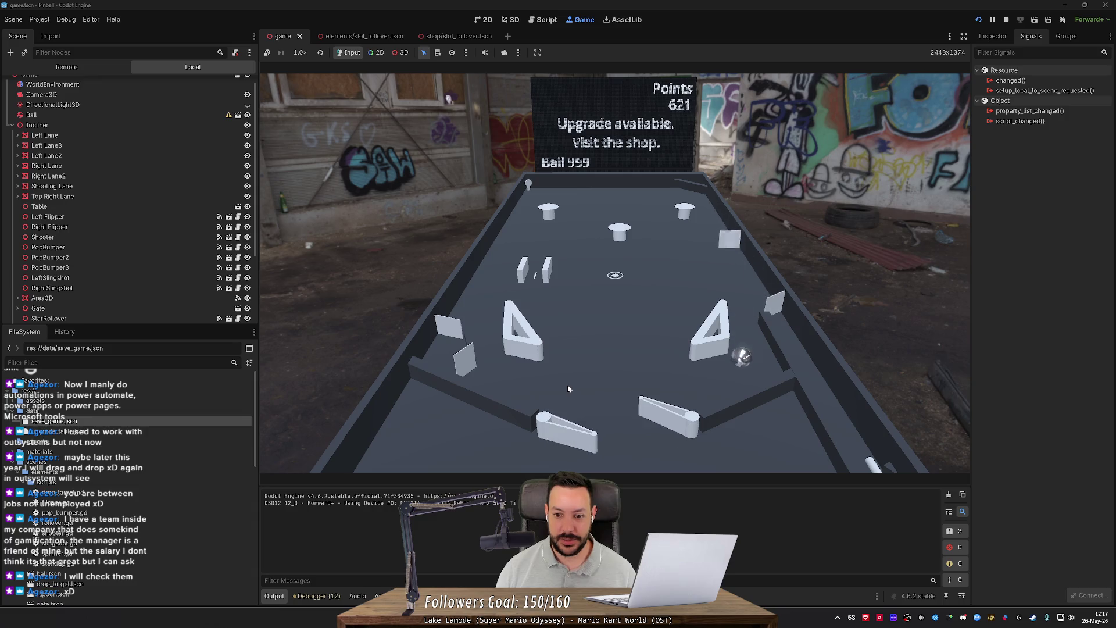
{"action": "key", "text": "Left"}
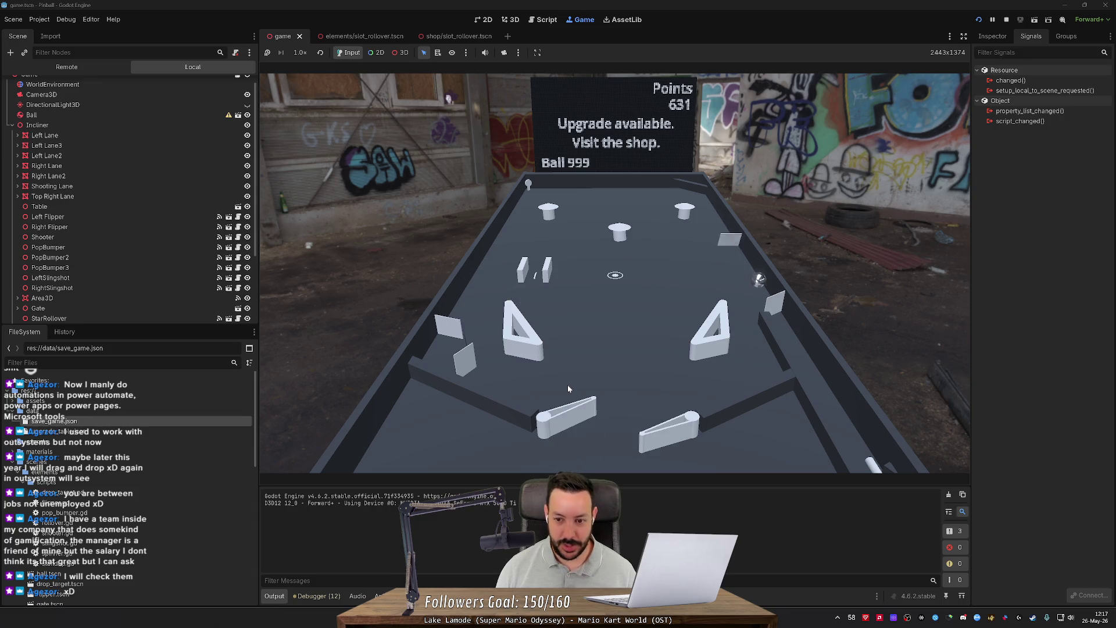
{"action": "key", "text": "Right"}
{"action": "key", "text": "Right"}
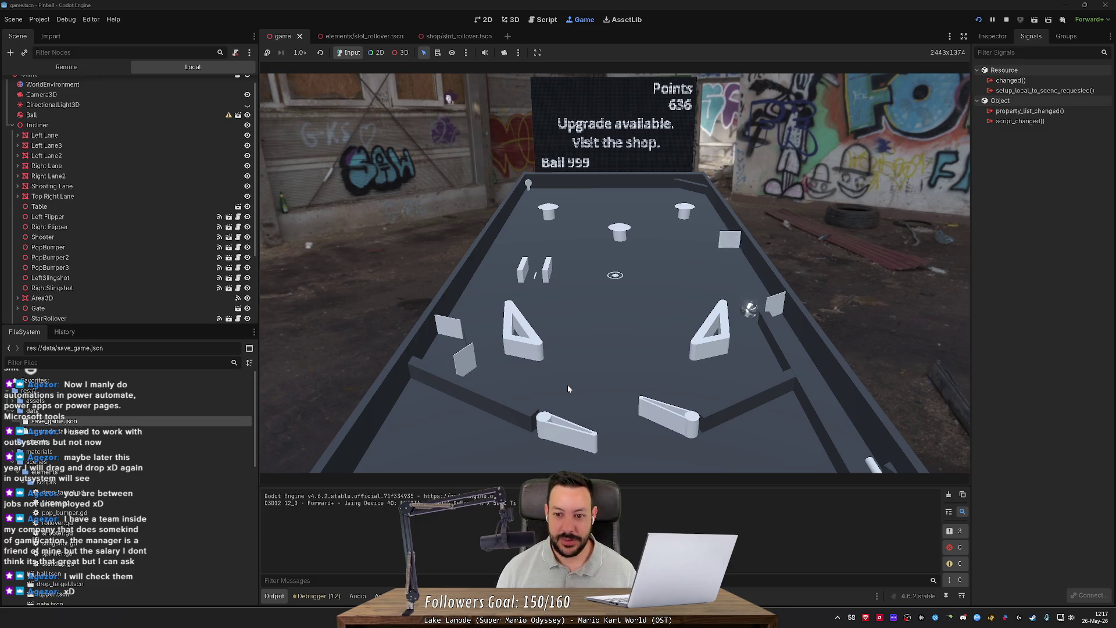
{"action": "key", "text": "Right"}
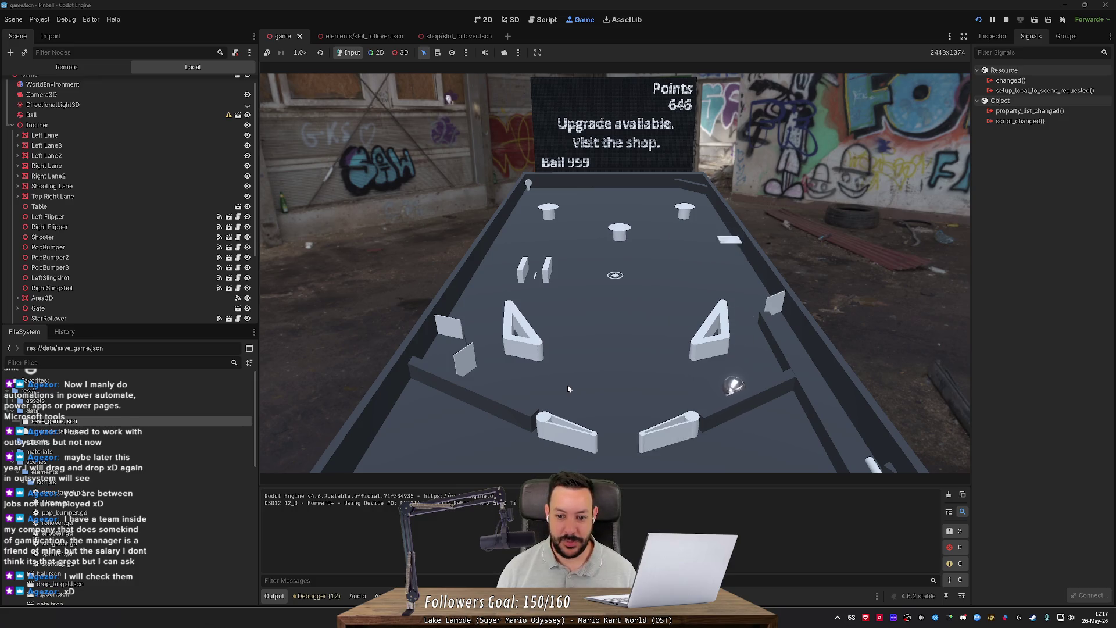
{"action": "key", "text": "Left"}
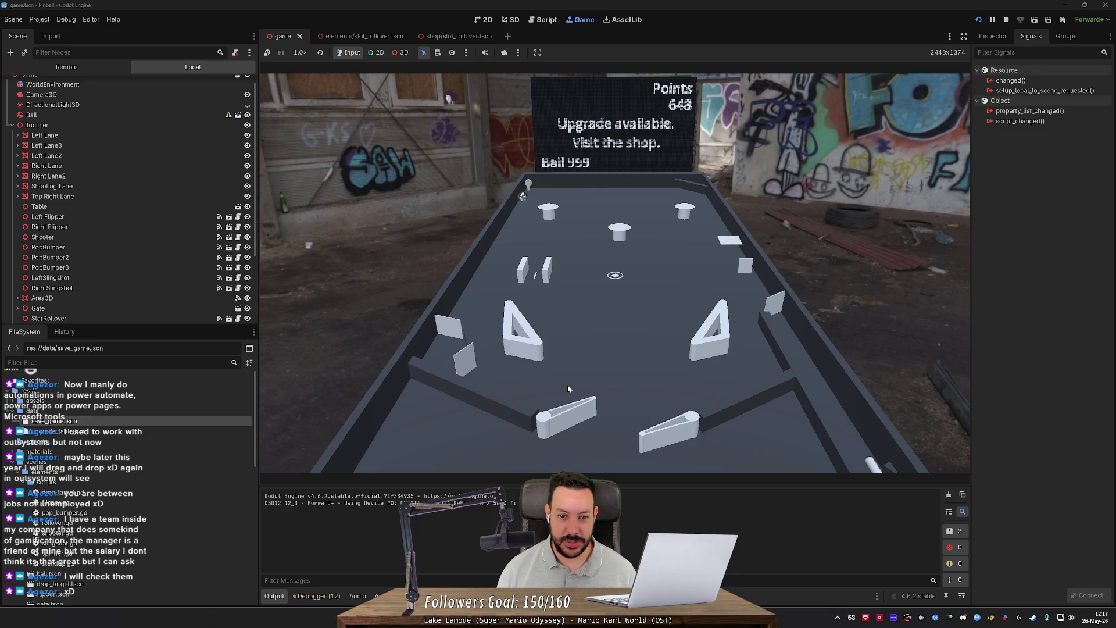
{"action": "key", "text": "Left"}
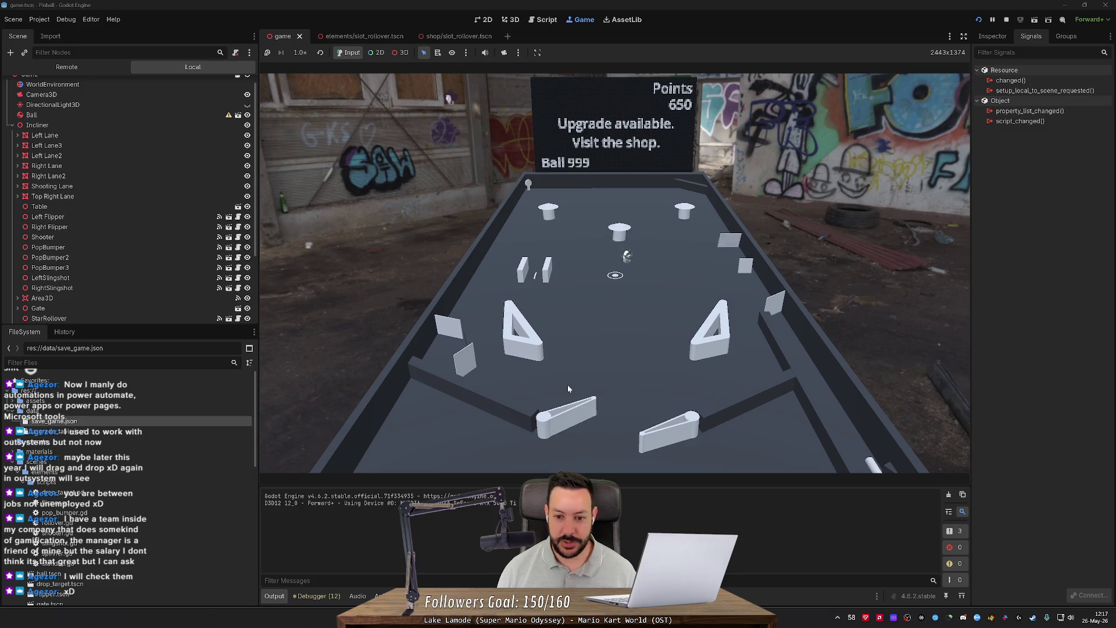
{"action": "key", "text": "Left"}
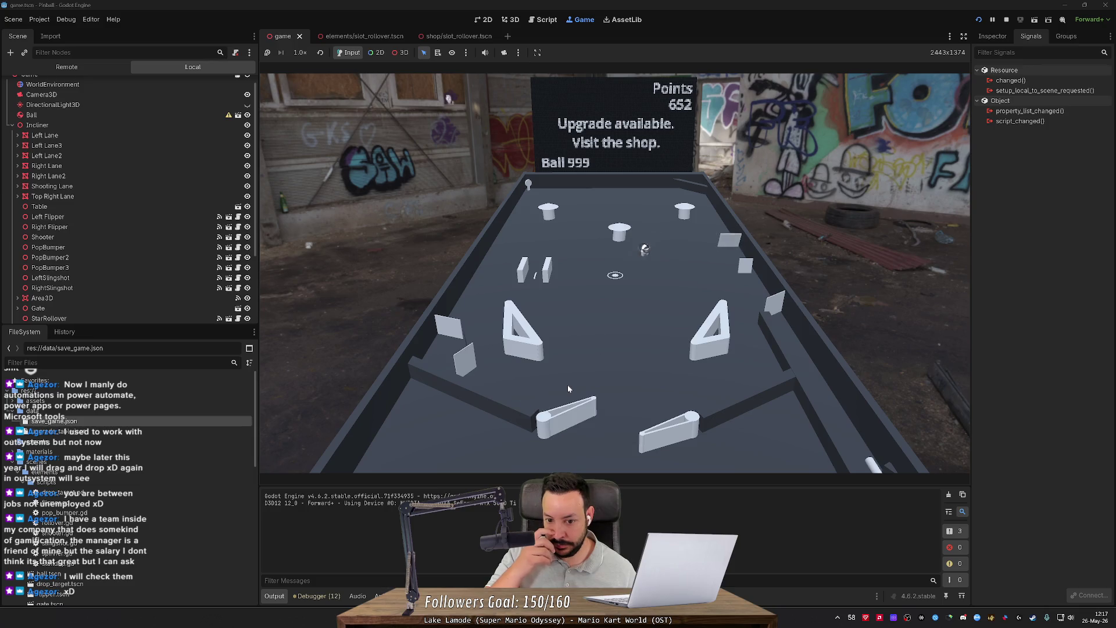
{"action": "key", "text": "Left"}
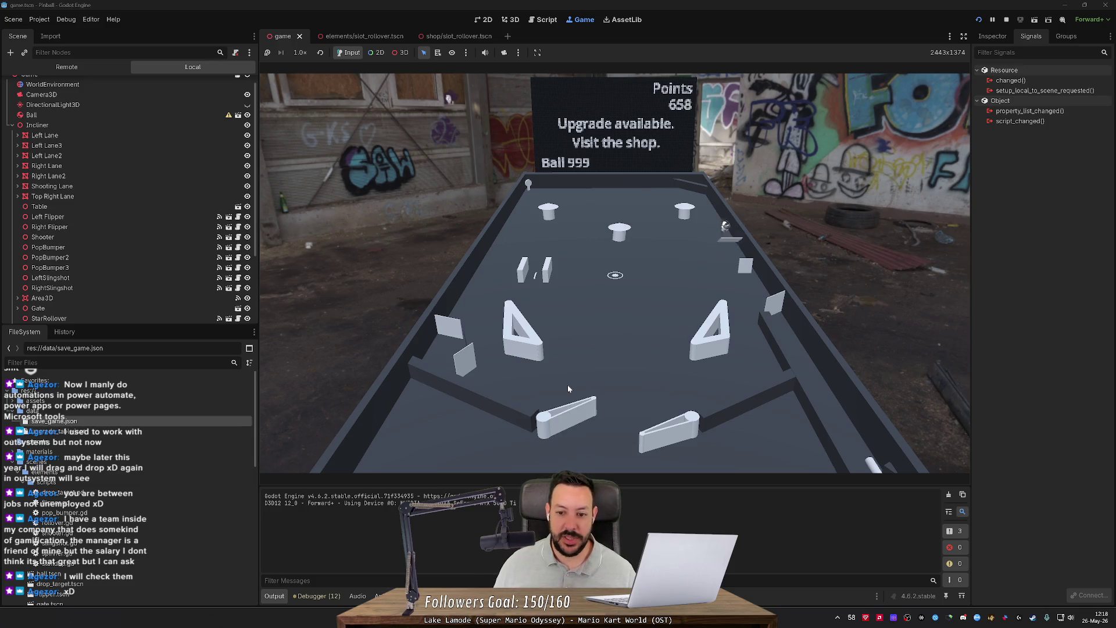
{"action": "key", "text": "Right"}
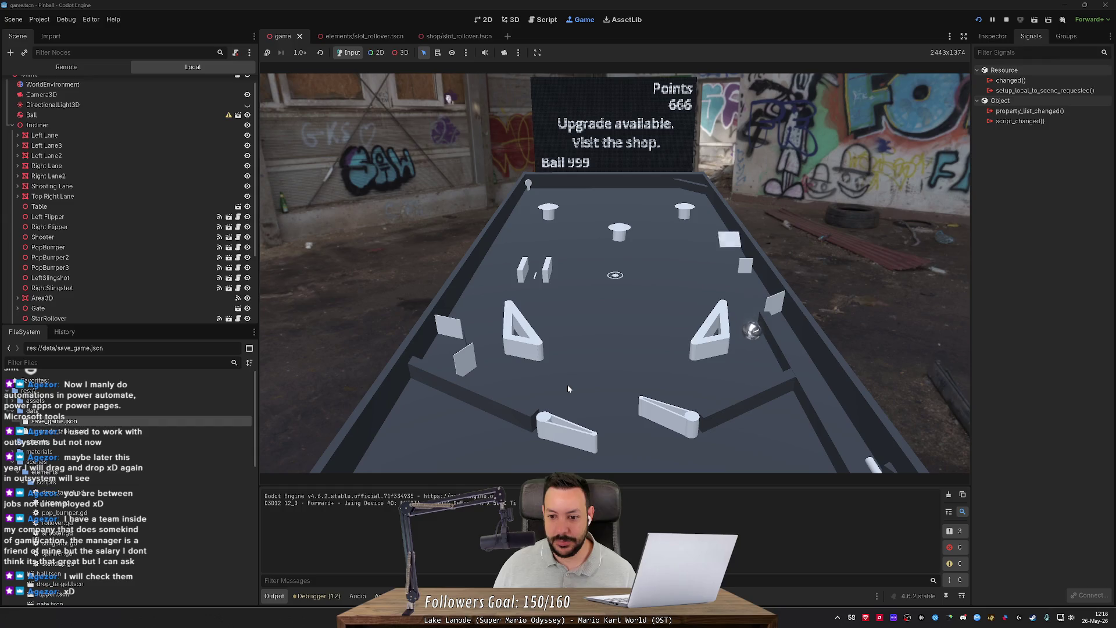
{"action": "key", "text": "Left"}
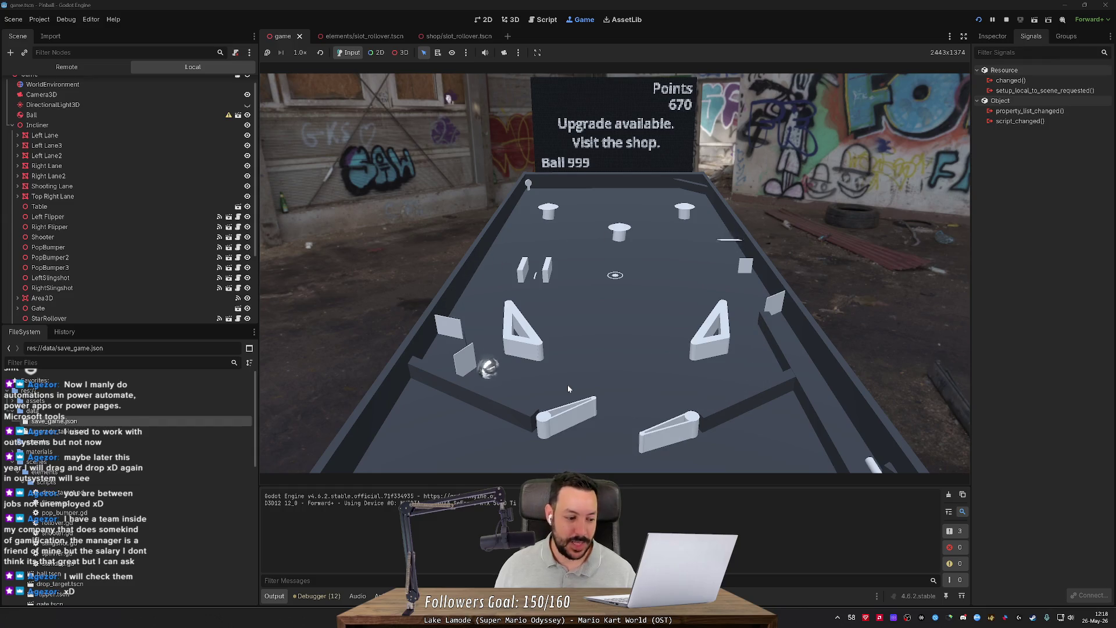
{"action": "key", "text": "Left"}
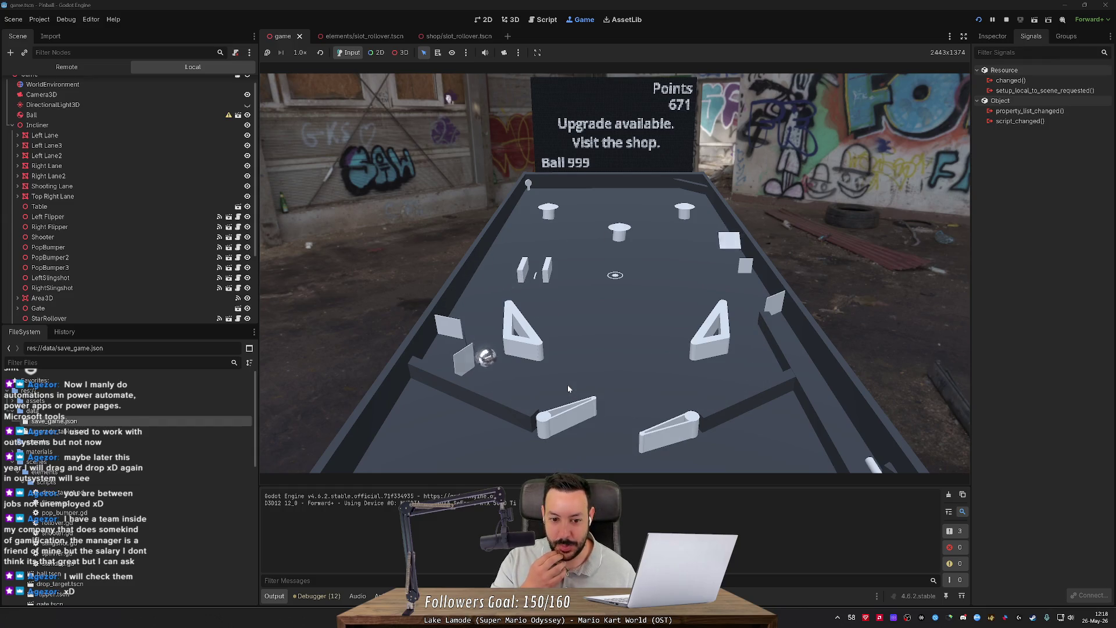
{"action": "key", "text": "Right"}
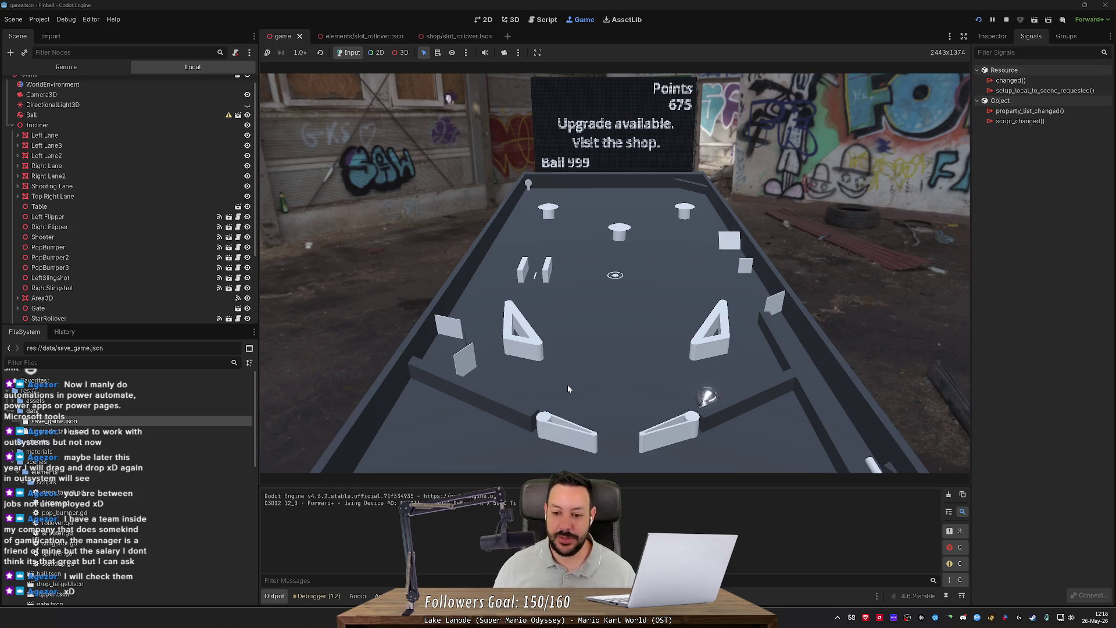
{"action": "key", "text": "Left"}
{"action": "key", "text": "Left"}
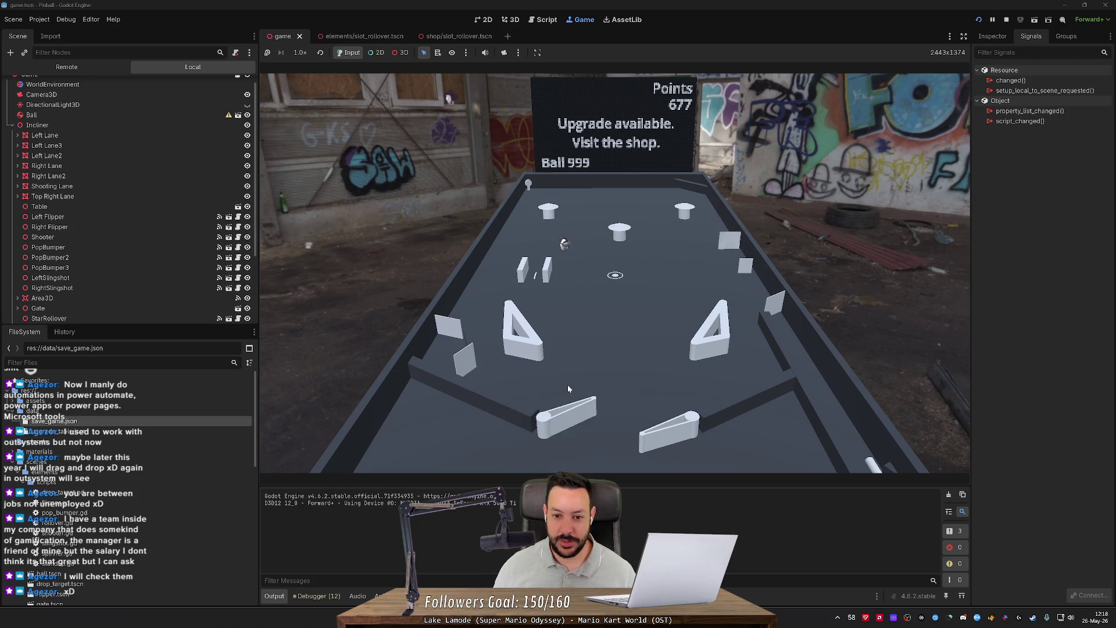
{"action": "key", "text": "Left"}
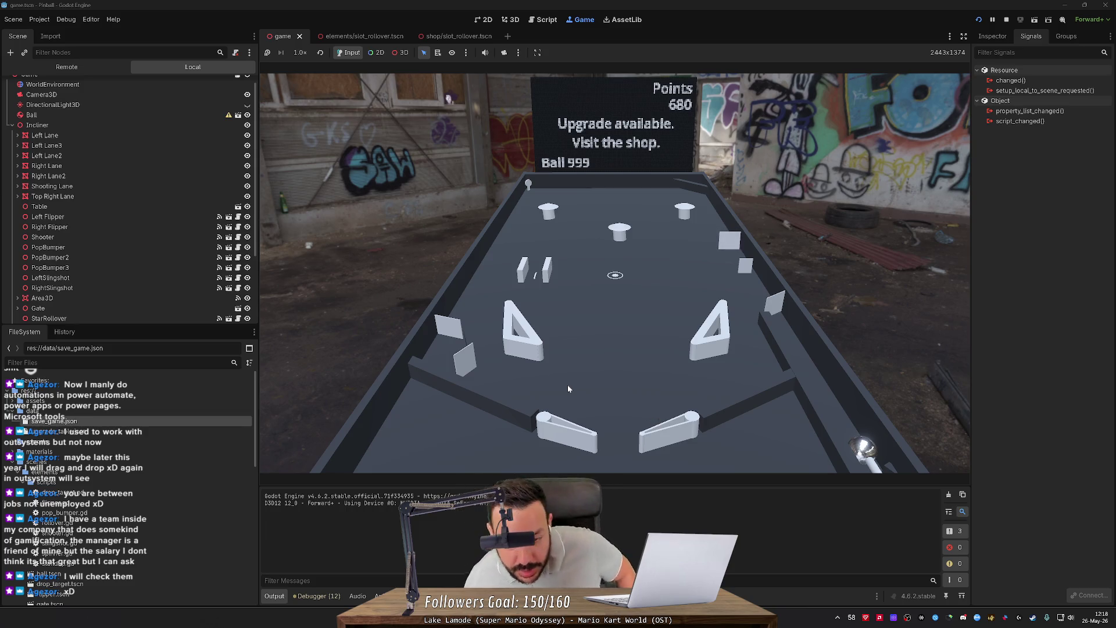
Step: Launch a new ball and flip until the score hits 716 and the 50-point shop upgrade appears
{"action": "key", "text": "Down"}
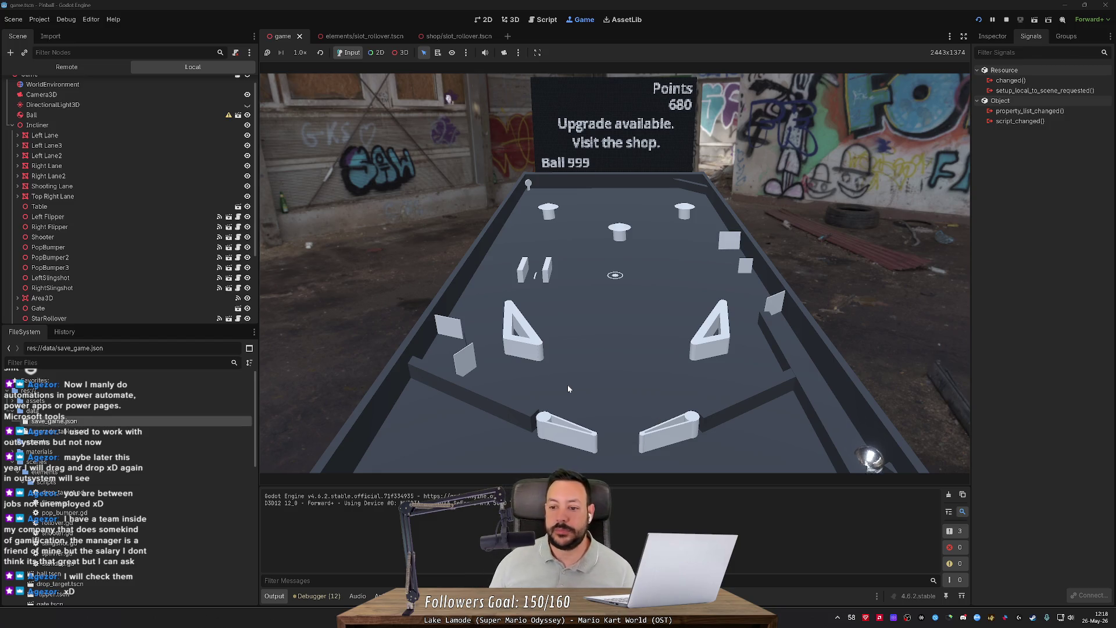
{"action": "key", "text": "Right"}
{"action": "key", "text": "Right"}
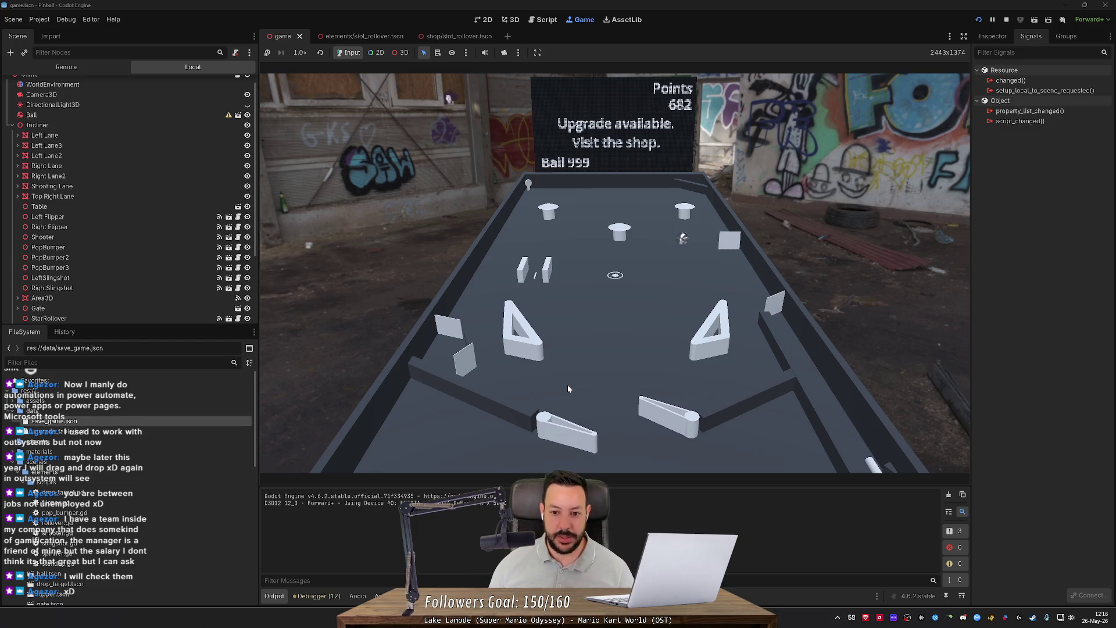
{"action": "key", "text": "Right"}
{"action": "key", "text": "Right"}
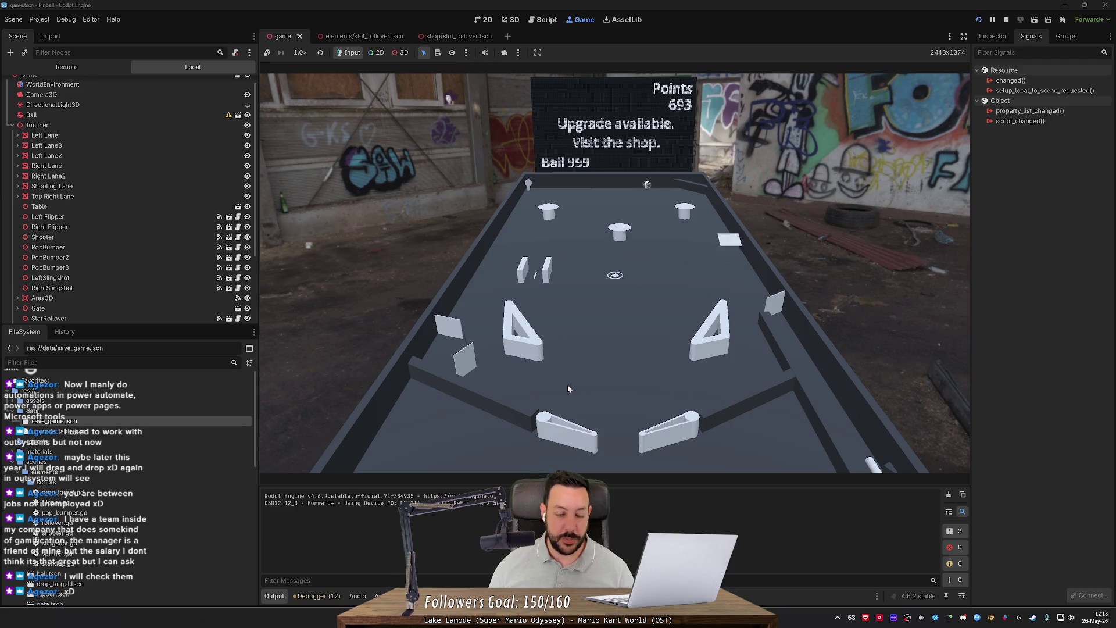
{"action": "key", "text": "Left"}
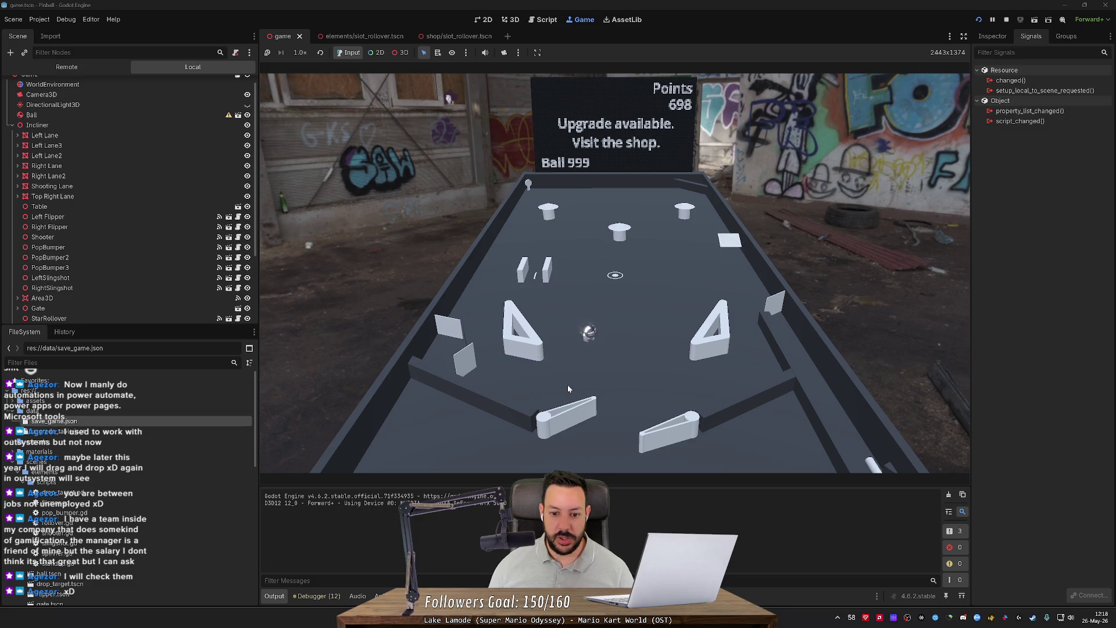
{"action": "key", "text": "Right"}
{"action": "key", "text": "Left"}
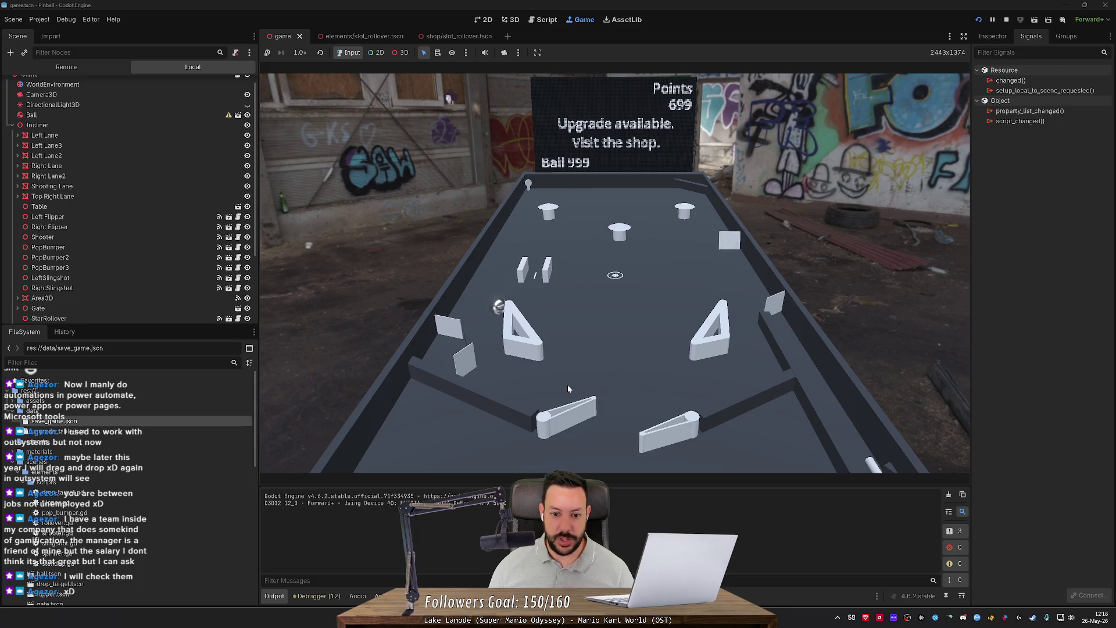
{"action": "key", "text": "Left"}
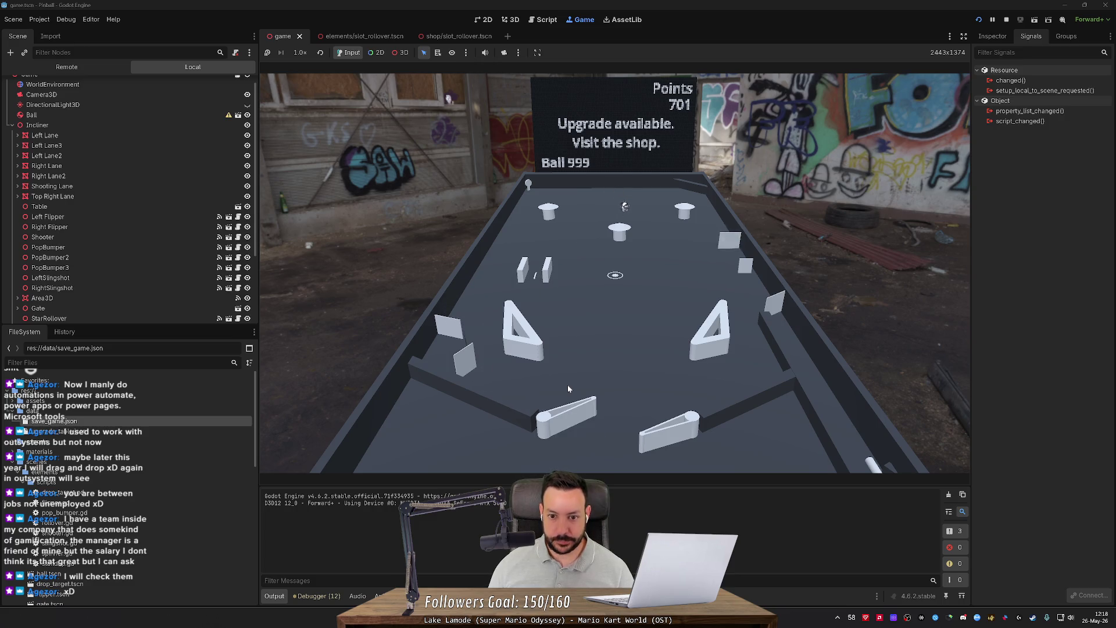
{"action": "key", "text": "Left"}
{"action": "key", "text": "Right"}
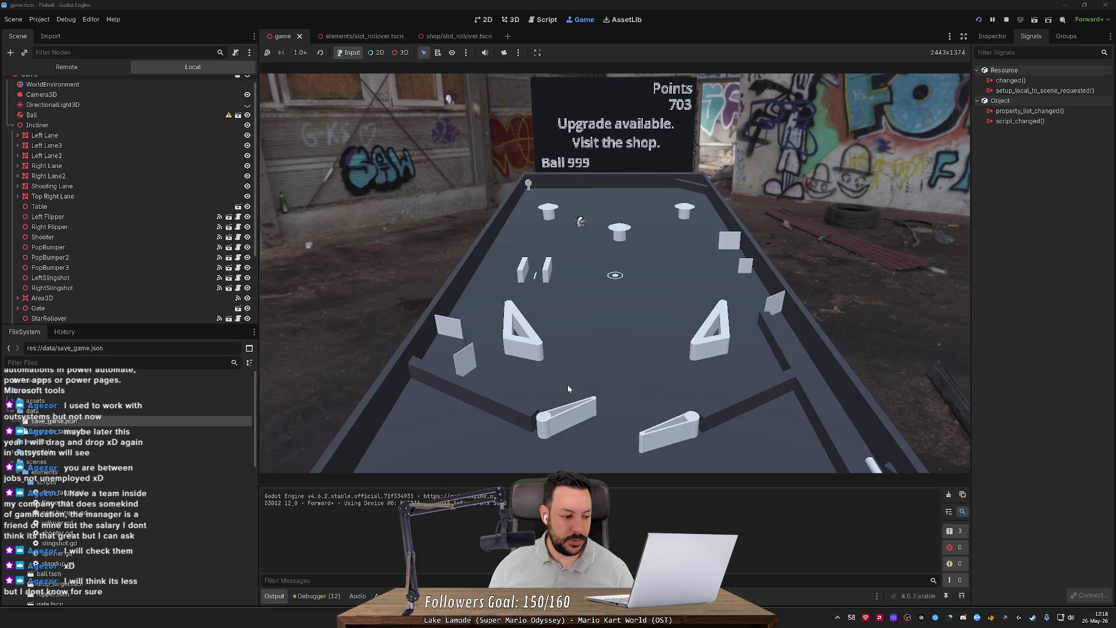
{"action": "key", "text": "Left"}
{"action": "key", "text": "Right"}
{"action": "key", "text": "Right"}
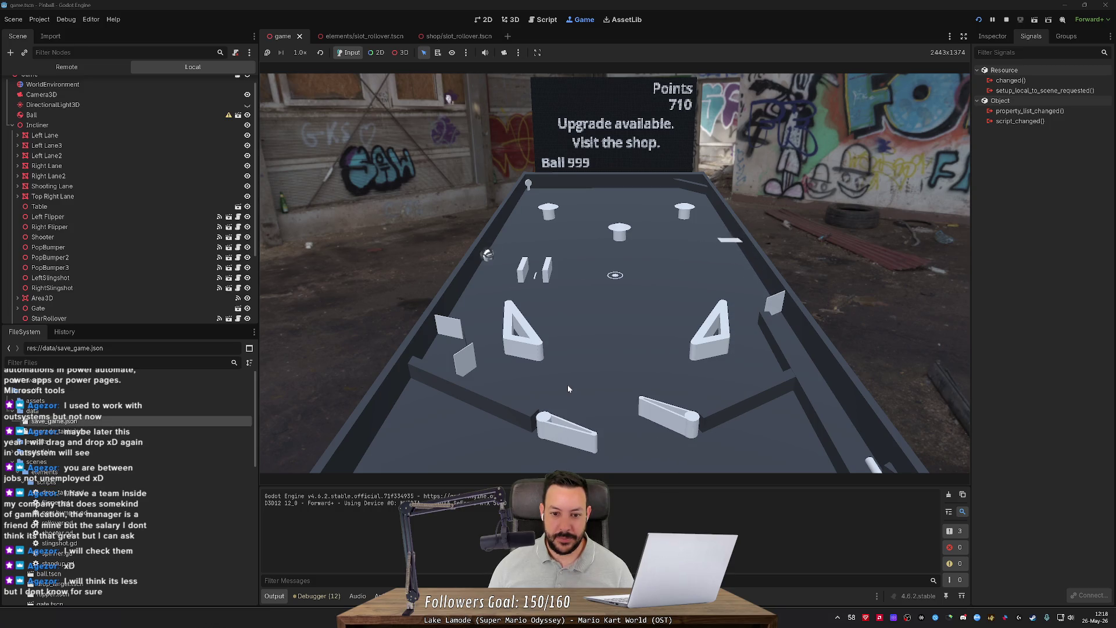
{"action": "key", "text": "Left"}
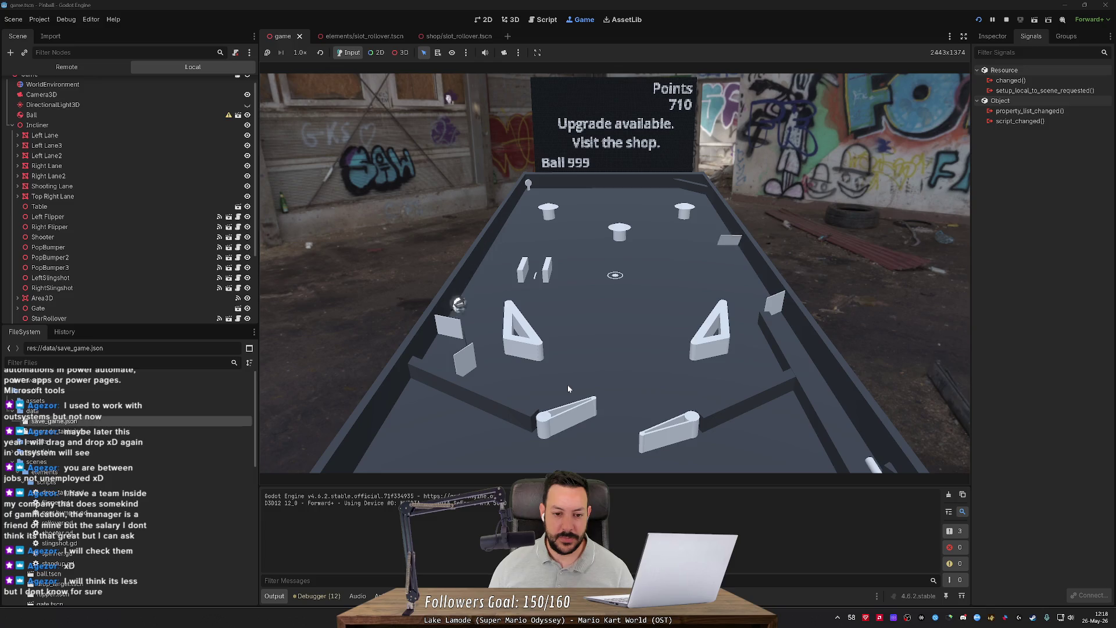
{"action": "key", "text": "Left"}
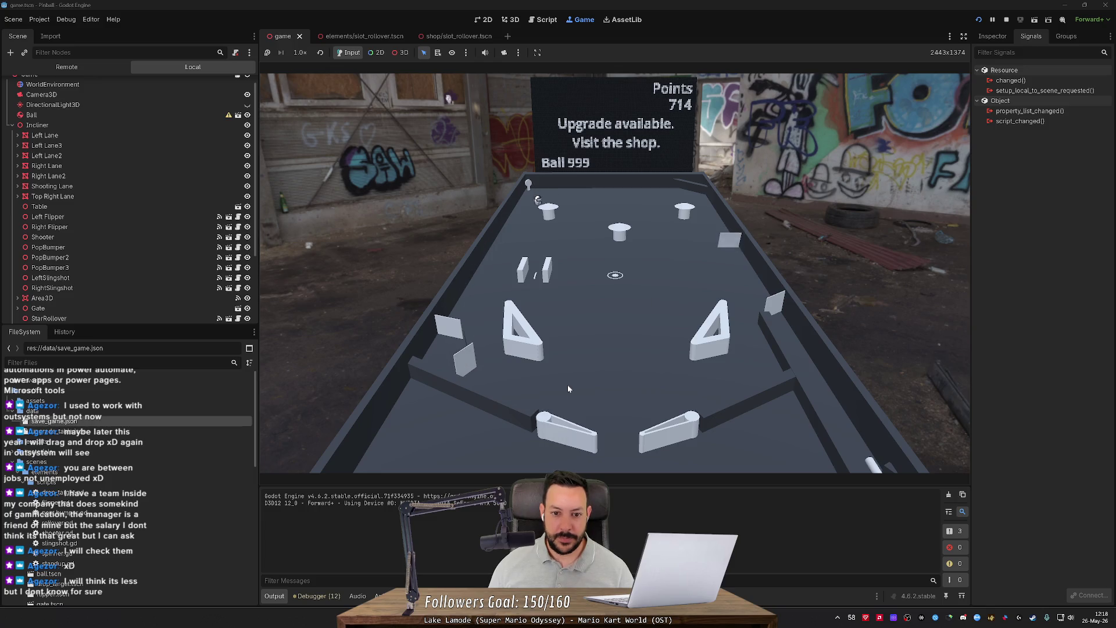
{"action": "key", "text": "Right"}
{"action": "key", "text": "Left"}
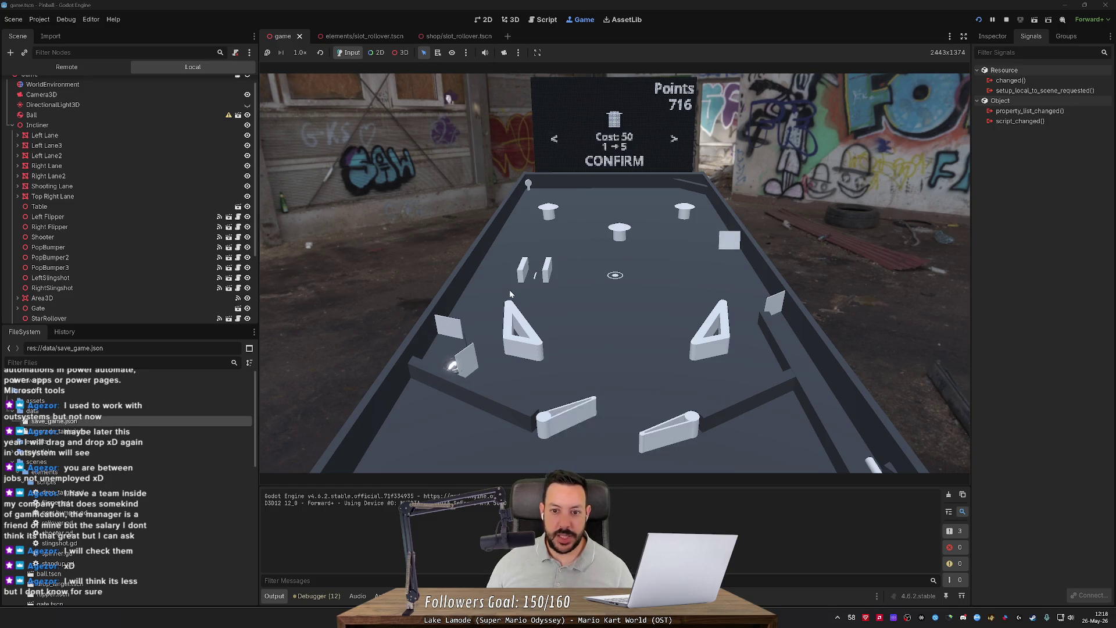
Step: Give the flippers a last flick, then open upgrade_table.json at its top
{"action": "key", "text": "Right"}
{"action": "key", "text": "Left"}
{"action": "double_click", "coordinate": [188, 431]}
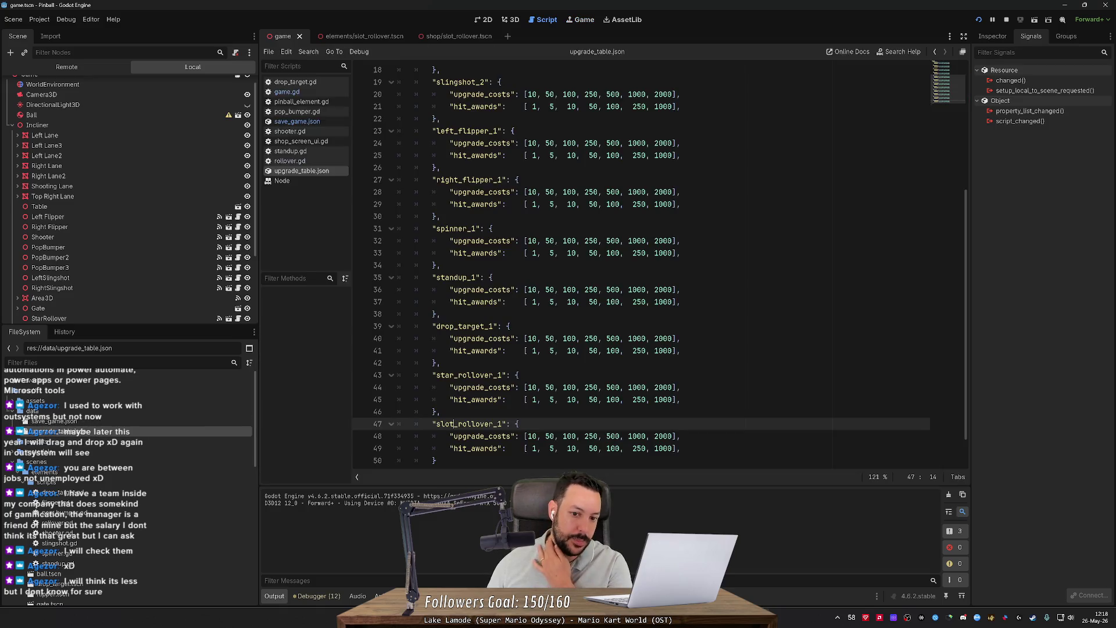
{"action": "scroll", "coordinate": [581, 262], "scroll_direction": "up", "scroll_amount": 5}
{"action": "scroll", "coordinate": [582, 262], "scroll_direction": "up", "scroll_amount": 2}
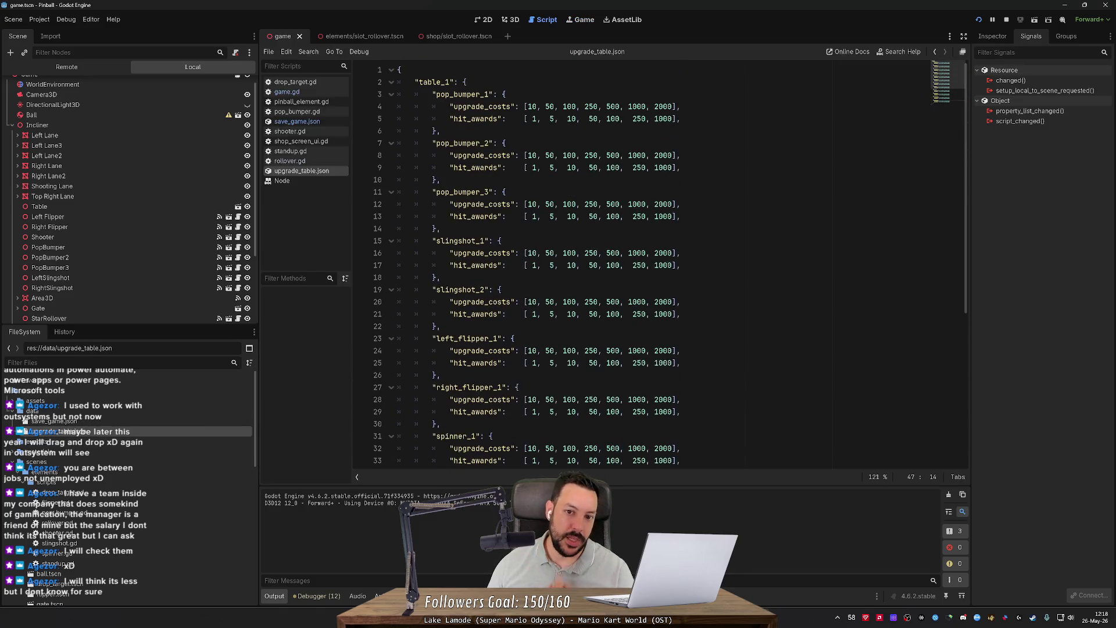
Step: Mark pop_bumper_1's costs and hit awards and pop_bumper_2's hit awards, then open save_game.json
{"action": "mouse_move", "coordinate": [528, 107]}
{"action": "left_mouse_down"}
{"action": "mouse_move", "coordinate": [681, 106]}
{"action": "mouse_move", "coordinate": [555, 119]}
{"action": "left_mouse_up"}
{"action": "left_click", "coordinate": [677, 118]}
{"action": "left_click_drag", "start_coordinate": [528, 168], "coordinate": [654, 168]}
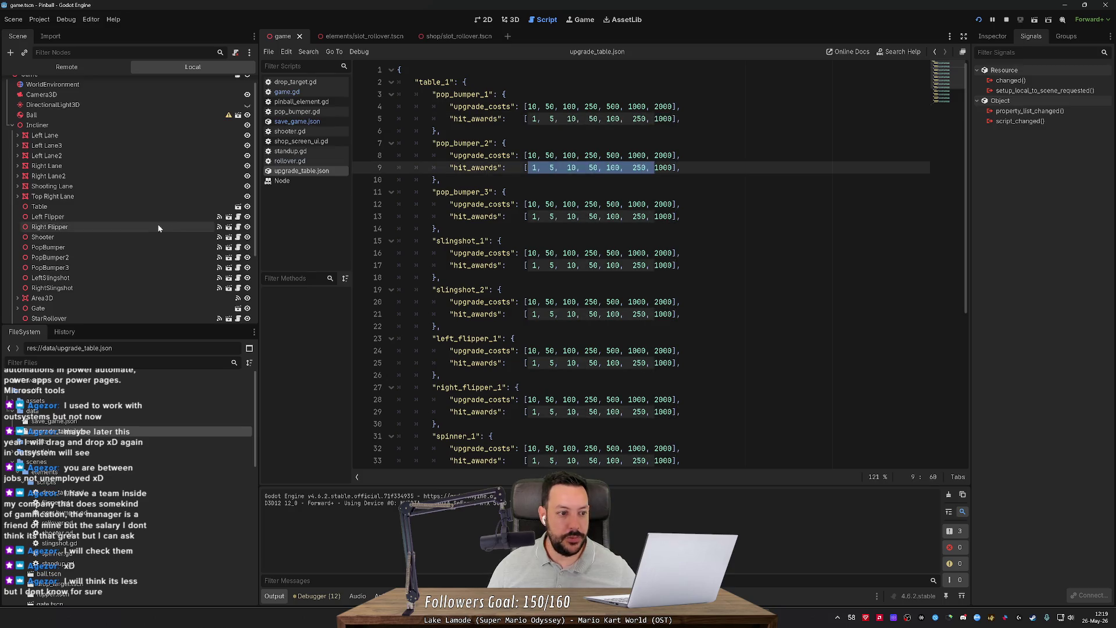
{"action": "double_click", "coordinate": [54, 421]}
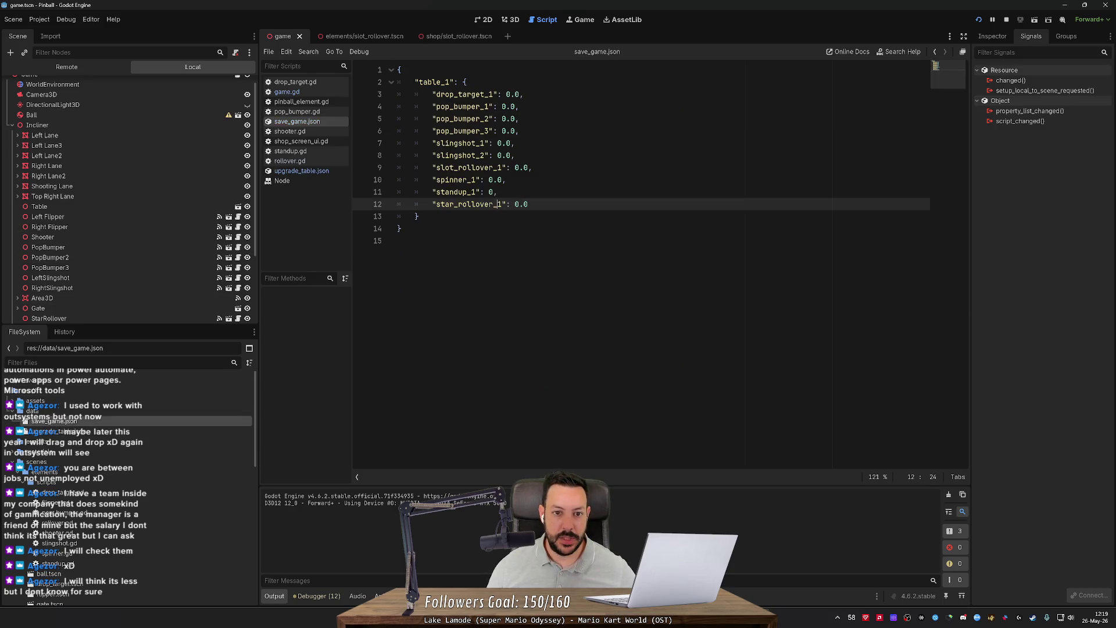
{"action": "scroll", "coordinate": [170, 123], "scroll_direction": "up", "scroll_amount": 1}
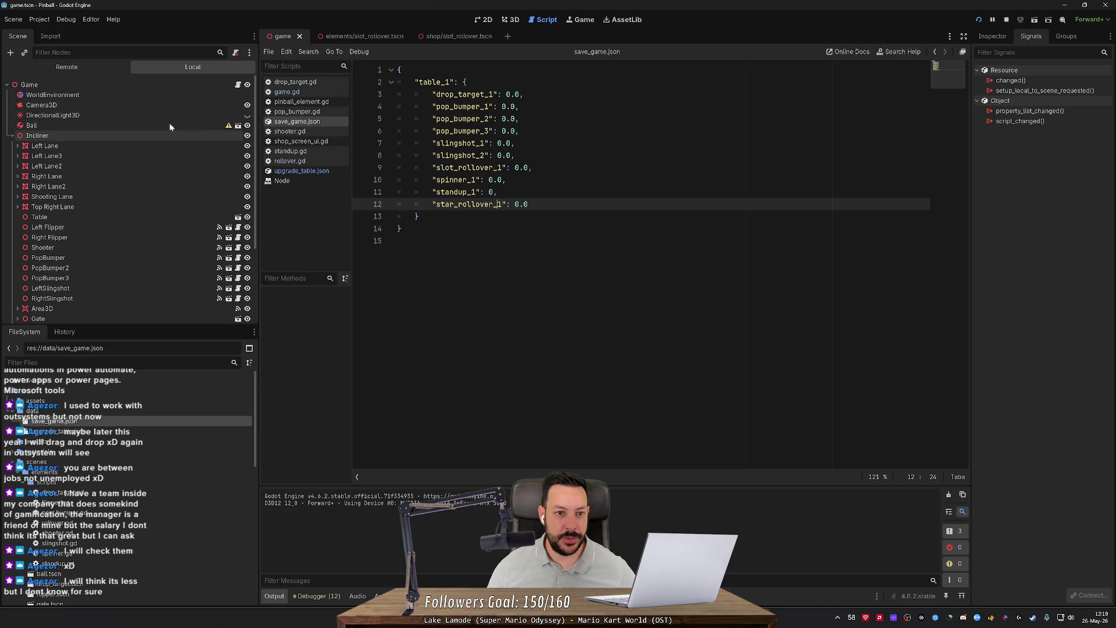
{"action": "left_click", "coordinate": [512, 19]}
{"action": "left_click", "coordinate": [282, 36]}
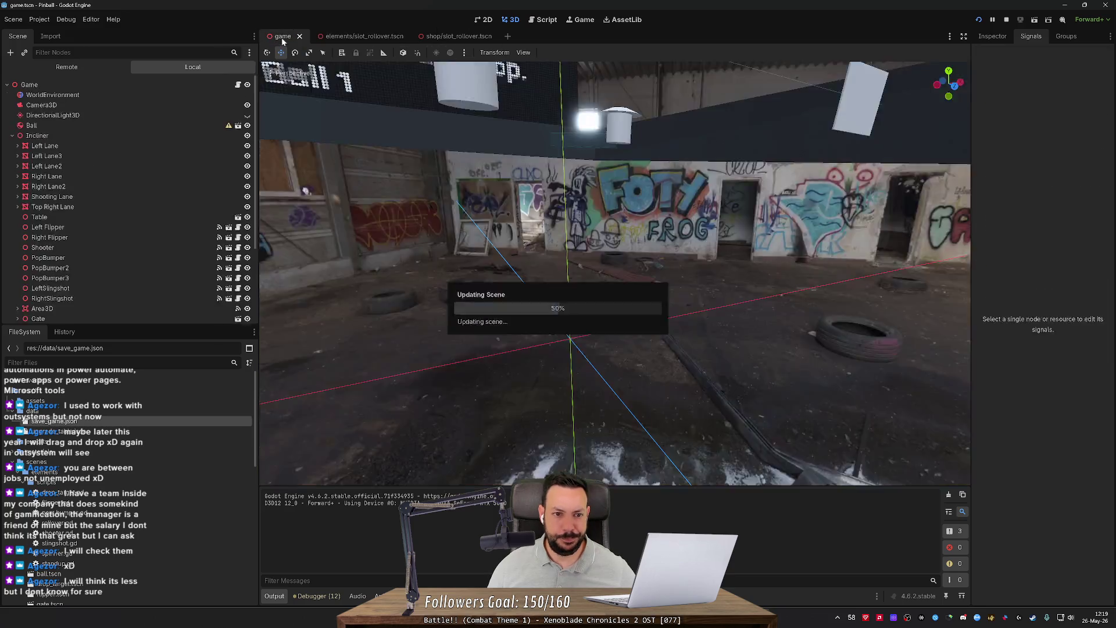
{"action": "left_click", "coordinate": [523, 324]}
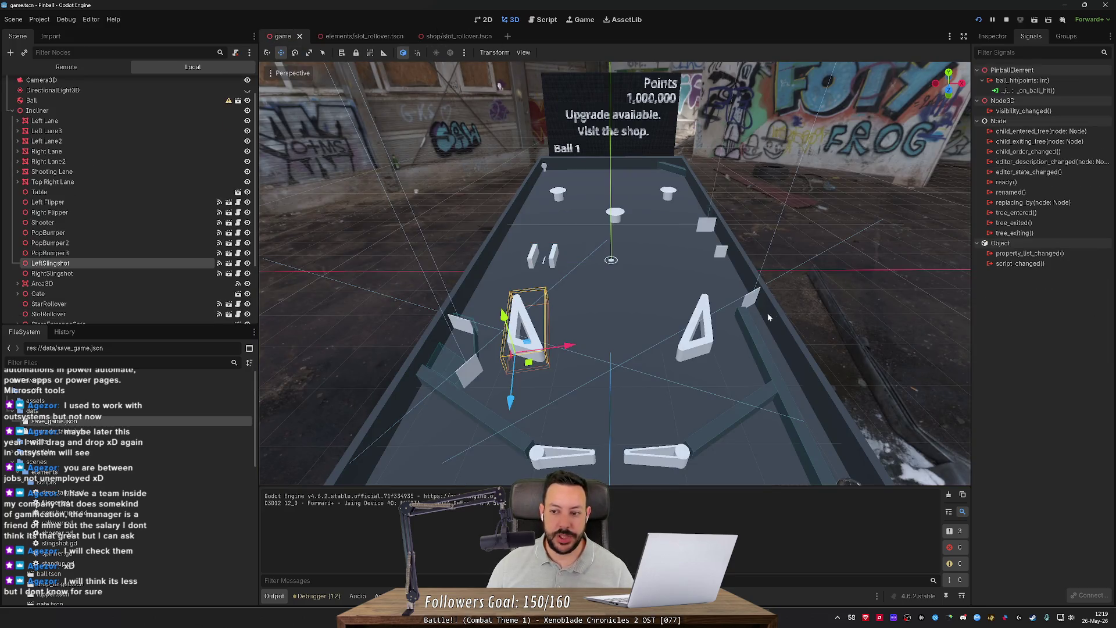
{"action": "mouse_move", "coordinate": [759, 299]}
{"action": "left_mouse_down"}
{"action": "mouse_move", "coordinate": [721, 348]}
{"action": "mouse_move", "coordinate": [754, 301]}
{"action": "left_mouse_up"}
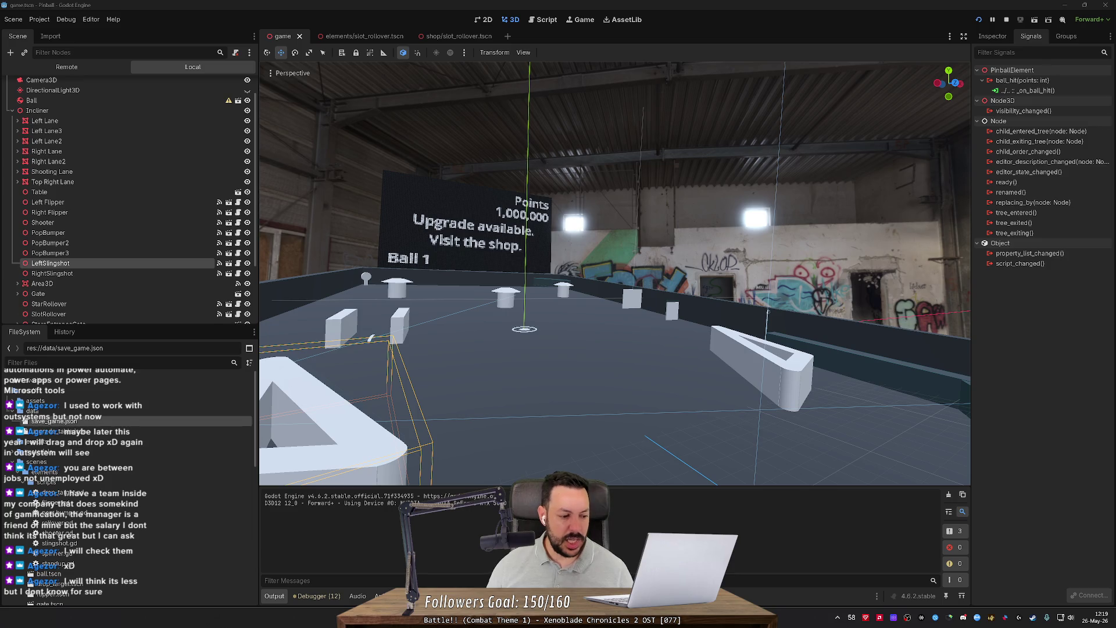
{"action": "mouse_move", "coordinate": [426, 292]}
{"action": "left_mouse_down"}
{"action": "mouse_move", "coordinate": [611, 286]}
{"action": "mouse_move", "coordinate": [358, 288]}
{"action": "left_mouse_up"}
{"action": "mouse_move", "coordinate": [505, 293]}
{"action": "left_mouse_down"}
{"action": "mouse_move", "coordinate": [487, 292]}
{"action": "mouse_move", "coordinate": [504, 293]}
{"action": "left_mouse_up"}
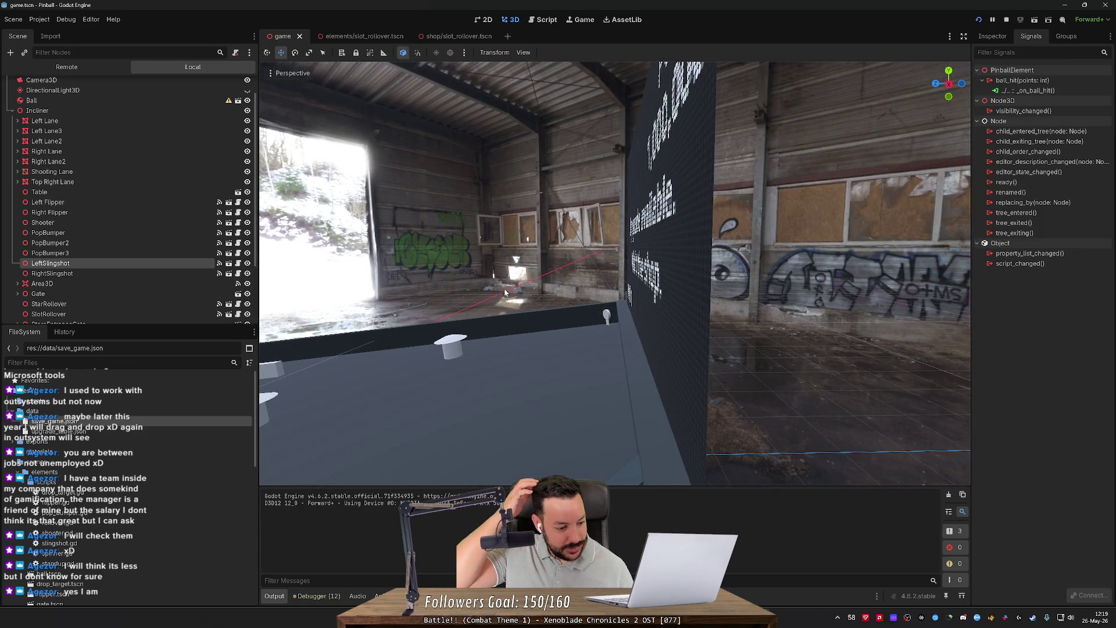
{"action": "mouse_move", "coordinate": [497, 287]}
{"action": "left_mouse_down"}
{"action": "mouse_move", "coordinate": [536, 260]}
{"action": "mouse_move", "coordinate": [552, 280]}
{"action": "mouse_move", "coordinate": [500, 267]}
{"action": "left_mouse_up"}
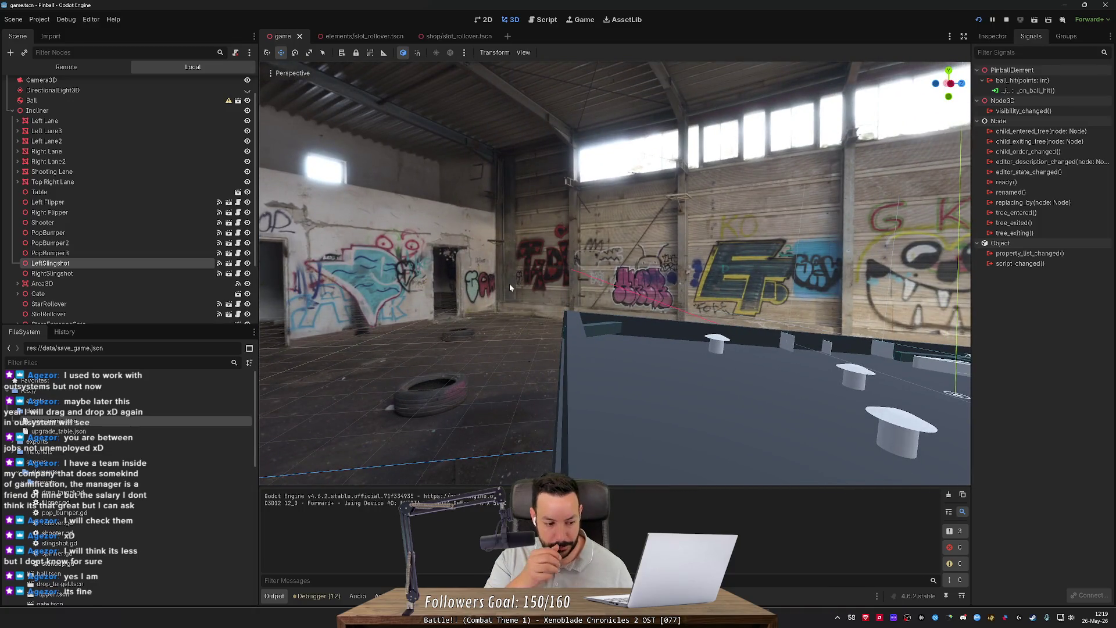
{"action": "mouse_move", "coordinate": [500, 268]}
{"action": "left_mouse_down"}
{"action": "mouse_move", "coordinate": [477, 274]}
{"action": "mouse_move", "coordinate": [593, 269]}
{"action": "mouse_move", "coordinate": [545, 284]}
{"action": "left_mouse_up"}
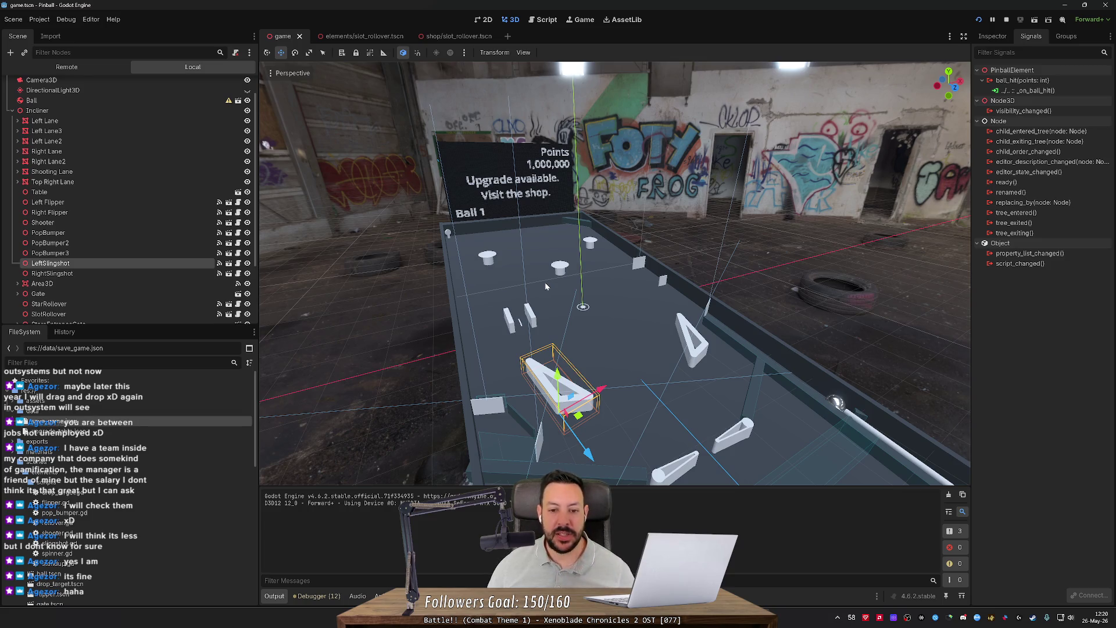
{"action": "mouse_move", "coordinate": [547, 287]}
{"action": "left_mouse_down"}
{"action": "mouse_move", "coordinate": [616, 280]}
{"action": "mouse_move", "coordinate": [547, 286]}
{"action": "left_mouse_up"}
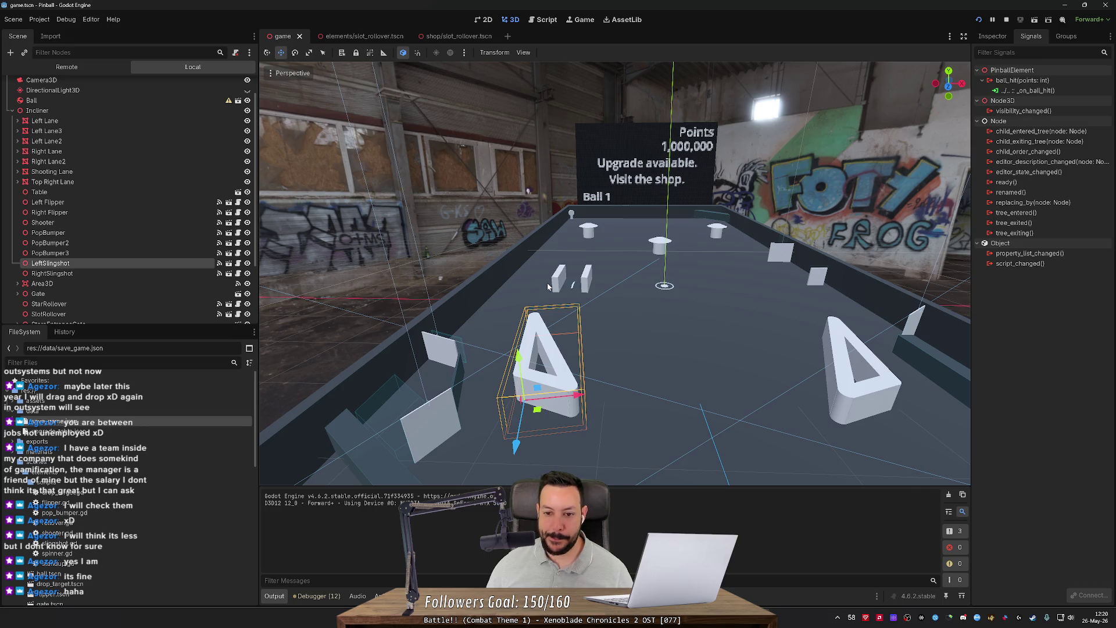
{"action": "key", "text": "alt+Tab"}
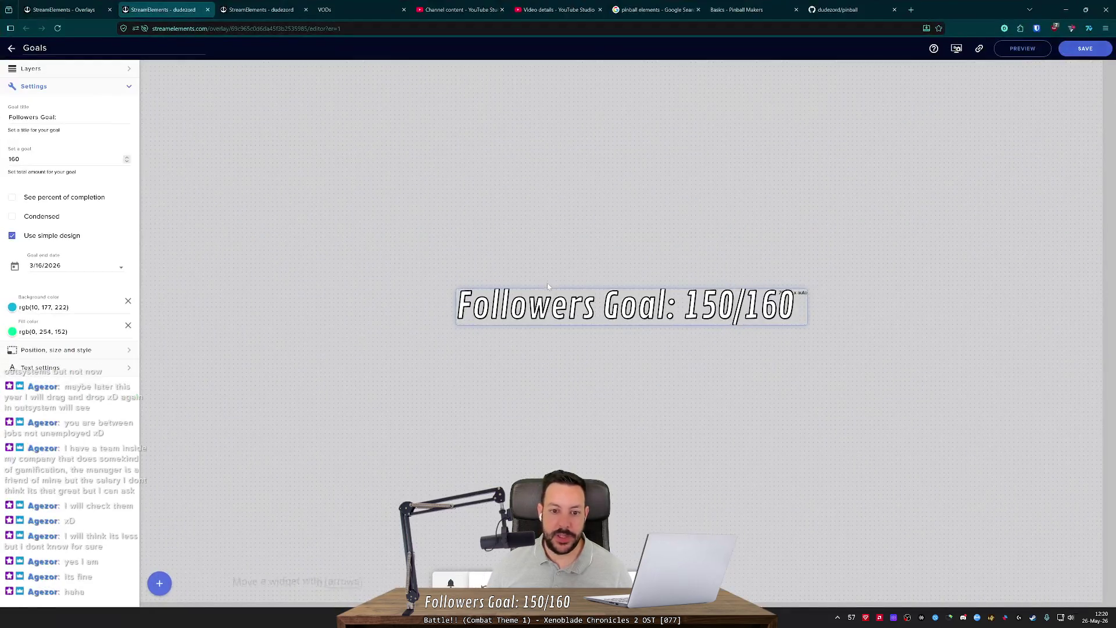
Step: In Fork, view the pinball repository's uncommitted save_game.json diff
{"action": "left_click", "coordinate": [838, 9]}
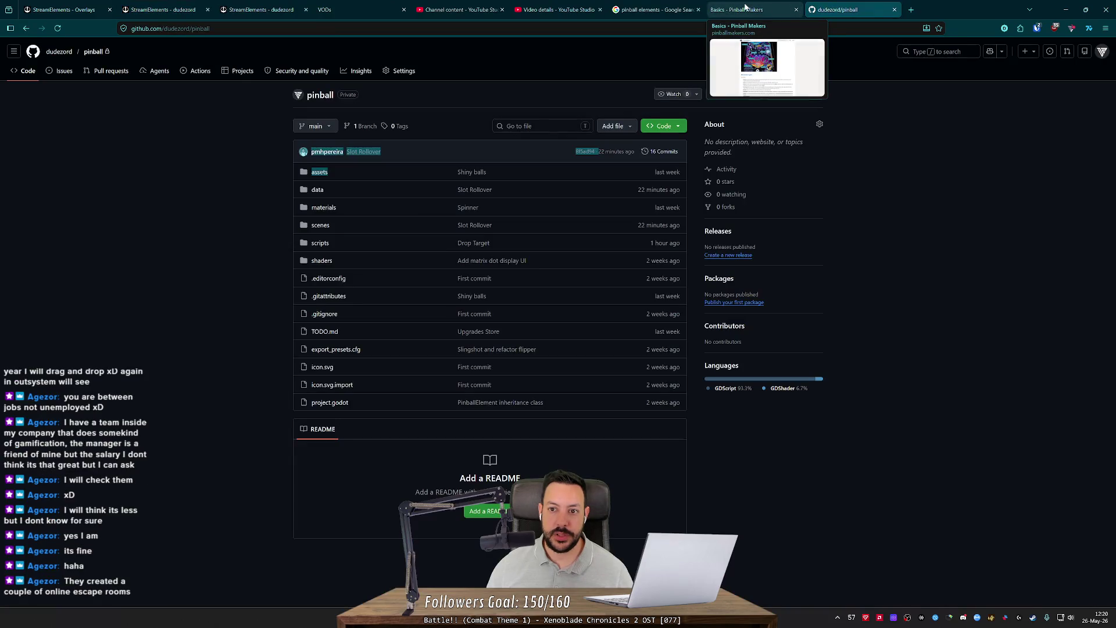
{"action": "key", "text": "alt+Tab"}
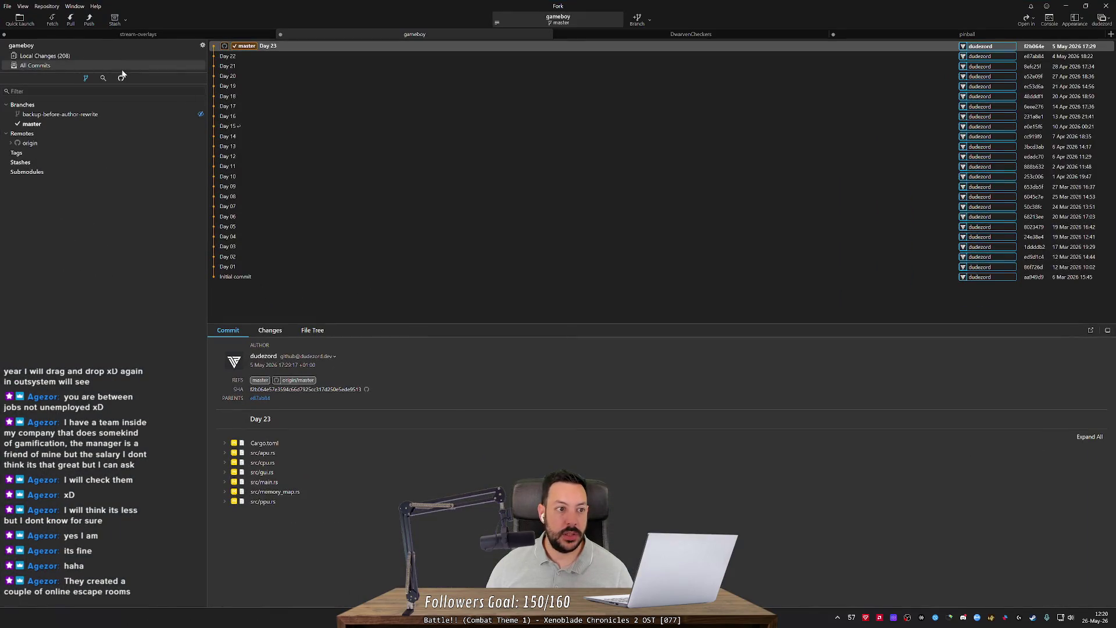
{"action": "left_click", "coordinate": [110, 57]}
{"action": "left_click", "coordinate": [972, 35]}
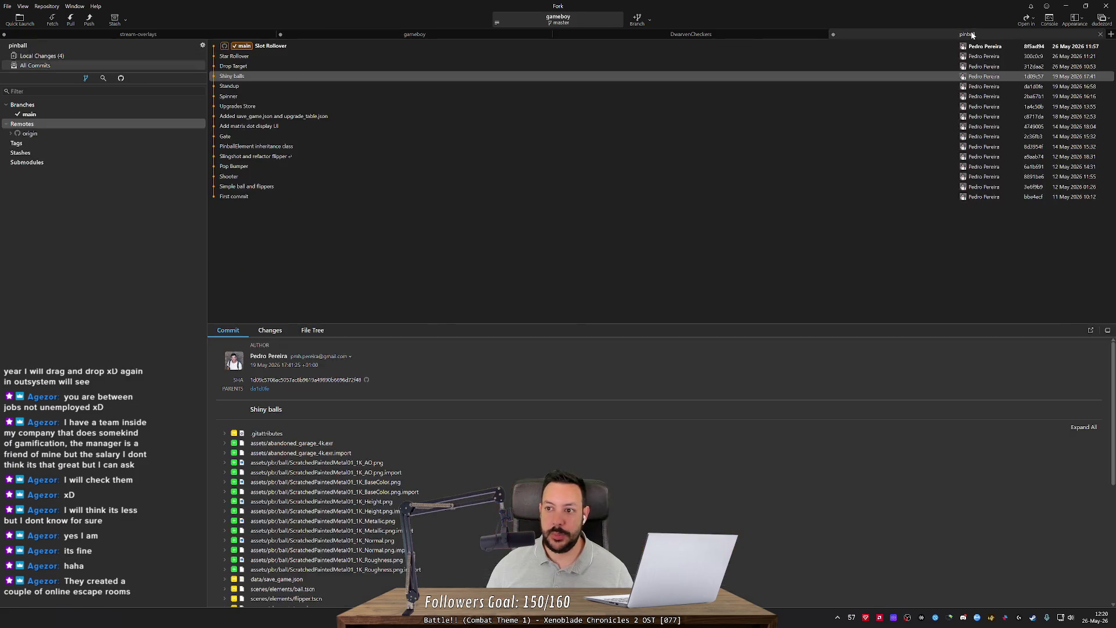
{"action": "left_click", "coordinate": [87, 57]}
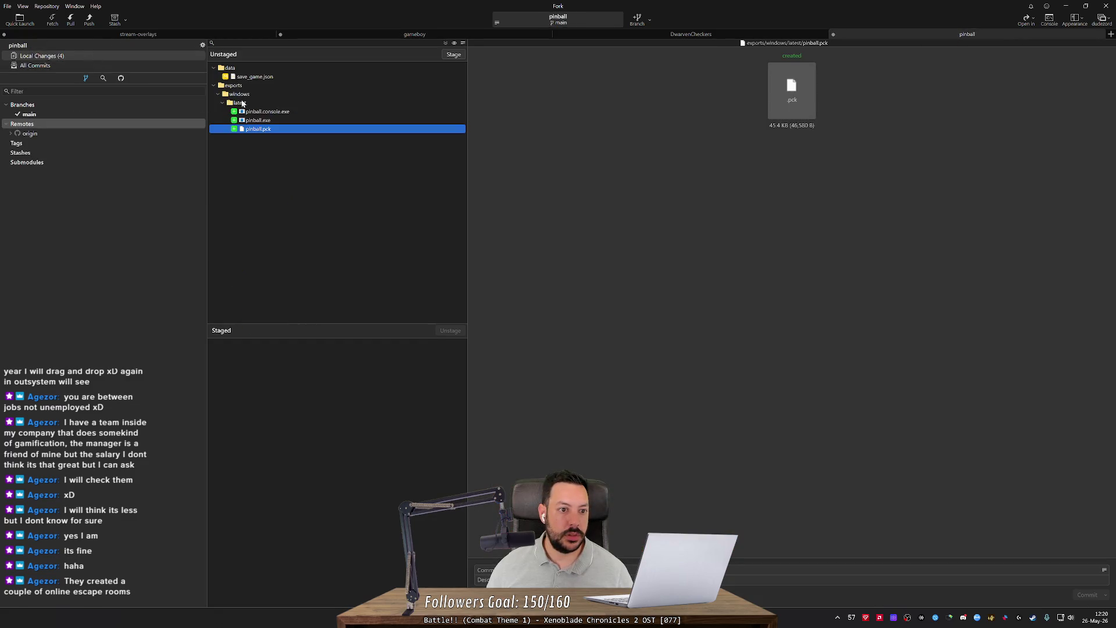
{"action": "left_click", "coordinate": [258, 77]}
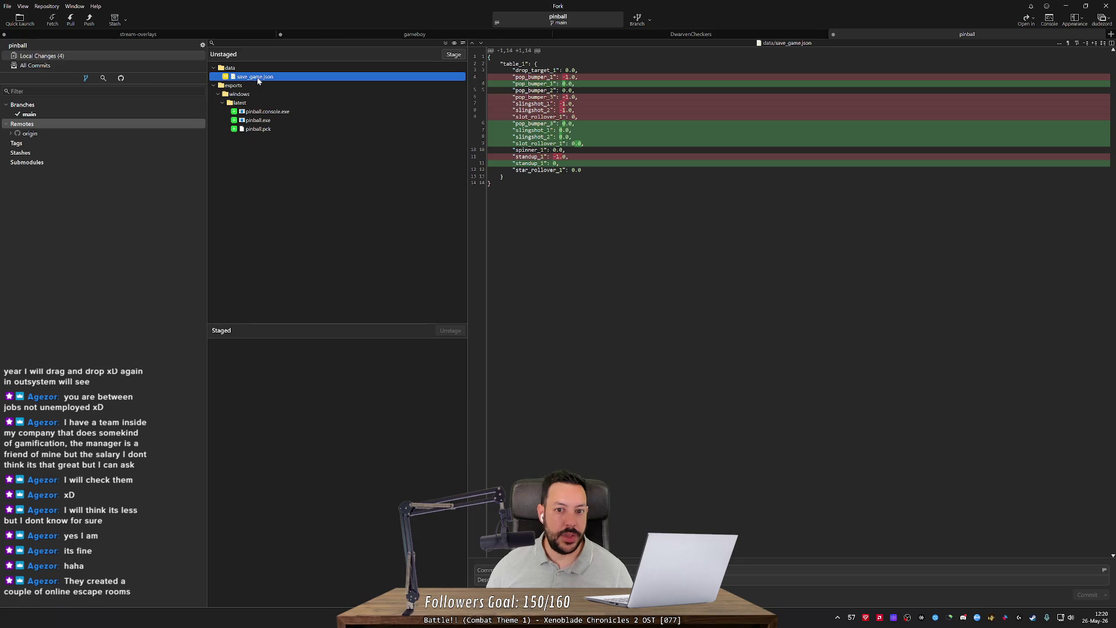
Step: Glance at the GitHub pinball page twice, hiding the browser each time, then minimize Fork
{"action": "key", "text": "alt+Tab"}
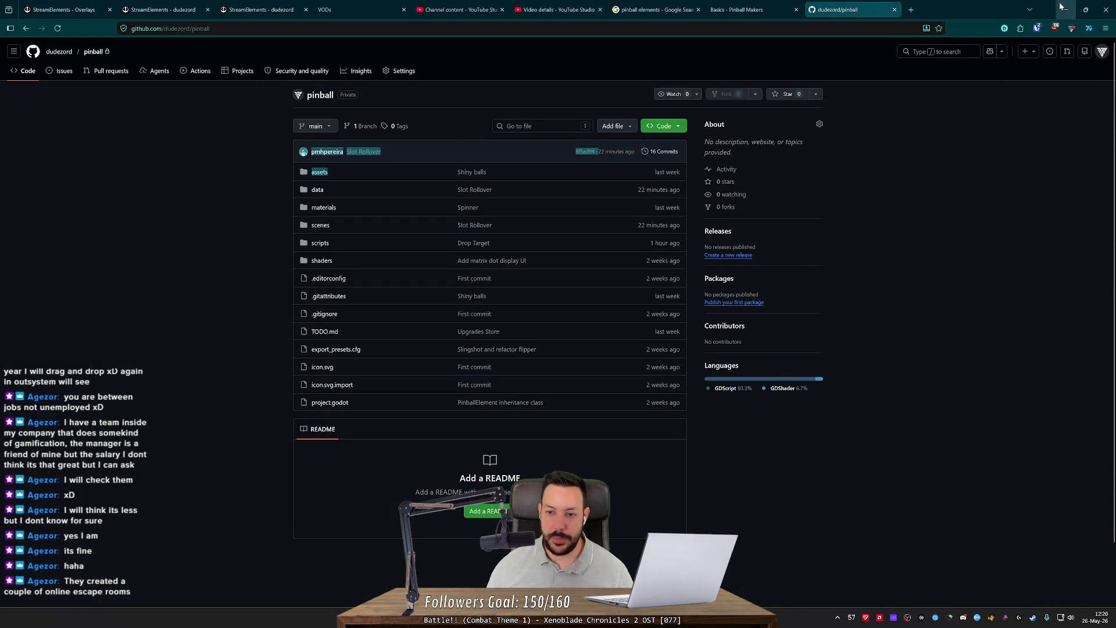
{"action": "left_click", "coordinate": [1063, 9]}
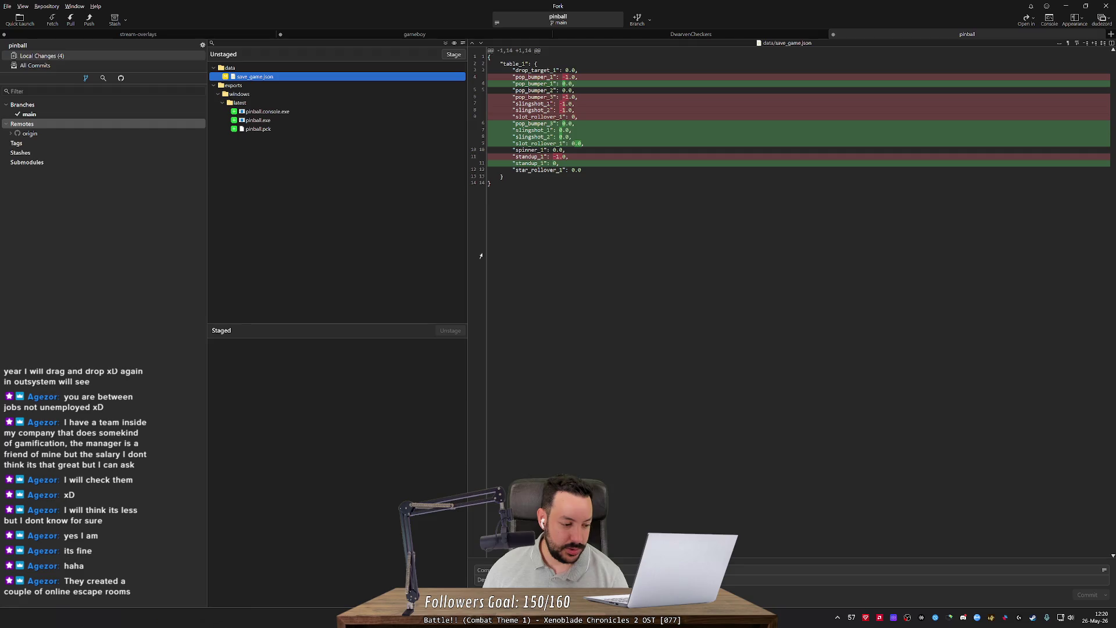
{"action": "key", "text": "alt+Tab"}
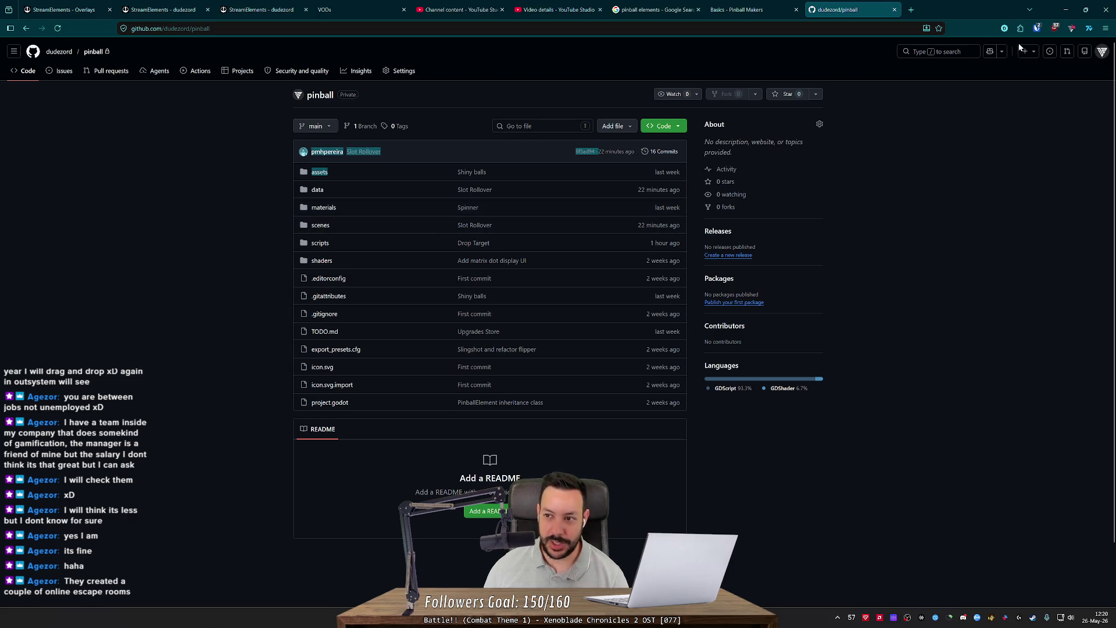
{"action": "left_click", "coordinate": [1066, 9]}
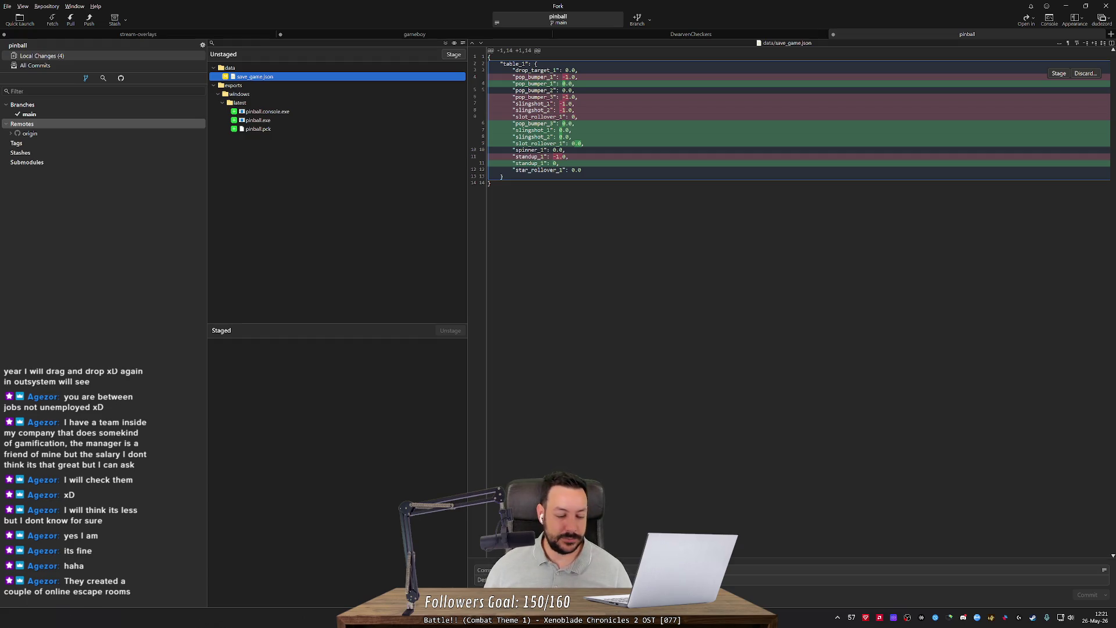
{"action": "left_click", "coordinate": [1067, 5]}
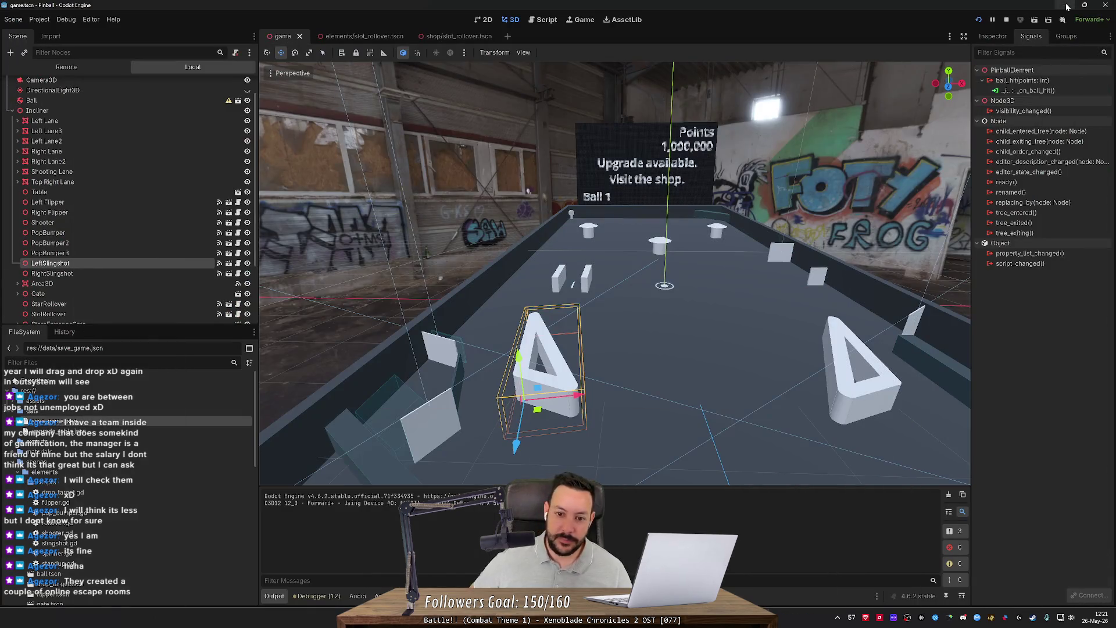
Step: Orbit and zoom the 3D viewport to look straight down the pinball table
{"action": "mouse_move", "coordinate": [722, 199]}
{"action": "left_mouse_down"}
{"action": "mouse_move", "coordinate": [407, 221]}
{"action": "mouse_move", "coordinate": [707, 202]}
{"action": "left_mouse_up"}
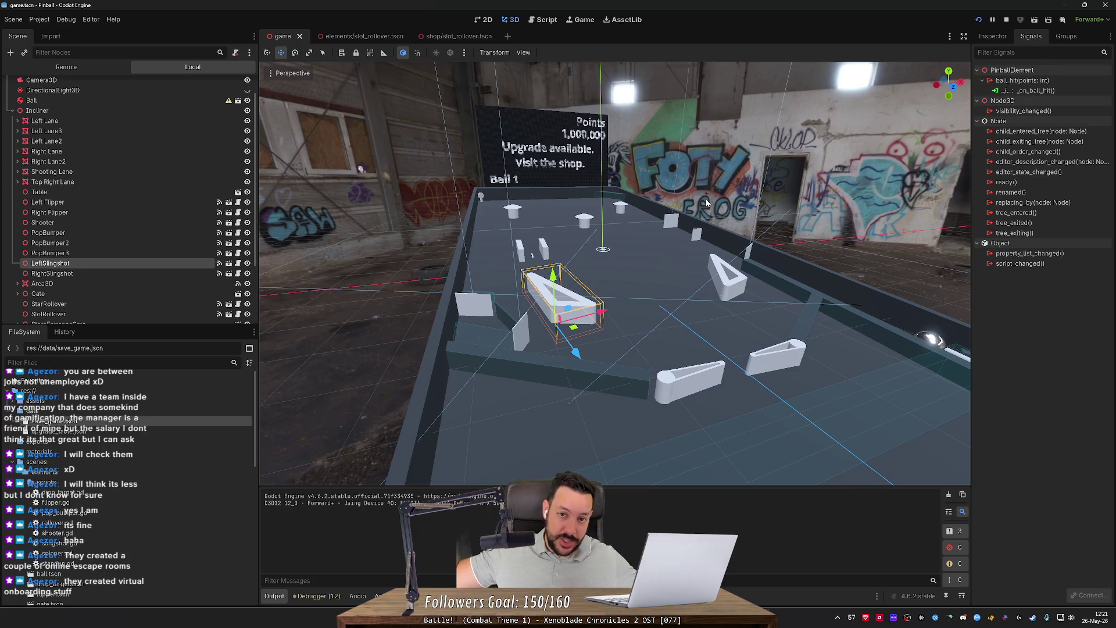
{"action": "scroll", "coordinate": [660, 221], "scroll_direction": "down", "scroll_amount": 4}
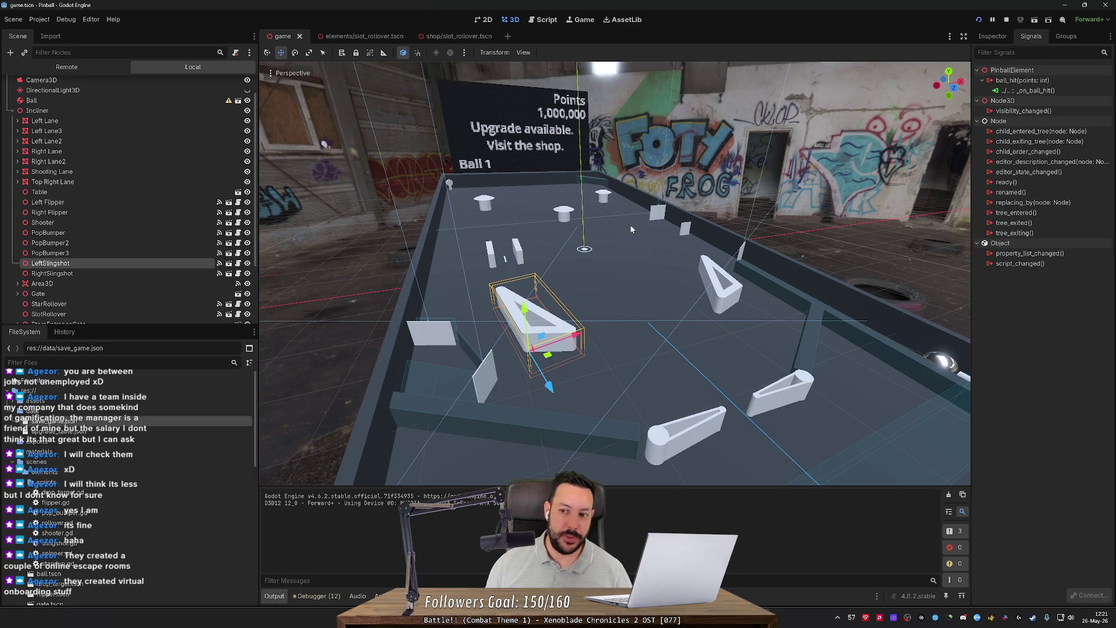
{"action": "left_click_drag", "start_coordinate": [646, 226], "coordinate": [540, 230]}
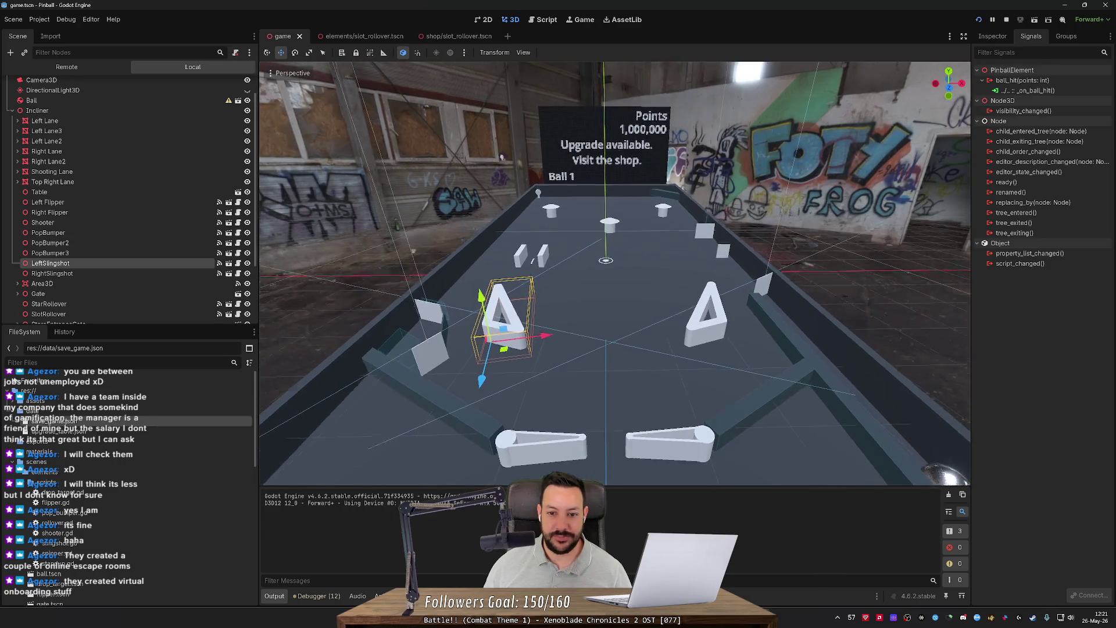
{"action": "scroll", "coordinate": [614, 274], "scroll_direction": "down", "scroll_amount": 2}
{"action": "left_click_drag", "start_coordinate": [614, 274], "coordinate": [618, 254]}
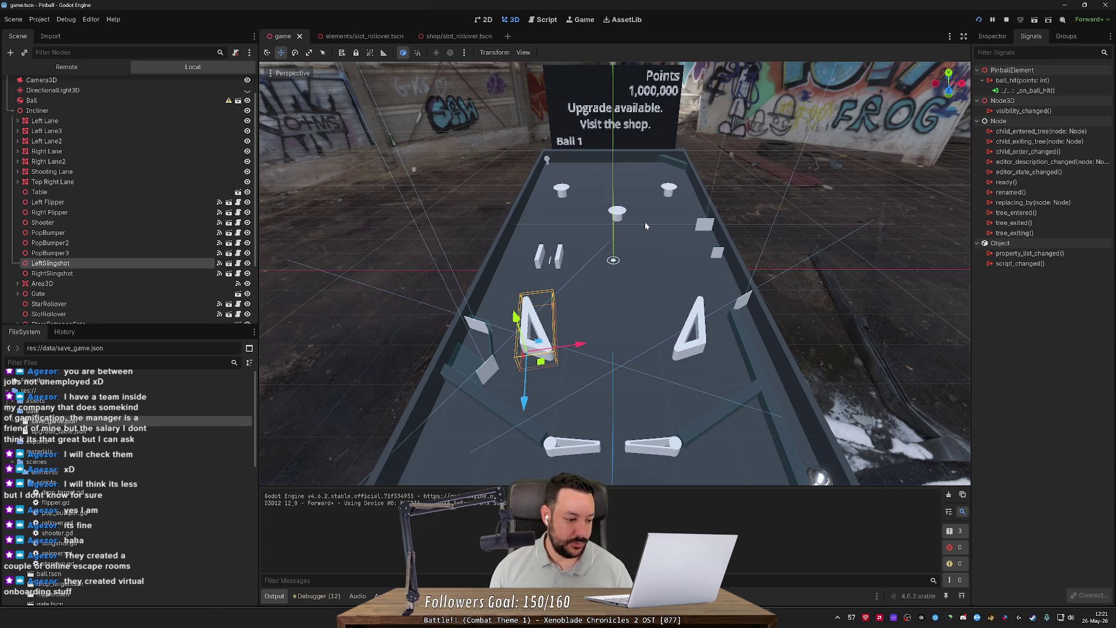
{"action": "left_click_drag", "start_coordinate": [646, 226], "coordinate": [646, 224]}
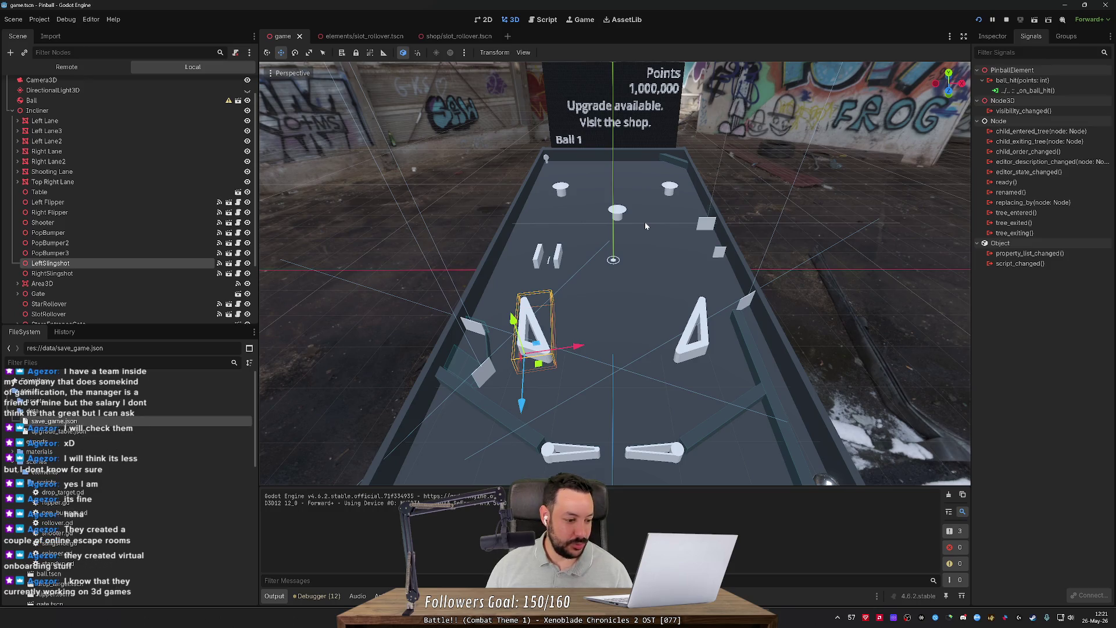
Step: Fly lower over the table, orbit left around it, and save the scene with Ctrl+S
{"action": "mouse_move", "coordinate": [646, 224]}
{"action": "left_mouse_down"}
{"action": "mouse_move", "coordinate": [506, 238]}
{"action": "mouse_move", "coordinate": [645, 226]}
{"action": "left_mouse_up"}
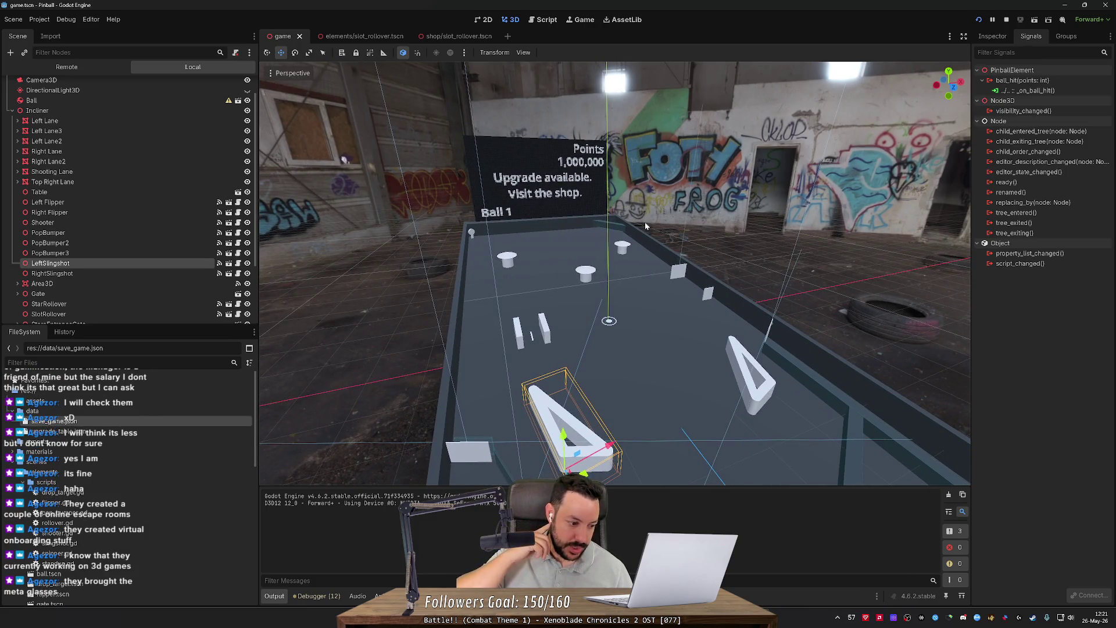
{"action": "left_click_drag", "start_coordinate": [806, 218], "coordinate": [806, 224]}
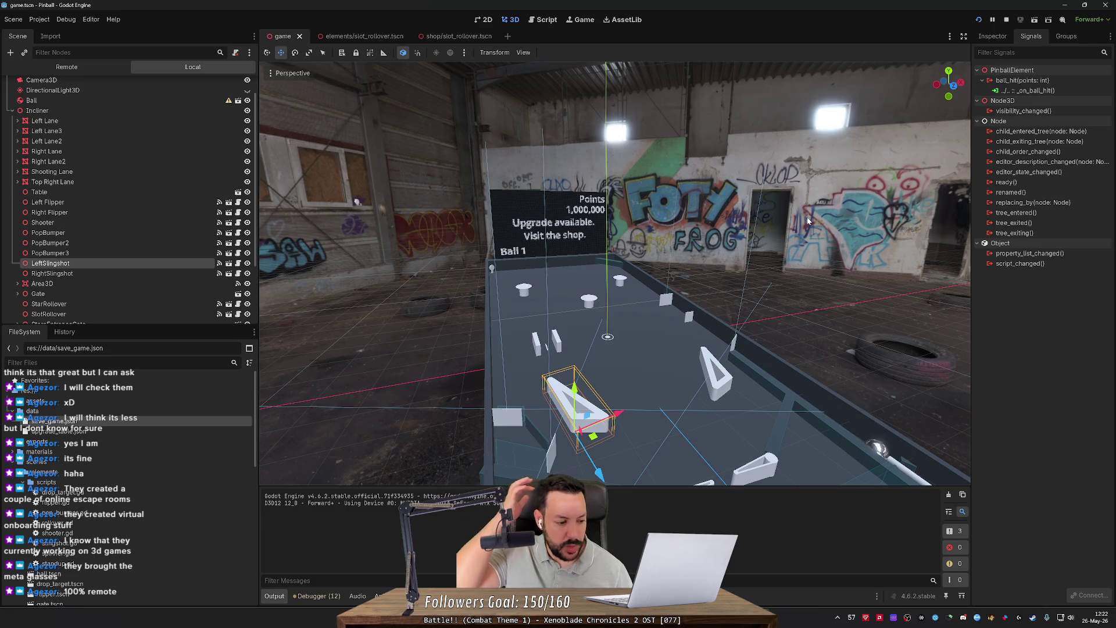
{"action": "left_click_drag", "start_coordinate": [807, 220], "coordinate": [808, 221]}
{"action": "scroll", "coordinate": [615, 273], "scroll_direction": "up", "scroll_amount": 2}
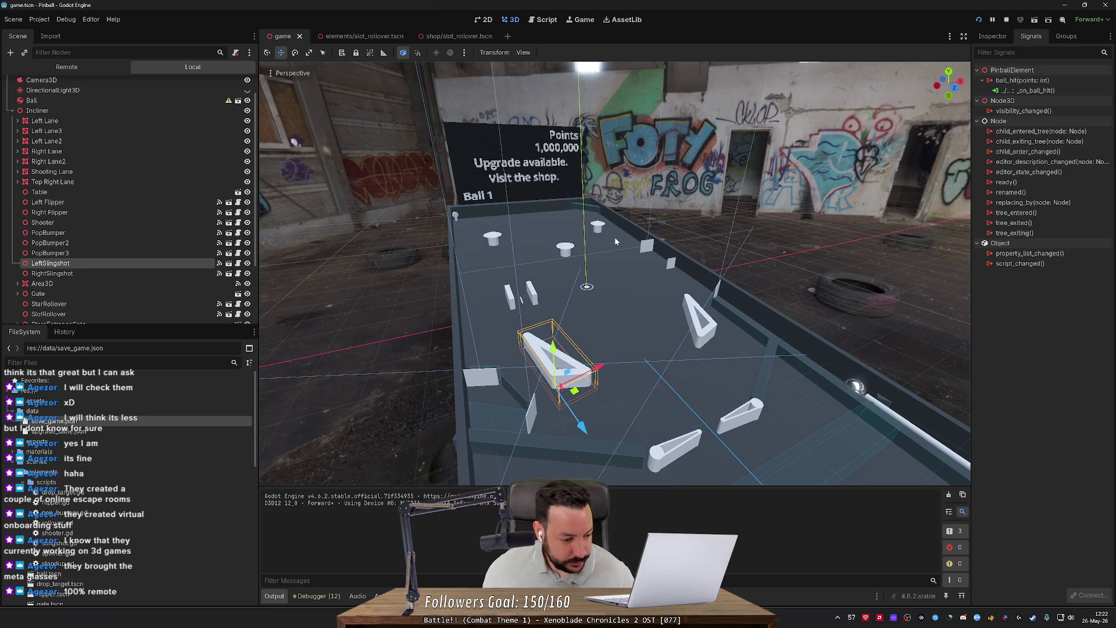
{"action": "mouse_move", "coordinate": [617, 242]}
{"action": "left_mouse_down"}
{"action": "mouse_move", "coordinate": [494, 247]}
{"action": "mouse_move", "coordinate": [593, 242]}
{"action": "mouse_move", "coordinate": [524, 246]}
{"action": "mouse_move", "coordinate": [495, 261]}
{"action": "left_mouse_up"}
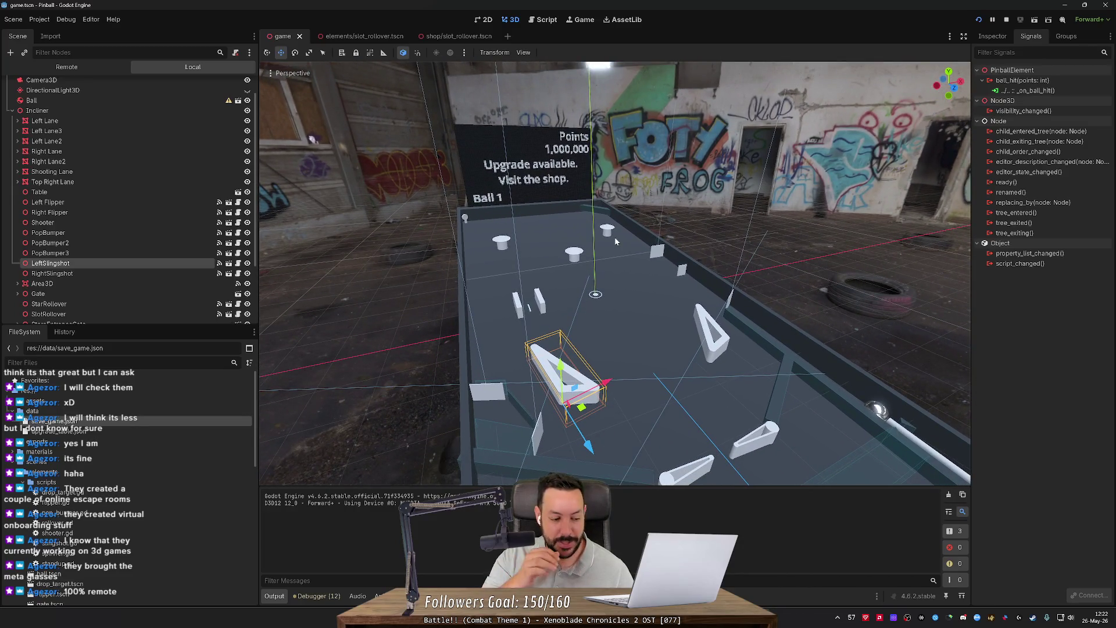
{"action": "key", "text": "ctrl+s"}
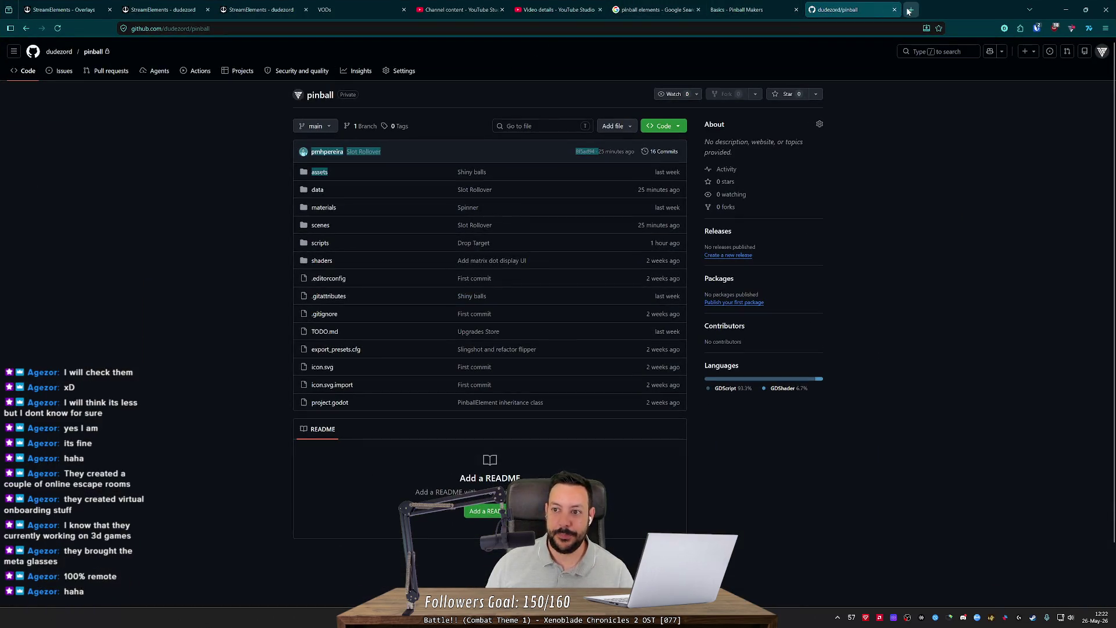
Step: Google 'gameboy original' in a new Firefox tab, then minimize the browser
{"action": "left_click", "coordinate": [910, 10]}
{"action": "type", "text": "gameboy original"}
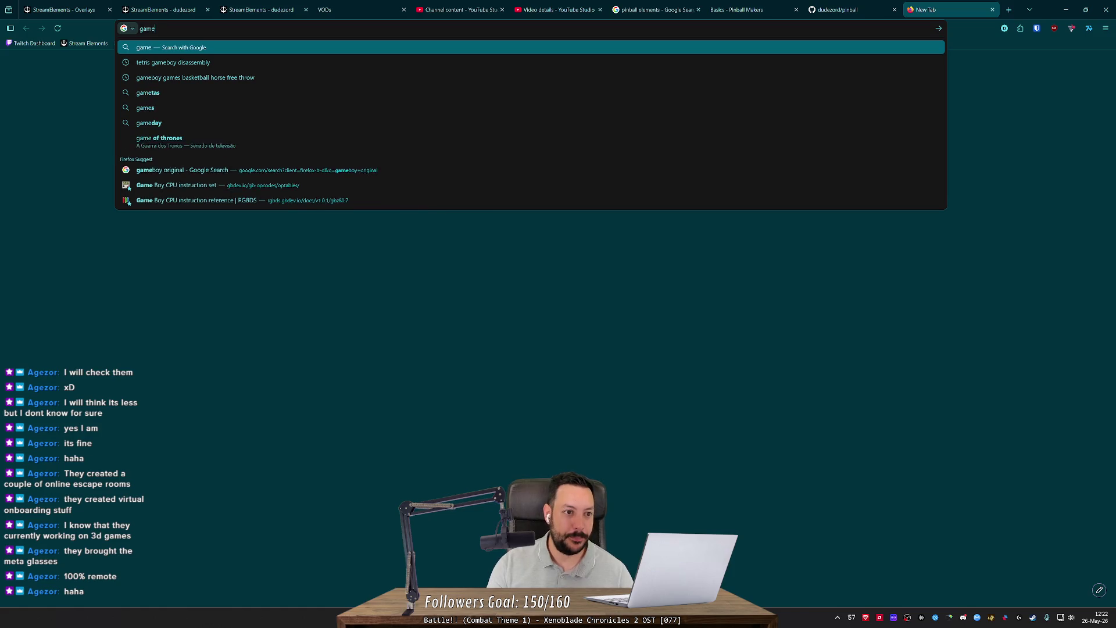
{"action": "key", "text": "Return"}
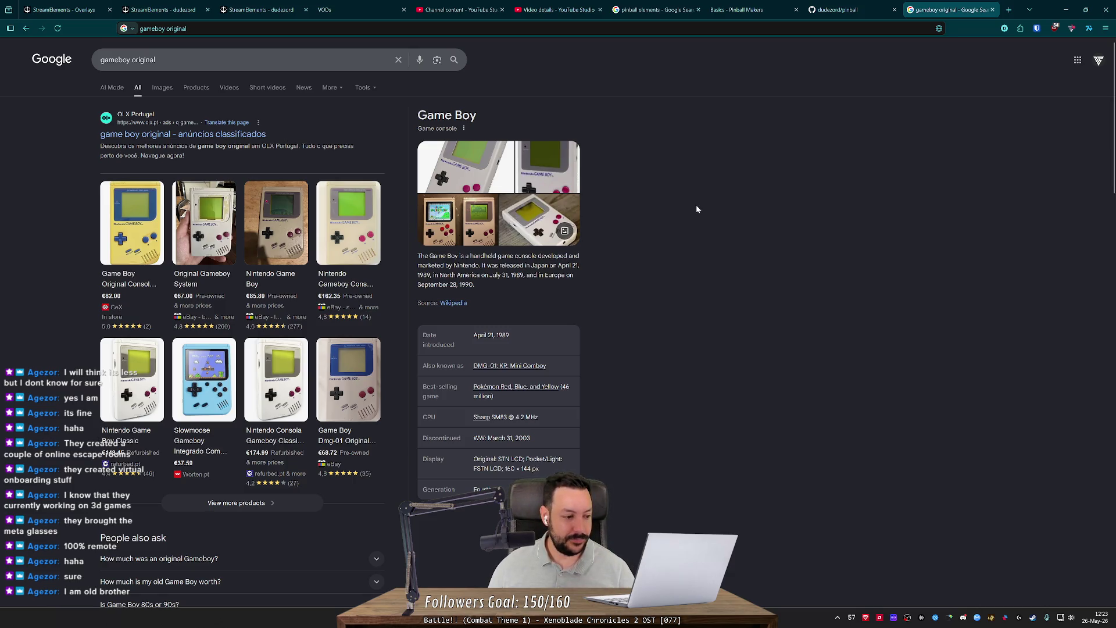
{"action": "left_click", "coordinate": [1066, 10]}
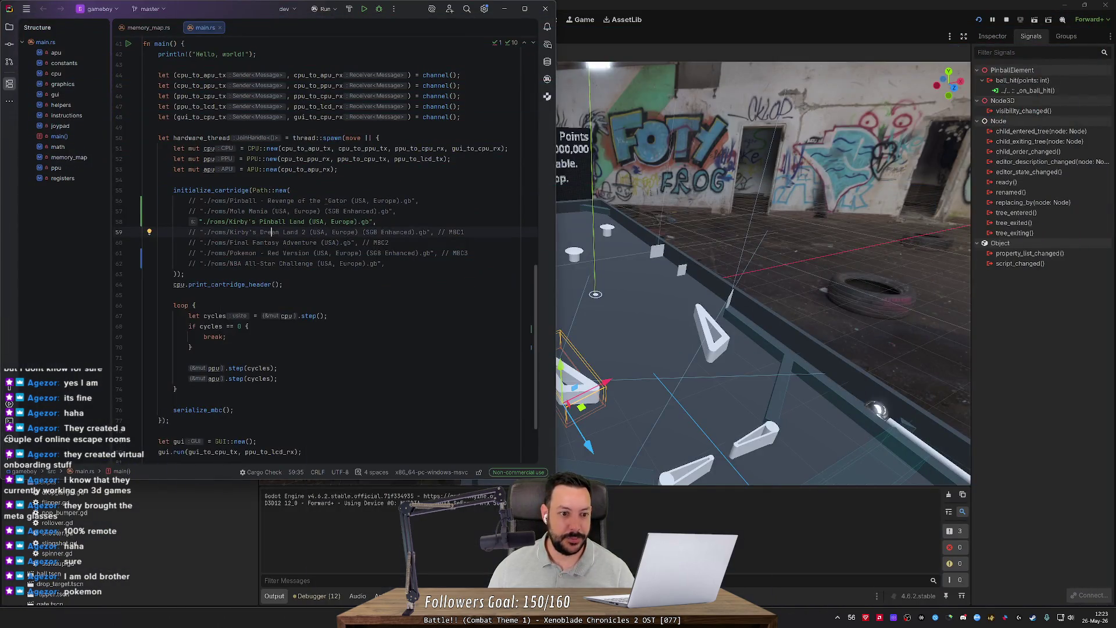
Step: Comment out the Kirby's Pinball Land ROM path and uncomment the Pokemon Red ROM path
{"action": "left_click", "coordinate": [329, 222]}
{"action": "key", "text": "ctrl+slash"}
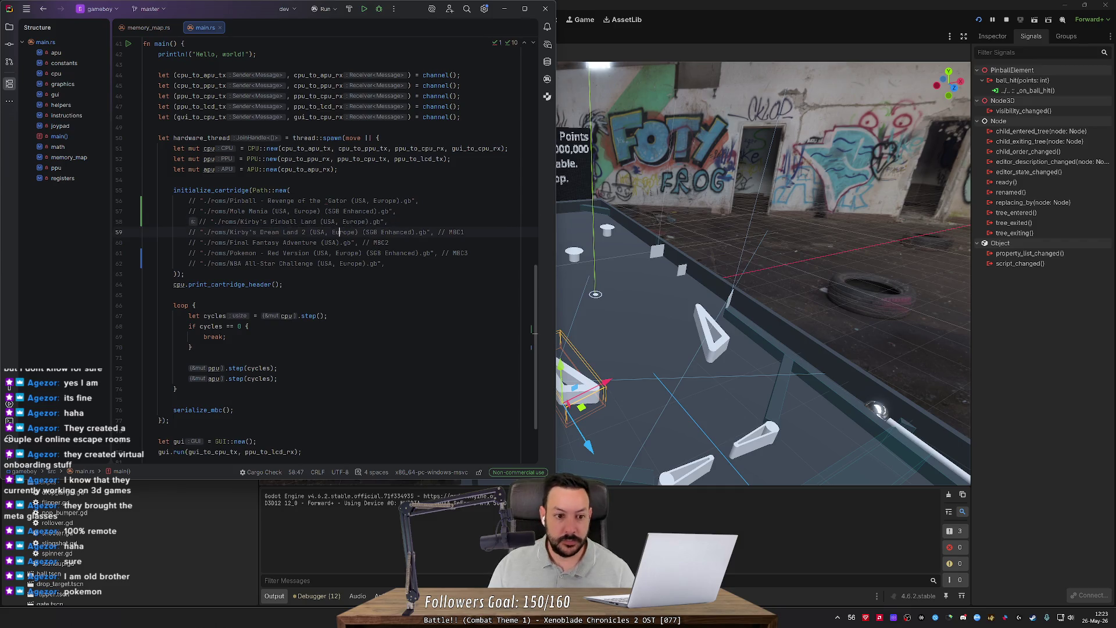
{"action": "left_click", "coordinate": [336, 253]}
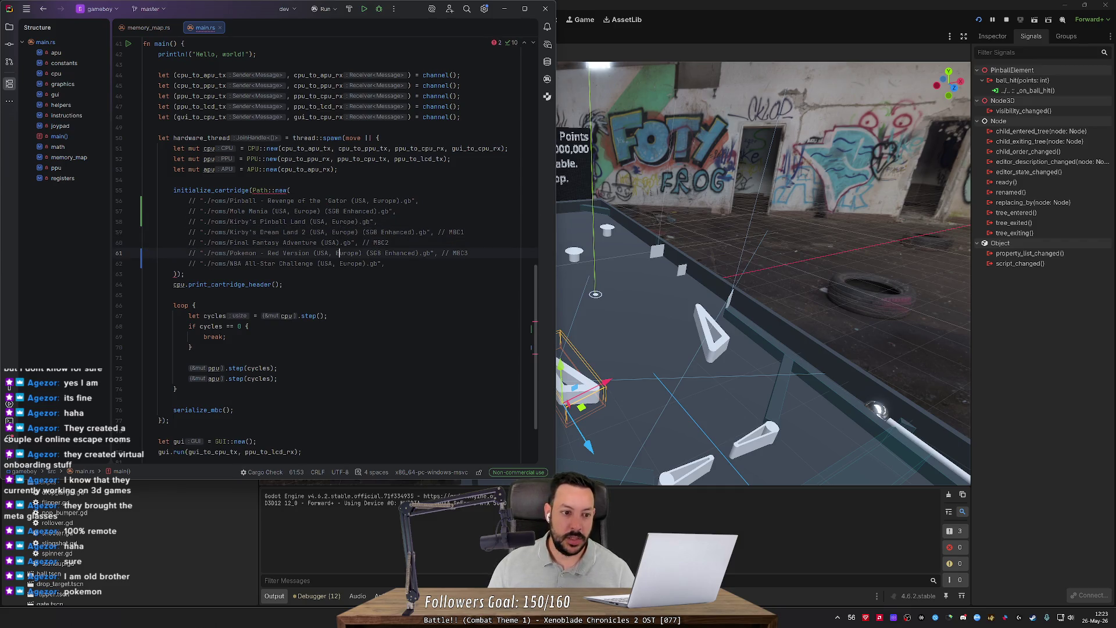
{"action": "key", "text": "ctrl+slash"}
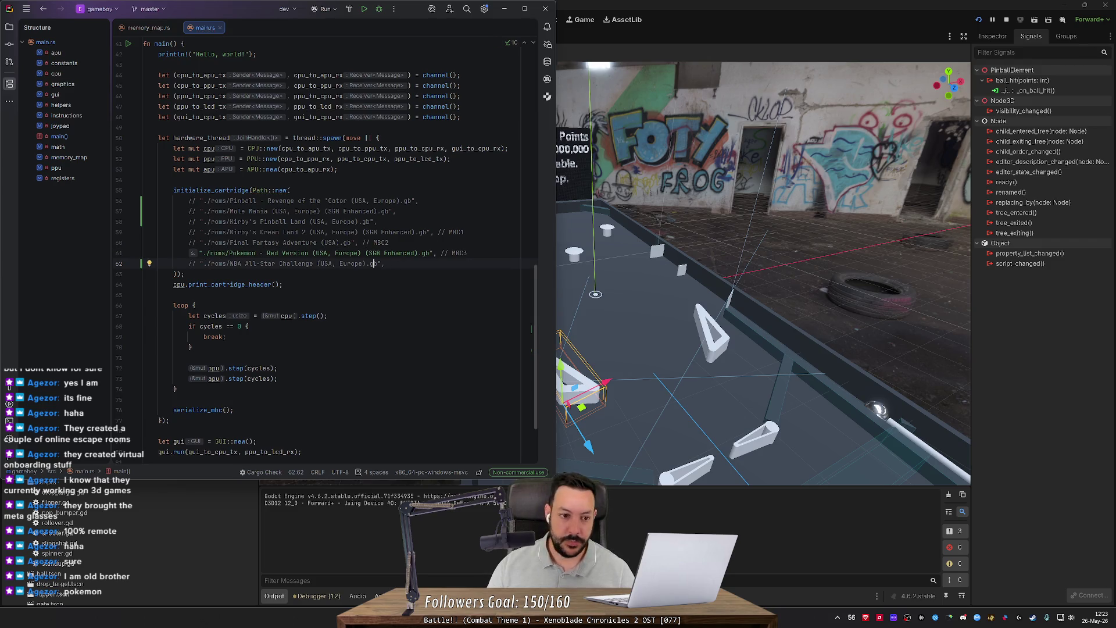
Step: Launch Windows Magnifier and run the gameboy emulator to boot Pokemon Red
{"action": "key", "text": "super"}
{"action": "type", "text": "magnifier"}
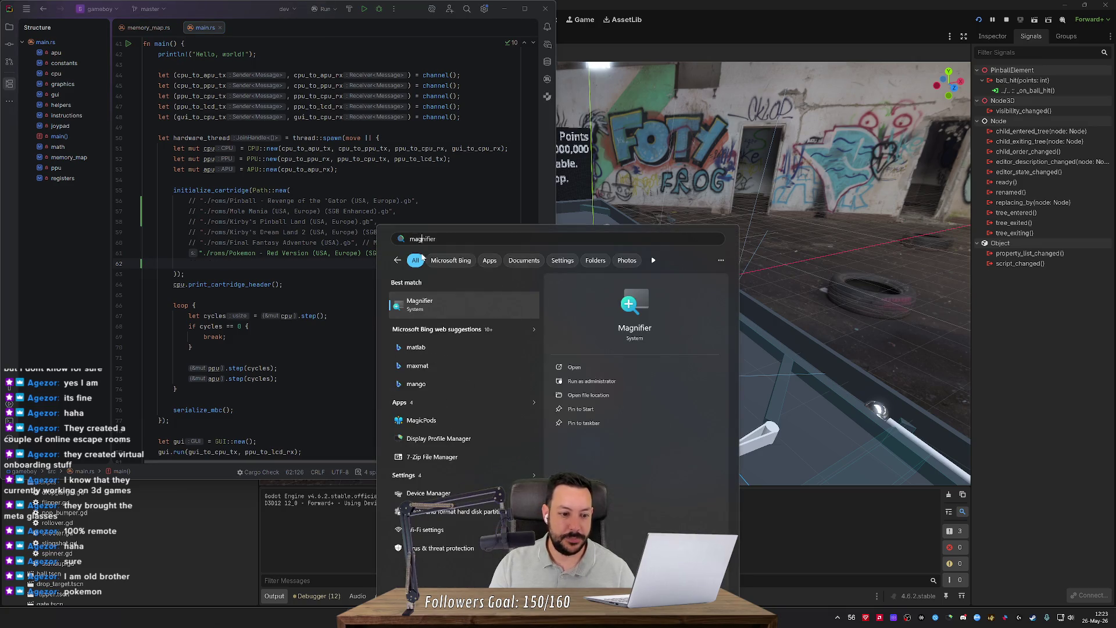
{"action": "key", "text": "Return"}
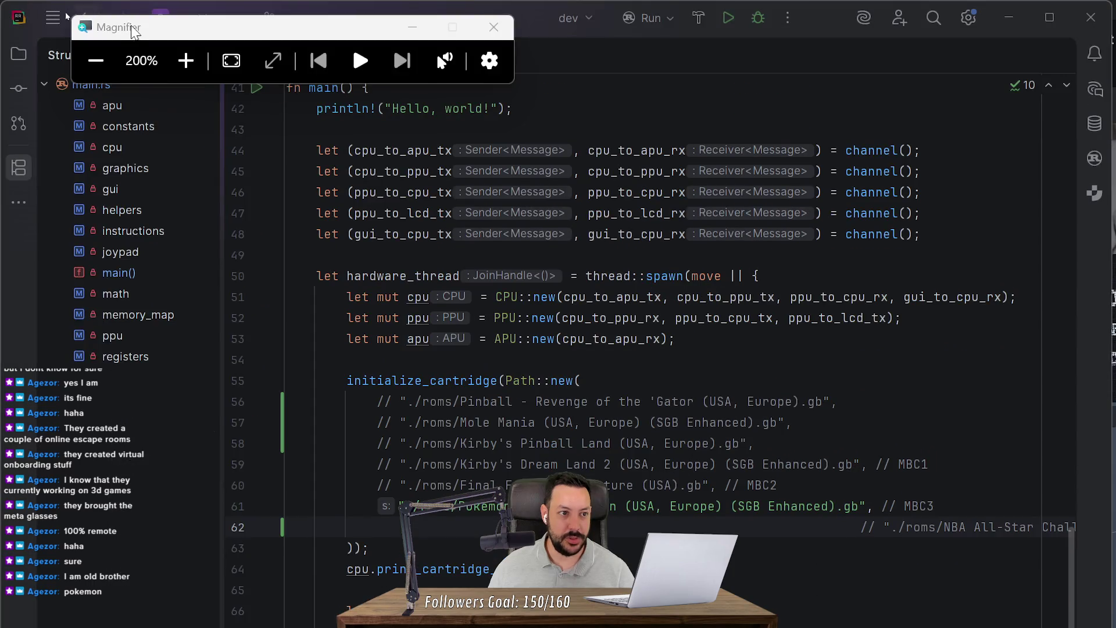
{"action": "left_click", "coordinate": [728, 17]}
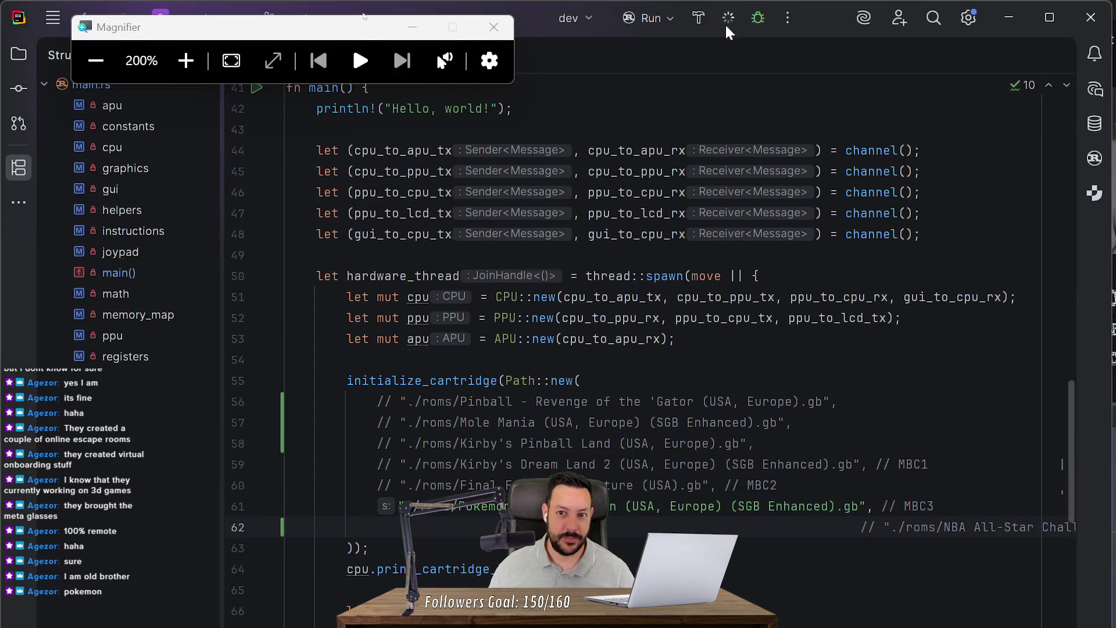
{"action": "mouse_move", "coordinate": [502, 305]}
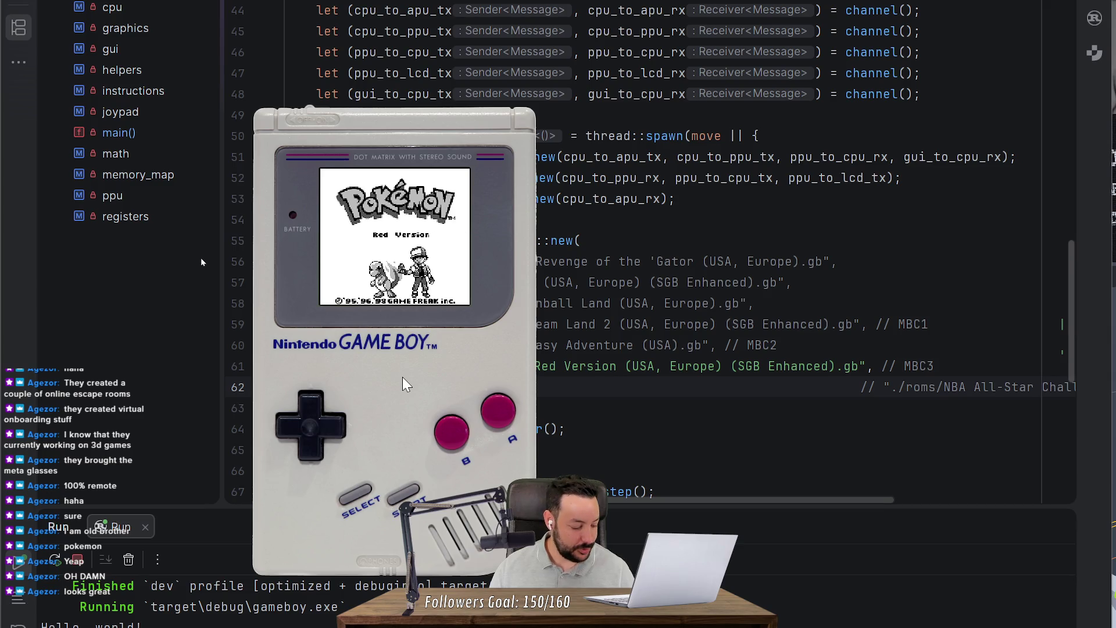
Step: Leave the Pokemon Red title screen and choose CONTINUE to load the saved game
{"action": "key", "text": "Return"}
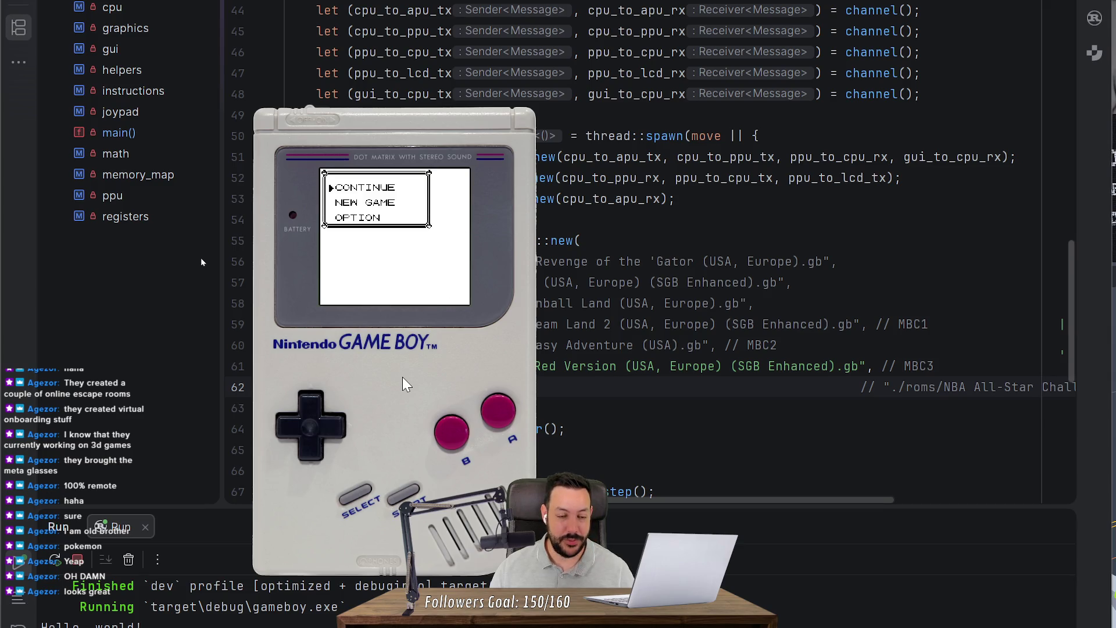
{"action": "key", "text": "Down"}
{"action": "key", "text": "Up"}
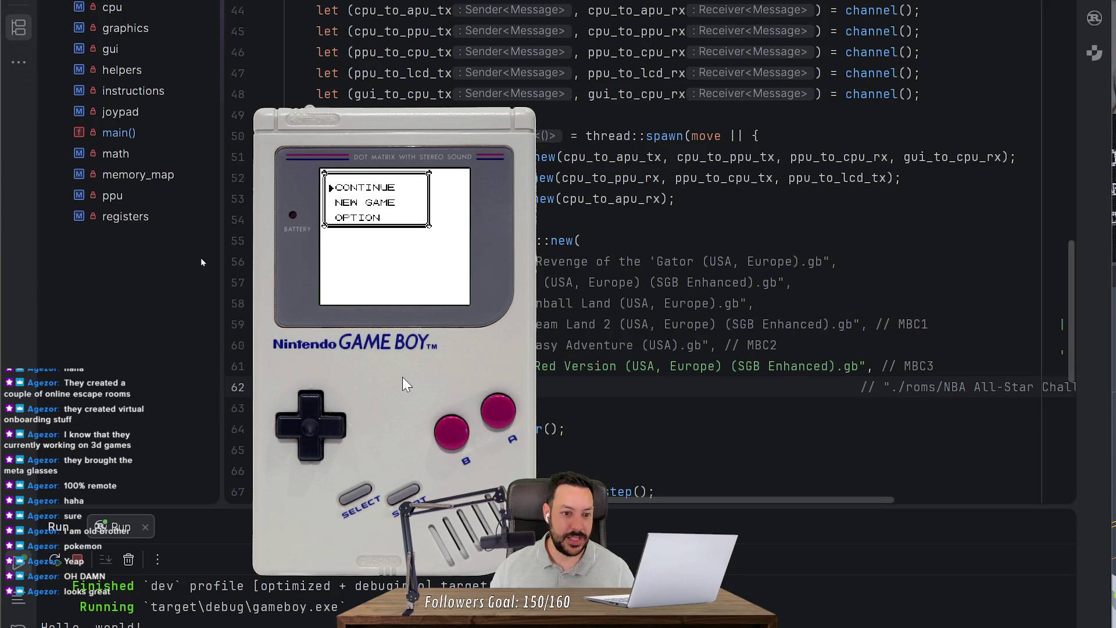
{"action": "key", "text": "Return"}
{"action": "key", "text": "Return"}
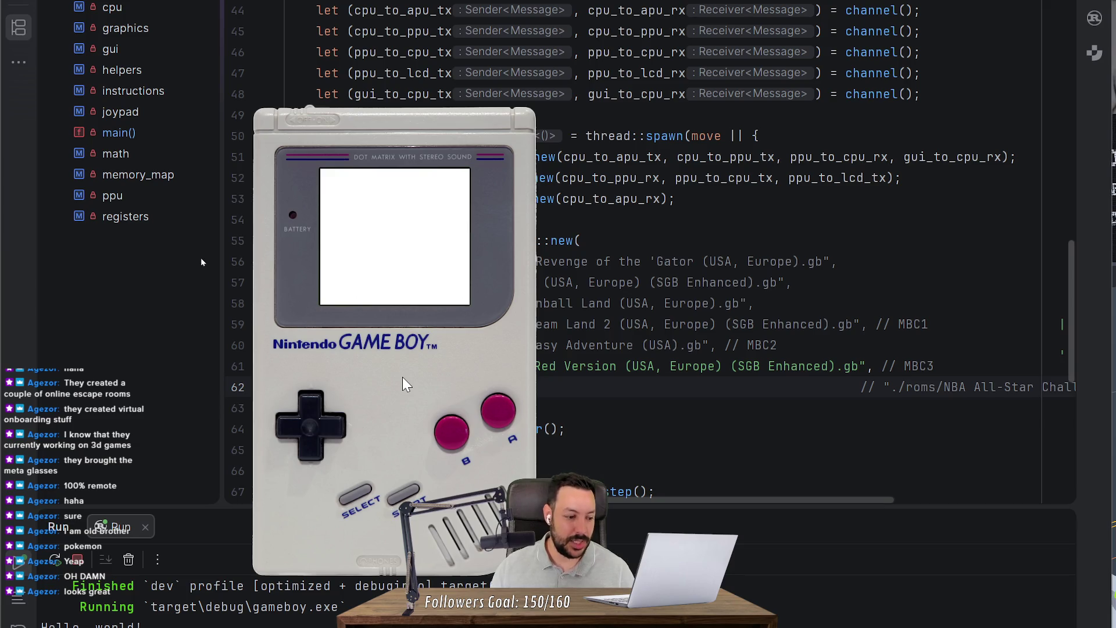
Step: Walk the player left and up, reading through the item storage message on the way
{"action": "key", "text": "Left"}
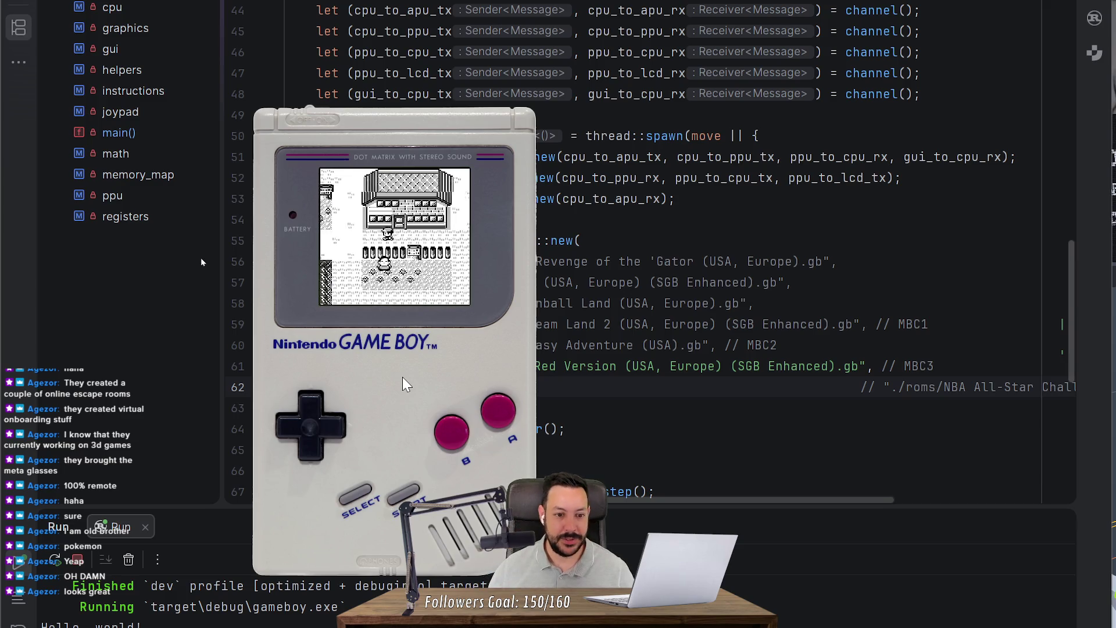
{"action": "key", "text": "Left"}
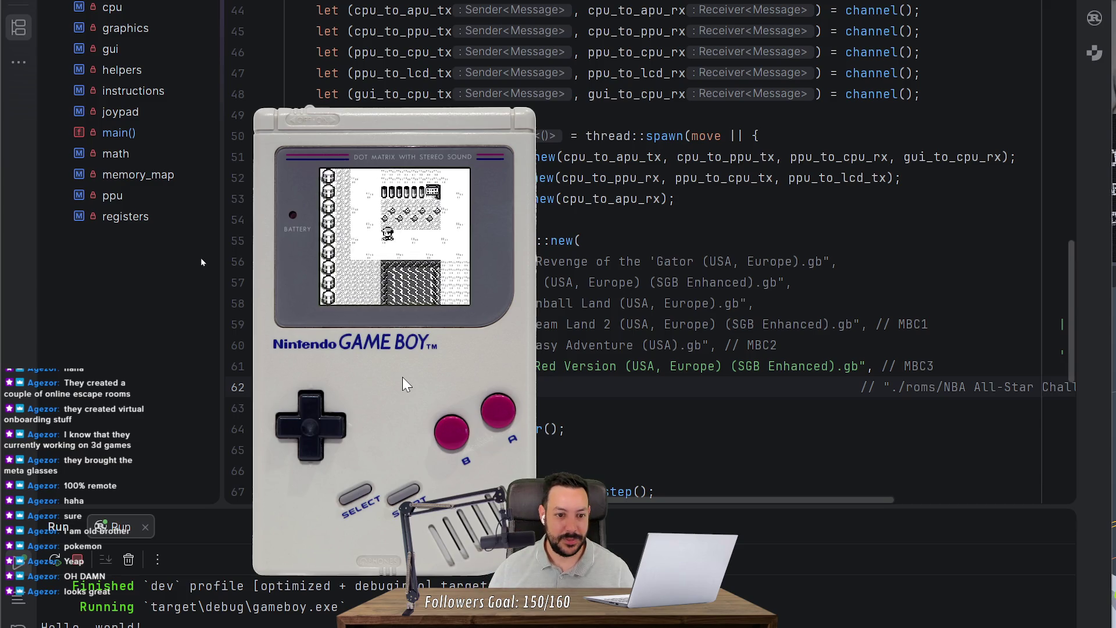
{"action": "key", "text": "Up"}
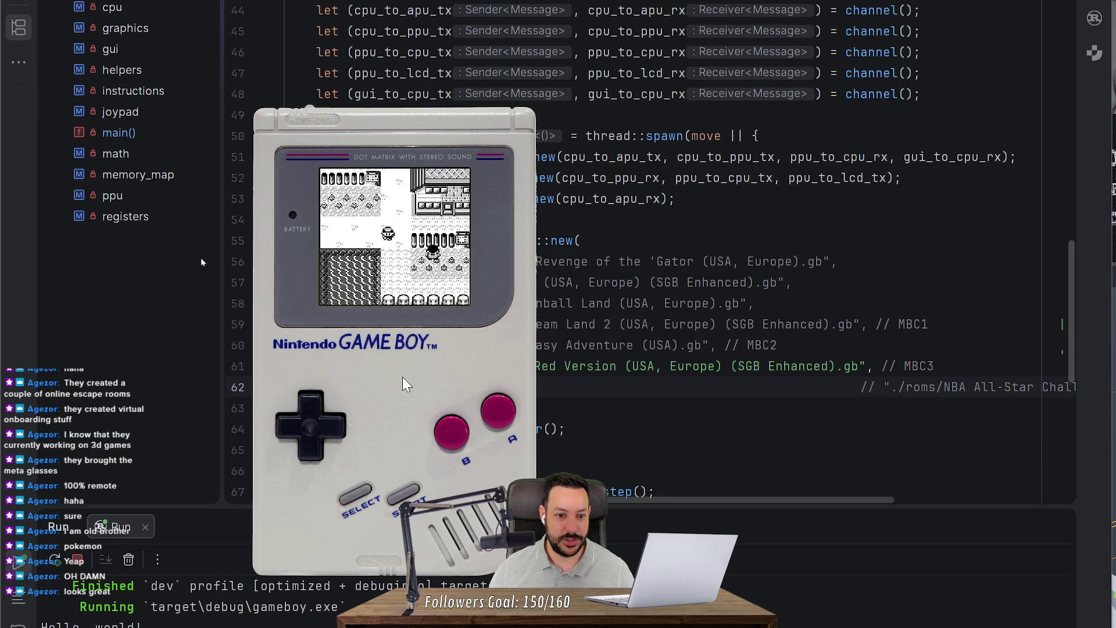
{"action": "key", "text": "Right"}
{"action": "key", "text": "a"}
{"action": "key", "text": "a"}
{"action": "key", "text": "a"}
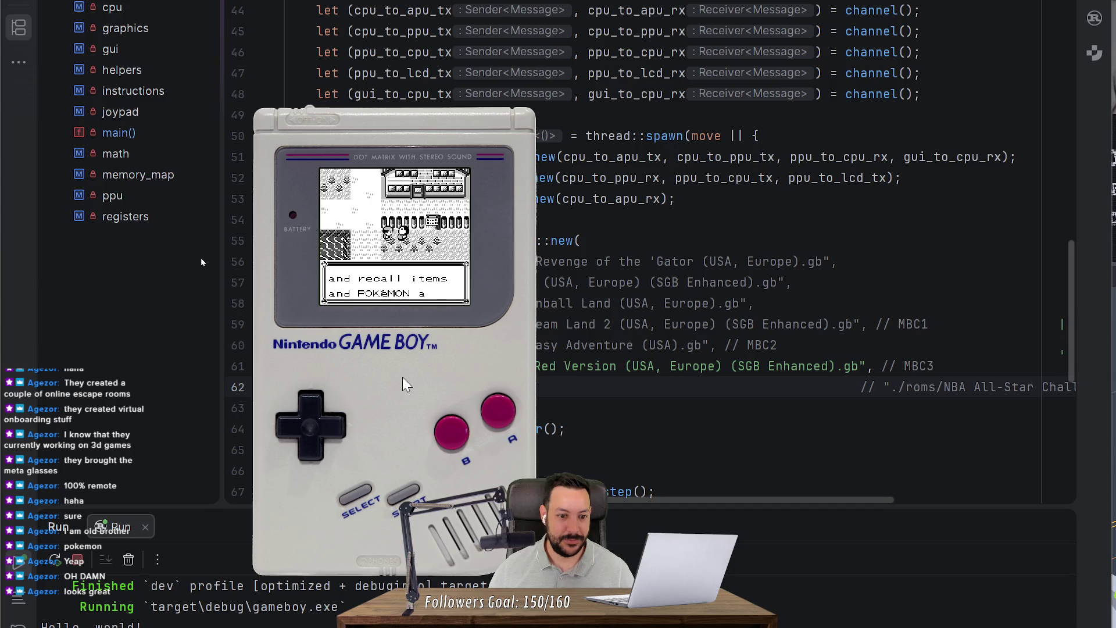
{"action": "key", "text": "a"}
{"action": "key", "text": "Left"}
{"action": "key", "text": "Up"}
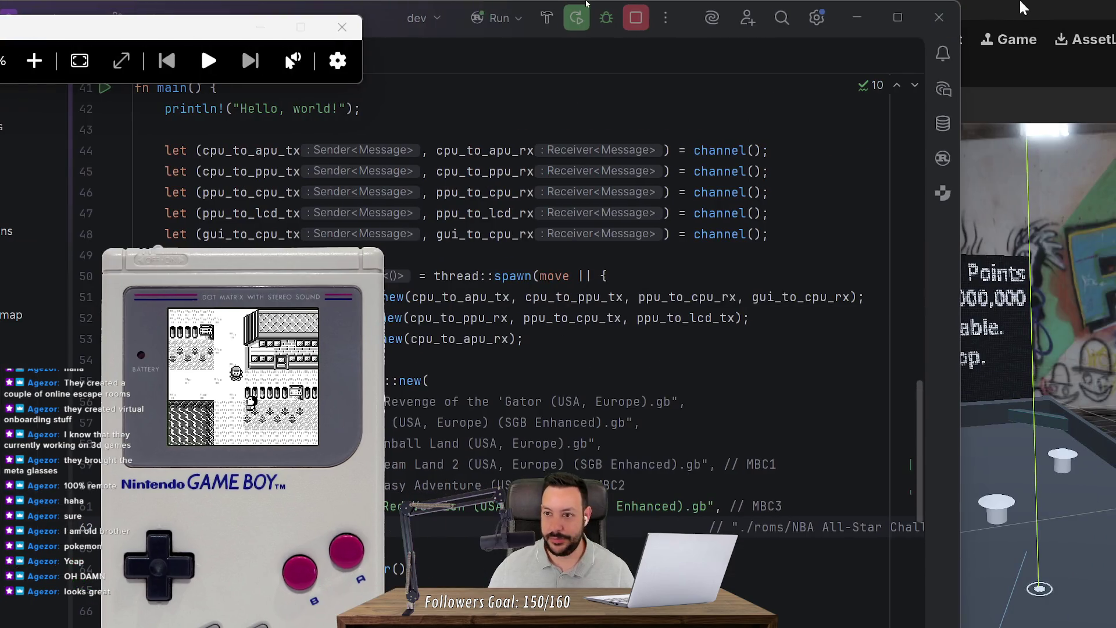
Step: Stop the running emulator and return Magnifier to 100% scale
{"action": "left_click", "coordinate": [628, 26]}
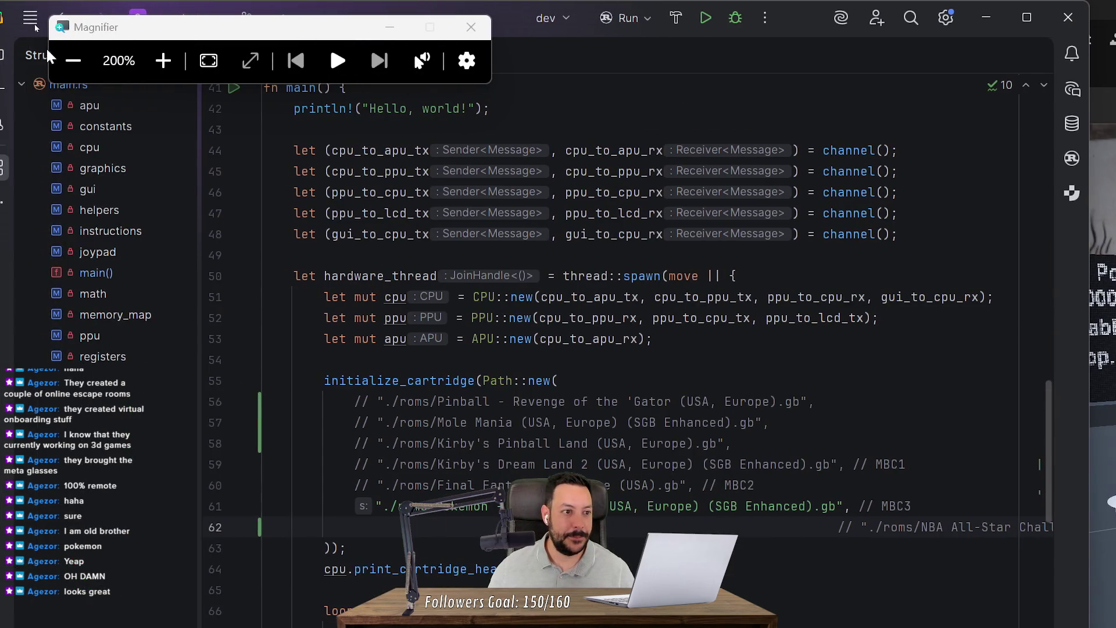
{"action": "left_click", "coordinate": [64, 42]}
{"action": "left_click", "coordinate": [64, 42]}
Step: Review the cartridge path, CPU/PPU/APU creation and commented ROM lines 56–60, then switch to Fork
{"action": "left_click_drag", "start_coordinate": [160, 198], "coordinate": [419, 250]}
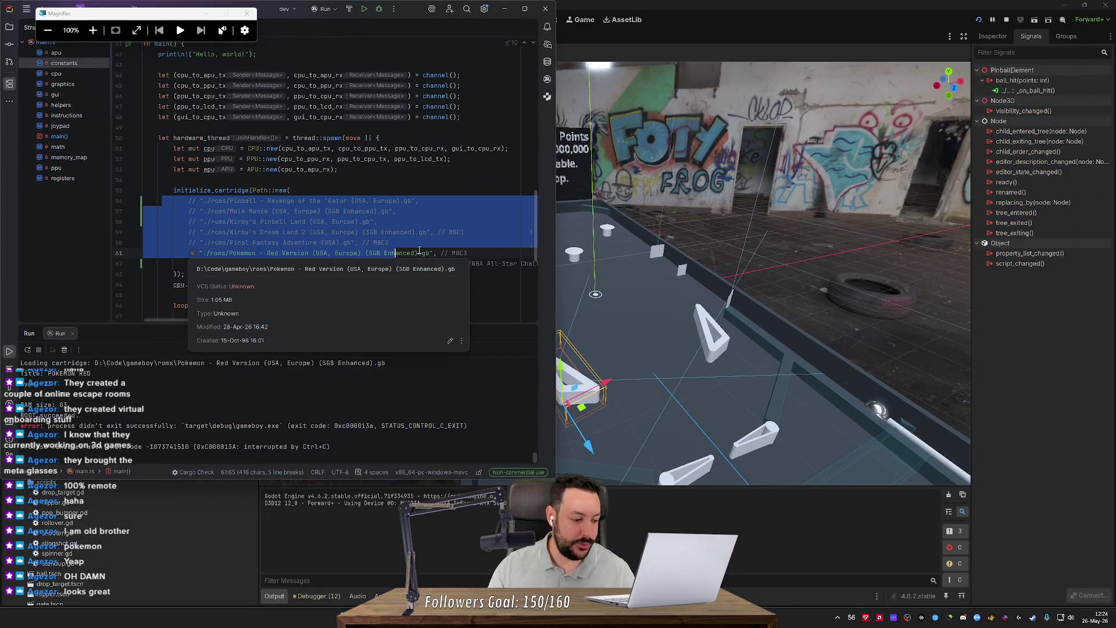
{"action": "left_click", "coordinate": [416, 230]}
{"action": "left_click_drag", "start_coordinate": [387, 170], "coordinate": [138, 148]}
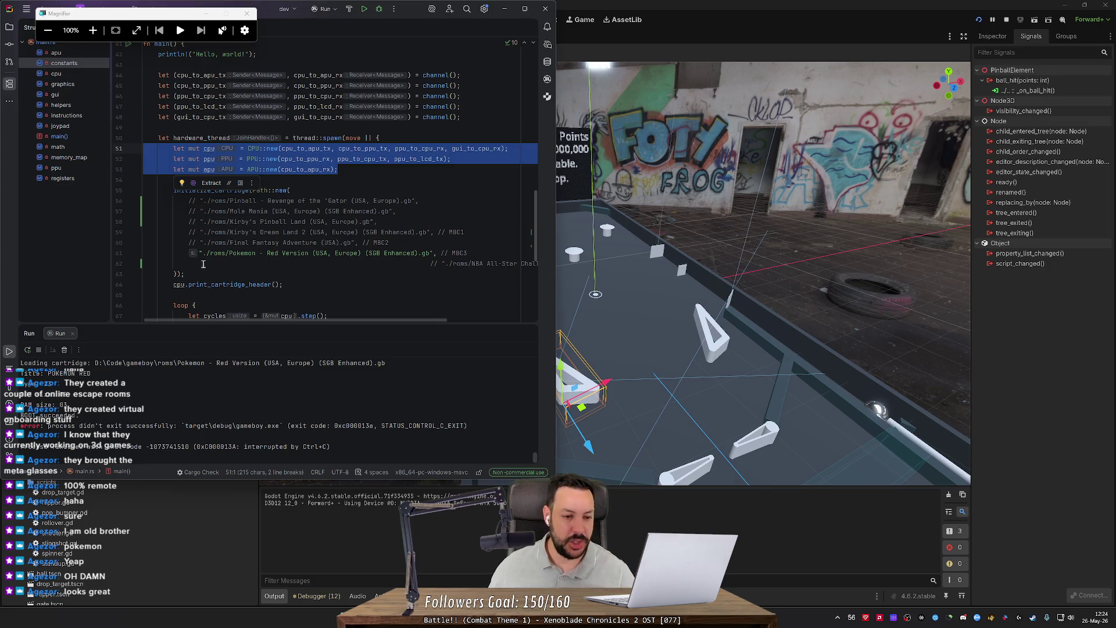
{"action": "mouse_move", "coordinate": [388, 242]}
{"action": "left_mouse_down"}
{"action": "mouse_move", "coordinate": [139, 232]}
{"action": "mouse_move", "coordinate": [123, 202]}
{"action": "left_mouse_up"}
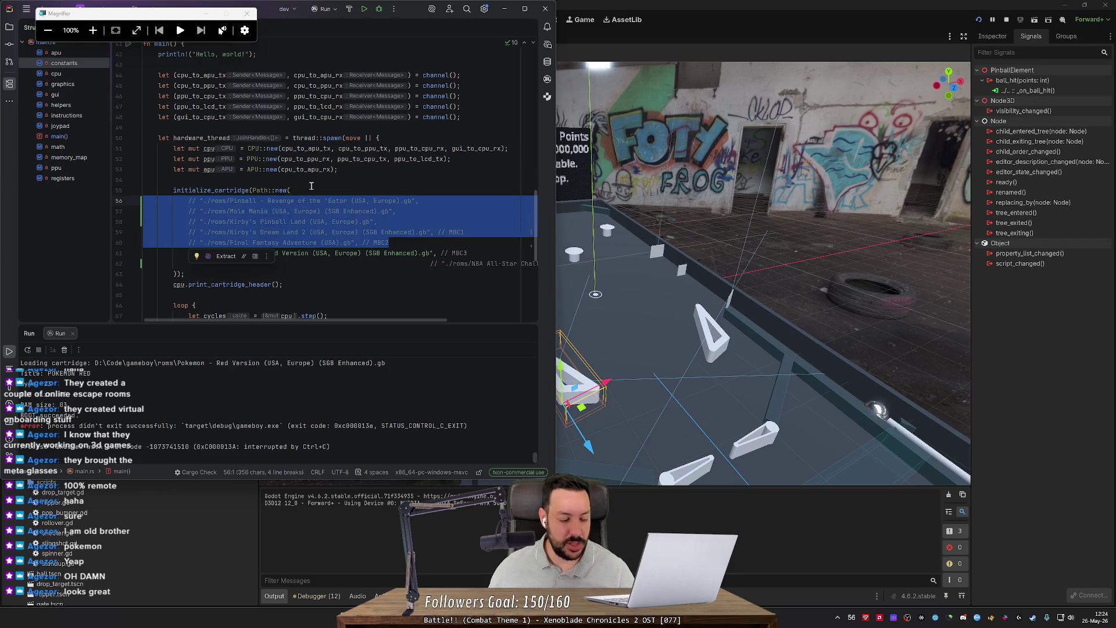
{"action": "left_click", "coordinate": [388, 243]}
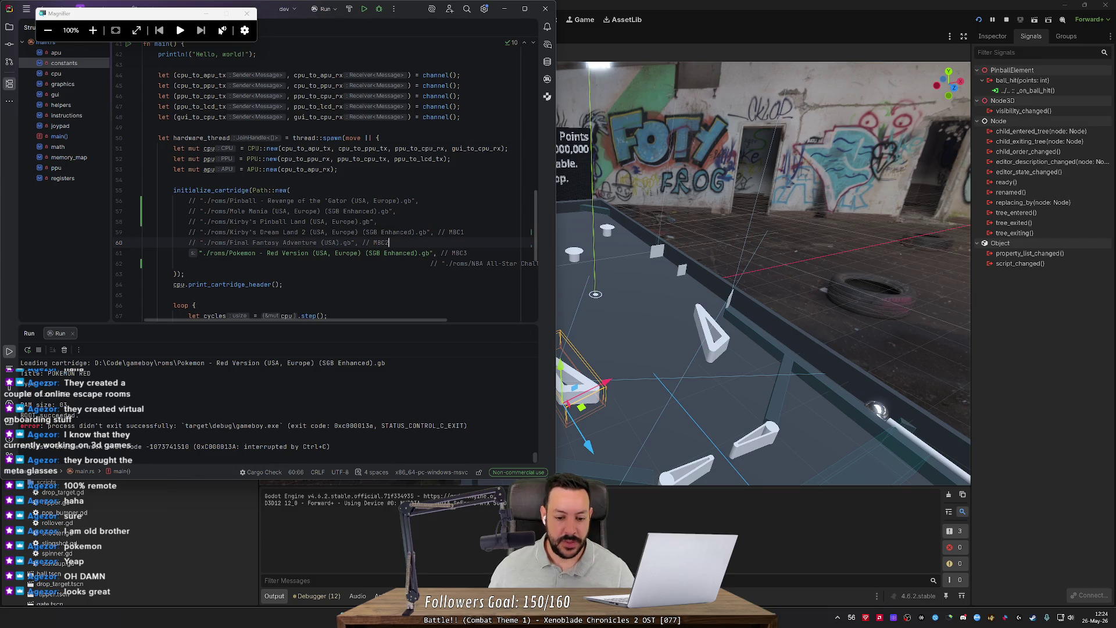
{"action": "key", "text": "alt+Tab"}
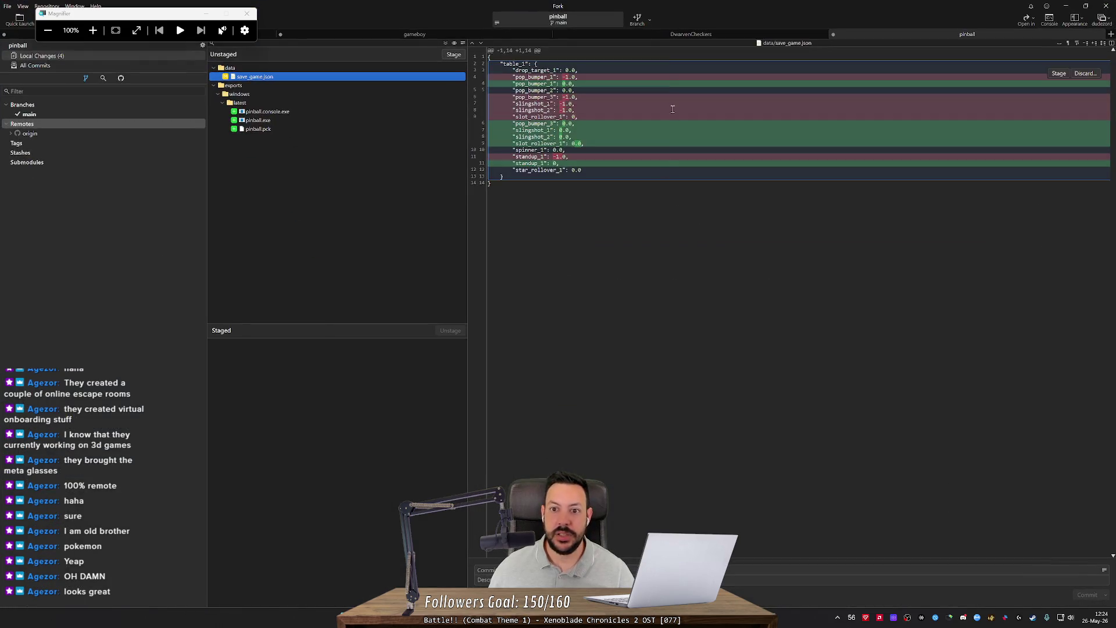
Step: Browse the gameboy repository's commit history and its Local Changes list
{"action": "left_click", "coordinate": [89, 64]}
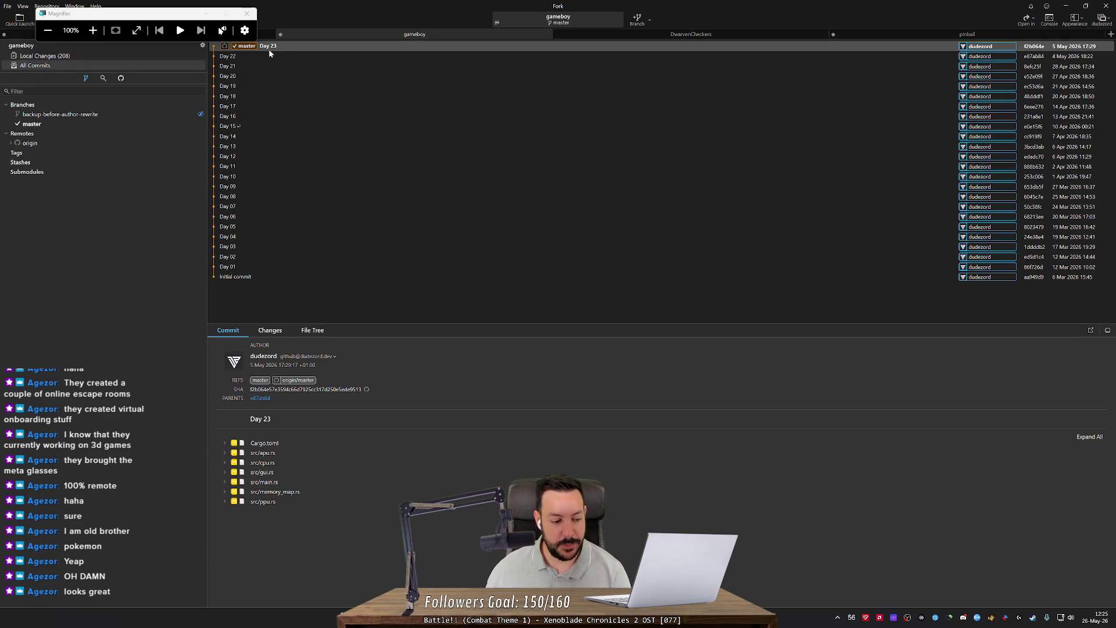
{"action": "left_click", "coordinate": [171, 59]}
{"action": "left_click", "coordinate": [172, 65]}
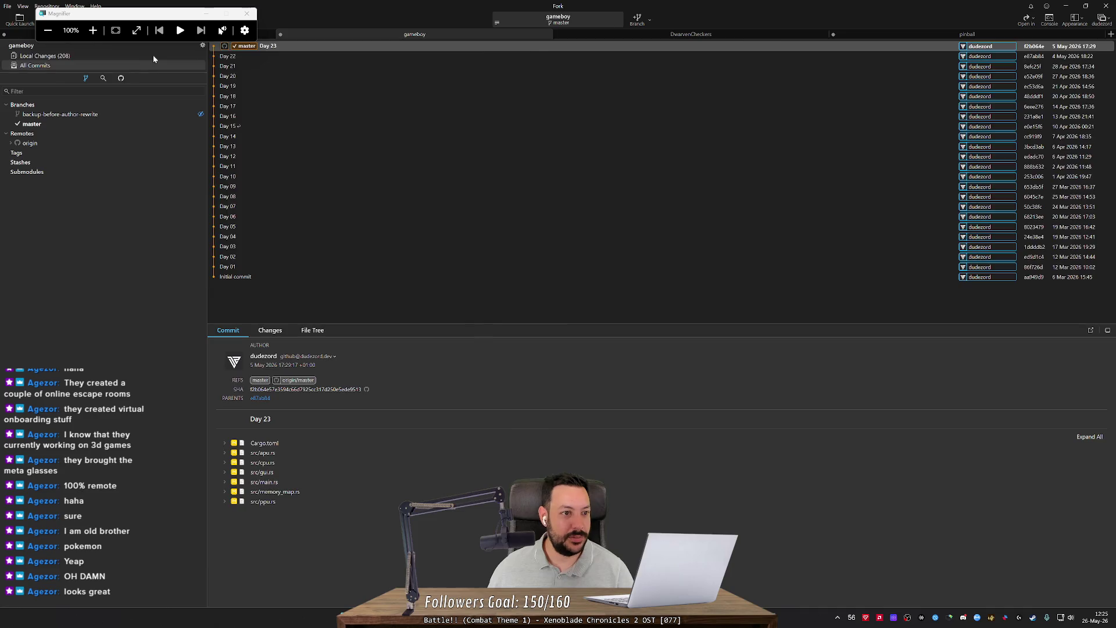
{"action": "left_click", "coordinate": [154, 56]}
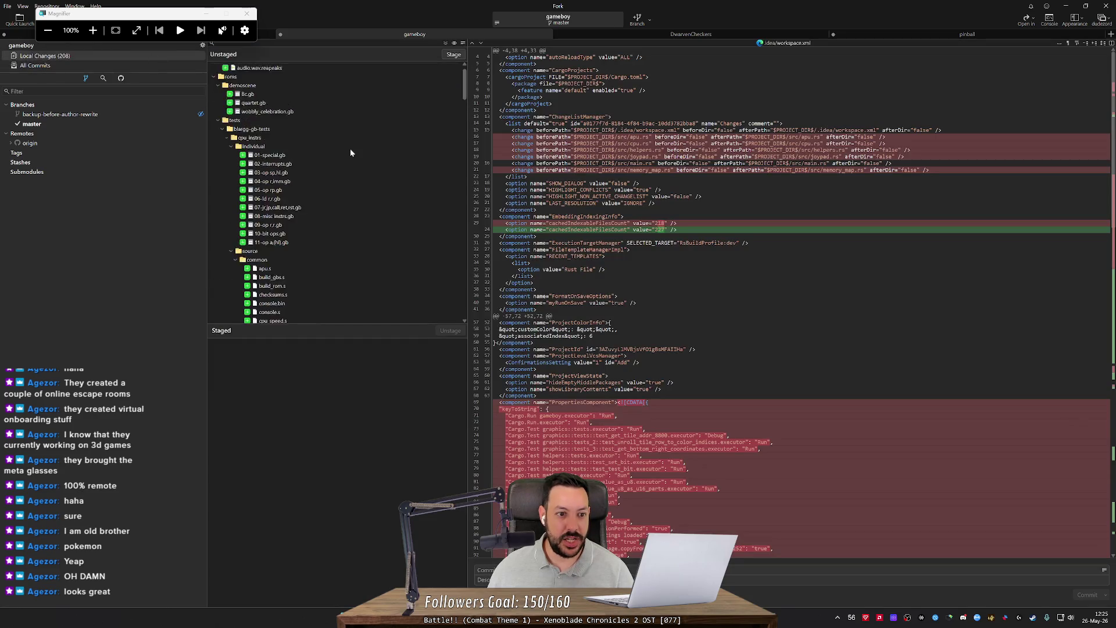
Step: Collapse tests, view the src/main.rs diff, return to All Commits and minimize Fork
{"action": "left_click", "coordinate": [218, 146]}
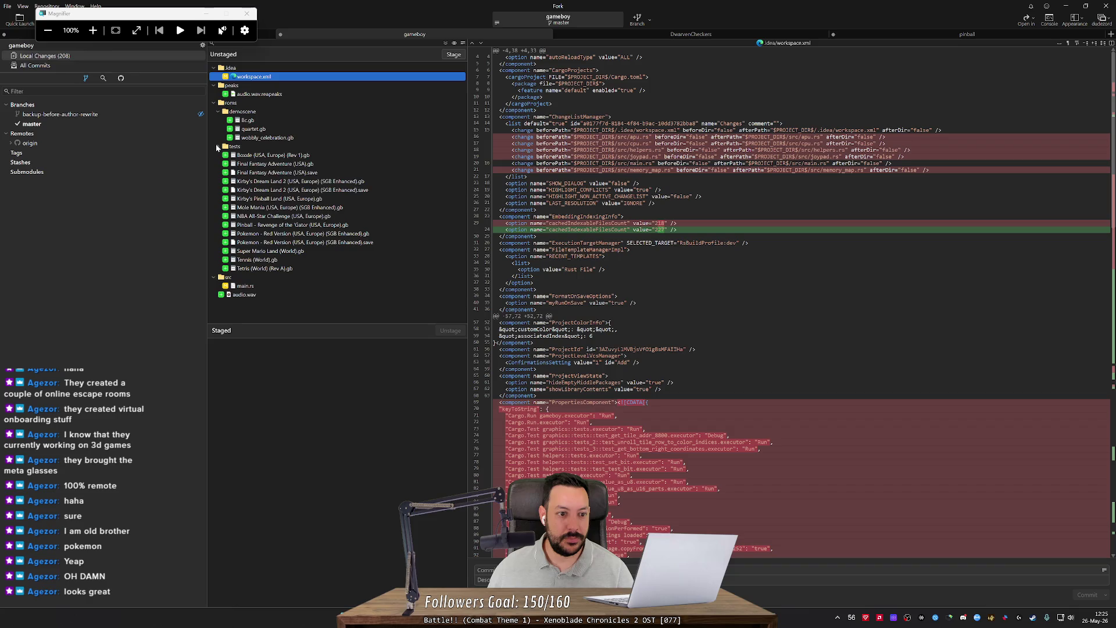
{"action": "left_click", "coordinate": [268, 286]}
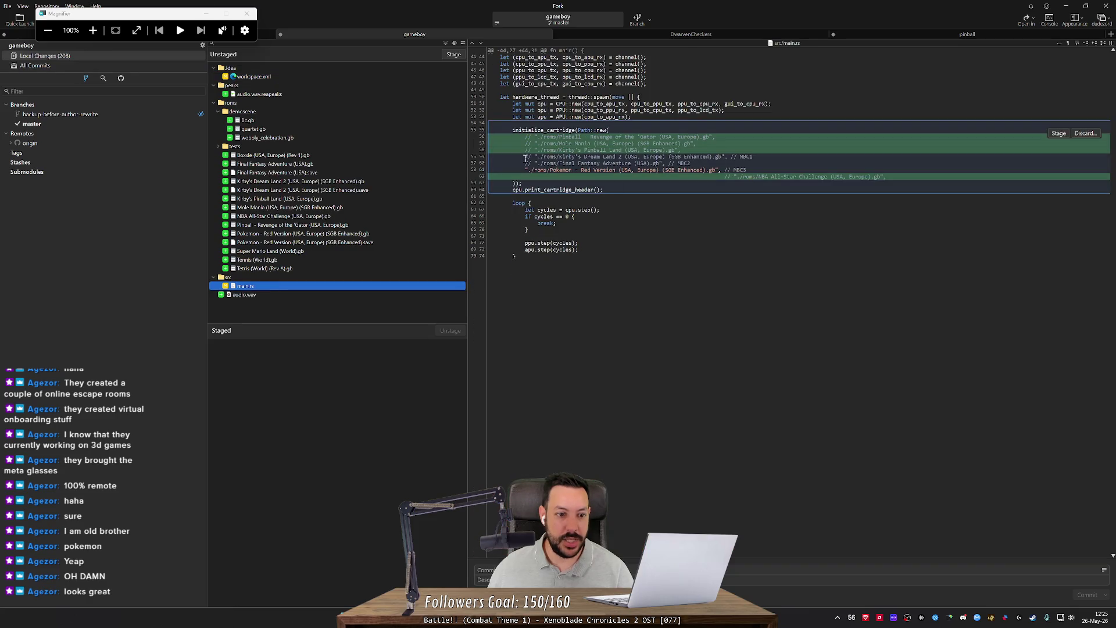
{"action": "left_click", "coordinate": [100, 65]}
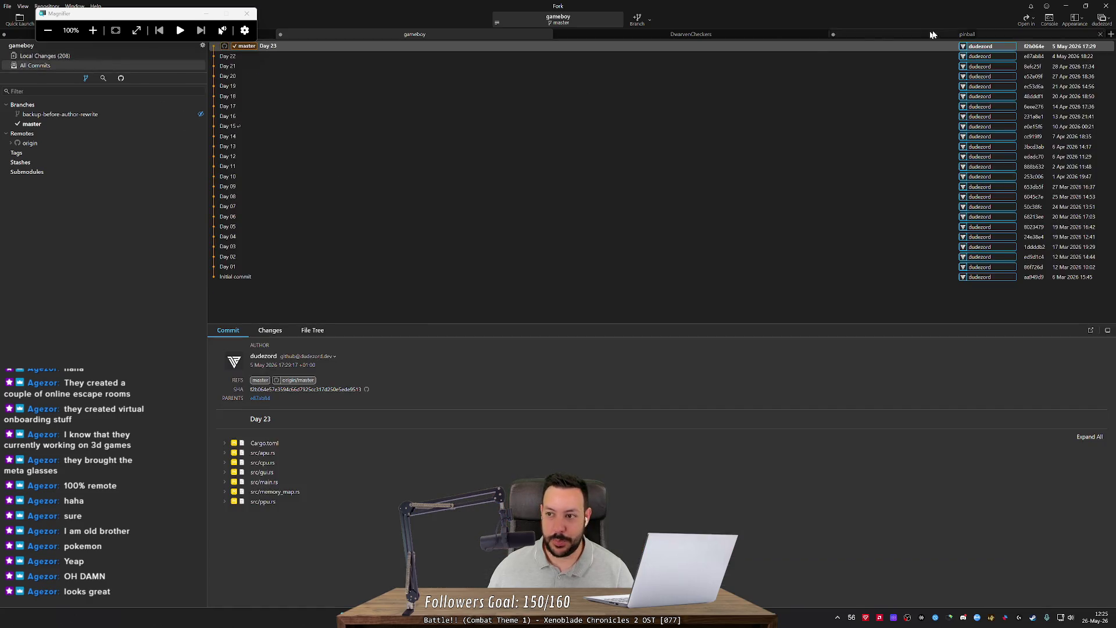
{"action": "left_click", "coordinate": [1066, 6]}
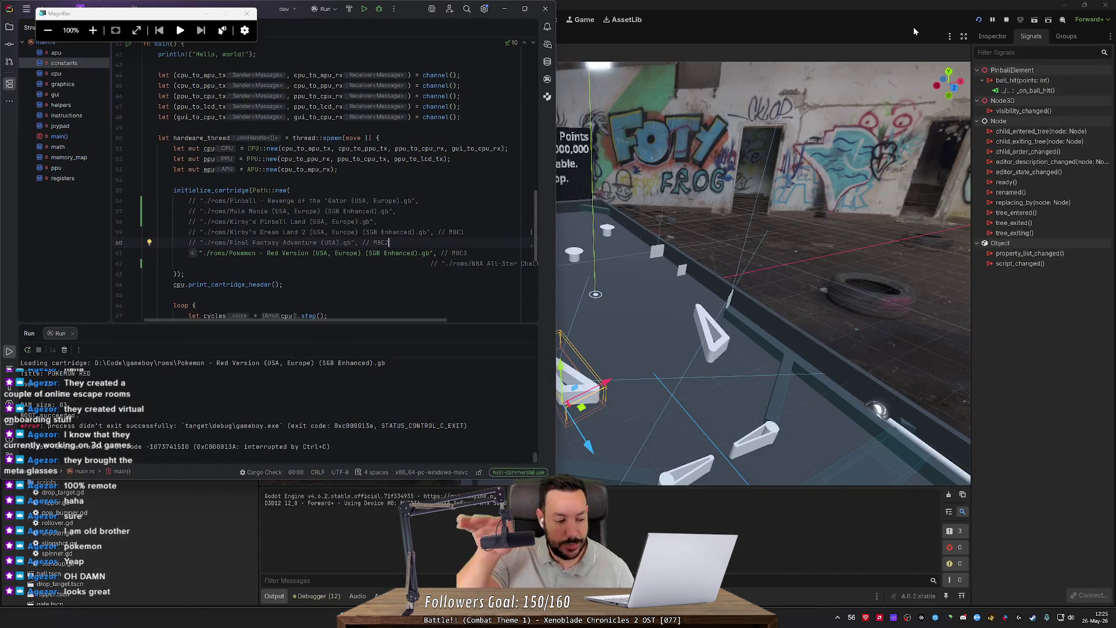
Step: Close RustRover and confirm Exit, leaving the Godot pinball scene in view
{"action": "scroll", "coordinate": [447, 167], "scroll_direction": "up", "scroll_amount": 1}
{"action": "scroll", "coordinate": [447, 166], "scroll_direction": "up", "scroll_amount": 3}
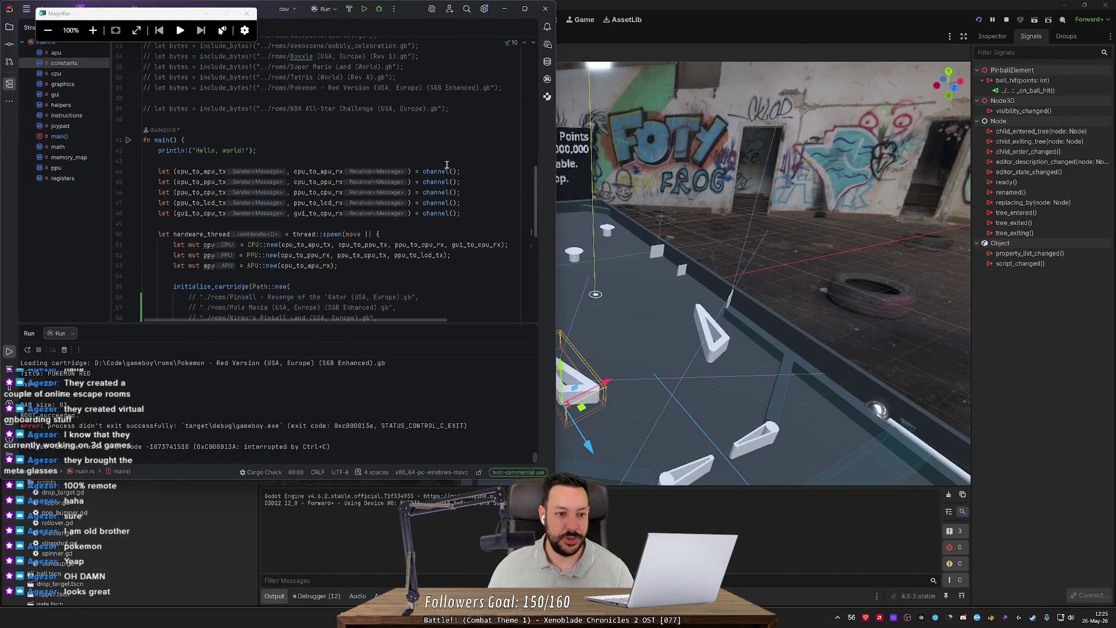
{"action": "left_click", "coordinate": [546, 9]}
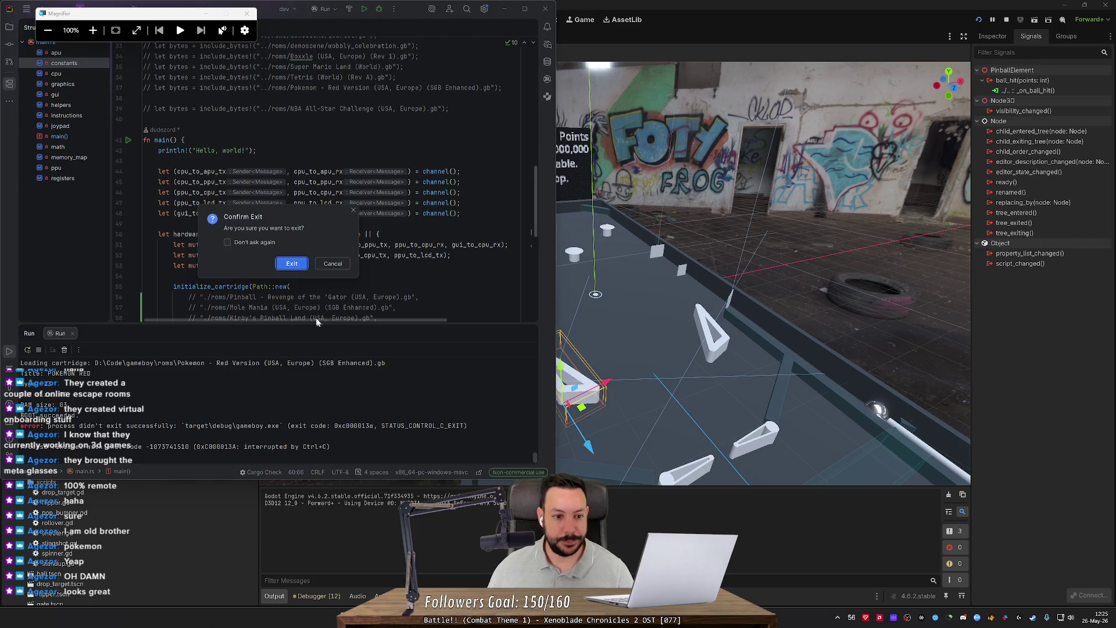
{"action": "left_click", "coordinate": [295, 266]}
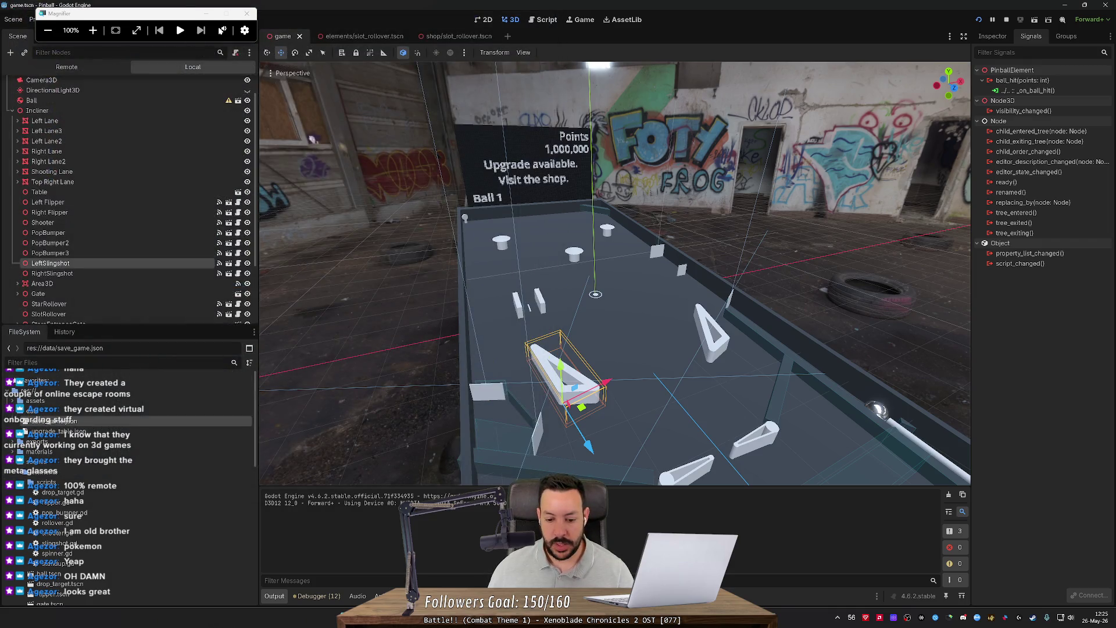